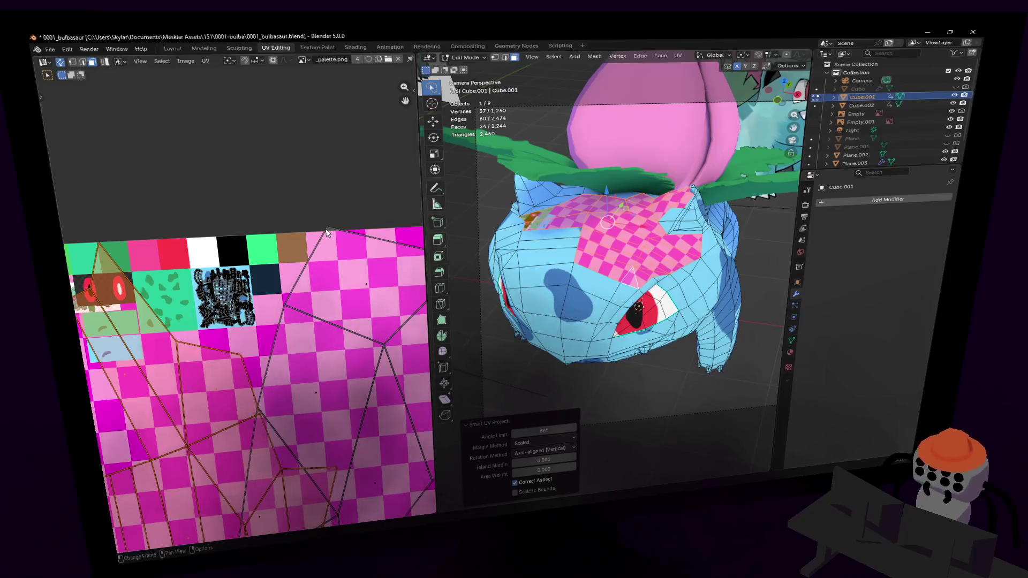
Step: Shrink the head-top UV island, move it onto the palette and rescale it to 0.680
key(s)
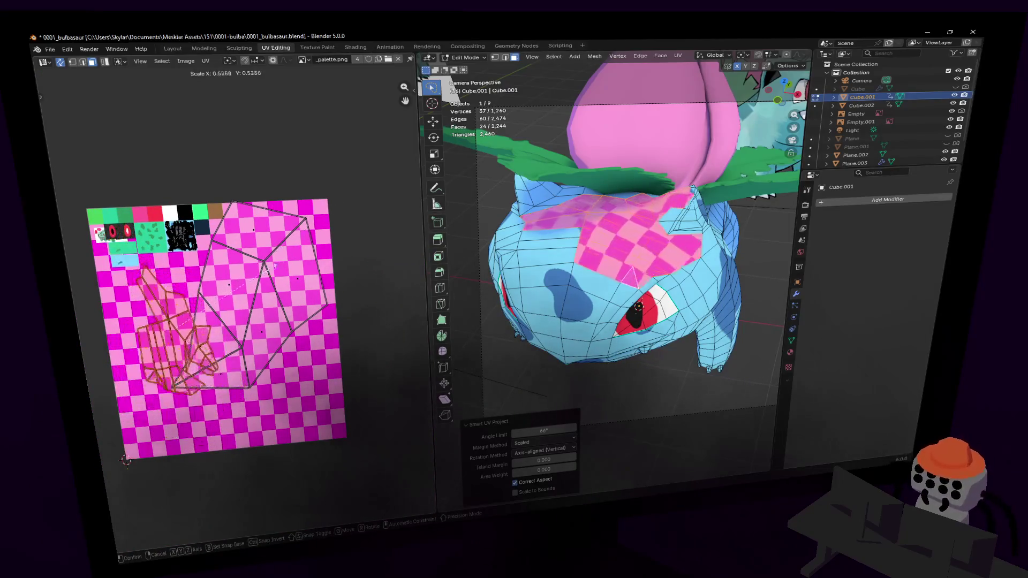
click(274, 265)
key(g)
click(218, 206)
key(s)
click(273, 306)
Step: Zoom toward the spotted area and shrink the head-top island further to 0.602
scroll(272, 307, up, 3)
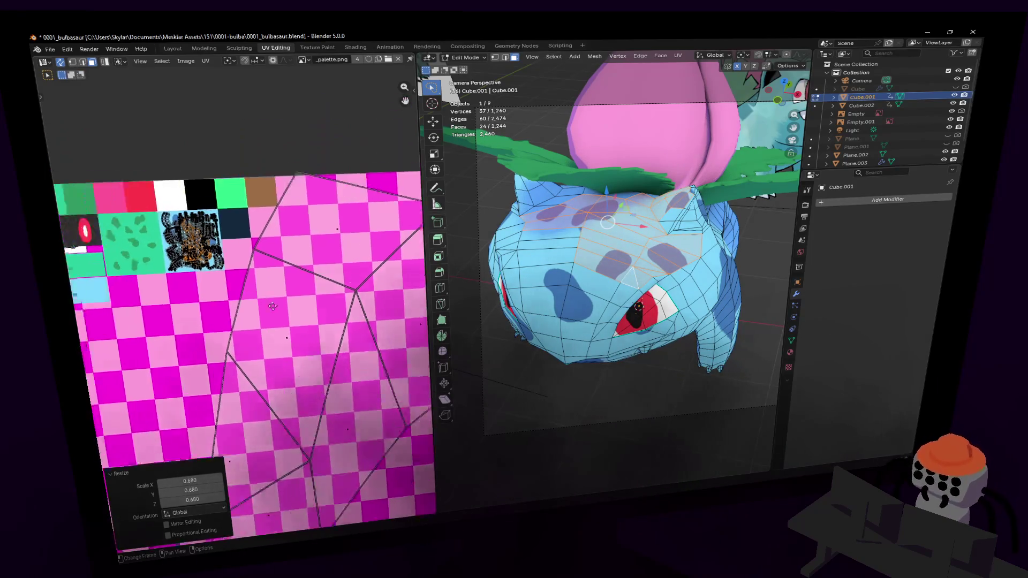
scroll(259, 200, up, 4)
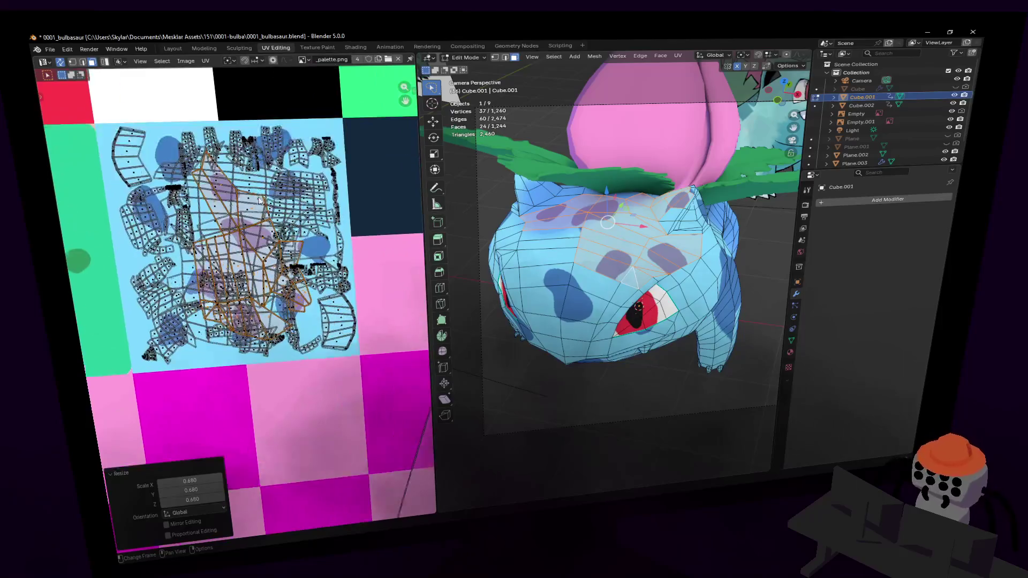
middle_drag(252, 159, 289, 266)
scroll(295, 263, up, 1)
key(s)
click(260, 292)
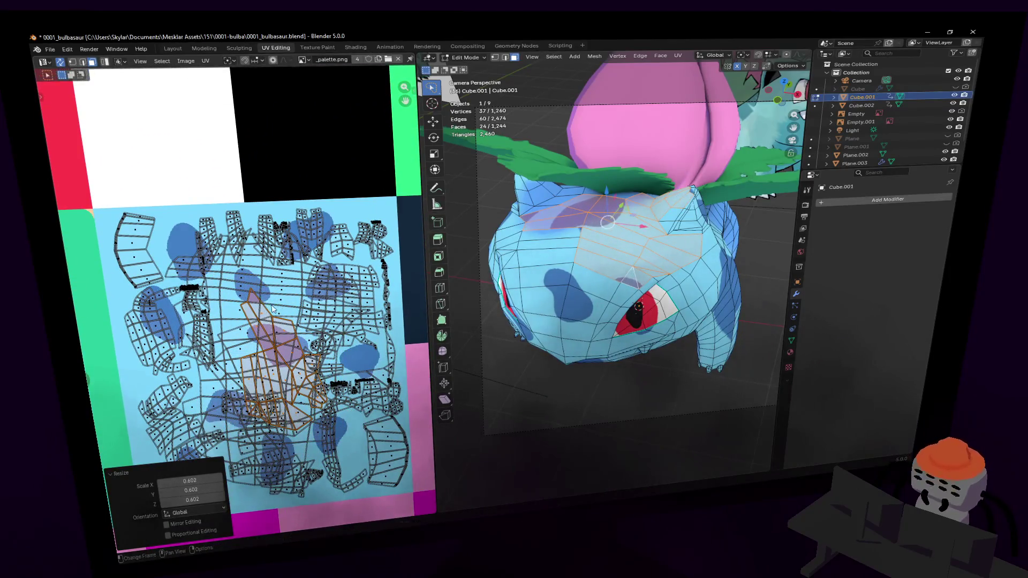
Step: Rotate the head-top island 57.6° and place it on the blue spotted region
scroll(284, 326, down, 2)
scroll(304, 366, up, 3)
scroll(304, 366, down, 1)
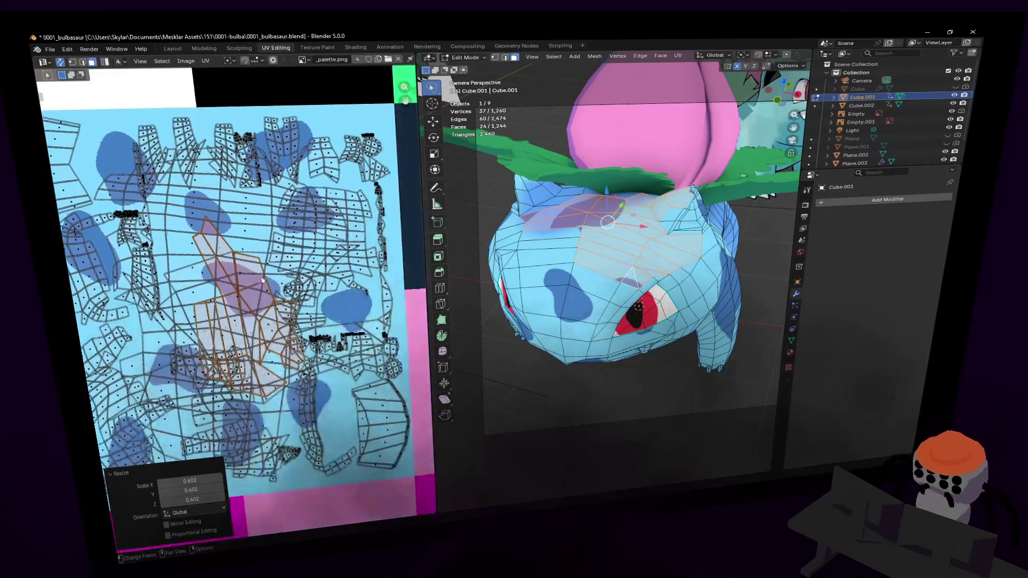
key(r)
click(252, 258)
key(g)
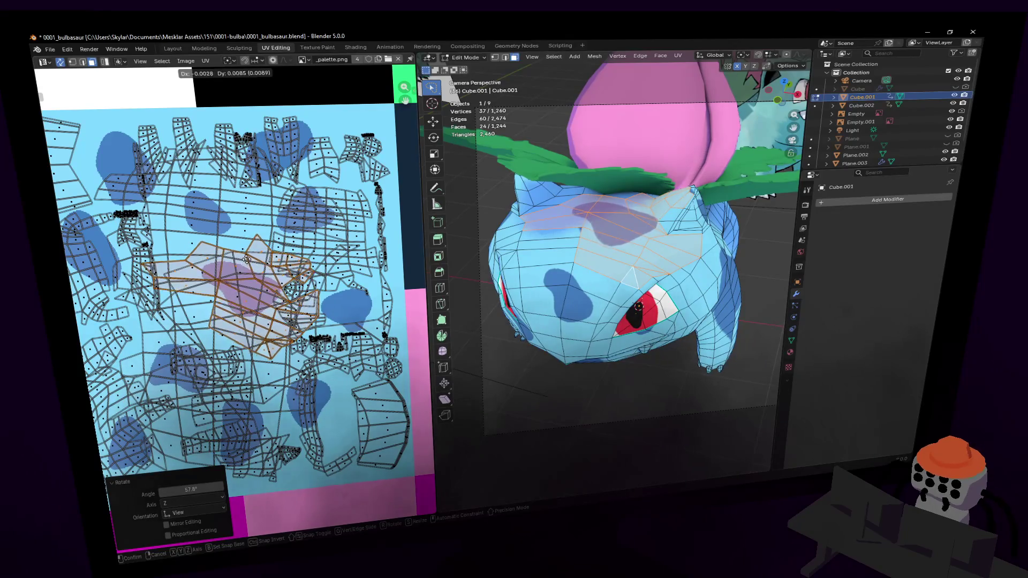
click(250, 260)
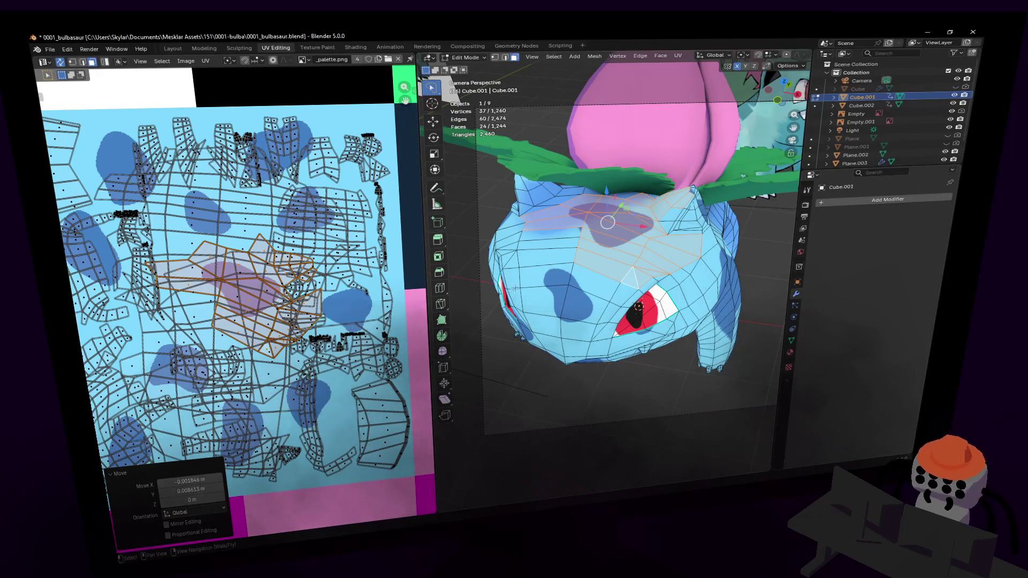
Step: Select a single head face and nudge its UVs to a new spot on the palette
click(574, 233)
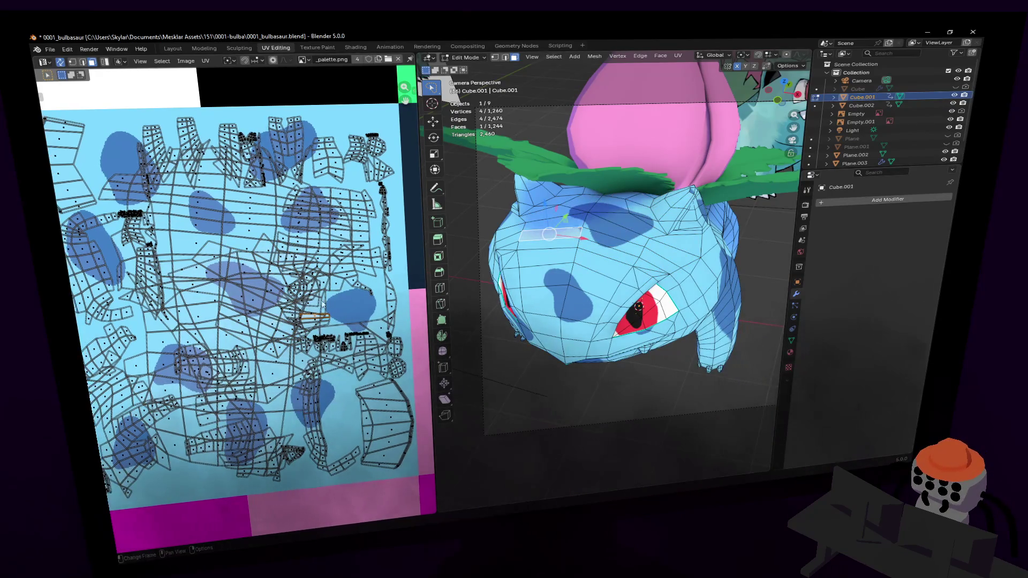
key(g)
click(319, 304)
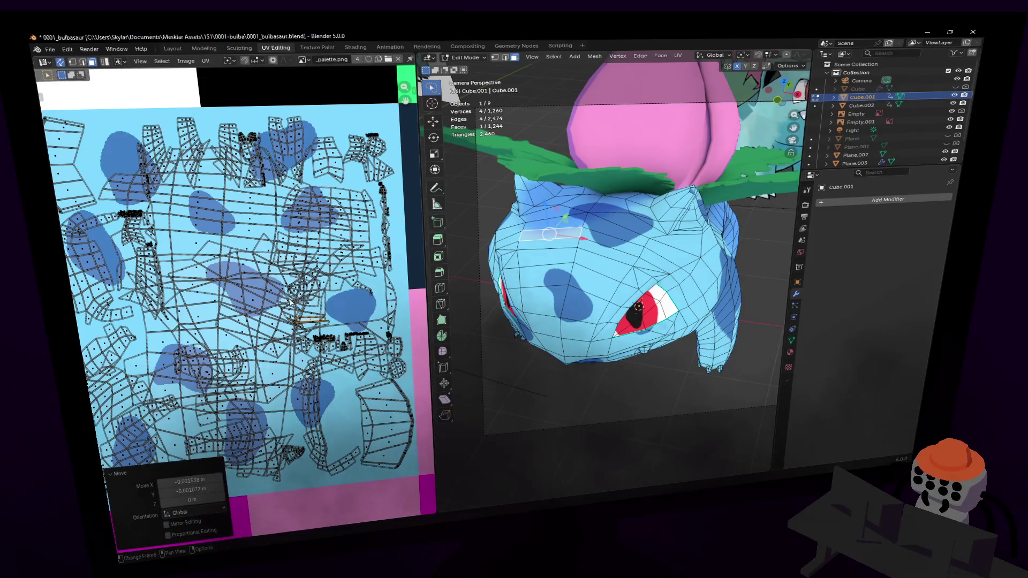
key(shift+grave)
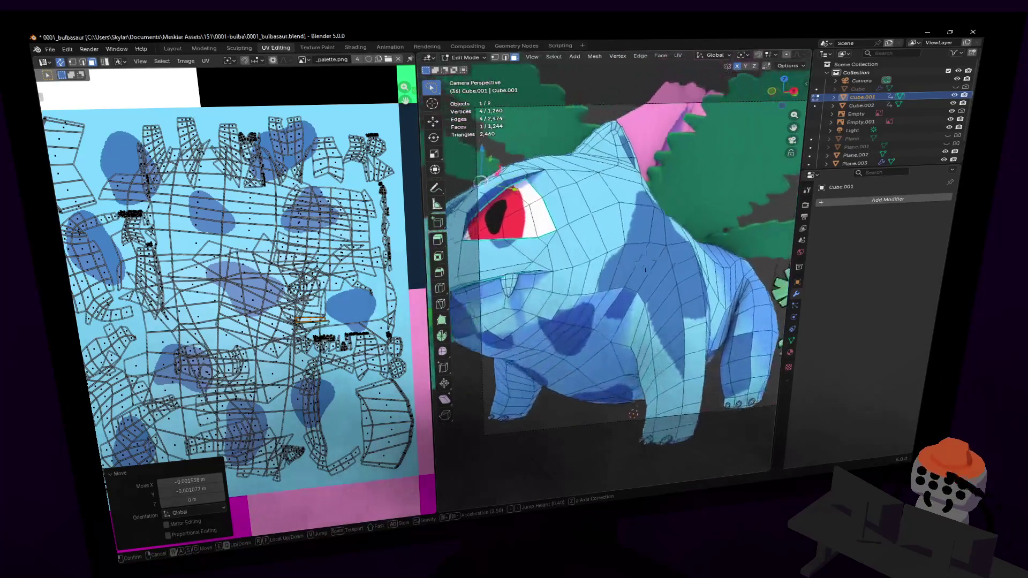
Step: Fly to a front view of the model and select three belly faces
key(w)
key(a)
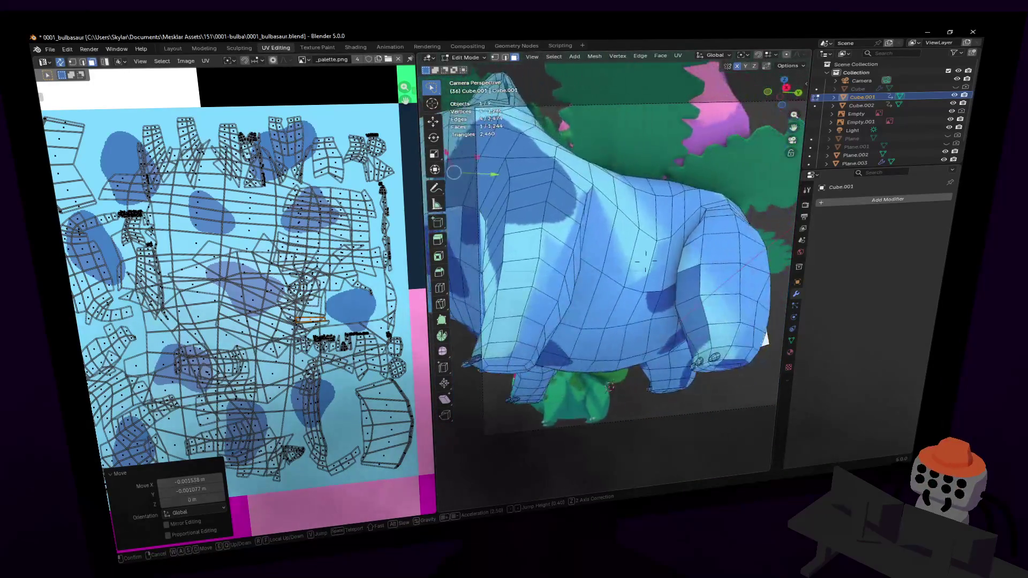
key(w)
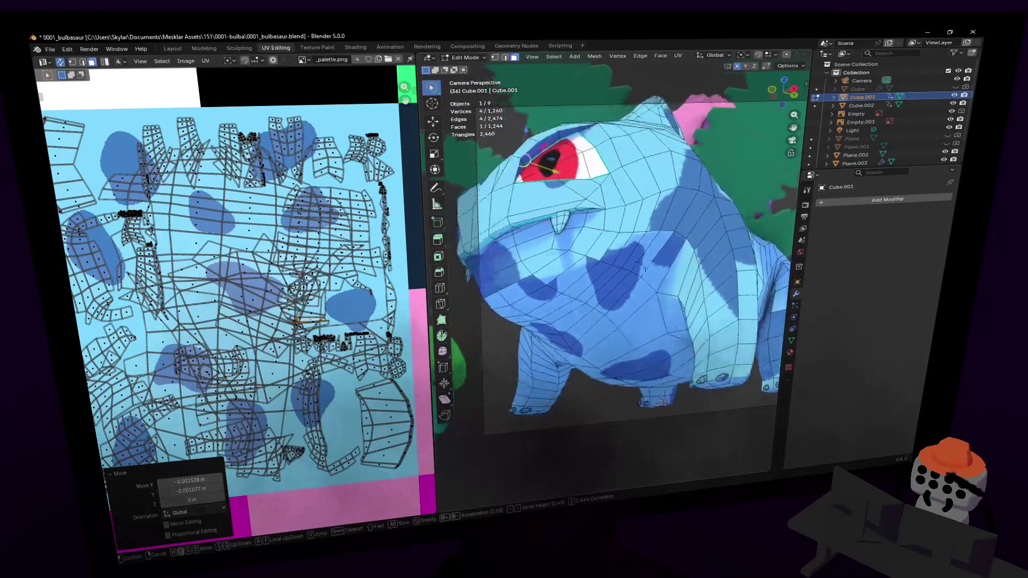
click(751, 316)
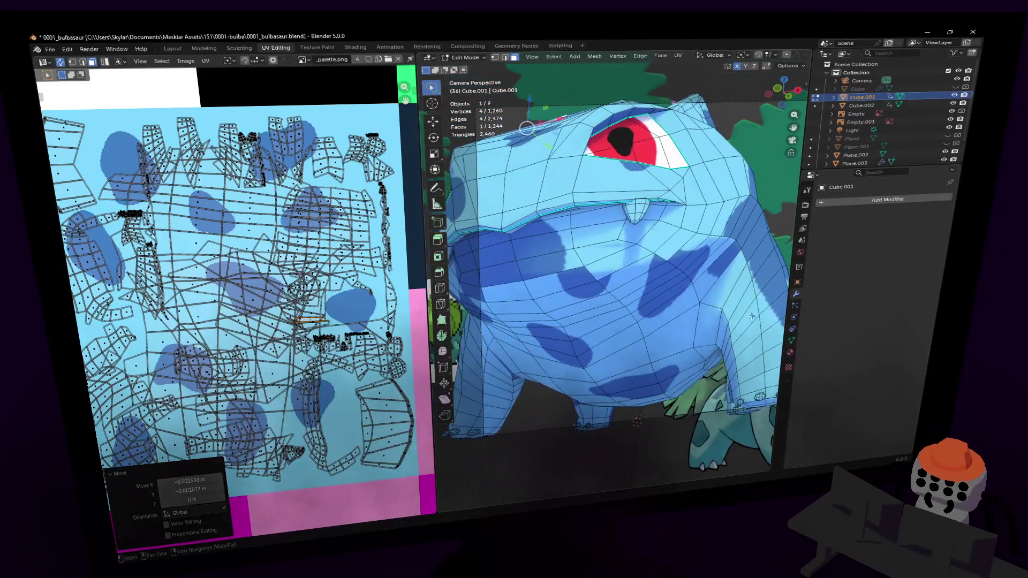
click(658, 259)
shift+click(631, 275)
shift+click(603, 263)
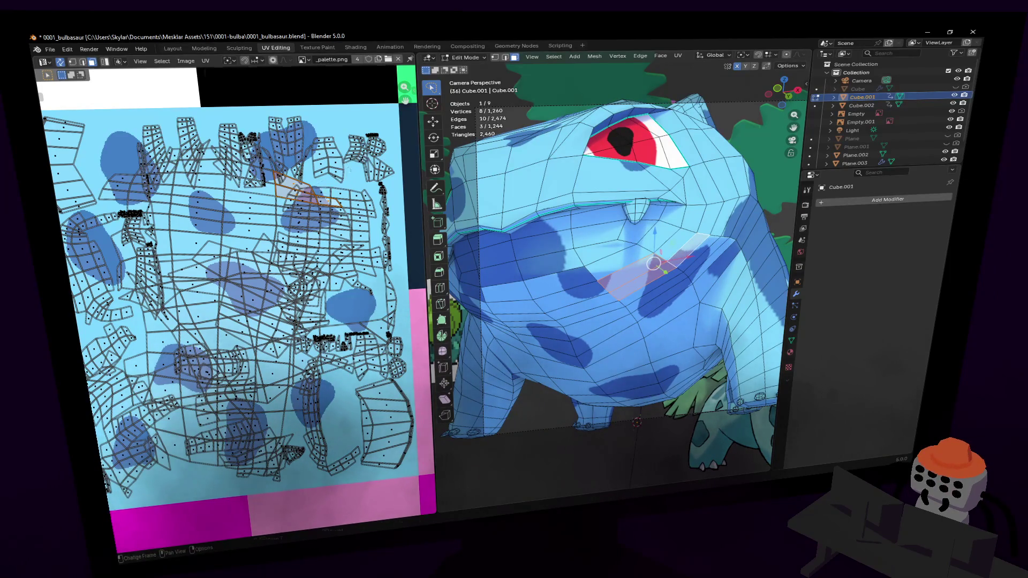
Step: Rotate the belly faces' UVs about 23°, nudge them, then pick another belly face
key(r)
click(340, 142)
key(g)
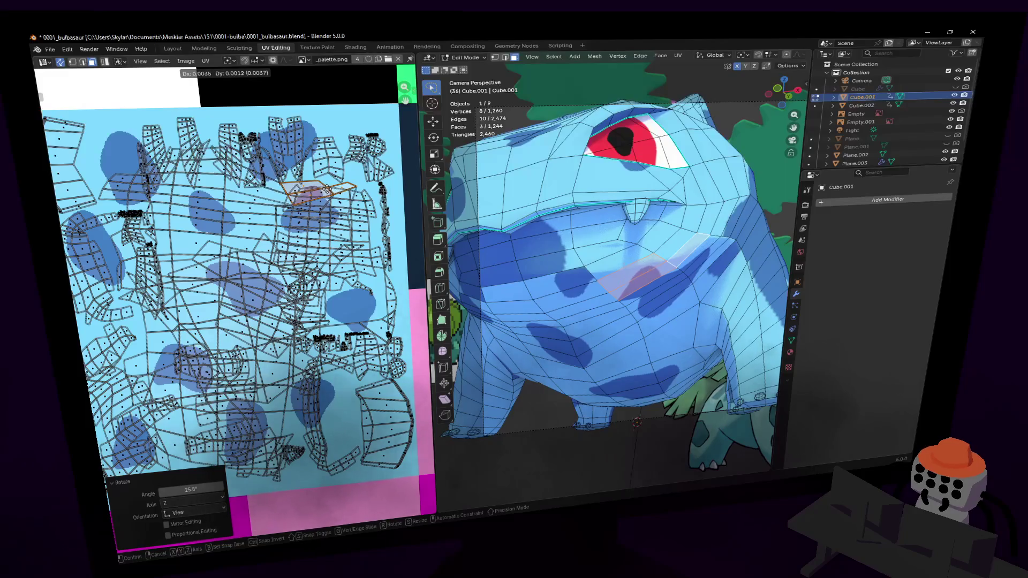
click(258, 187)
click(275, 188)
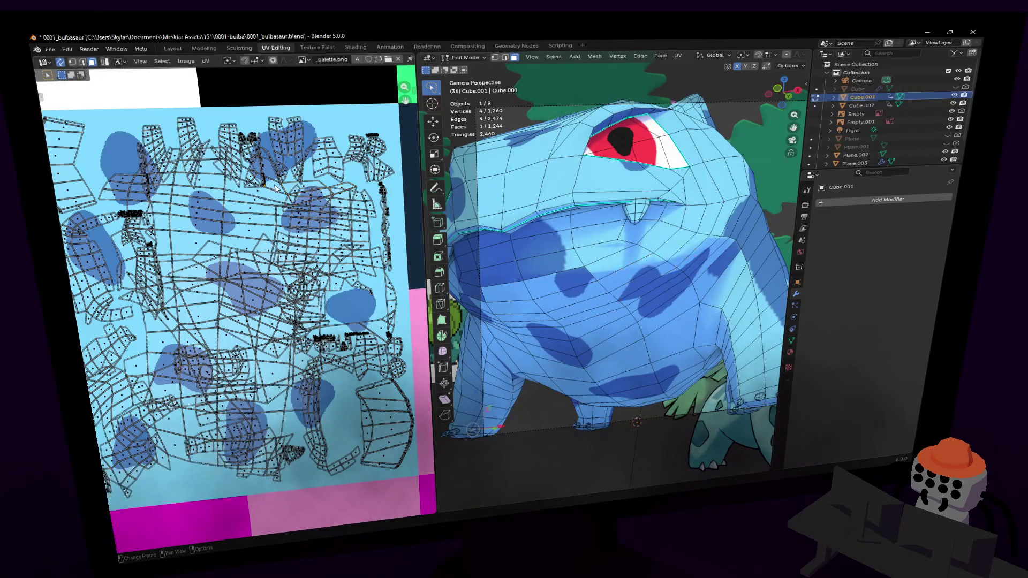
middle_drag(342, 423, 350, 435)
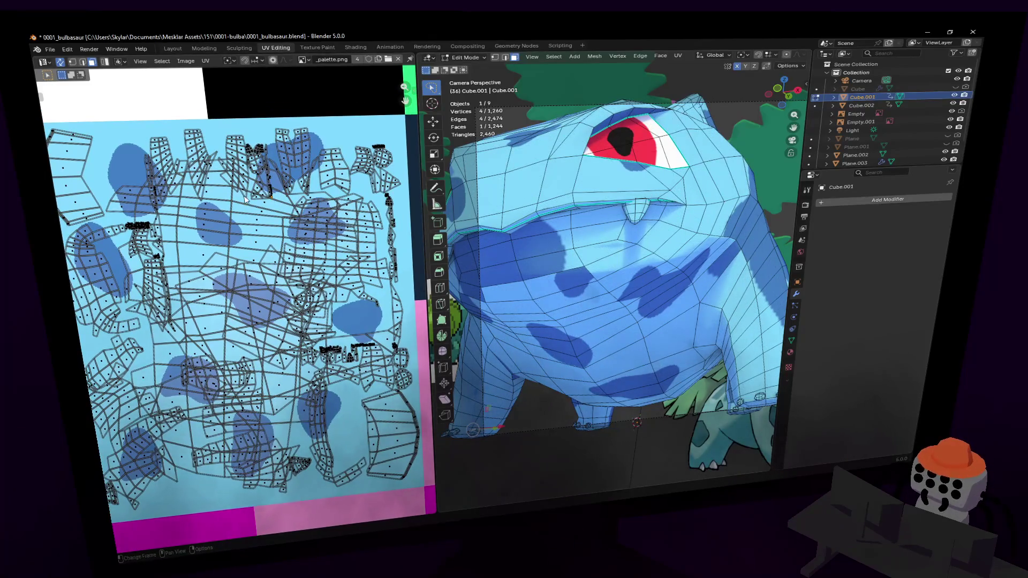
click(301, 202)
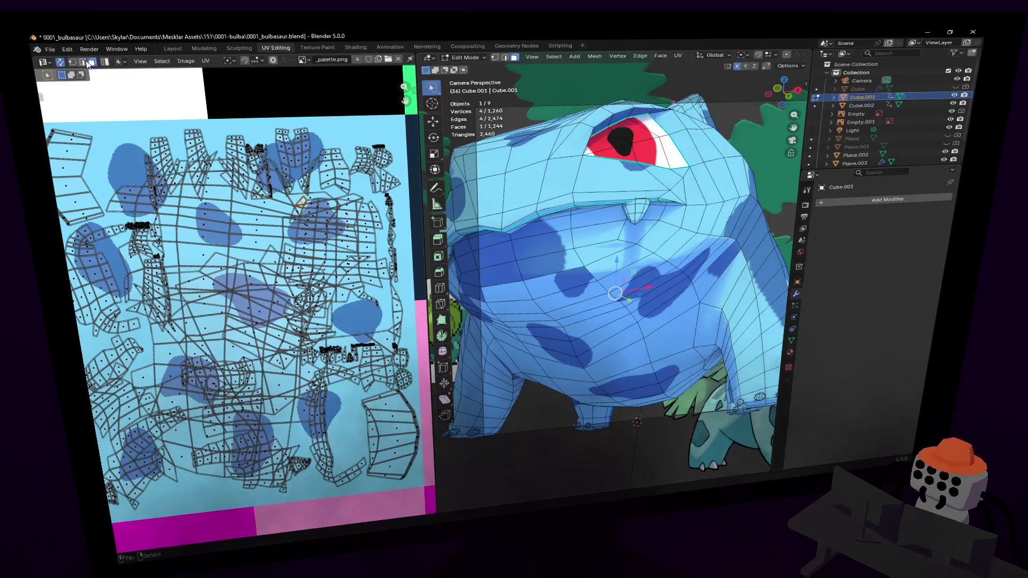
Step: Select the linked body UV island and shift it slightly across the spotted texture
key(l)
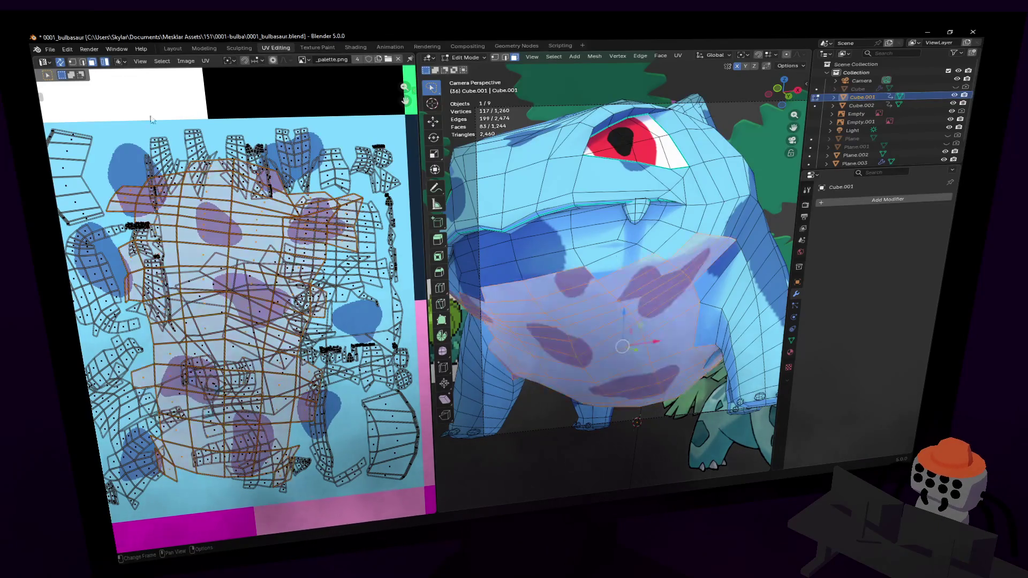
key(g)
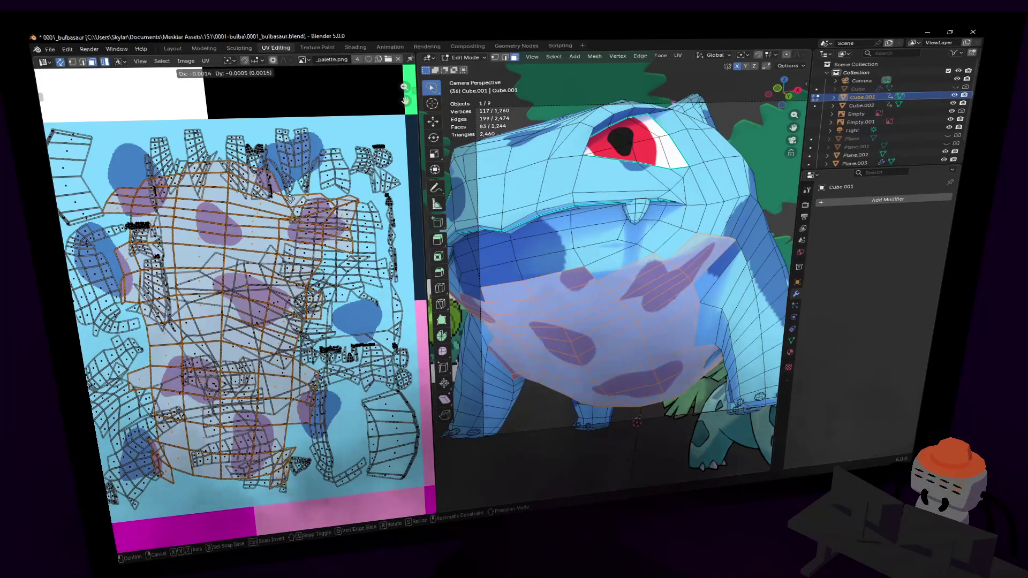
click(291, 198)
key(g)
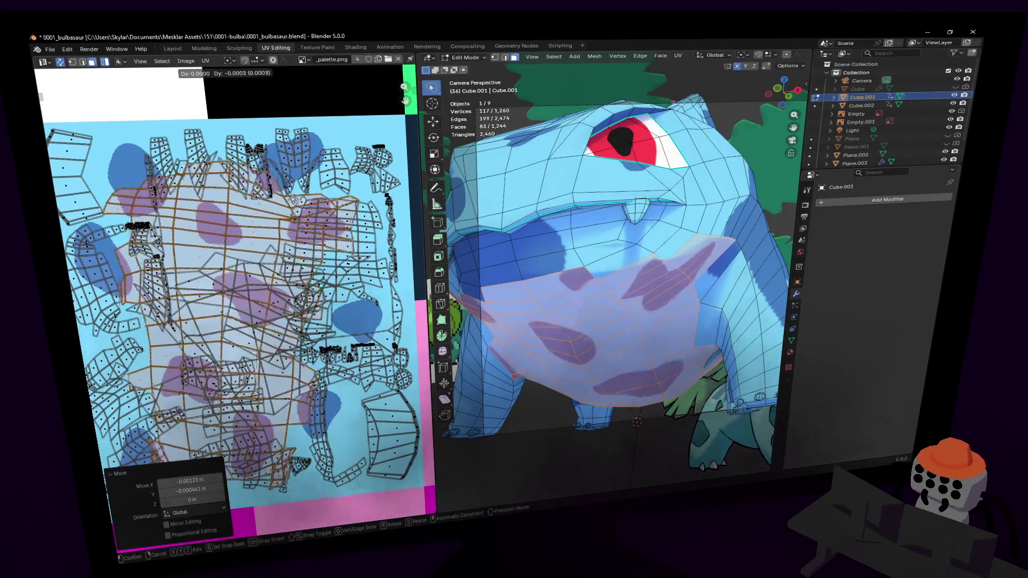
key(Escape)
scroll(274, 231, up, 2)
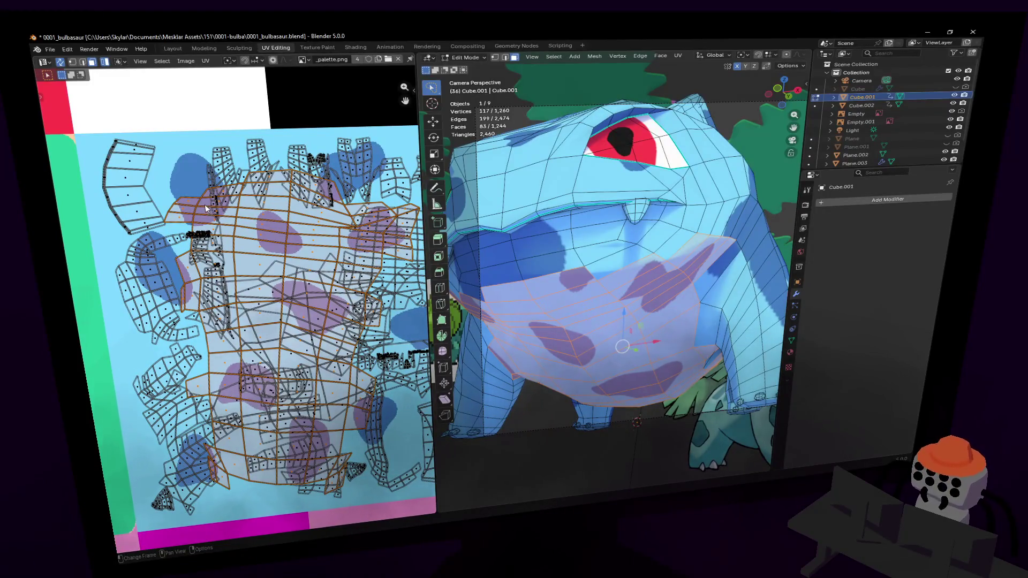
Step: Toggle between edge and face select modes and reselect the body UV island
key(2)
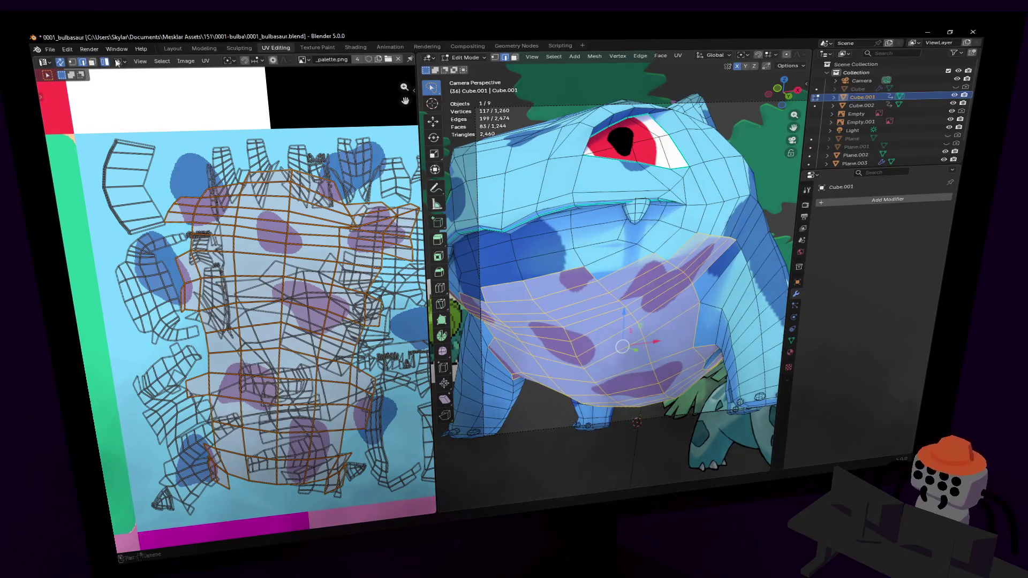
click(94, 62)
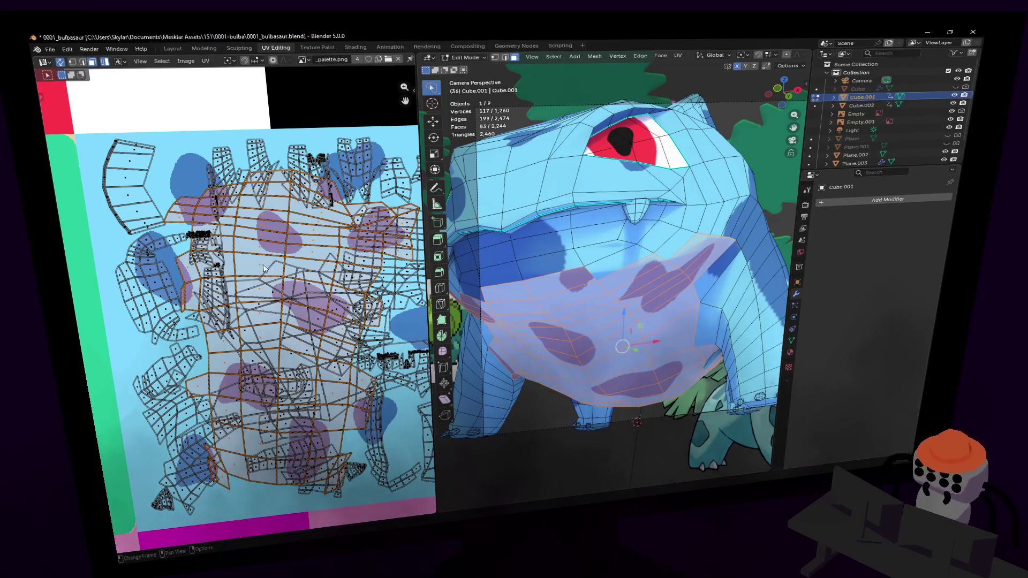
scroll(209, 210, up, 1)
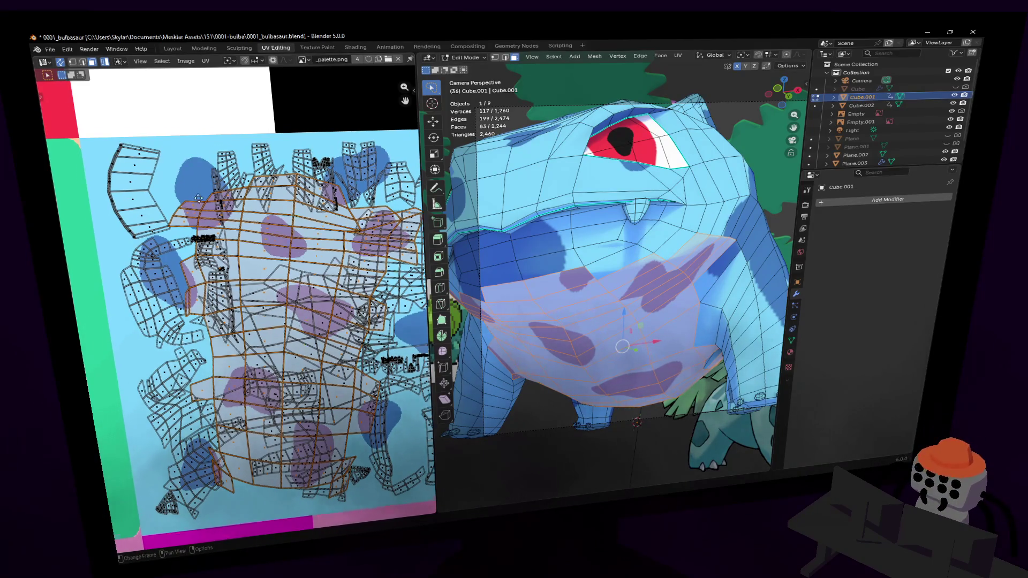
drag(204, 211, 191, 242)
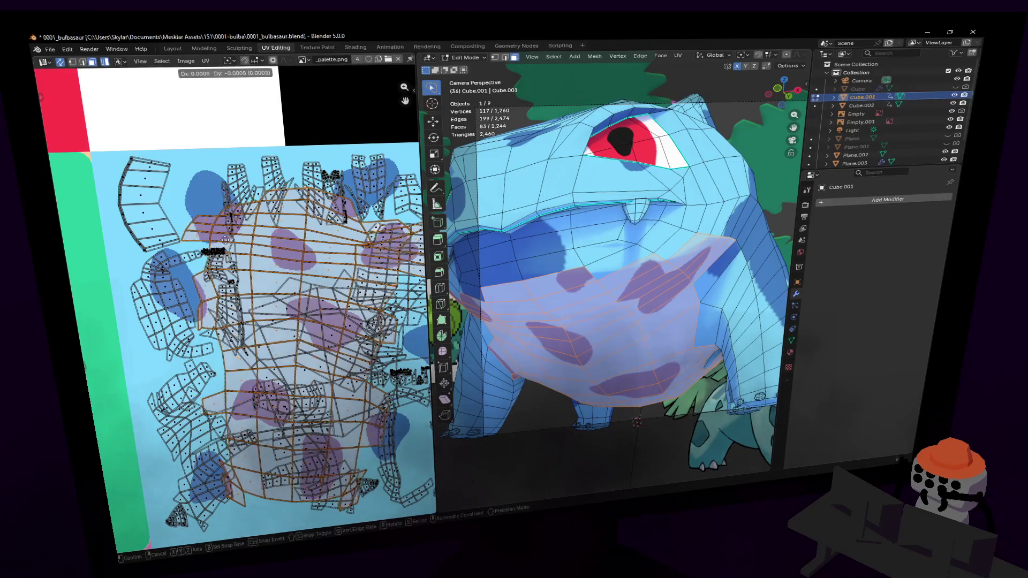
click(171, 204)
click(81, 62)
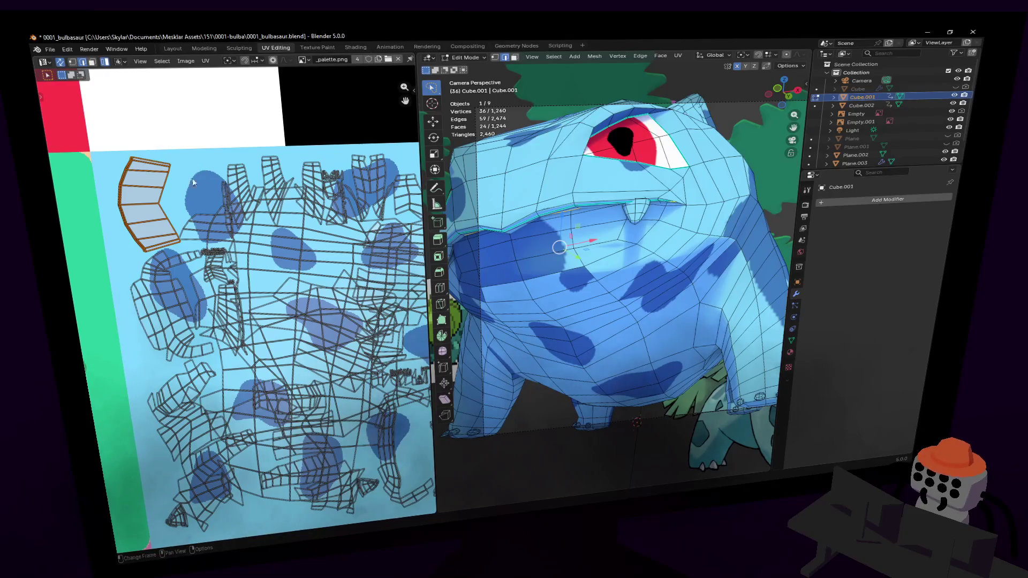
click(216, 227)
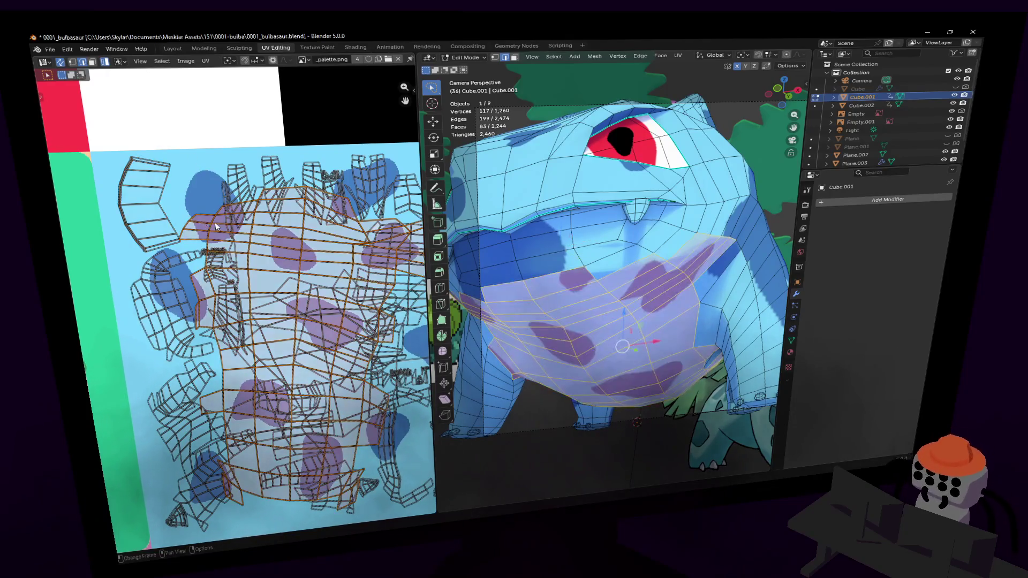
click(92, 62)
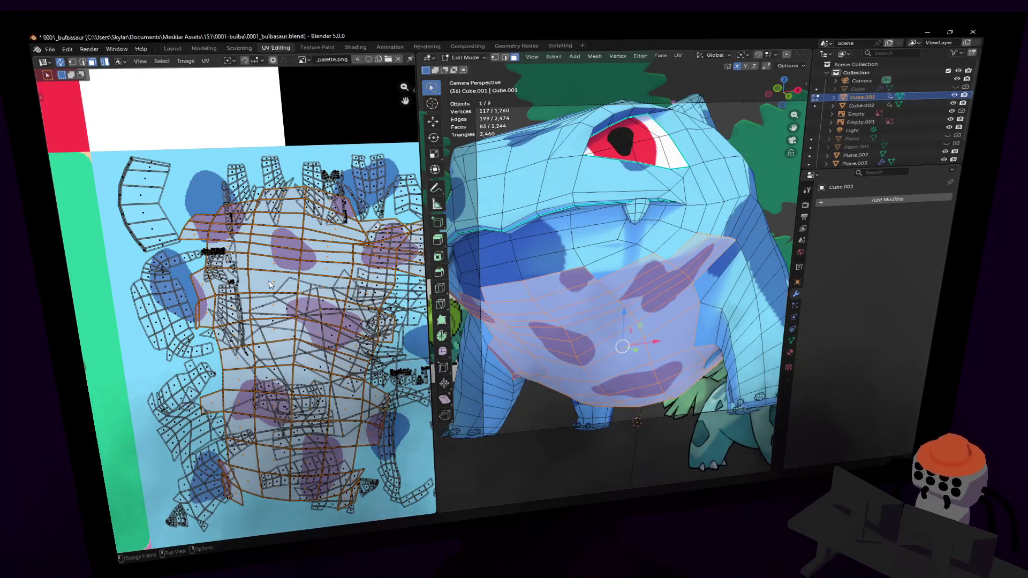
Step: Zoom into the UV layout and select three chest UV faces
scroll(265, 283, up, 2)
scroll(291, 272, down, 10)
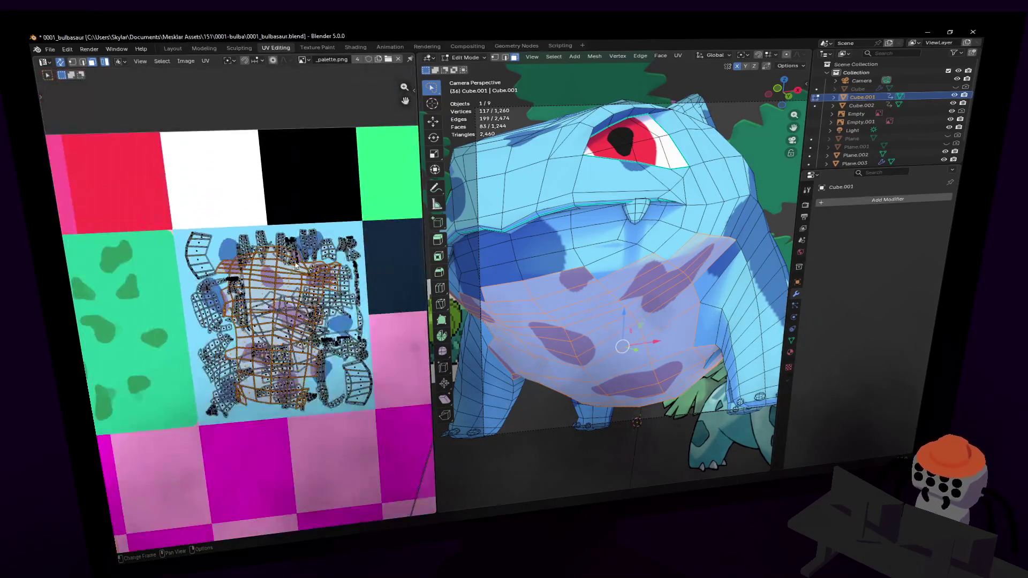
scroll(291, 271, down, 3)
scroll(265, 311, up, 6)
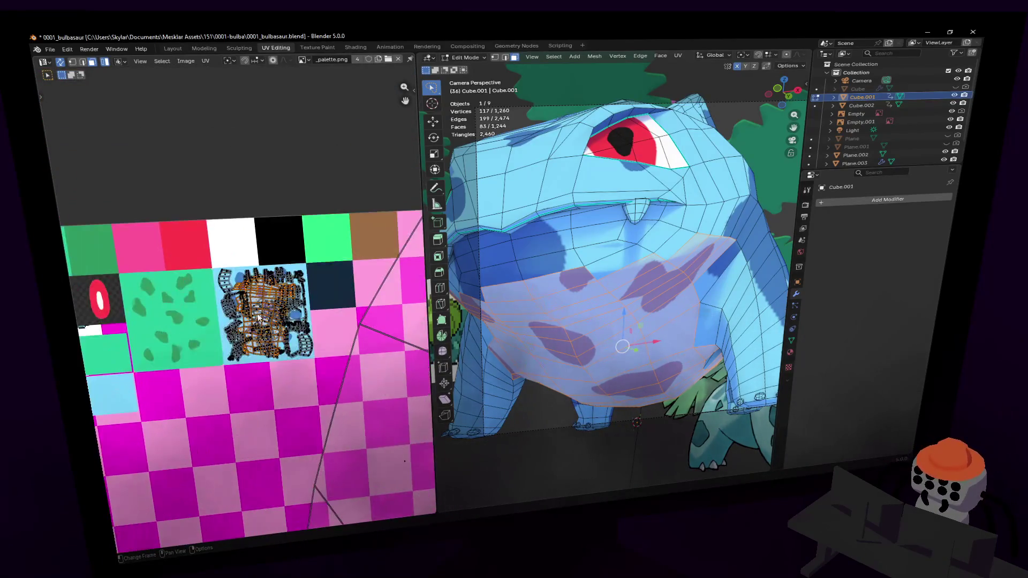
scroll(264, 311, up, 6)
scroll(267, 315, down, 9)
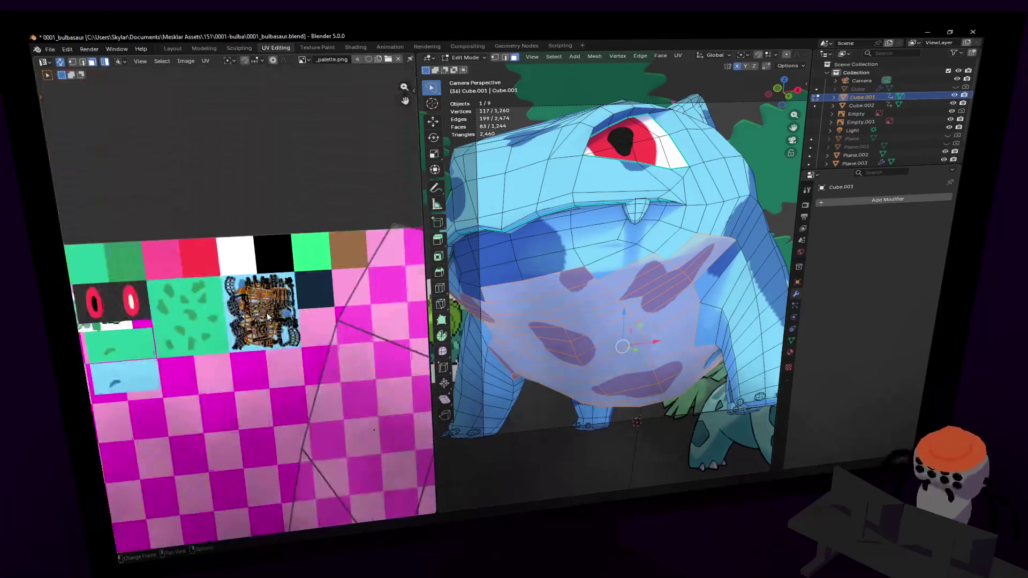
scroll(267, 316, down, 7)
scroll(260, 327, up, 7)
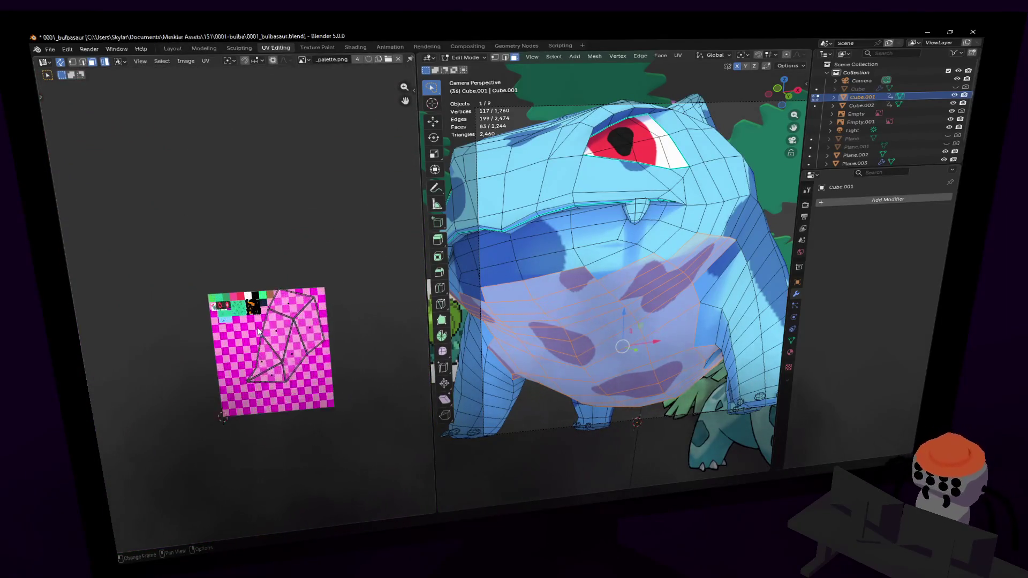
scroll(258, 331, up, 3)
scroll(257, 331, down, 3)
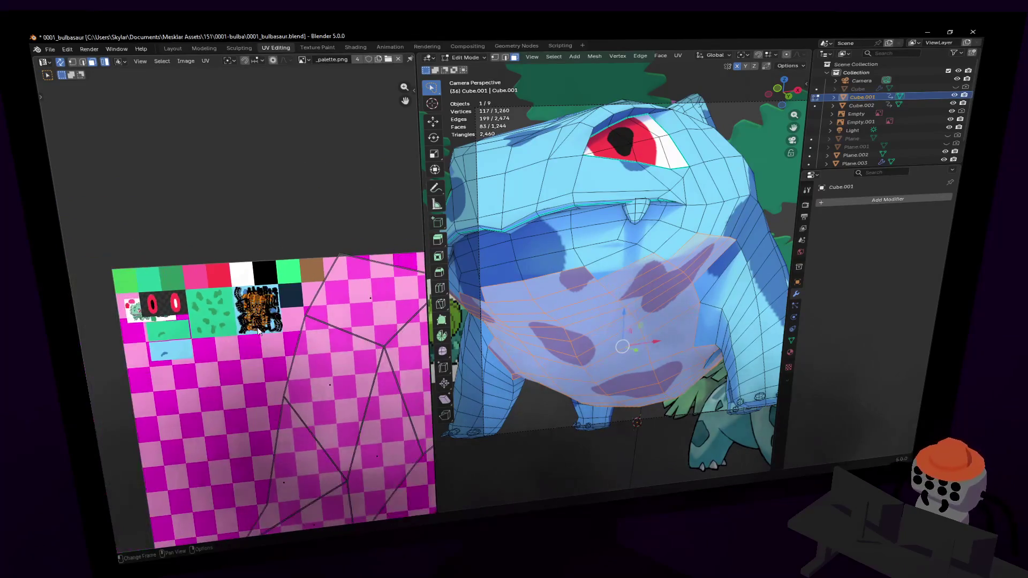
scroll(259, 331, up, 5)
scroll(258, 331, up, 8)
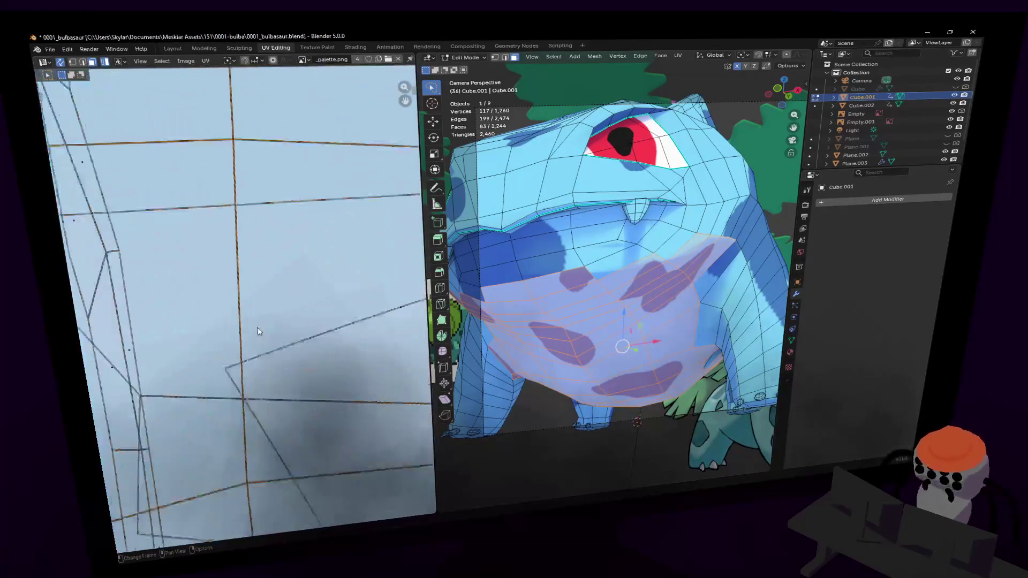
scroll(258, 330, down, 8)
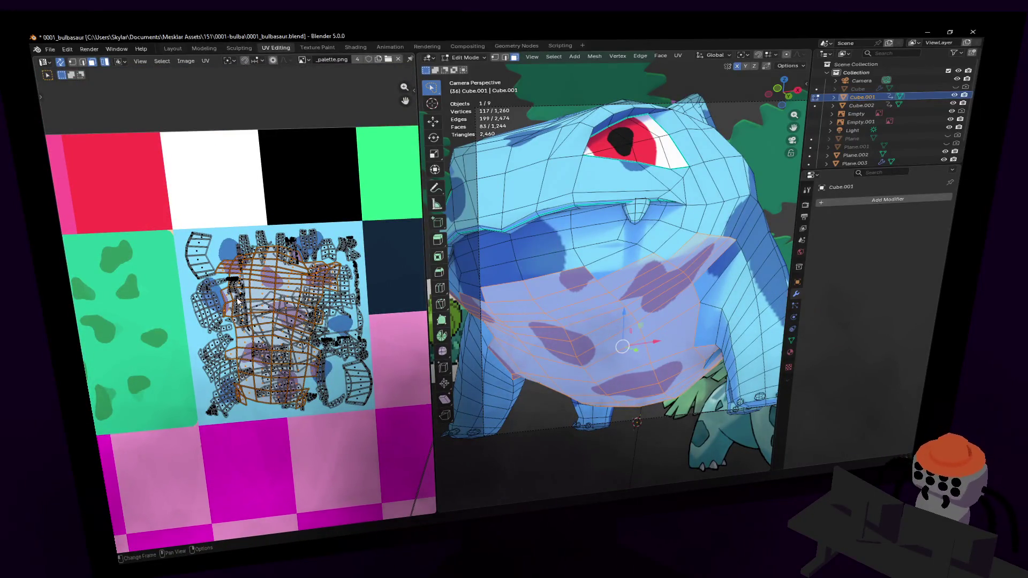
scroll(211, 334, up, 6)
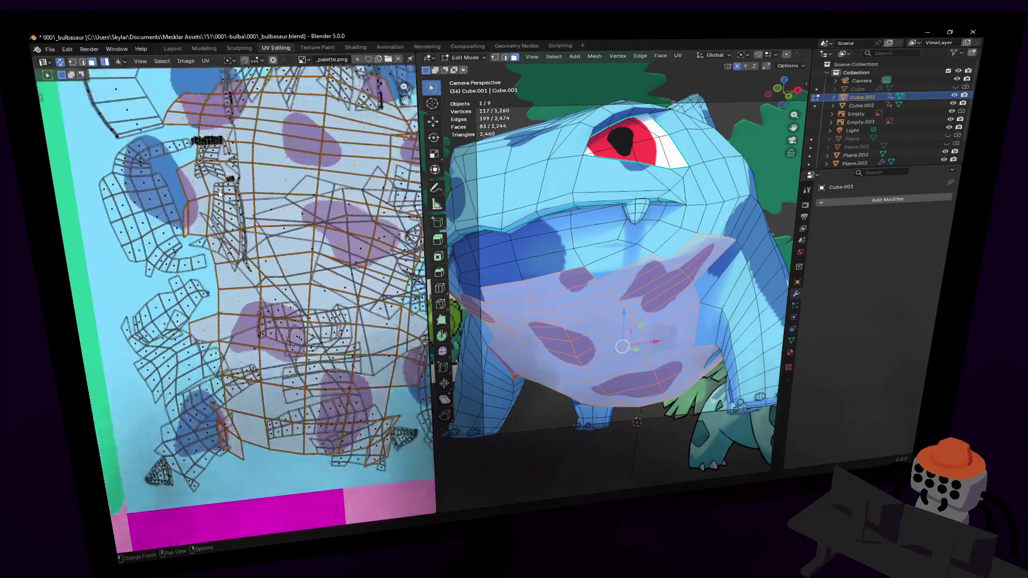
scroll(210, 204, up, 3)
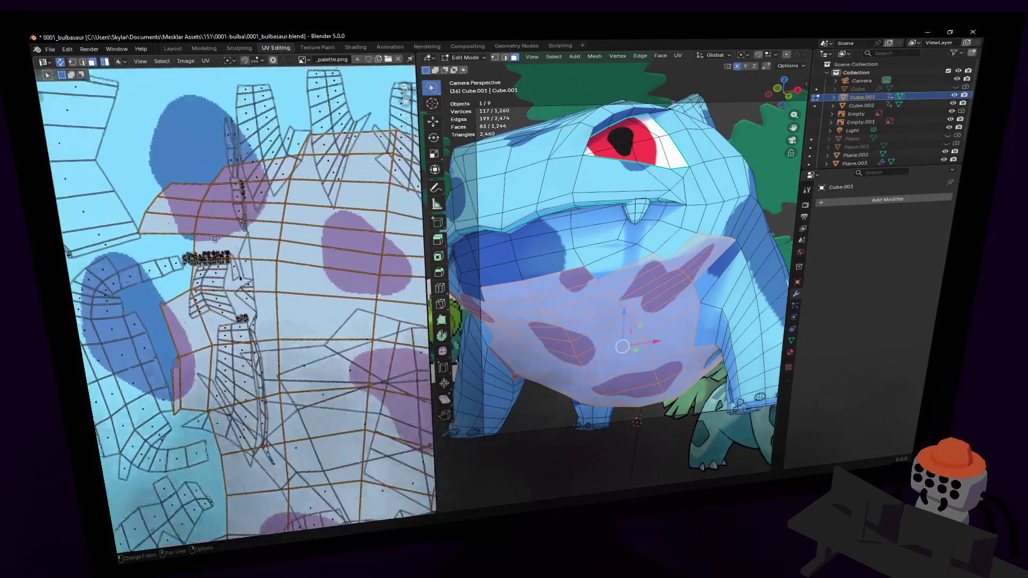
click(197, 213)
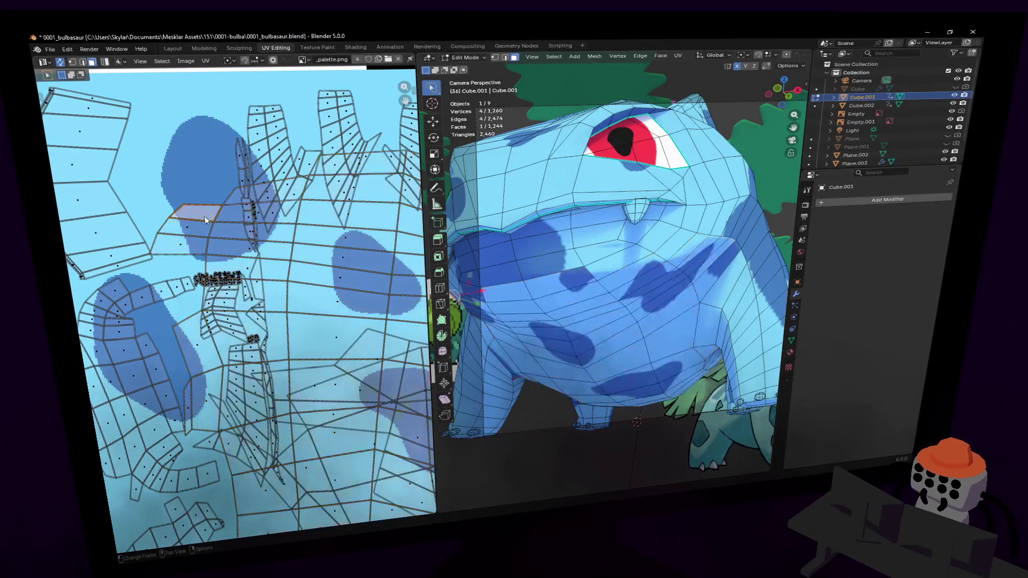
shift+click(197, 228)
shift+click(182, 244)
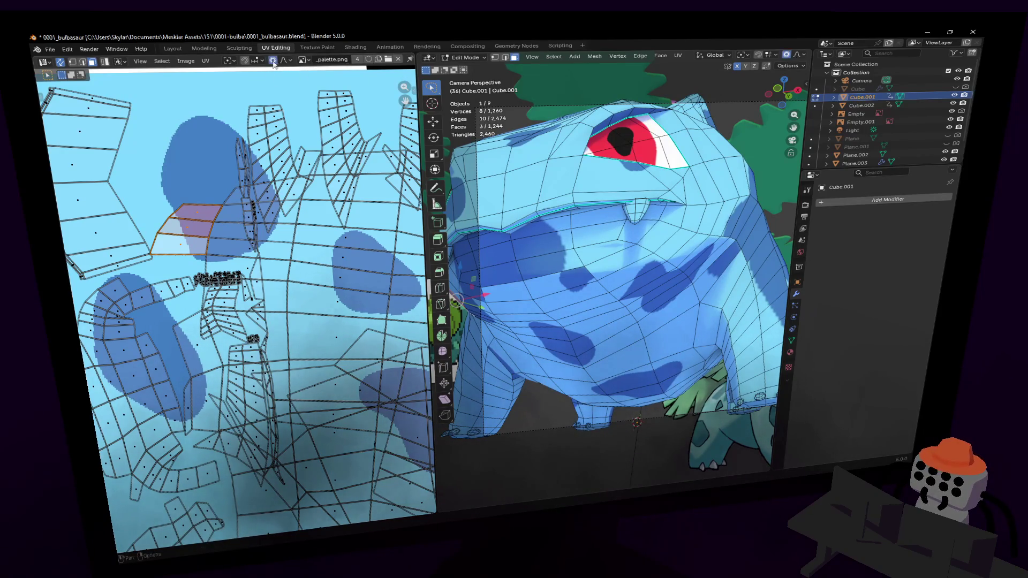
key(g)
key(Escape)
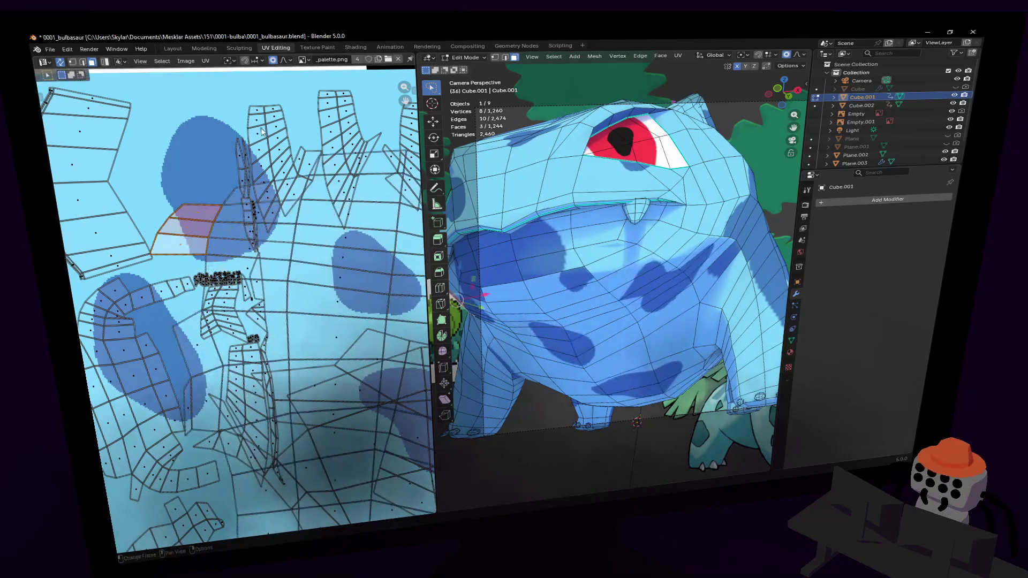
Step: Set a proportional influence size and move the chest UVs up-left with smooth falloff
click(286, 60)
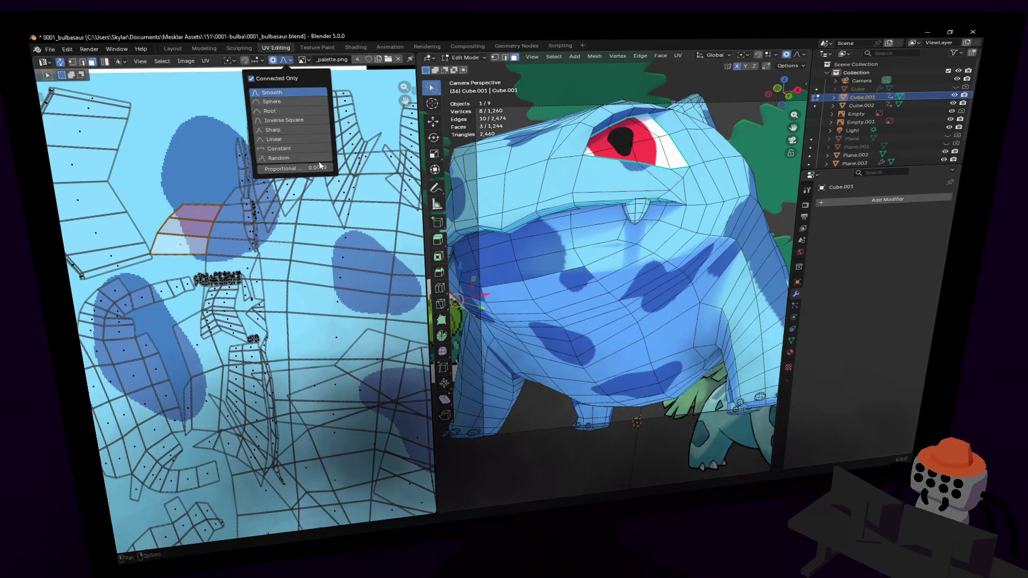
click(318, 166)
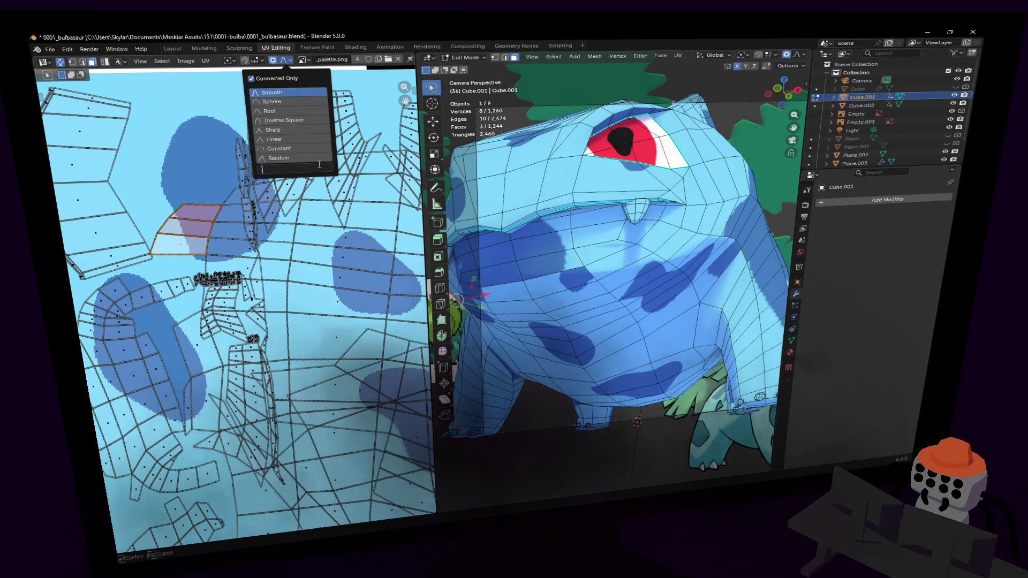
key(Return)
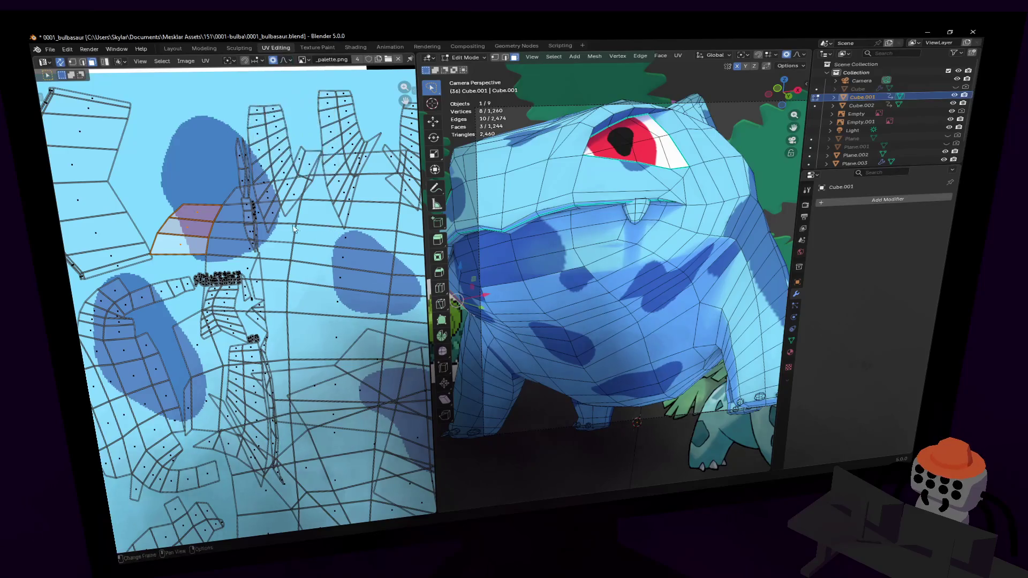
key(g)
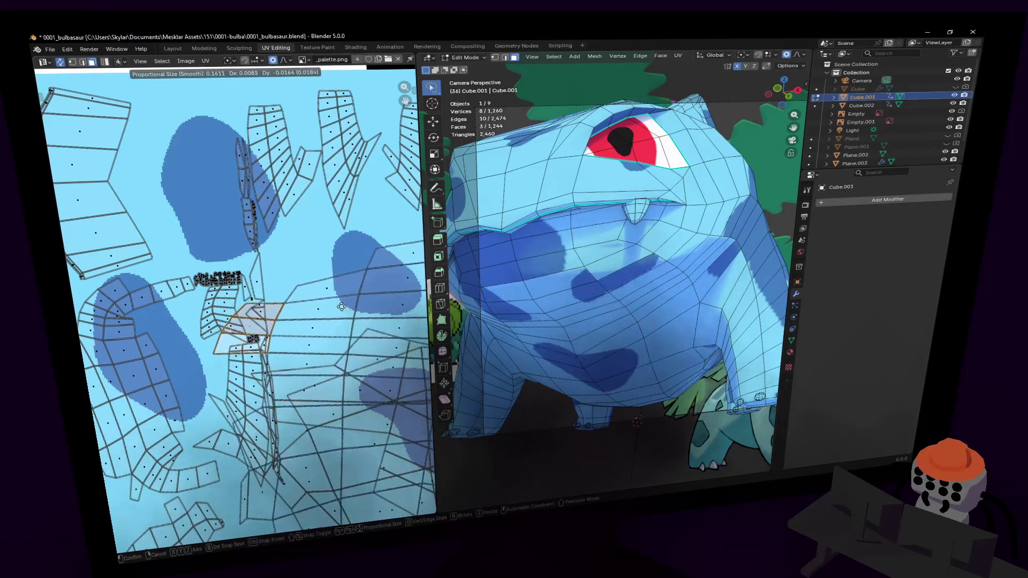
scroll(300, 257, down, 5)
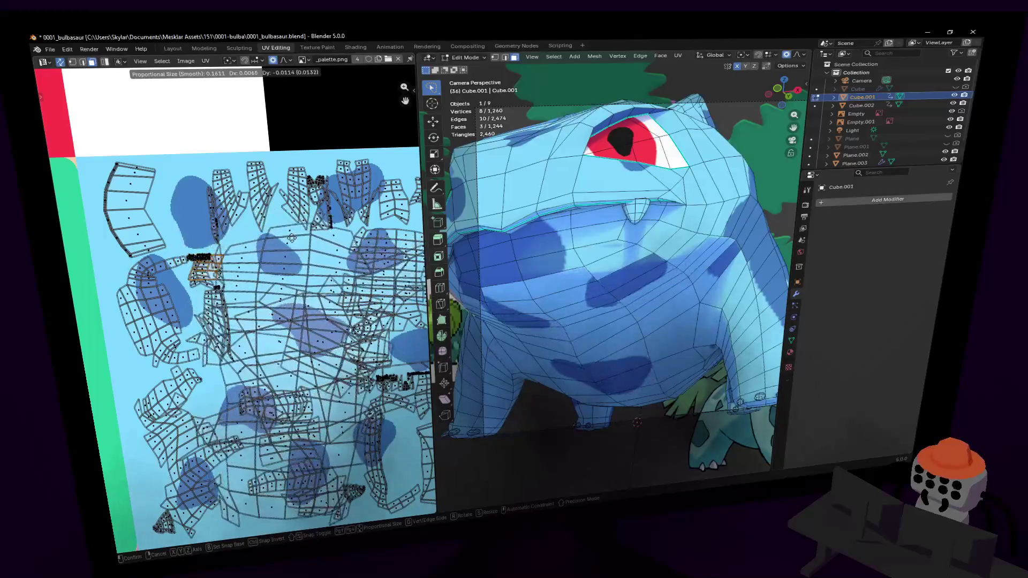
click(276, 214)
click(268, 62)
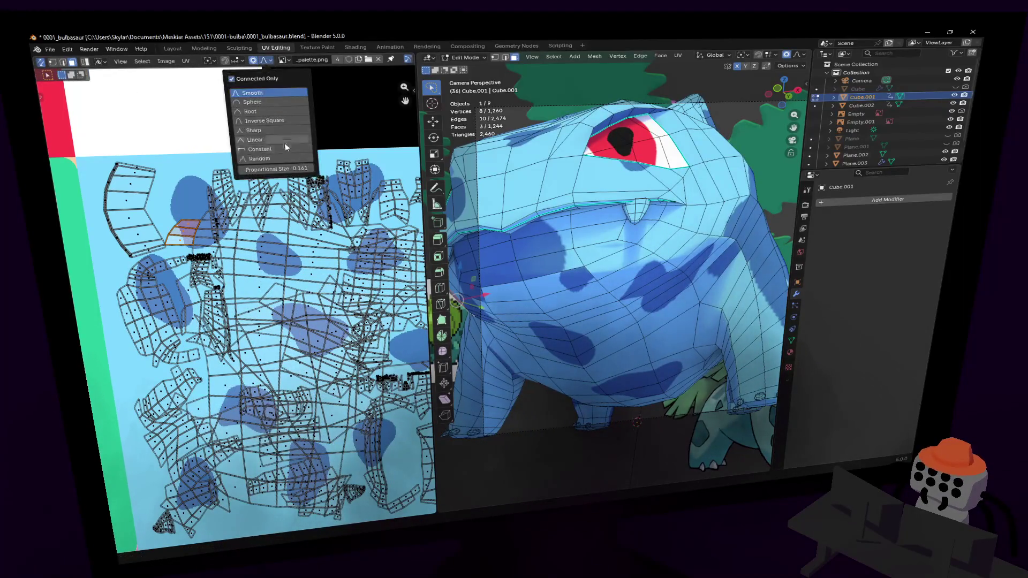
key(g)
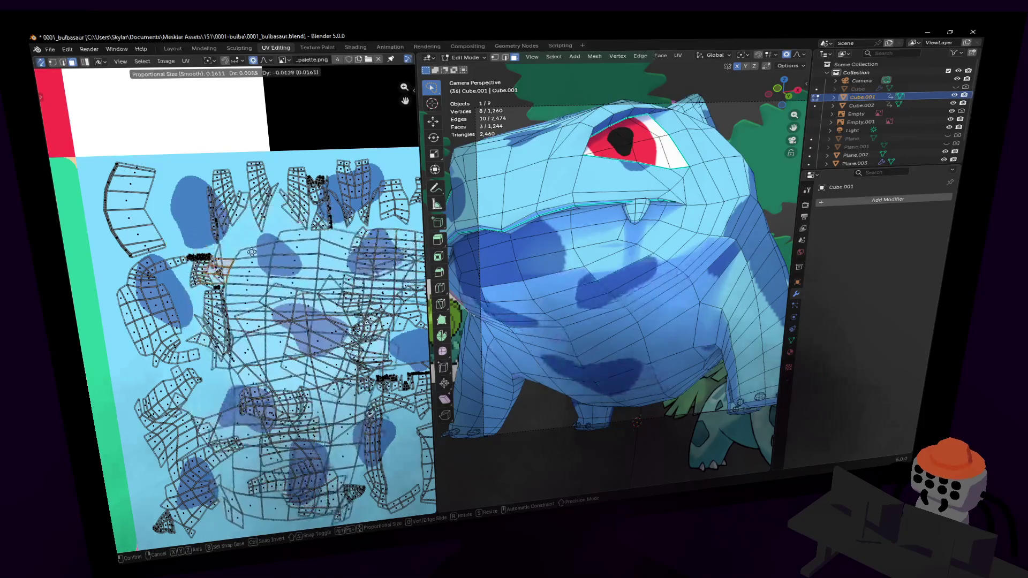
right_click(313, 68)
Step: With proportional size 0.050, move the chest UVs, rotate them 11.5° and nudge them down
click(266, 60)
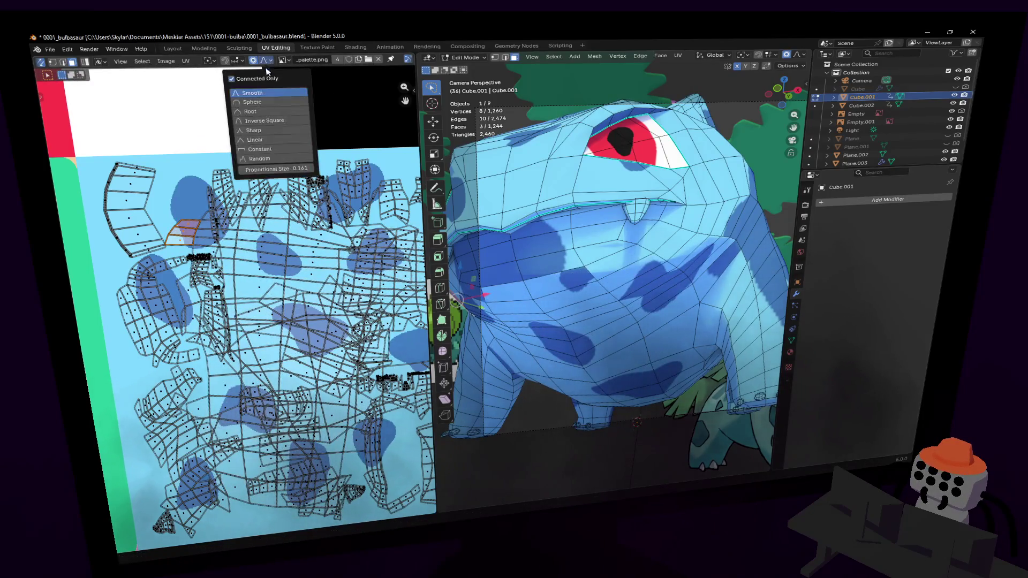
click(288, 168)
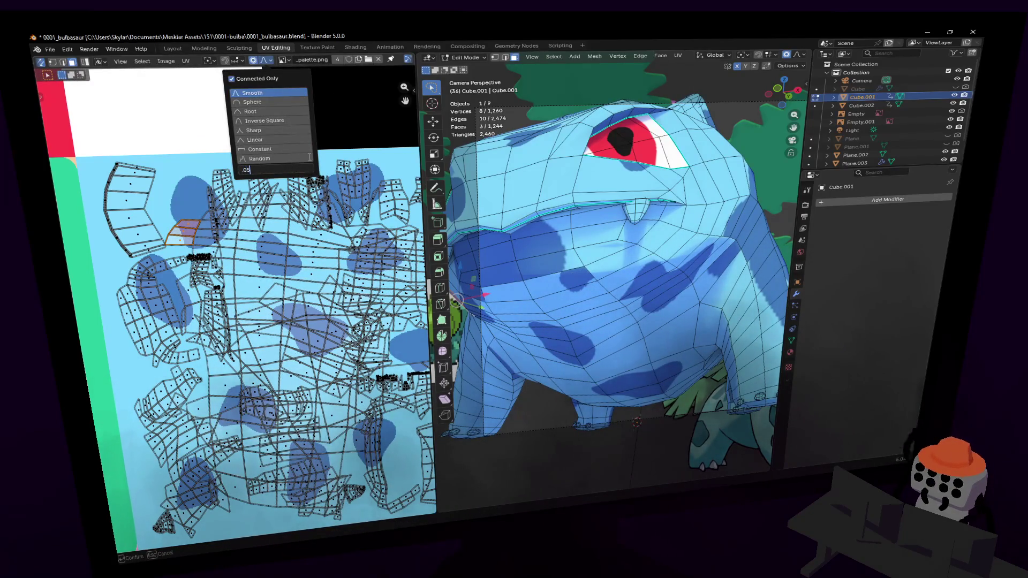
key(Return)
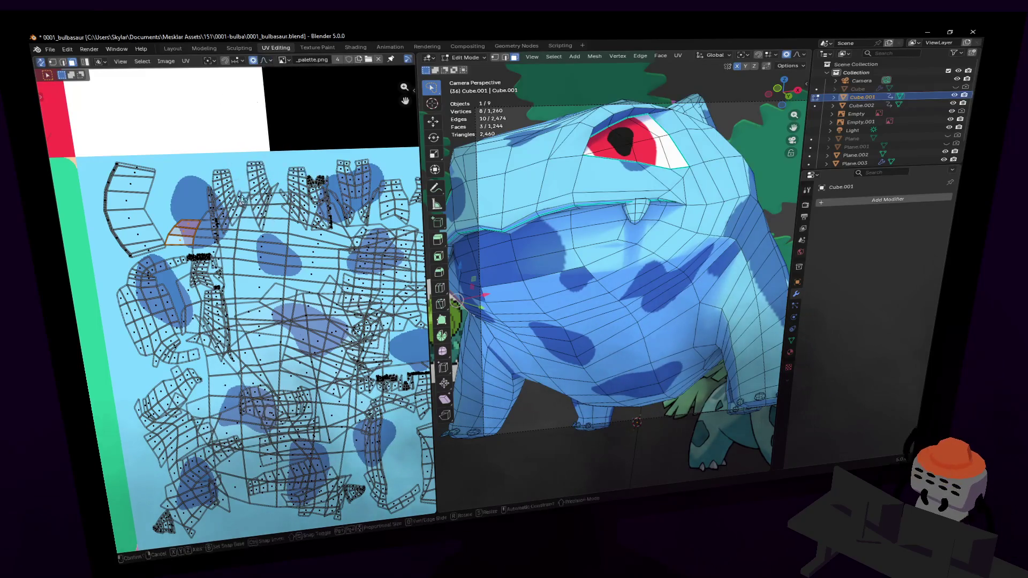
key(g)
click(271, 222)
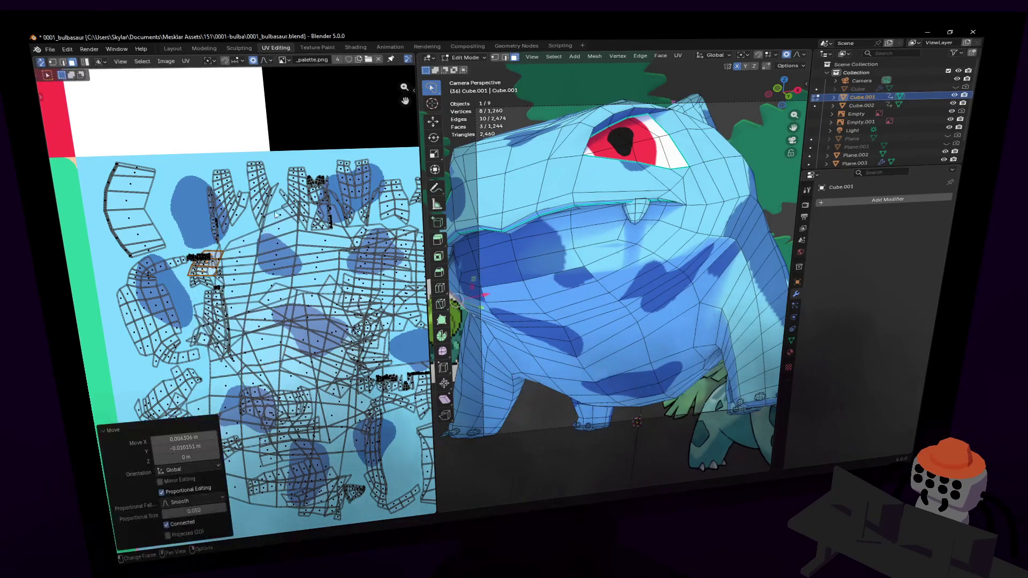
key(r)
click(267, 225)
key(g)
click(280, 208)
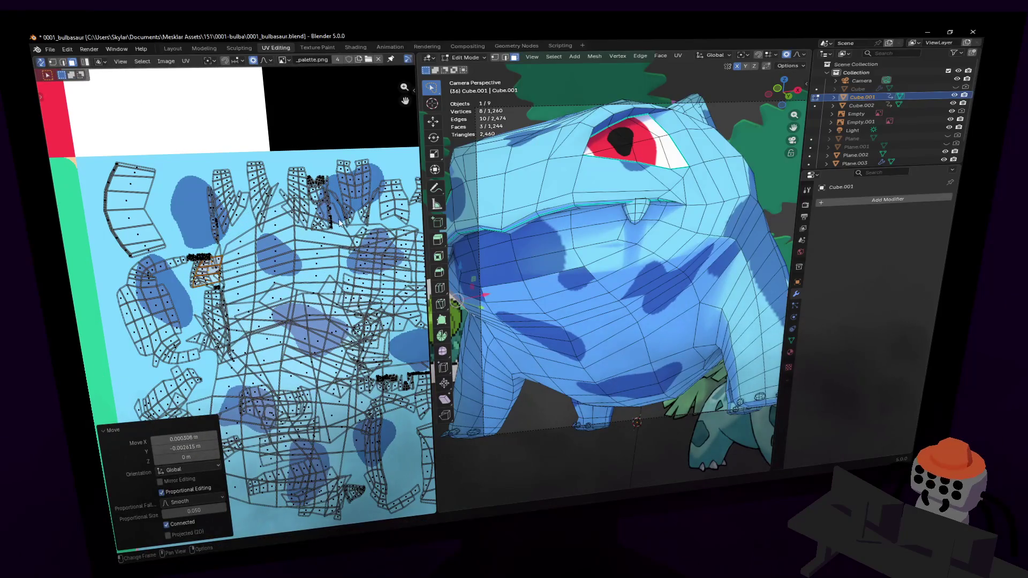
click(337, 222)
scroll(227, 237, up, 5)
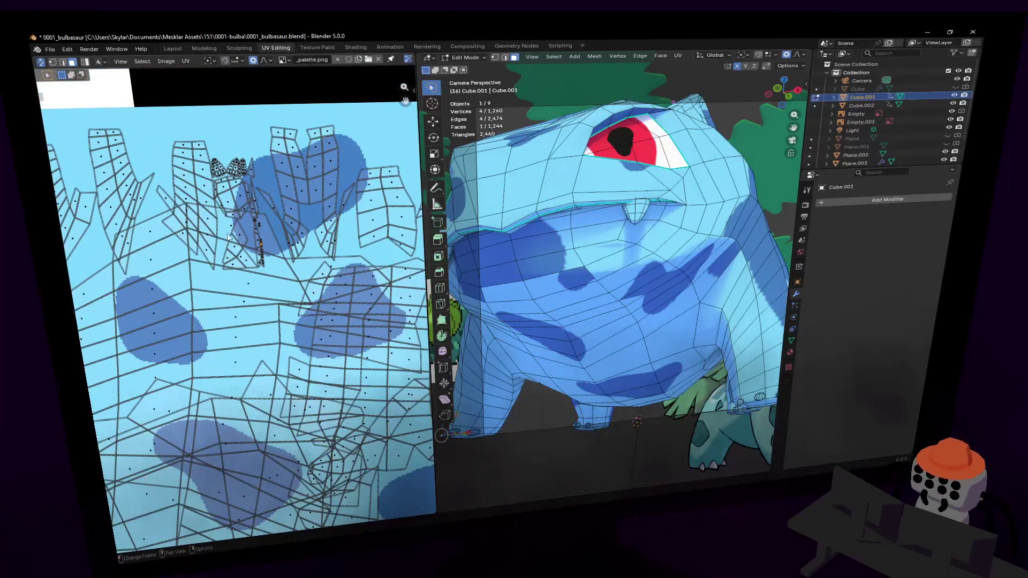
Step: Nudge another chest UV face with proportional falloff
click(228, 237)
key(g)
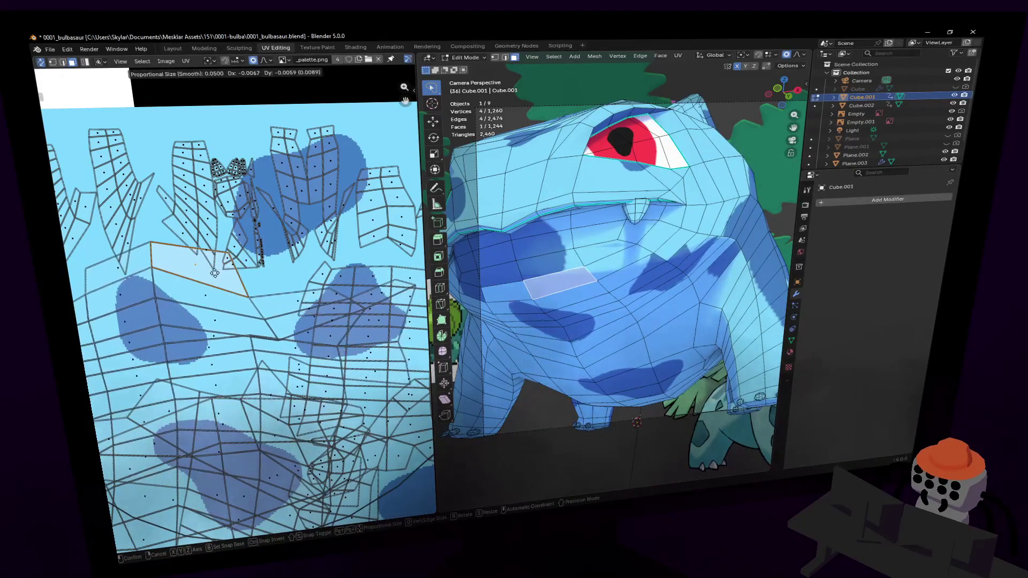
click(215, 273)
mouse_move(323, 301)
middle_down()
mouse_move(362, 263)
mouse_move(266, 228)
middle_up()
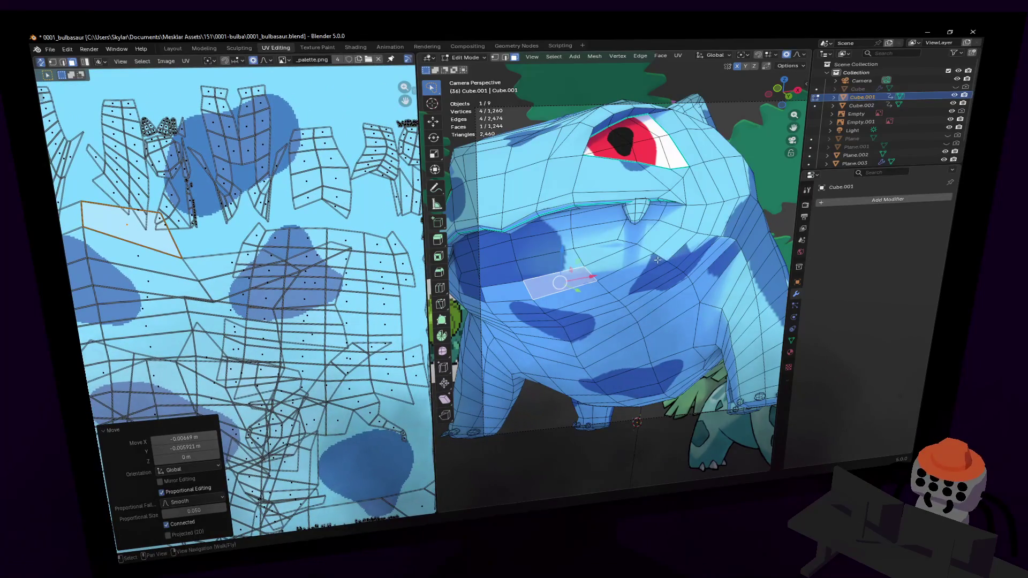
Step: Select a single chest edge, clear the proportional size, and move its UVs up-right
click(673, 262)
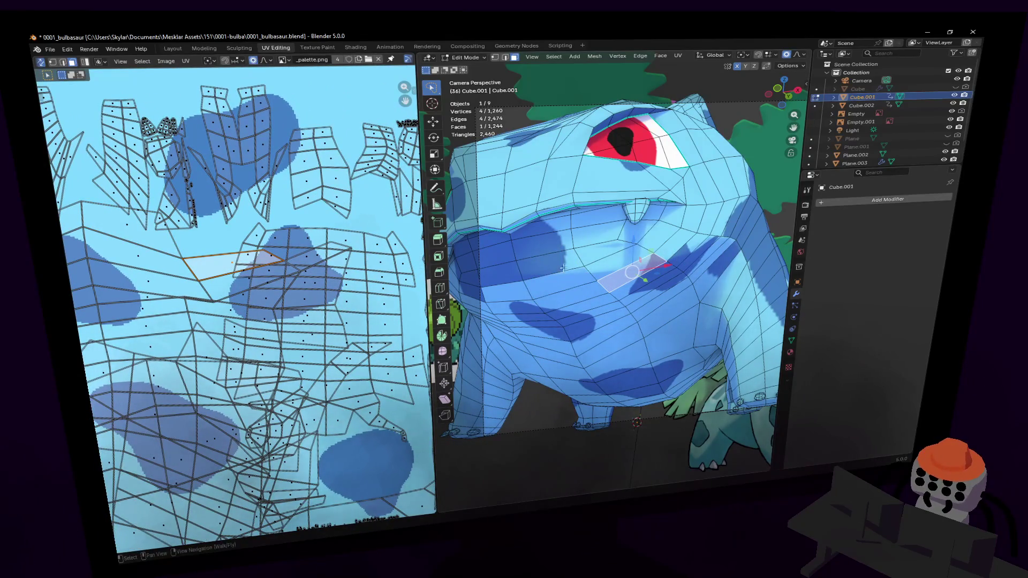
key(2)
click(677, 263)
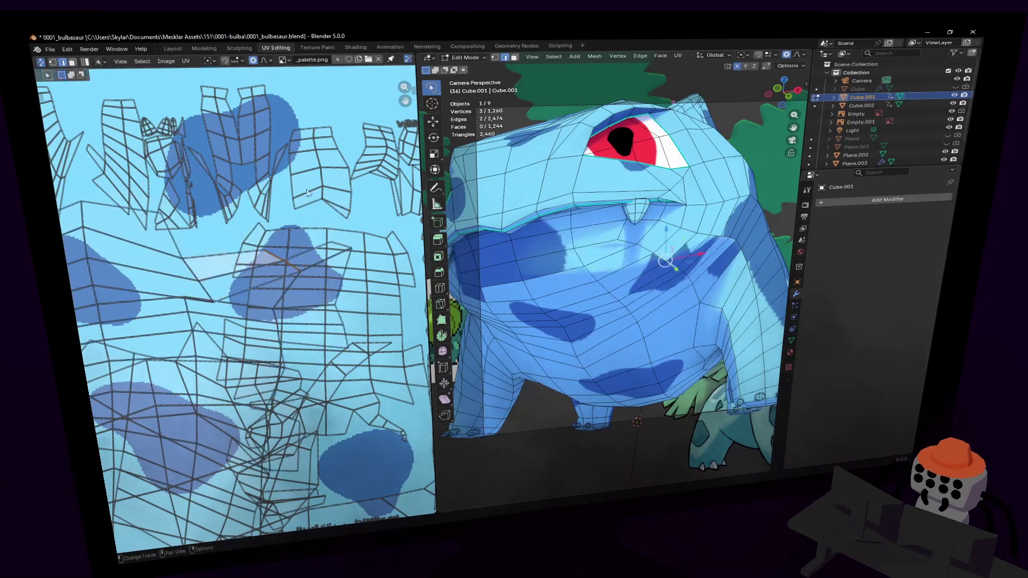
click(269, 61)
click(297, 169)
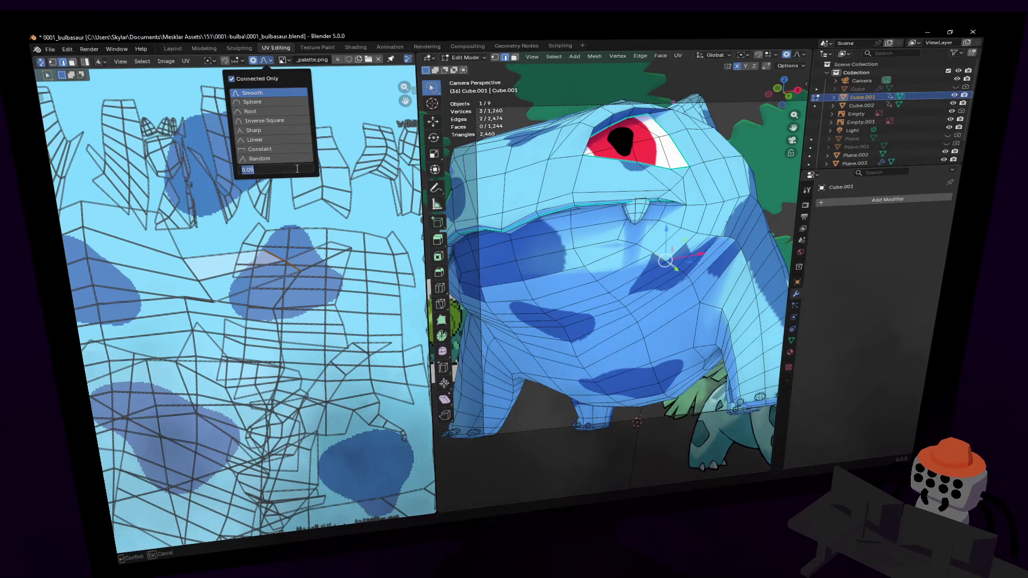
key(BackSpace)
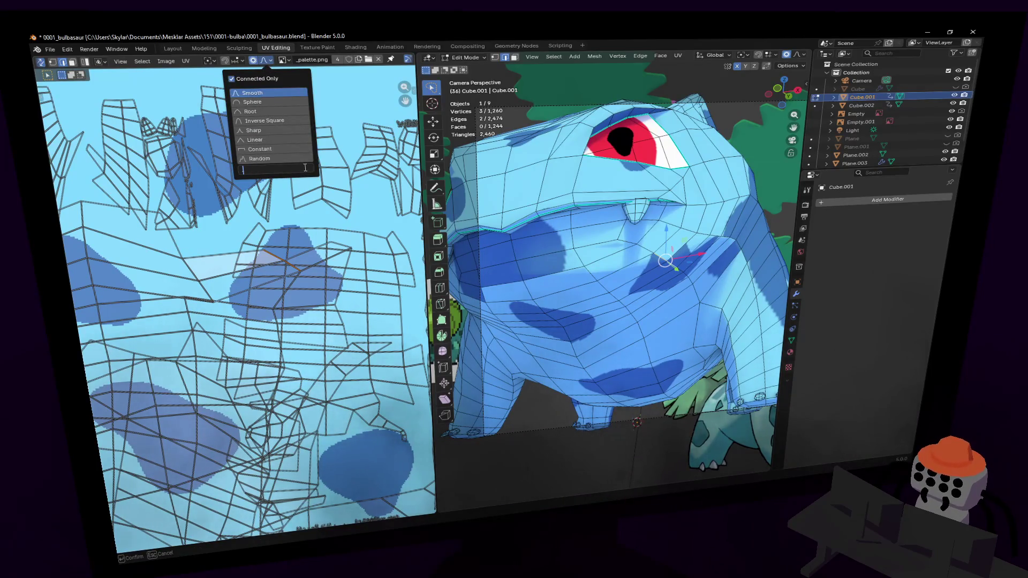
key(Return)
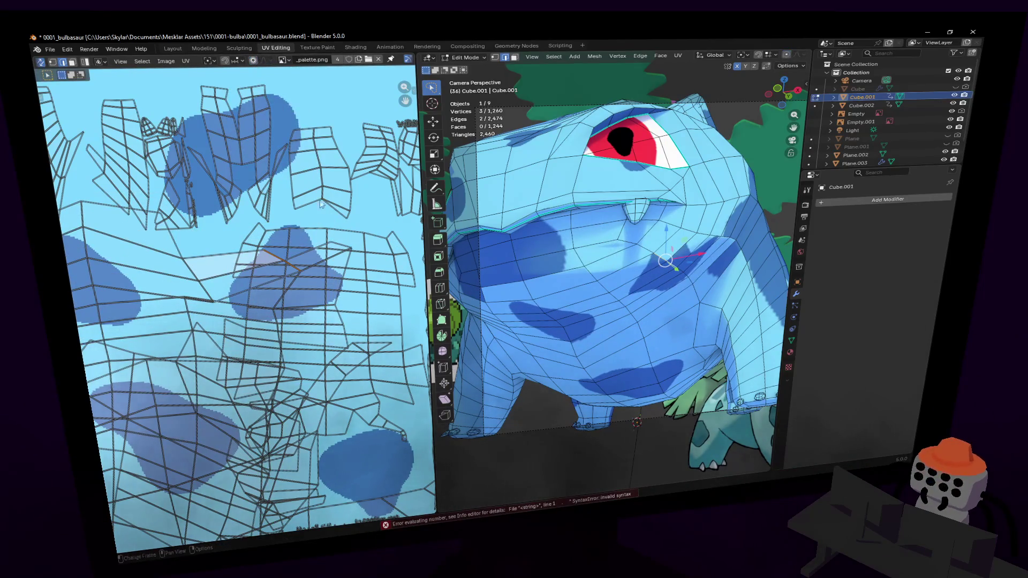
key(g)
click(404, 242)
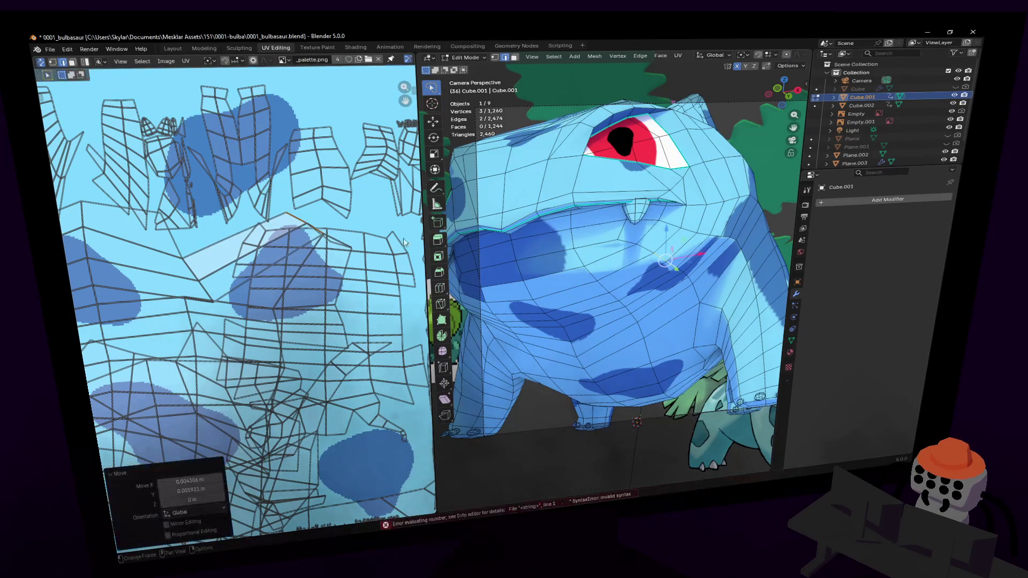
Step: Select another body edge and shift its UVs by about 0.0012, −0.0013
middle_drag(720, 253, 713, 257)
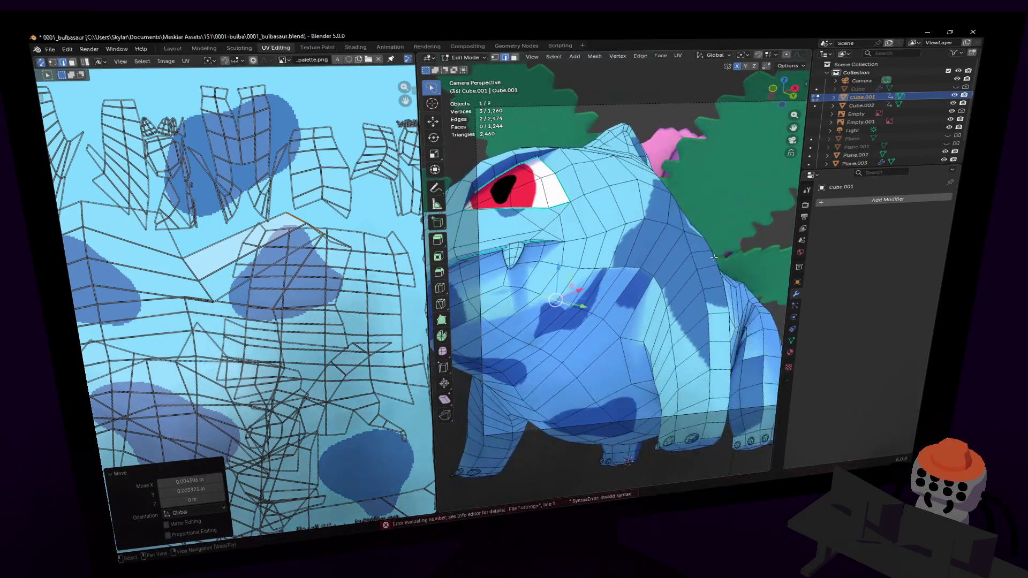
click(616, 270)
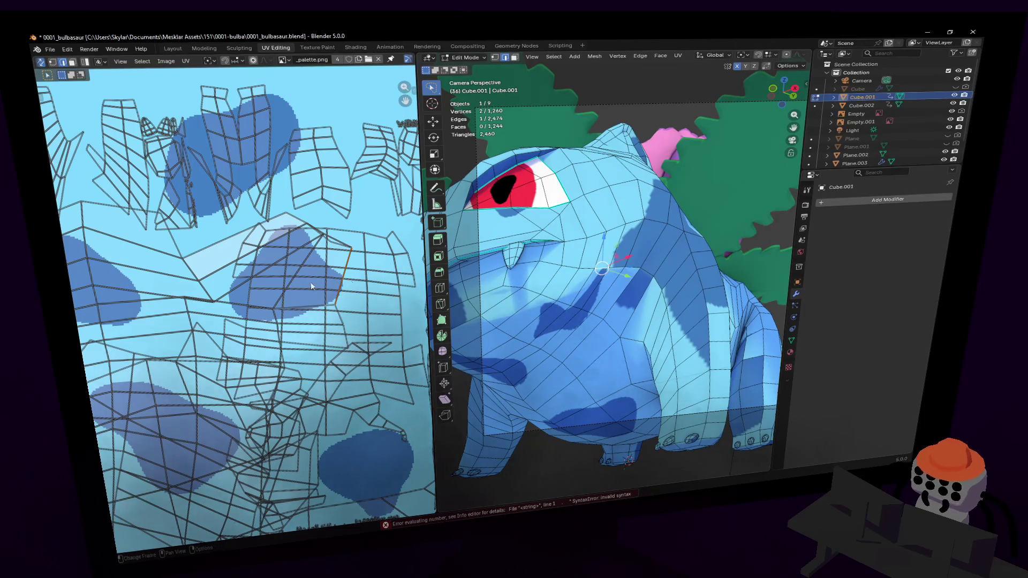
click(345, 323)
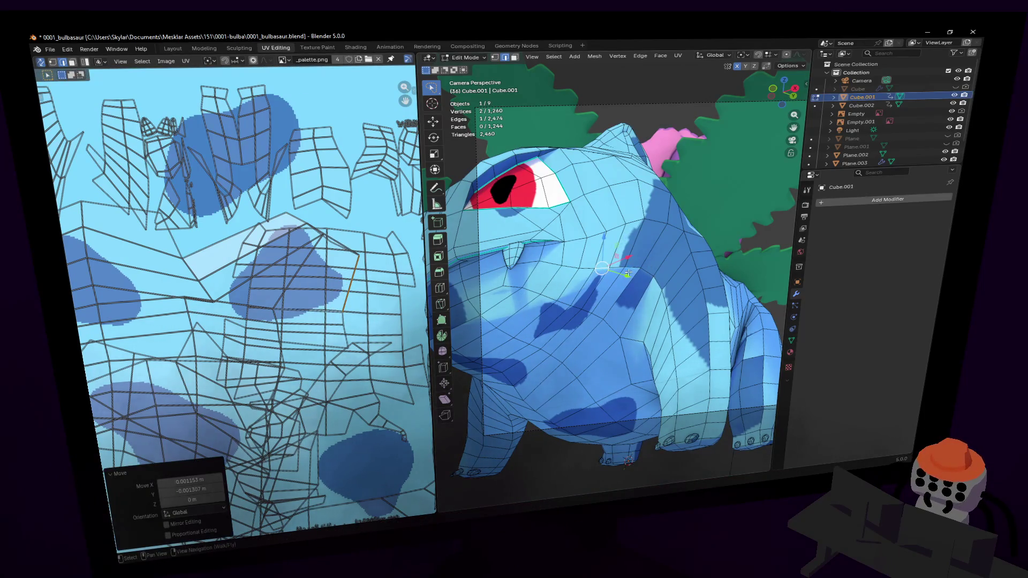
middle_drag(358, 327, 357, 292)
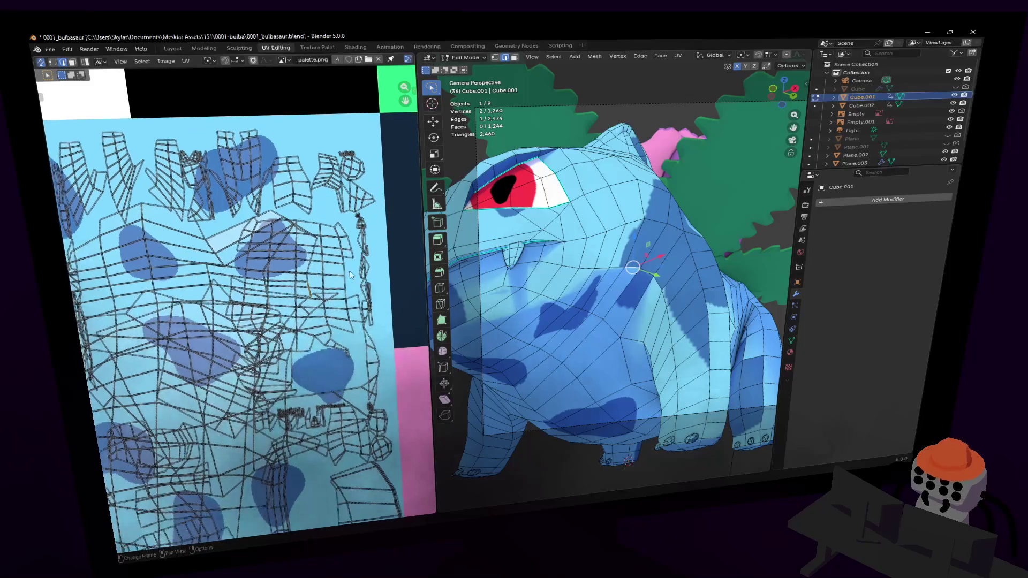
key(g)
click(334, 270)
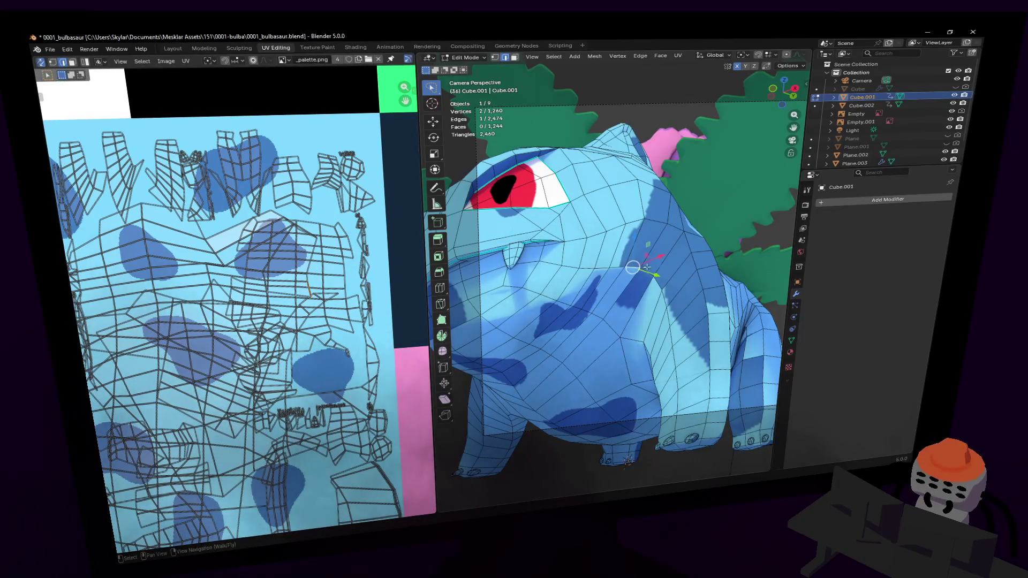
scroll(134, 287, up, 5)
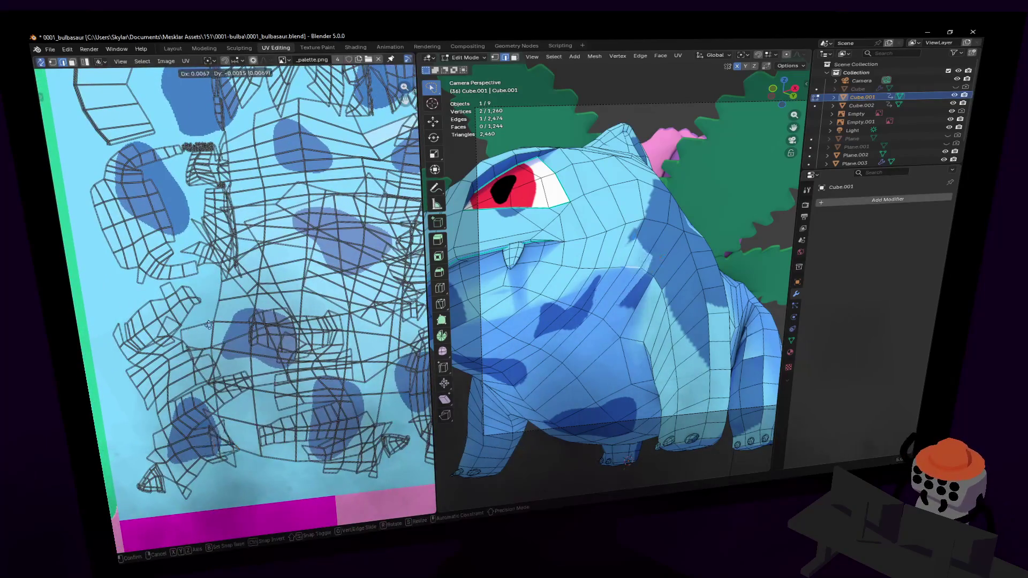
scroll(134, 287, up, 3)
mouse_move(230, 300)
middle_down()
mouse_move(278, 280)
mouse_move(239, 389)
mouse_move(226, 395)
middle_up()
click(225, 392)
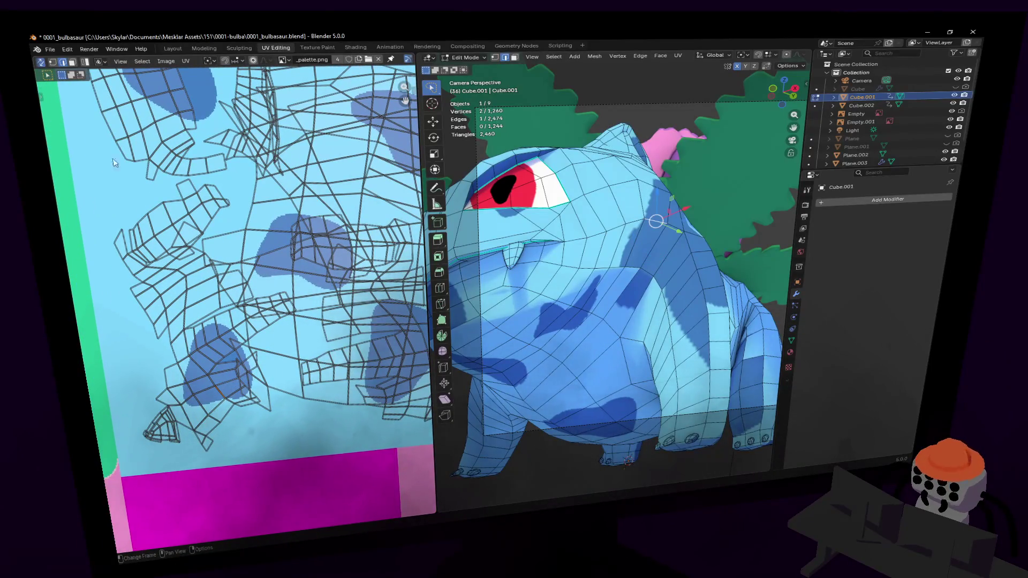
Step: Select the flank UV island, test a roughly 34° rotation, undo it, then switch to vertex select
key(l)
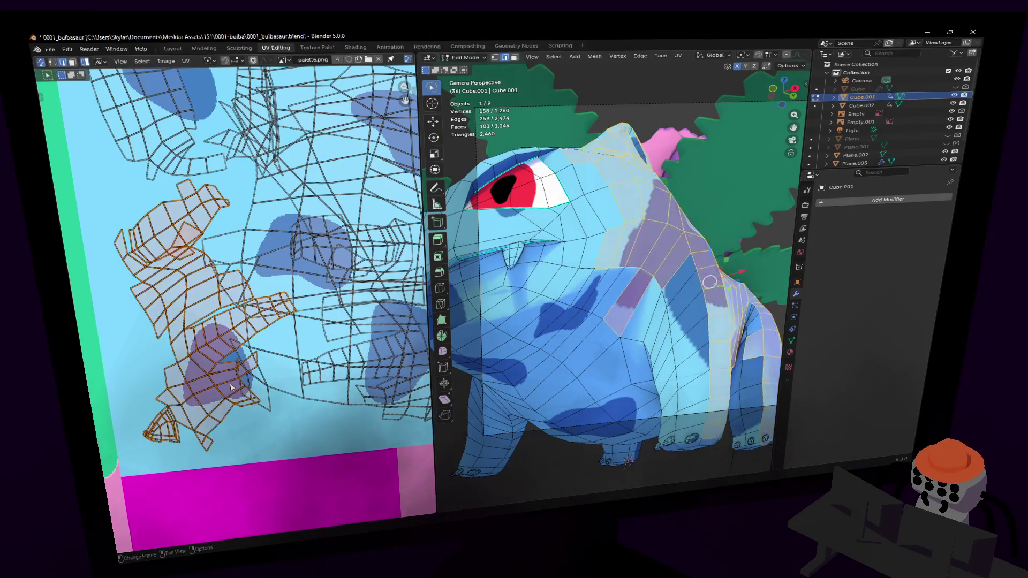
key(r)
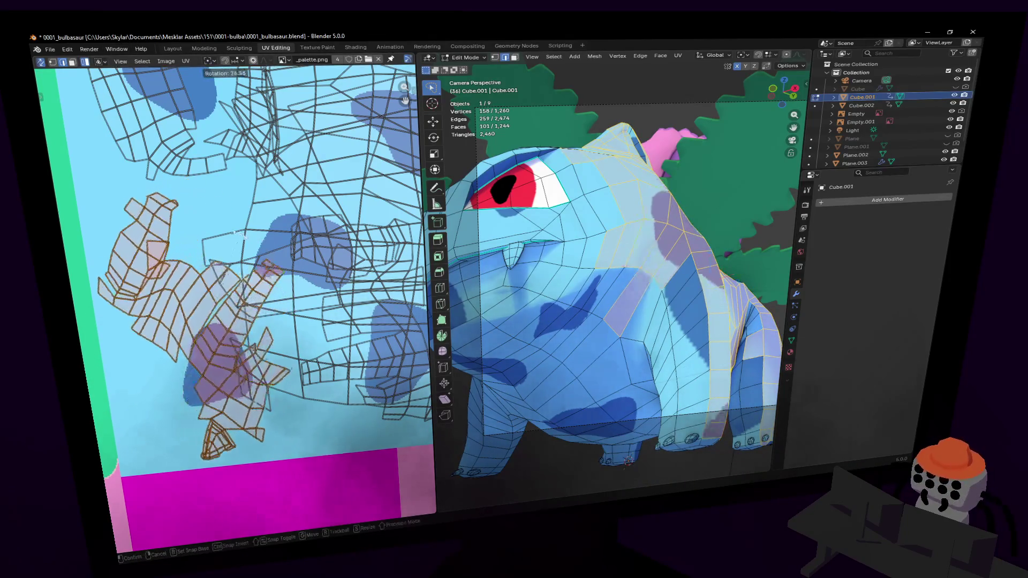
click(233, 235)
key(r)
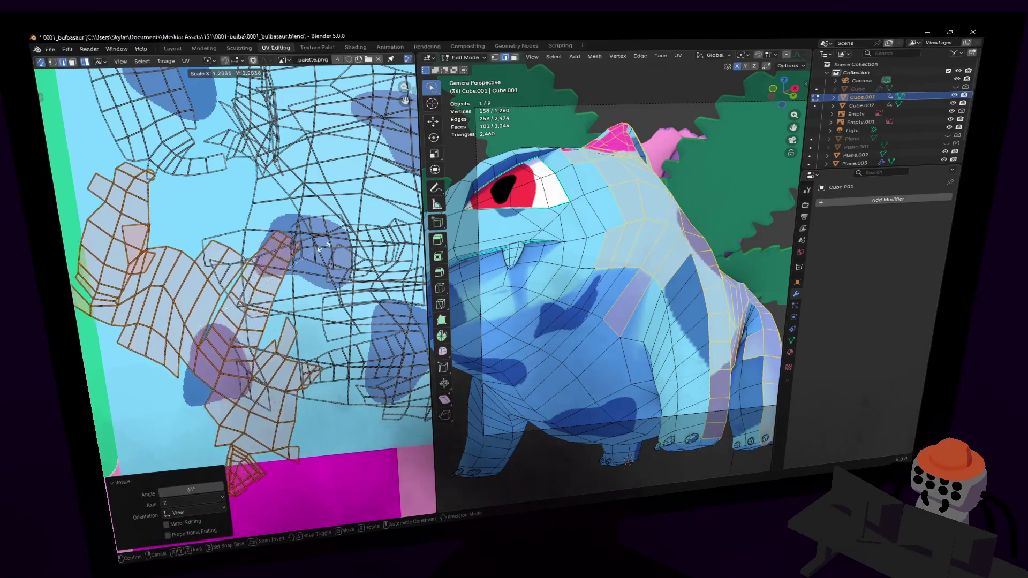
key(Escape)
key(r)
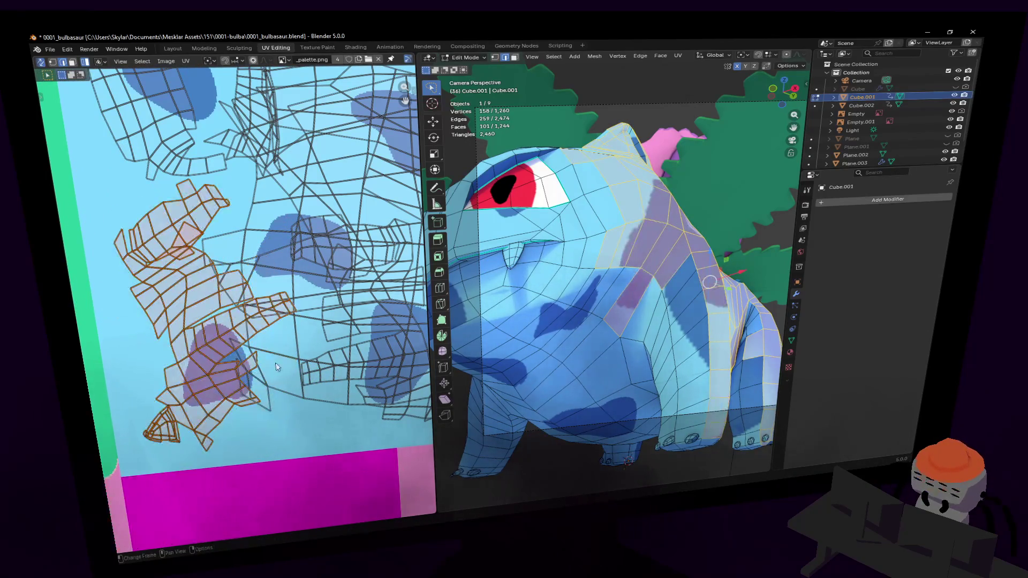
scroll(231, 374, up, 2)
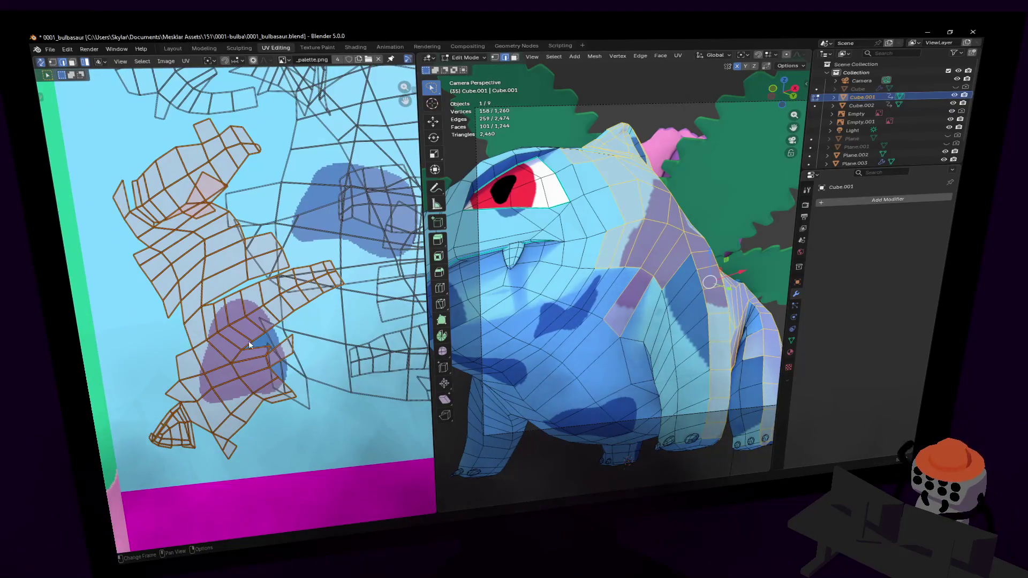
key(1)
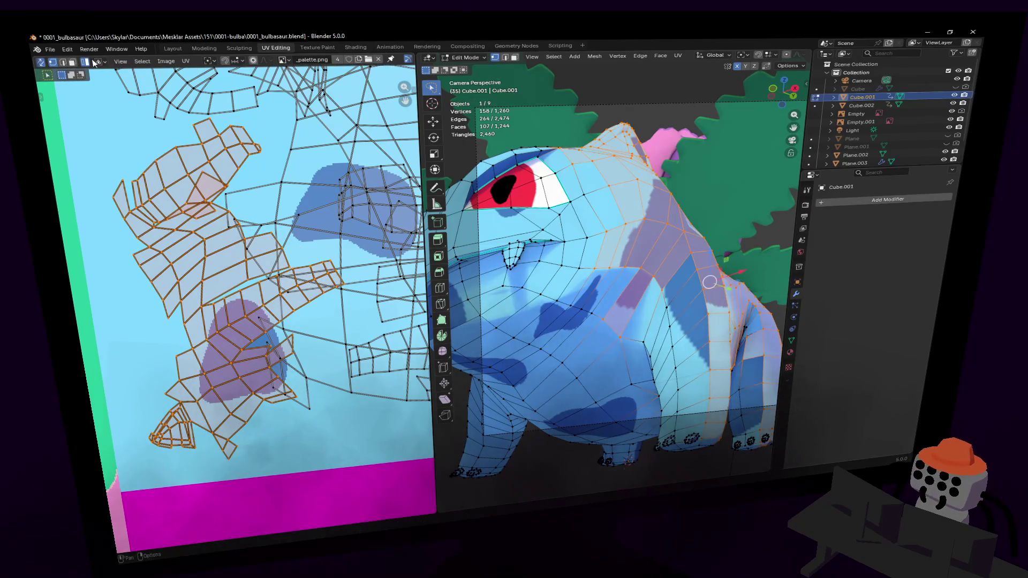
Step: Nudge one flank UV vertex, then move it with a second vertex up and right
click(247, 346)
key(g)
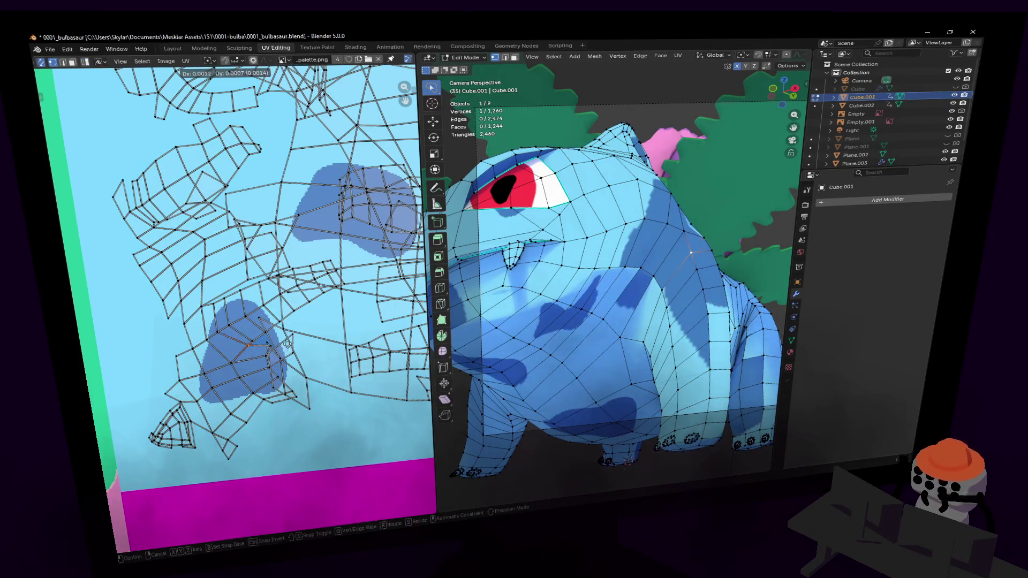
click(242, 348)
shift+click(266, 343)
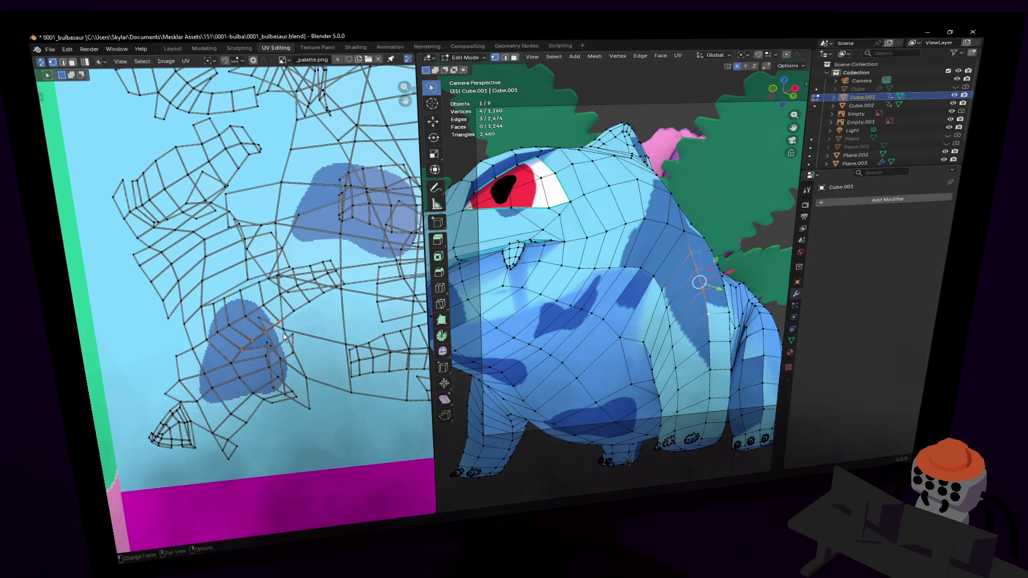
key(g)
click(322, 352)
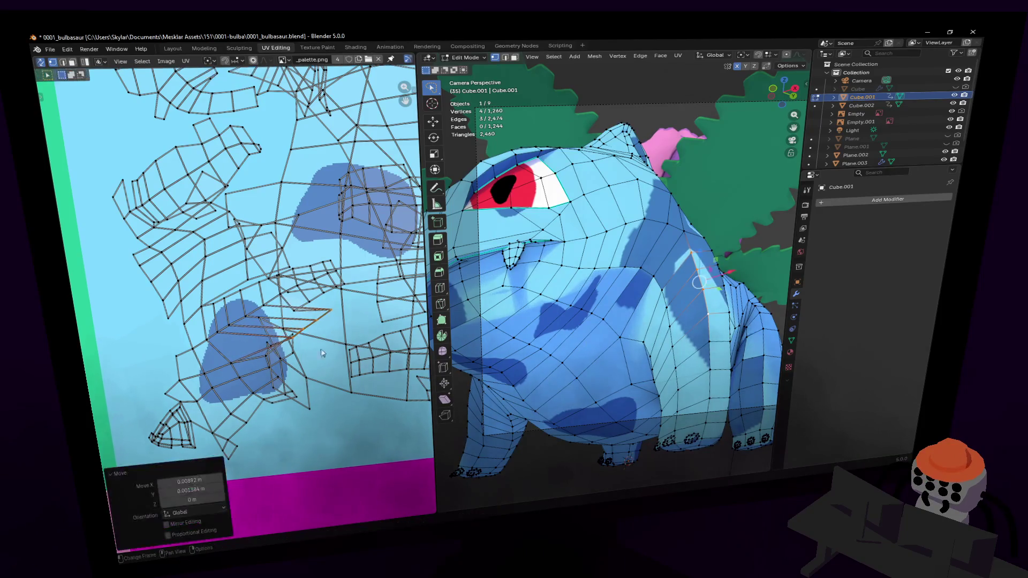
Step: Select another pair of vertices by the lower spot and shift them to a better position
click(266, 352)
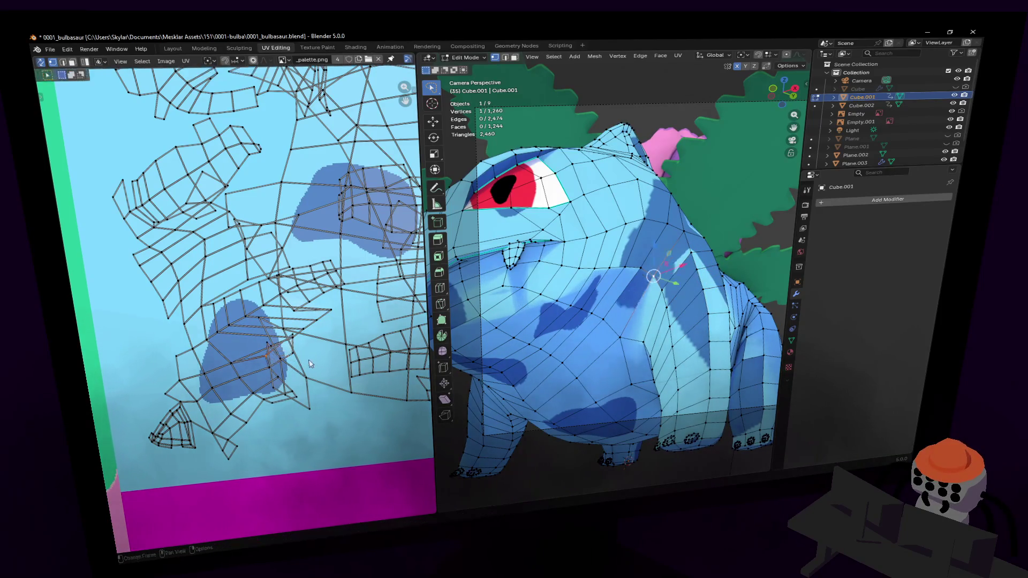
key(g)
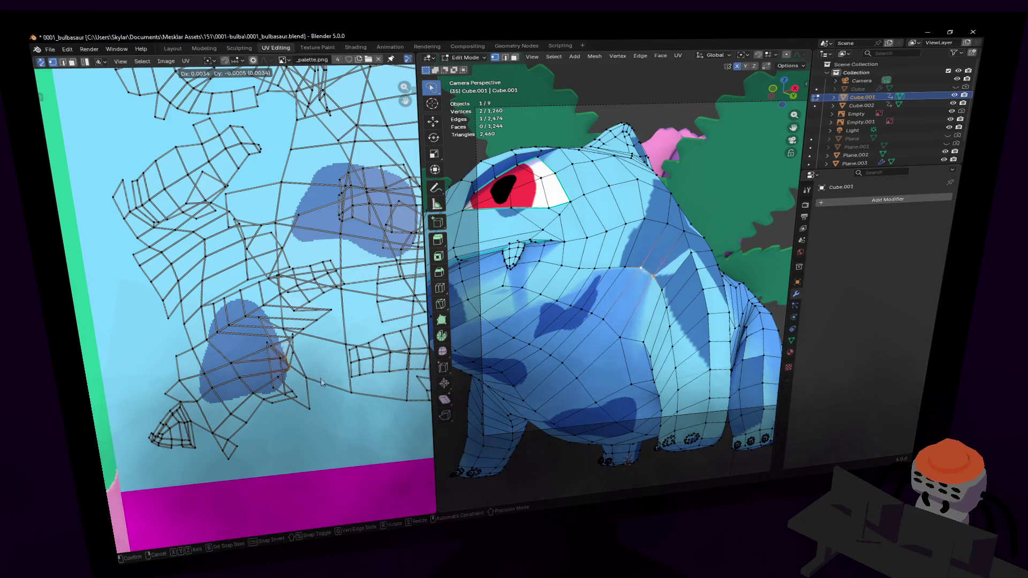
right_click(273, 389)
shift+click(291, 396)
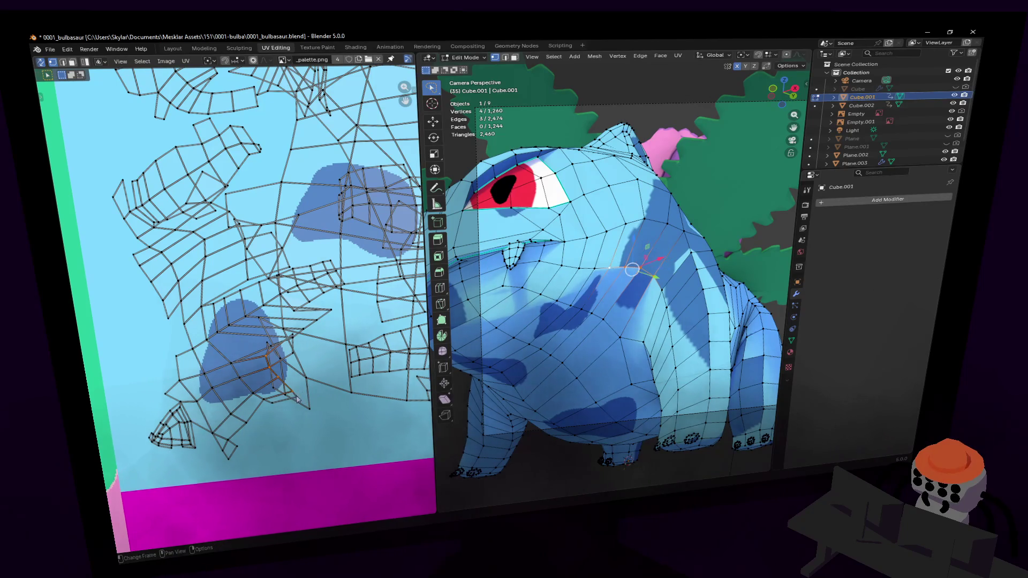
key(g)
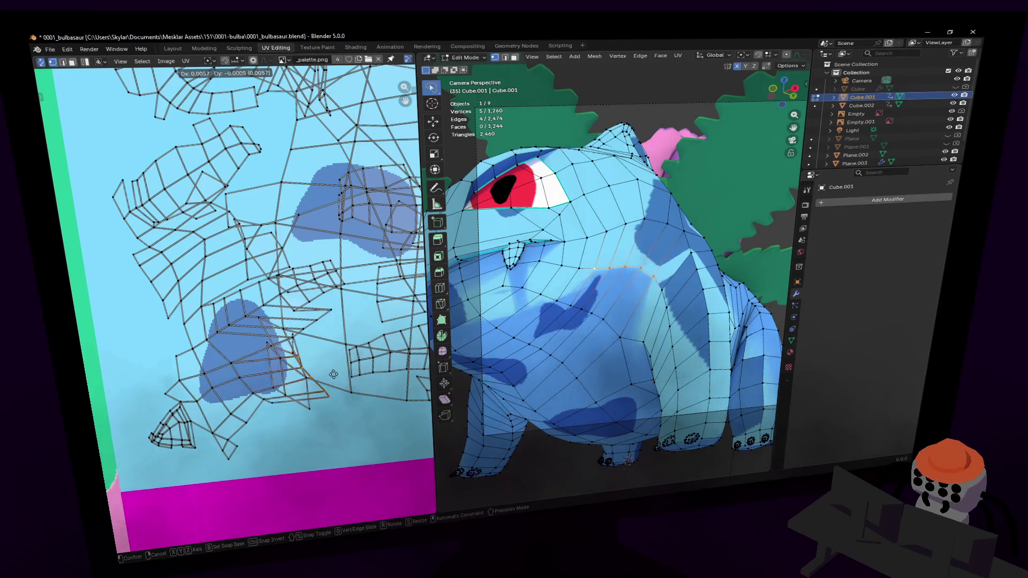
click(330, 376)
scroll(644, 230, up, 4)
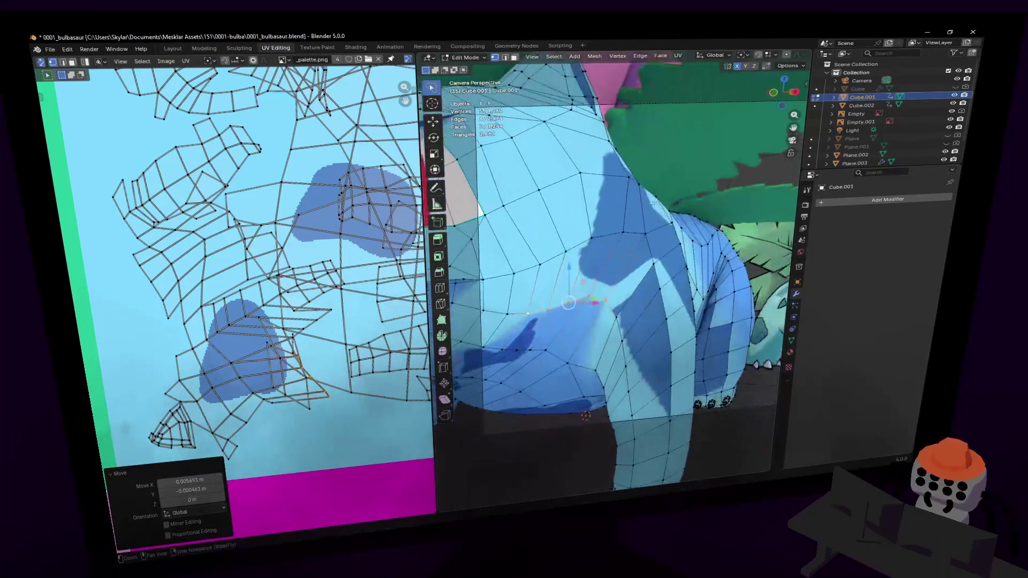
Step: Rotate one shoulder face's UV about 9.35° and nudge it onto the dark blue spot
key(3)
click(637, 282)
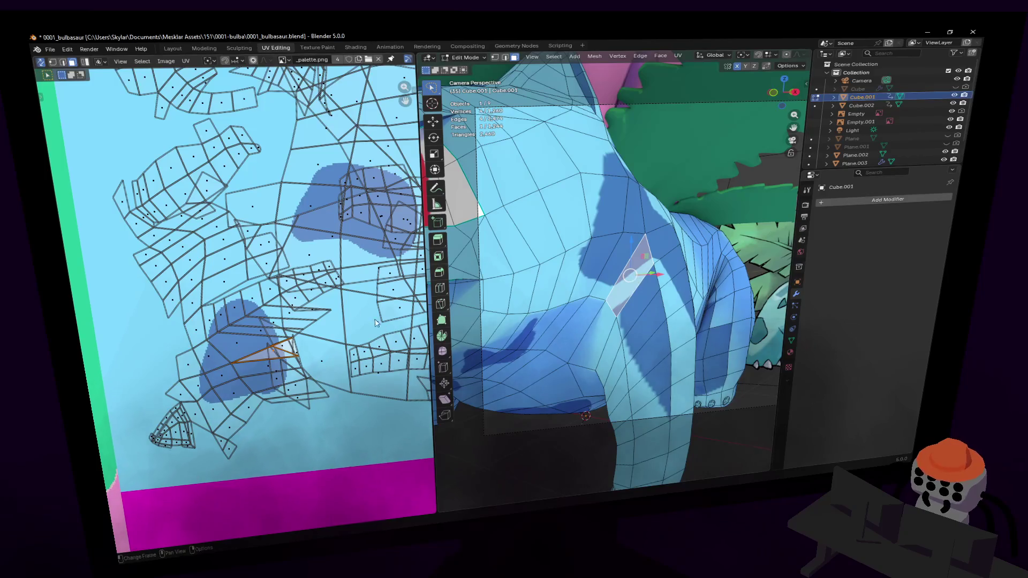
key(g)
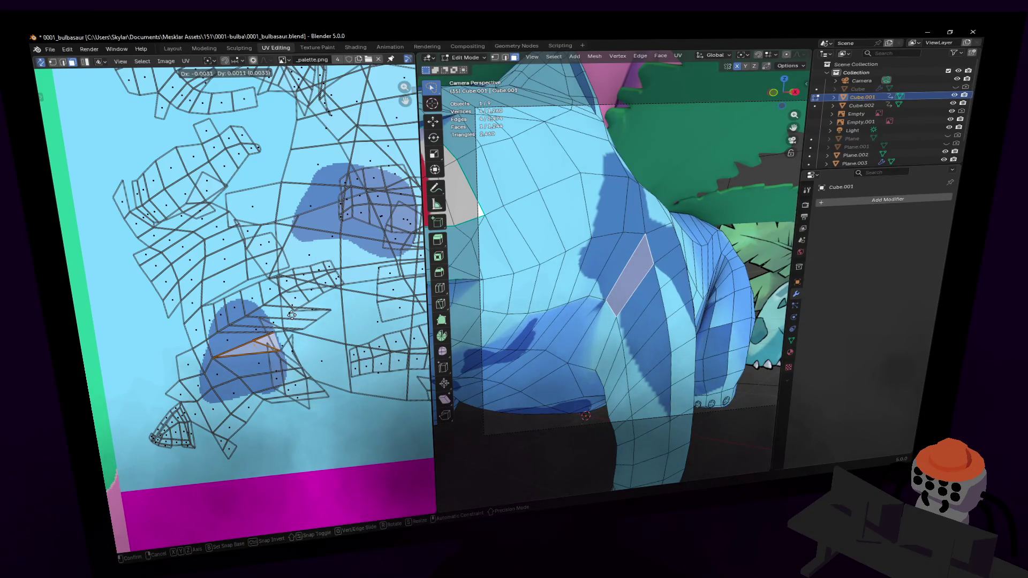
click(291, 315)
key(g)
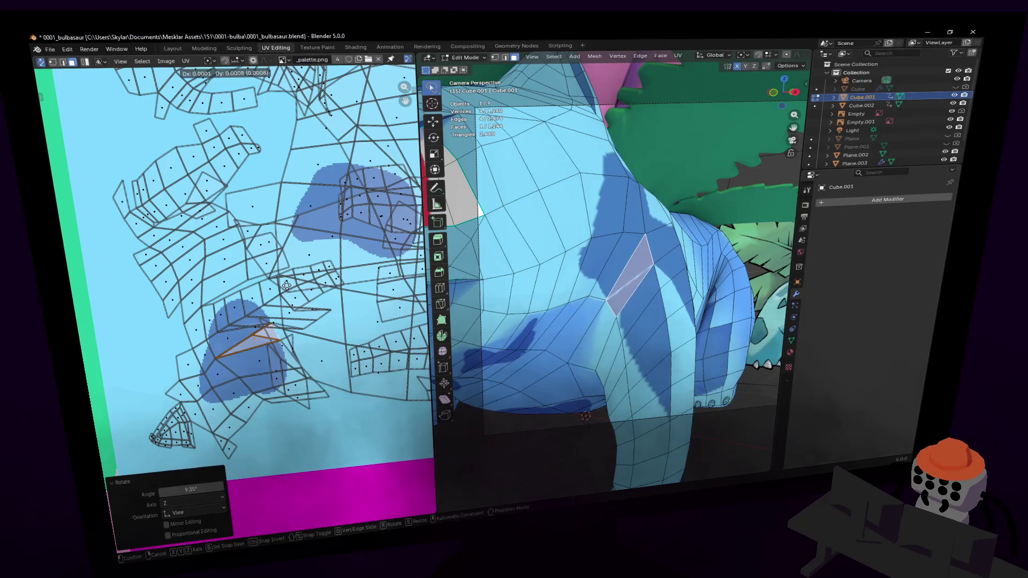
click(285, 287)
key(g)
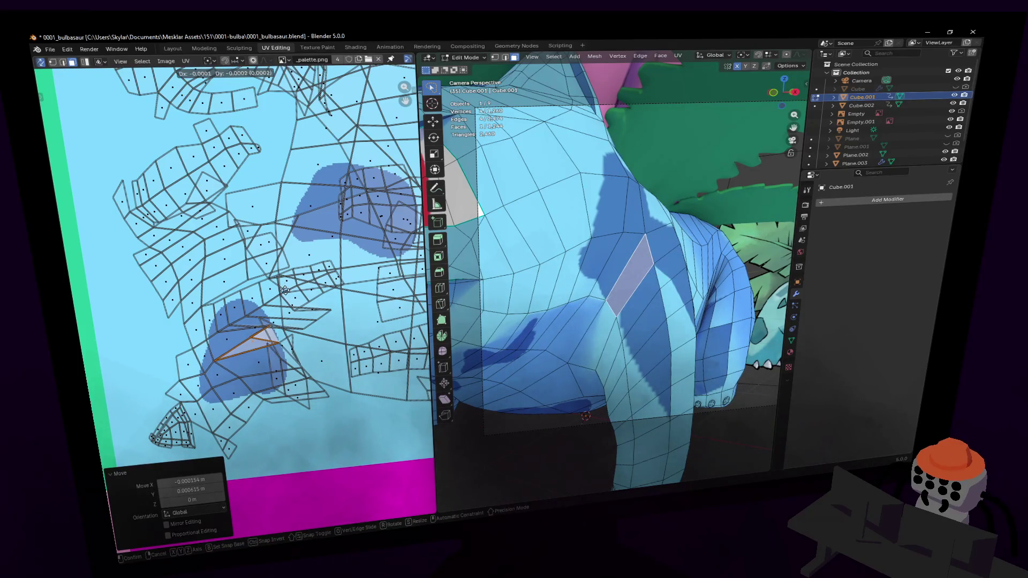
click(286, 290)
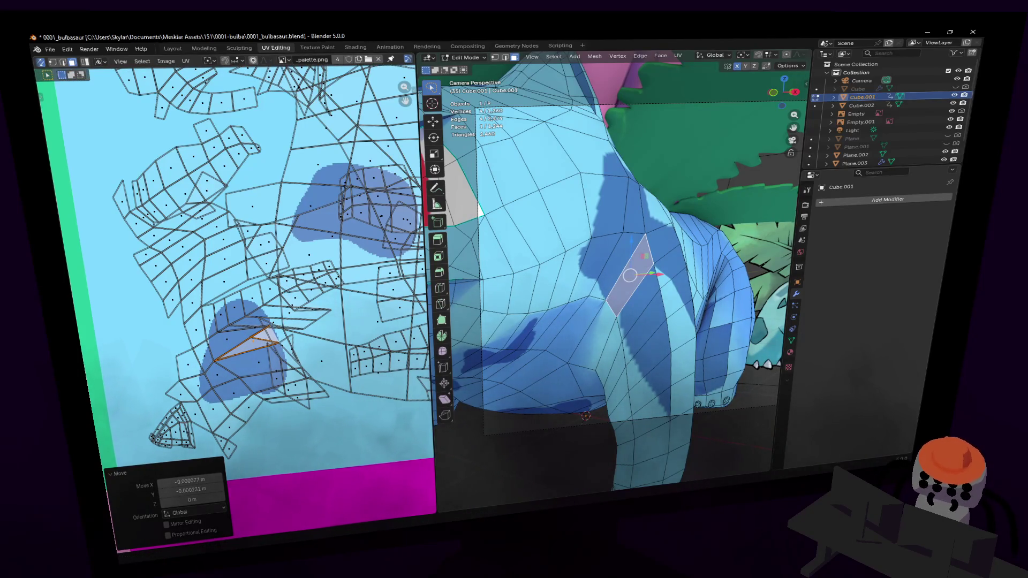
scroll(417, 275, down, 5)
scroll(647, 281, down, 8)
Step: Walk closer in Object Mode to review the spotted Bulbasaur, then return to Edit Mode
key(Tab)
key(shift+grave)
key(w)
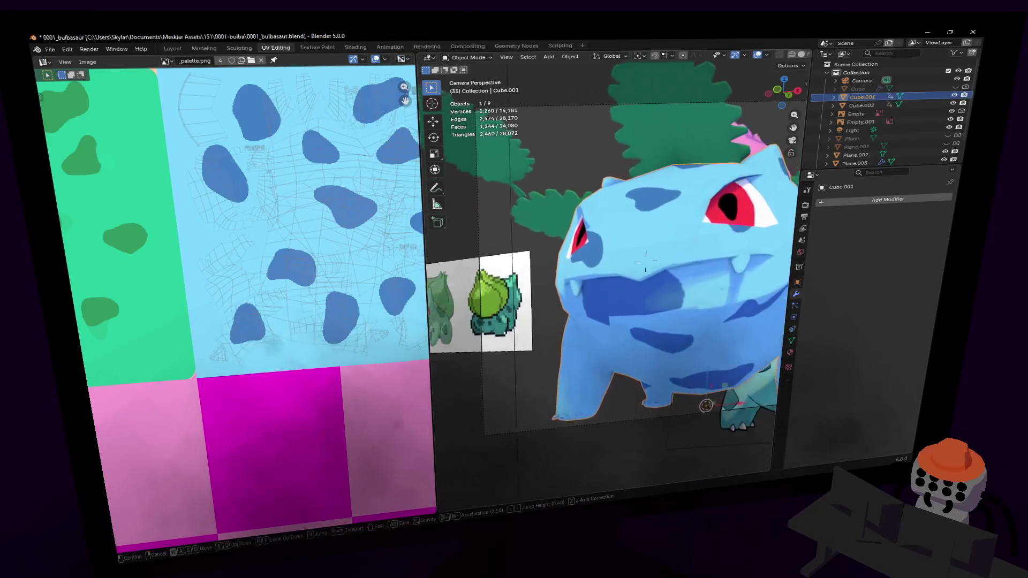
click(645, 261)
key(Tab)
Step: Select a face inside the mouth and grow it to the linked neighbouring mouth faces
click(632, 225)
scroll(633, 226, up, 5)
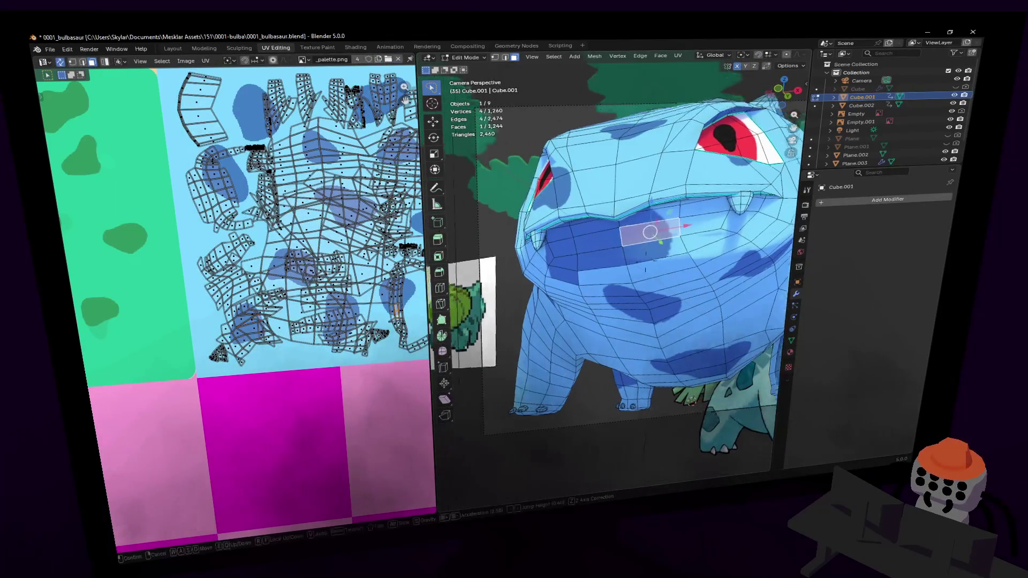
key(shift+grave)
key(w)
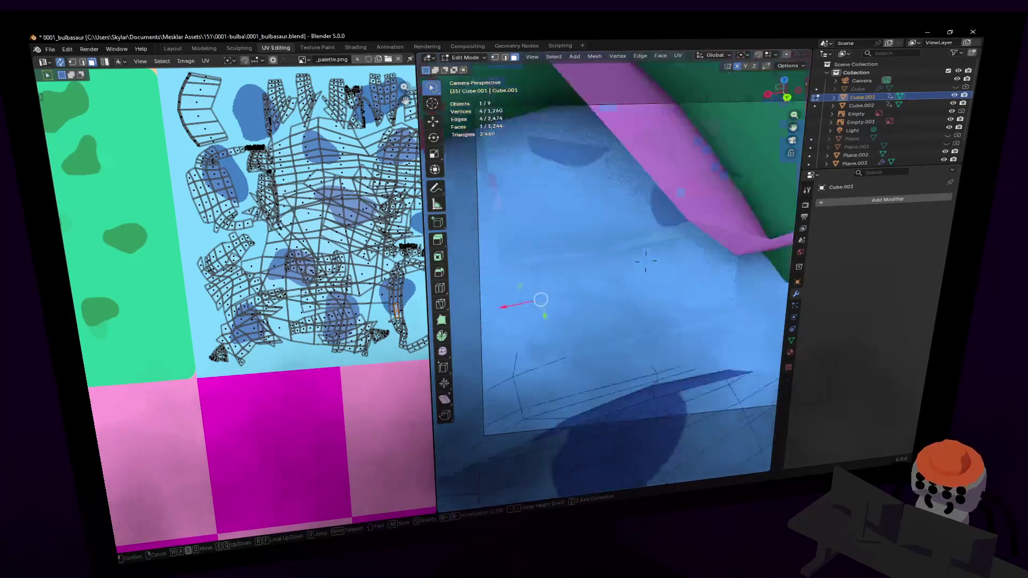
key(Escape)
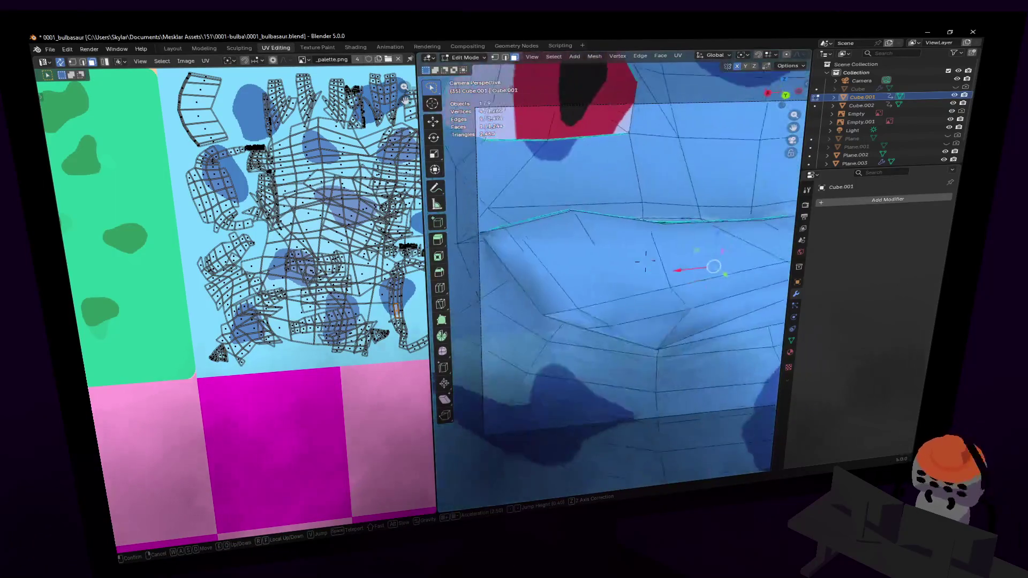
key(ctrl+l)
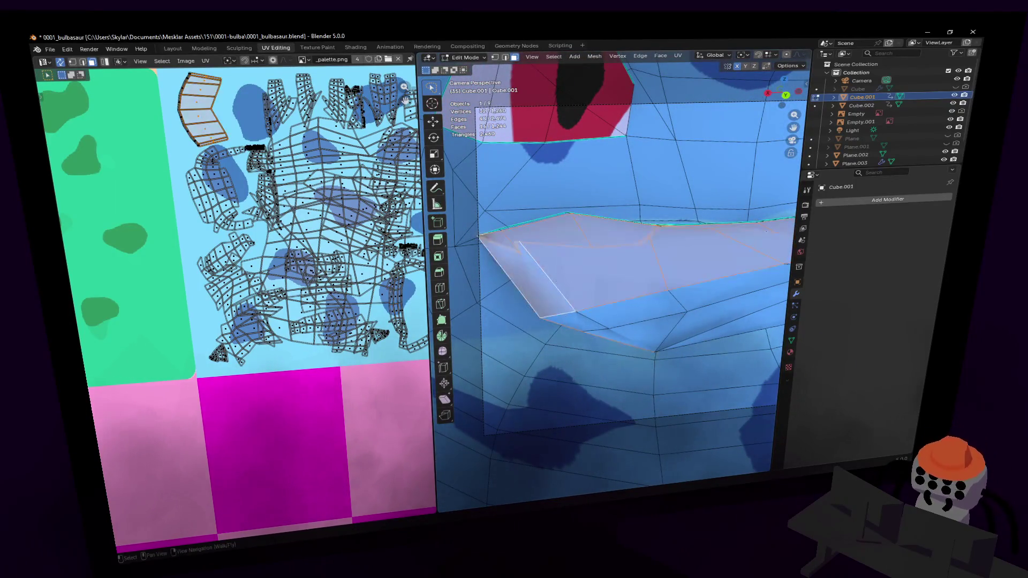
key(shift+grave)
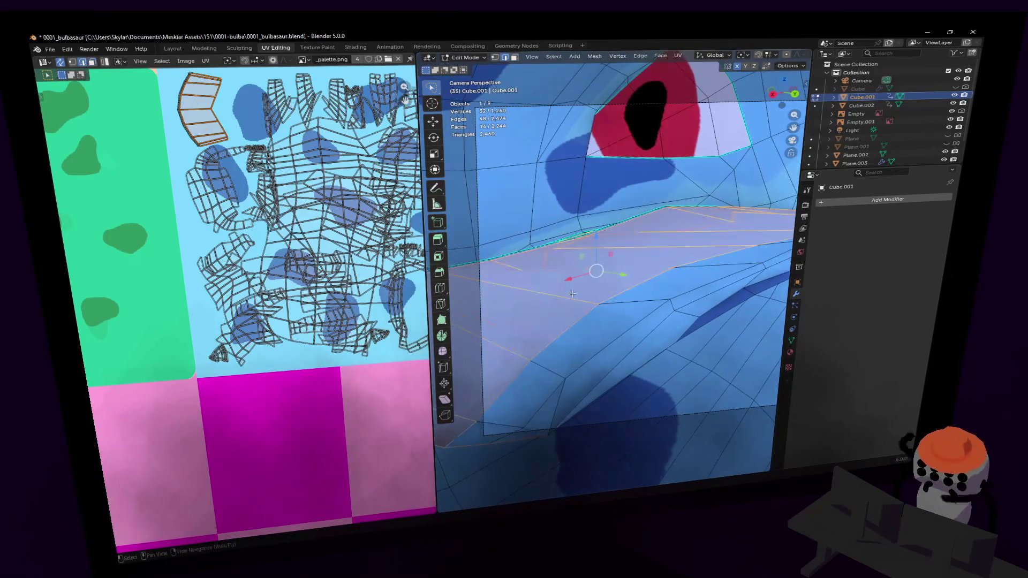
key(Escape)
Step: Circle-select the remaining mouth faces toward the corner, then view the mouth from the front
key(2)
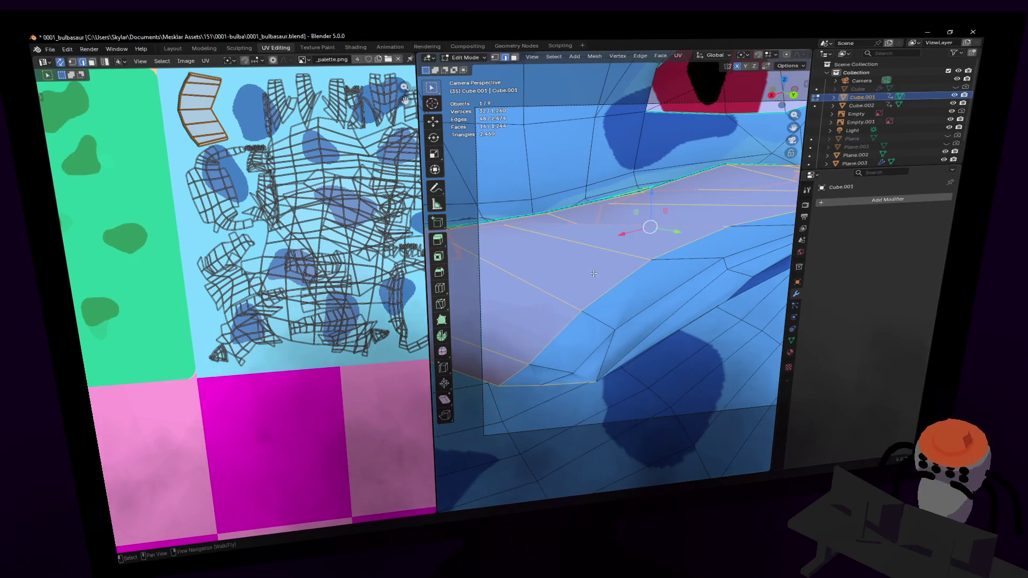
key(3)
key(c)
click(604, 334)
mouse_move(568, 357)
mouse_down()
mouse_move(615, 344)
mouse_move(741, 252)
mouse_up()
mouse_move(741, 252)
middle_down()
mouse_move(678, 272)
mouse_move(580, 280)
middle_up()
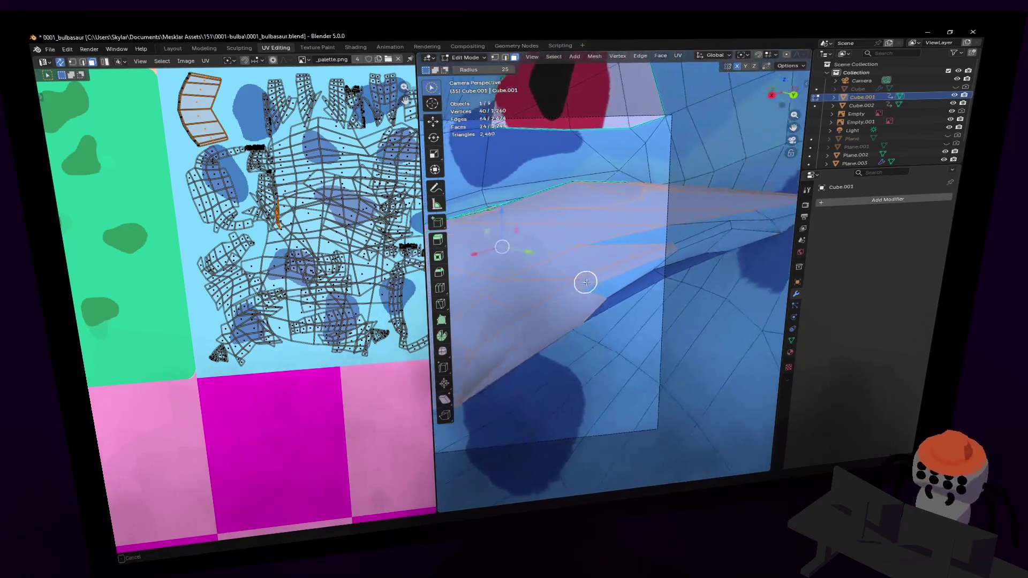
mouse_move(601, 280)
mouse_down()
mouse_move(656, 243)
mouse_move(704, 234)
mouse_up()
middle_drag(704, 233, 669, 236)
drag(670, 236, 737, 222)
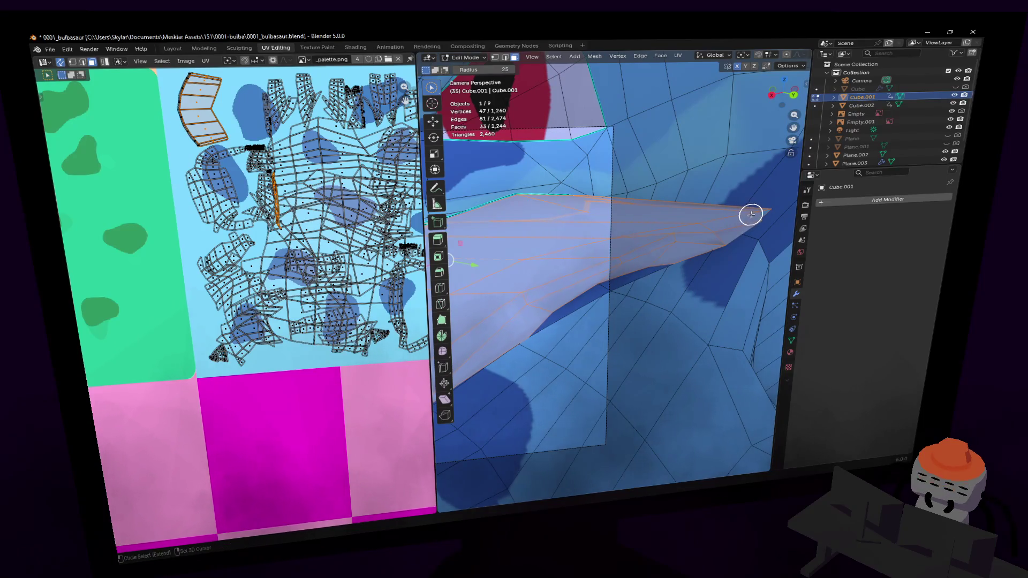
mouse_move(687, 223)
middle_down()
mouse_move(665, 211)
mouse_move(674, 210)
middle_up()
key(KP_1)
key(shift+grave)
key(w)
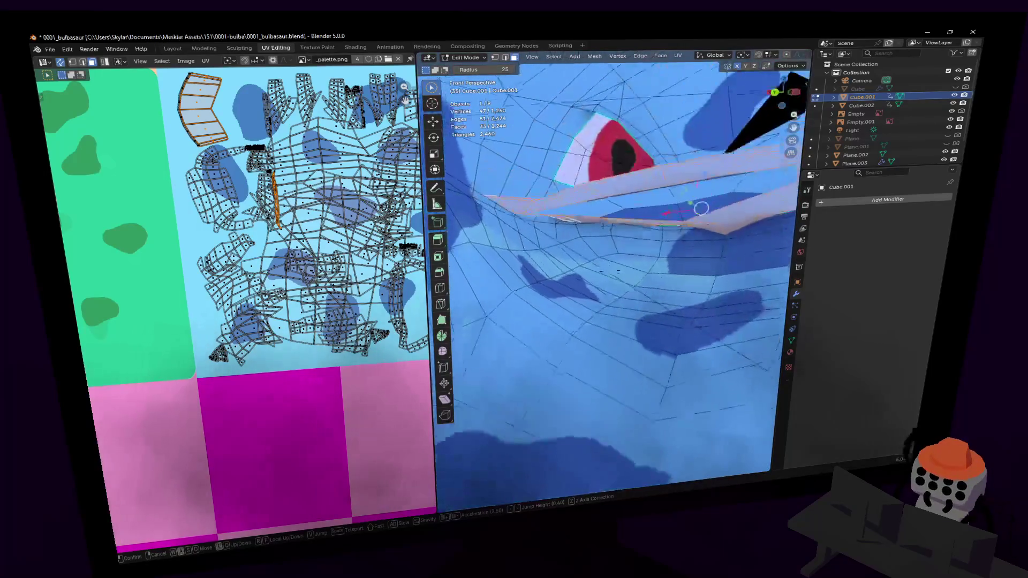
Step: Add more mouth faces to the circle selection and fly to face the mouth head-on
click(649, 253)
mouse_move(649, 254)
mouse_down()
mouse_move(596, 236)
mouse_move(535, 246)
mouse_move(601, 277)
mouse_up()
key(shift+grave)
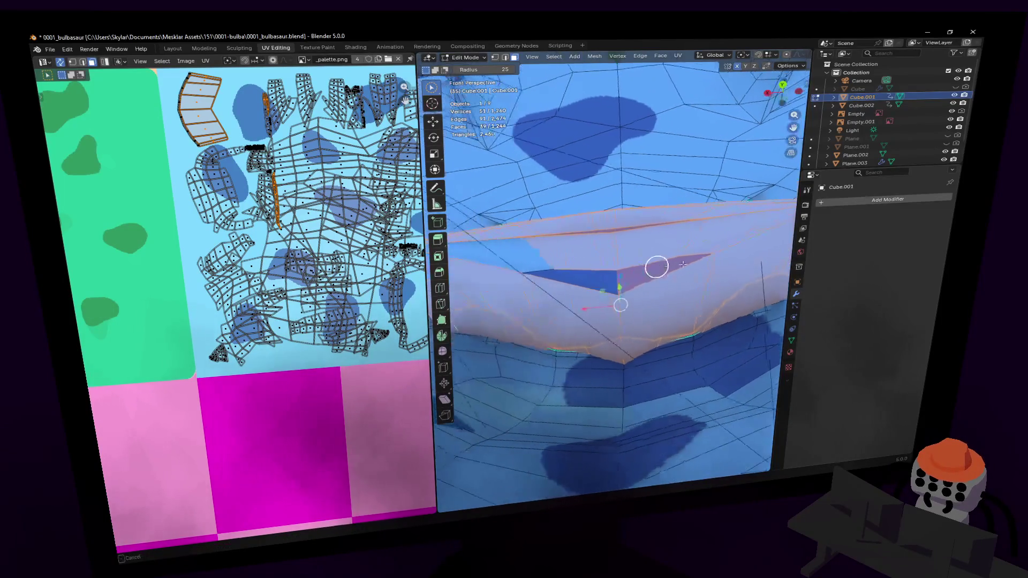
key(w)
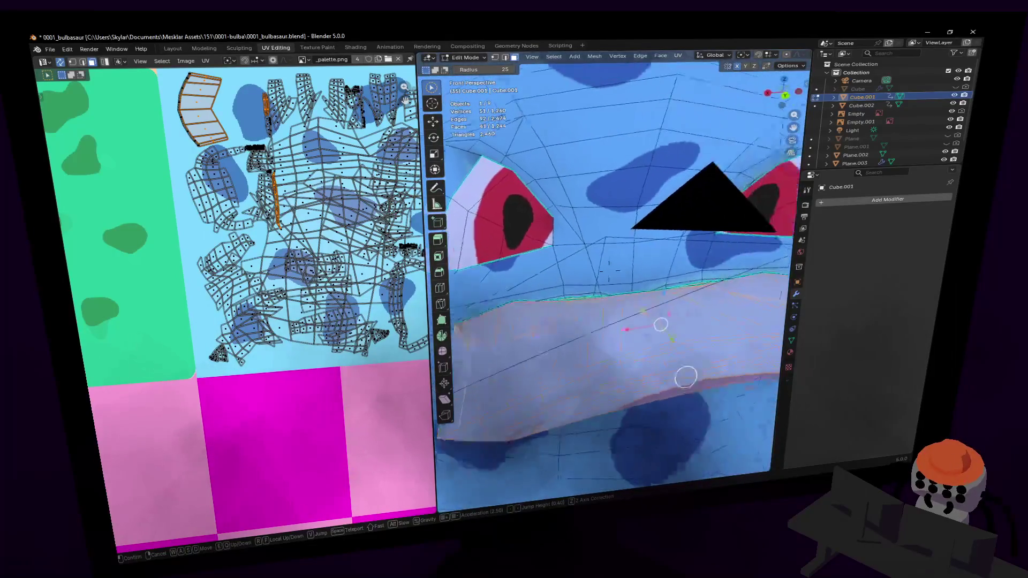
click(597, 389)
Step: Inspect the mouth selection up close, then pan the UV Editor to the pink palette squares
key(g)
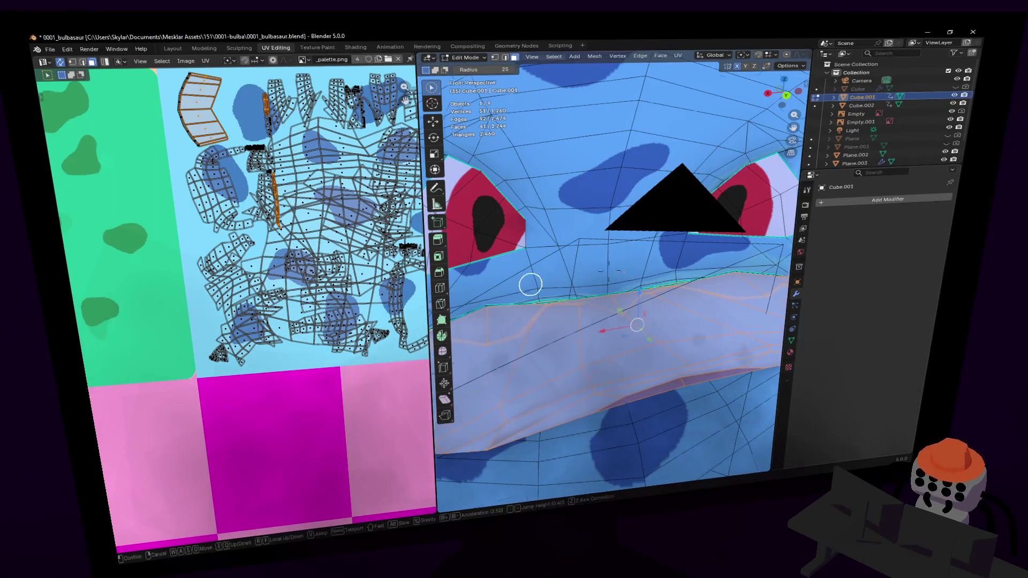
key(w)
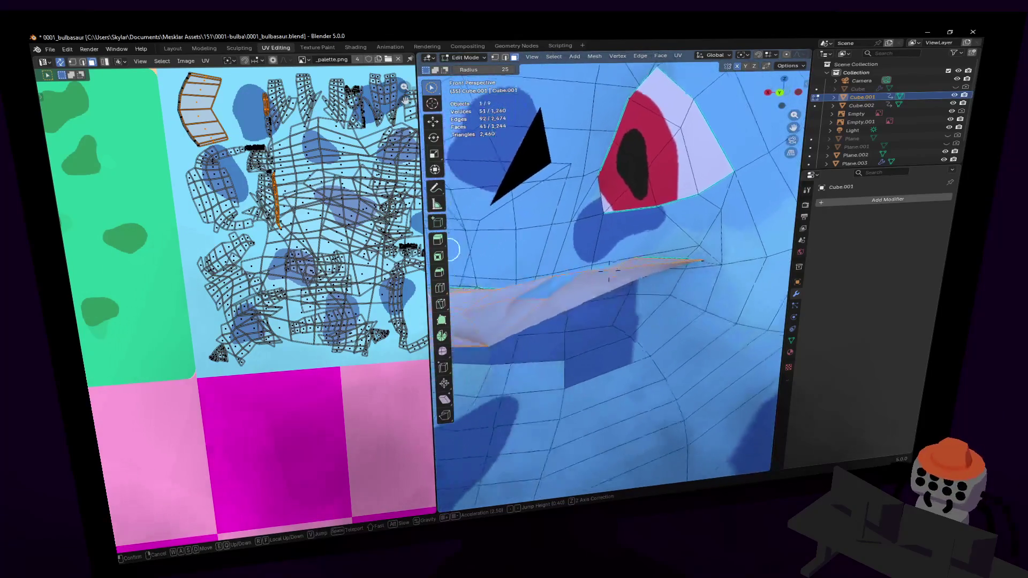
click(699, 298)
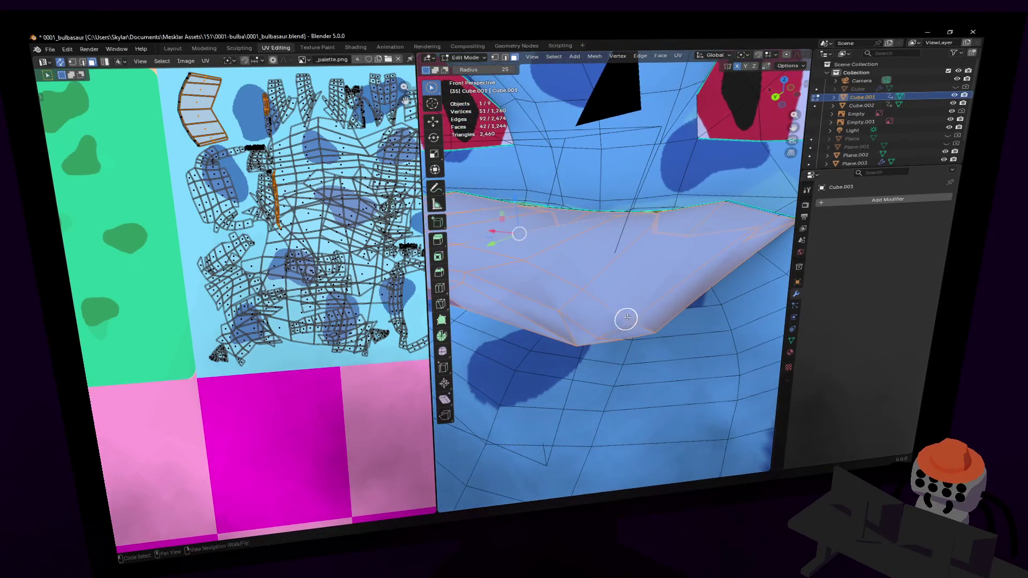
right_click(626, 318)
key(w)
key(s)
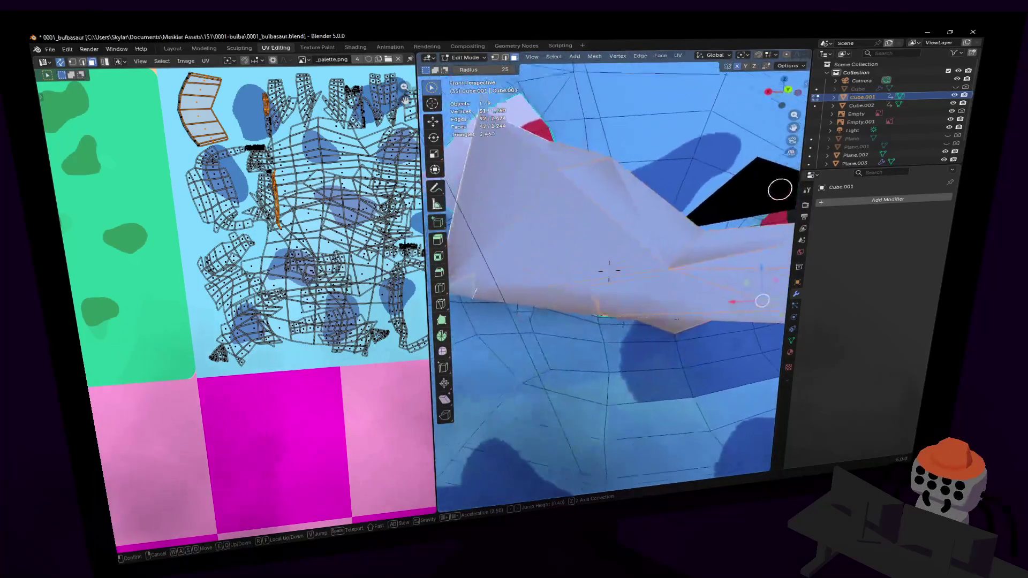
key(s)
key(w)
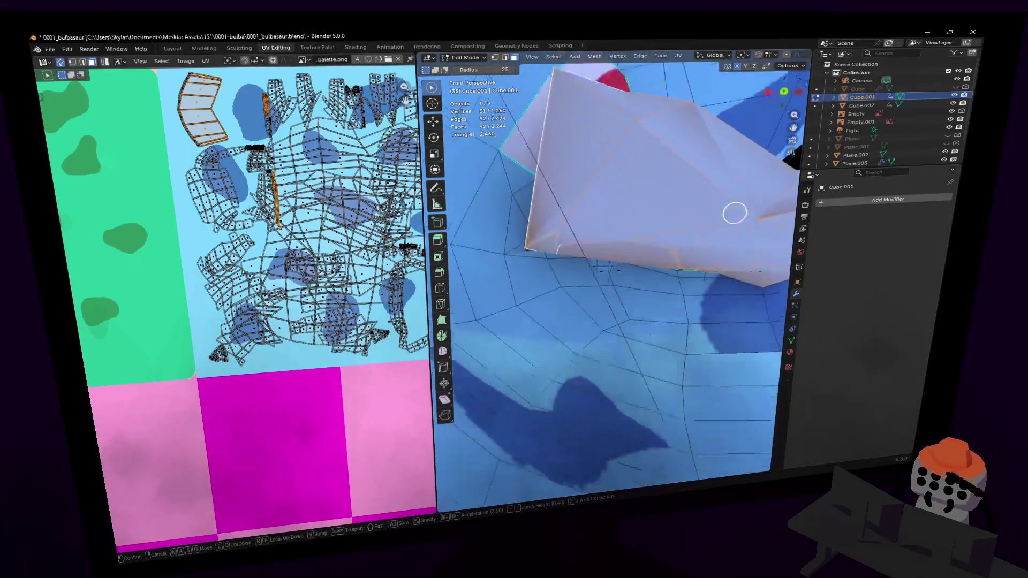
key(s)
click(664, 237)
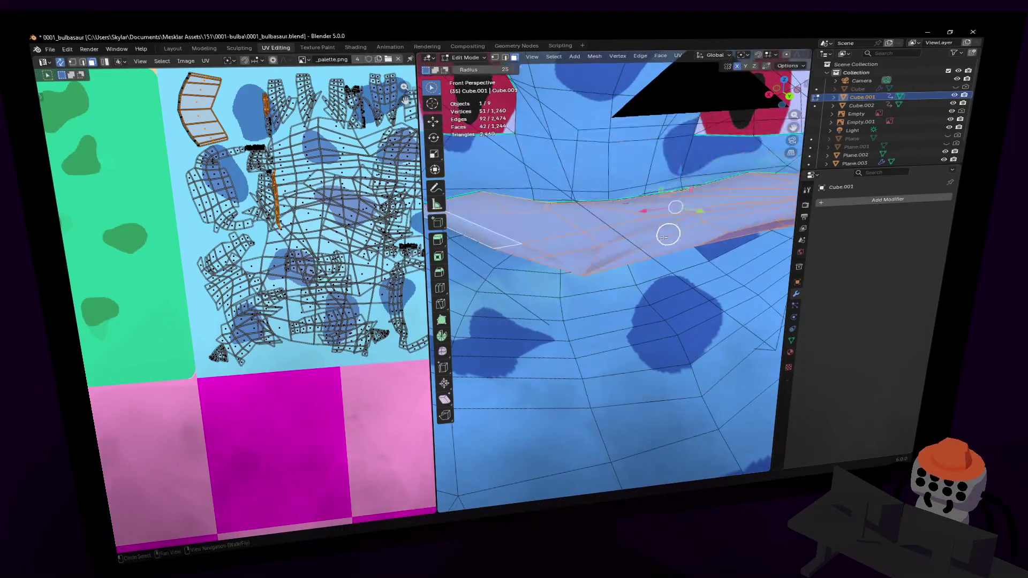
click(668, 237)
scroll(281, 211, down, 3)
middle_drag(291, 237, 314, 261)
Step: Move the mouth UVs onto the pink square, shrink them, and check the pink mouth
key(g)
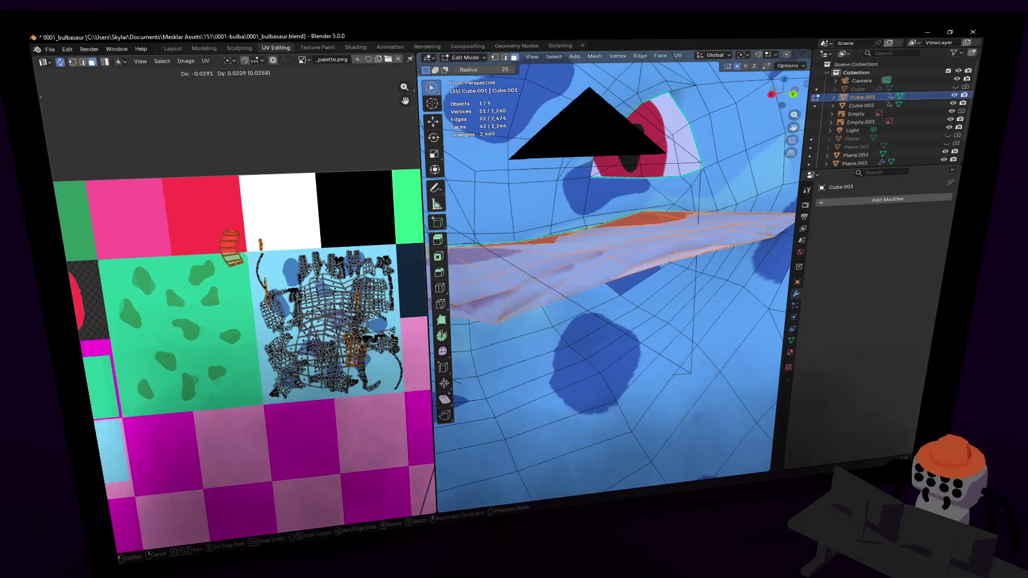
click(209, 292)
key(s)
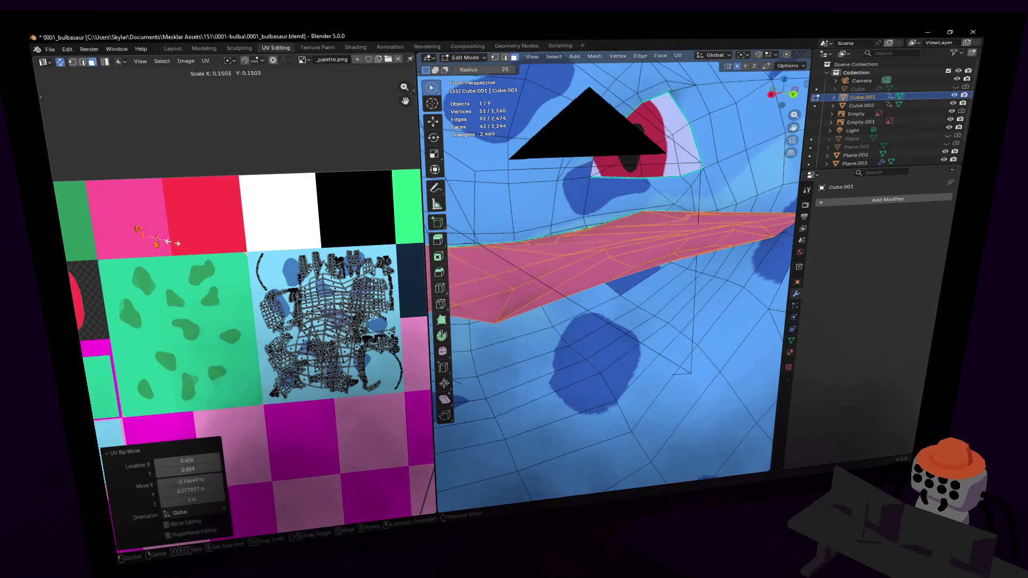
click(168, 242)
middle_drag(169, 242, 365, 244)
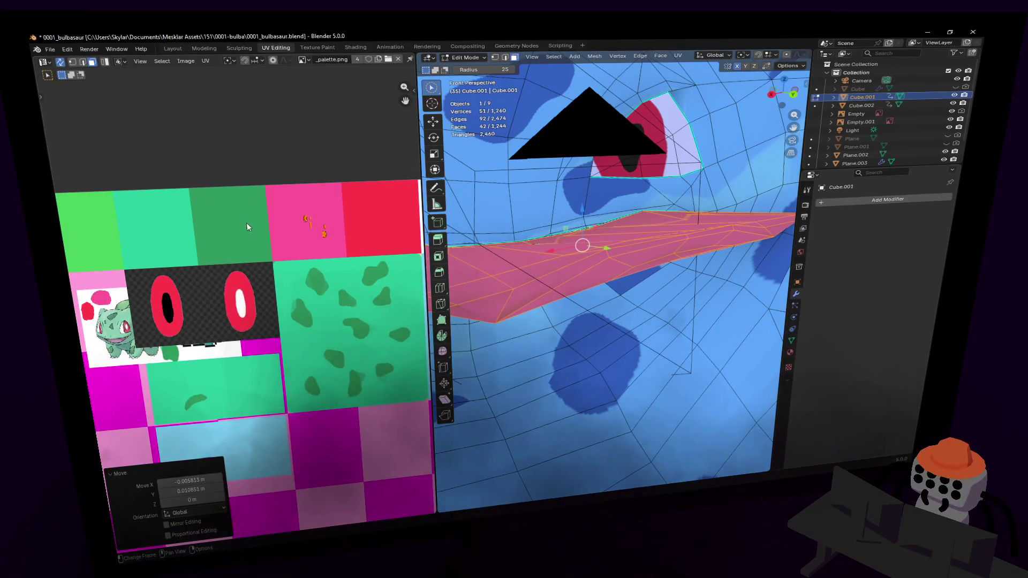
middle_drag(247, 226, 333, 215)
scroll(332, 215, down, 1)
scroll(333, 215, up, 1)
key(Tab)
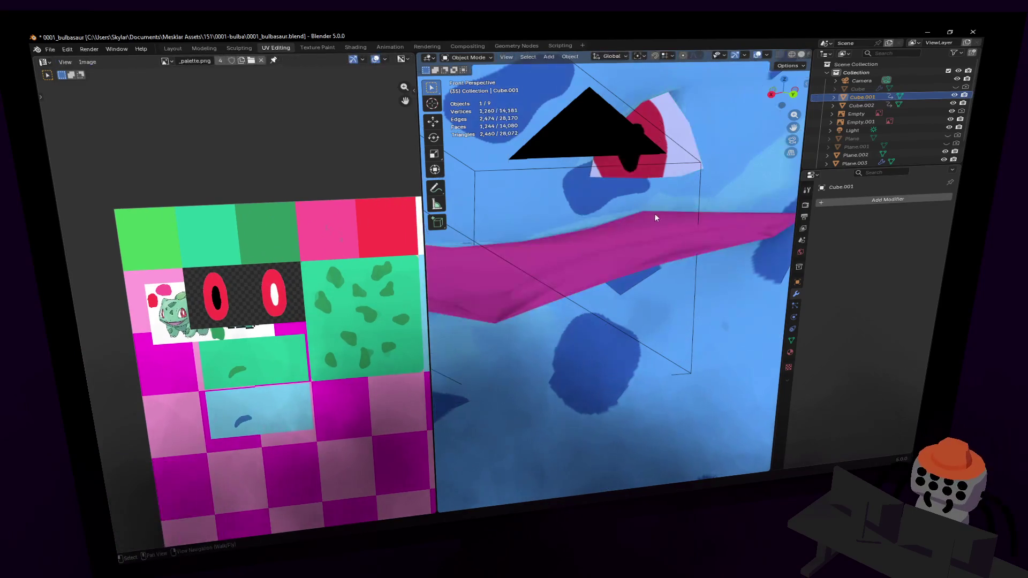
key(shift+grave)
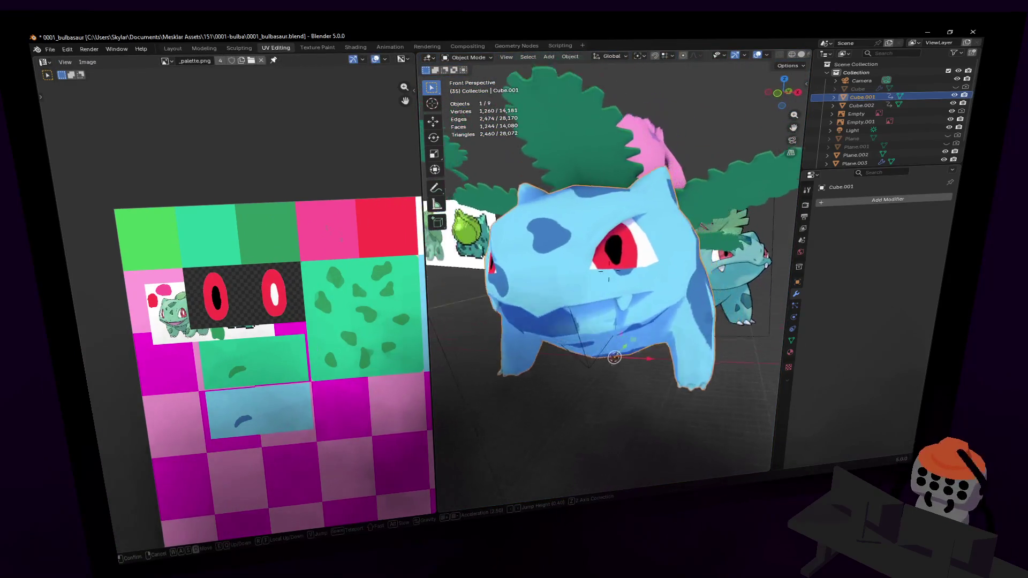
key(w)
click(660, 200)
Step: Select the connected mouth piece, shift its UVs again on the palette, and view in Object Mode
key(Tab)
key(c)
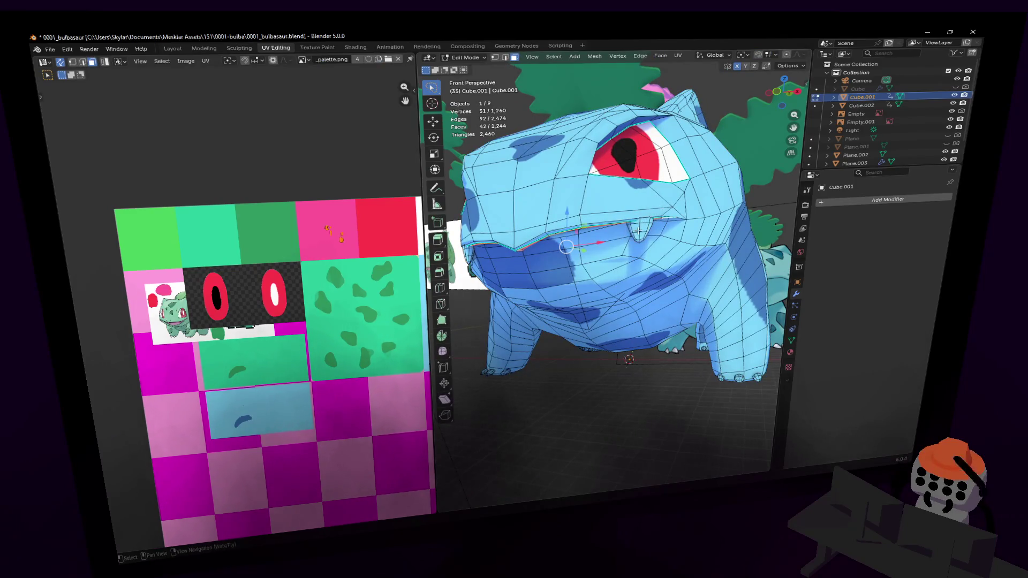
key(l)
middle_drag(637, 229, 567, 225)
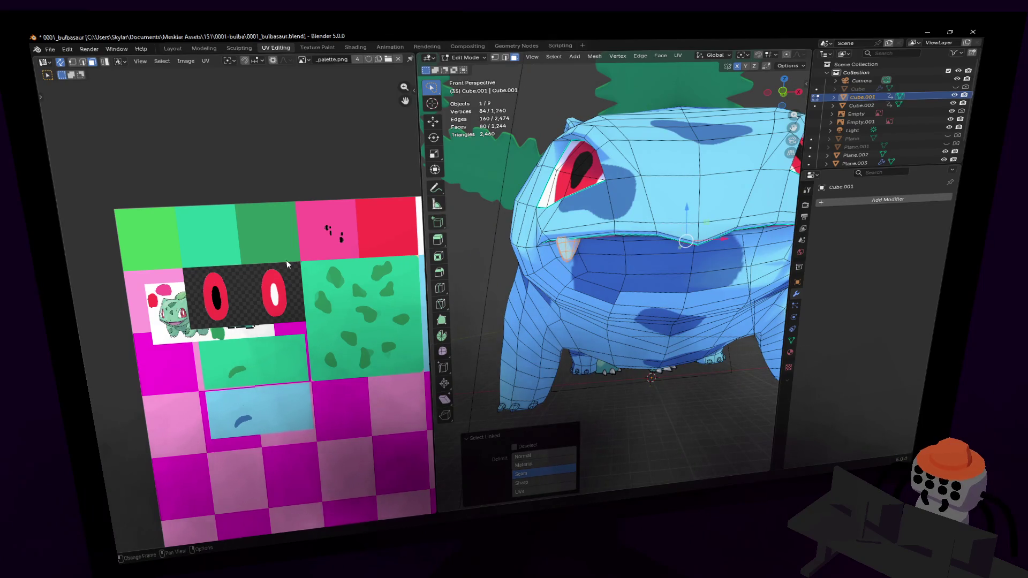
scroll(286, 264, down, 4)
key(g)
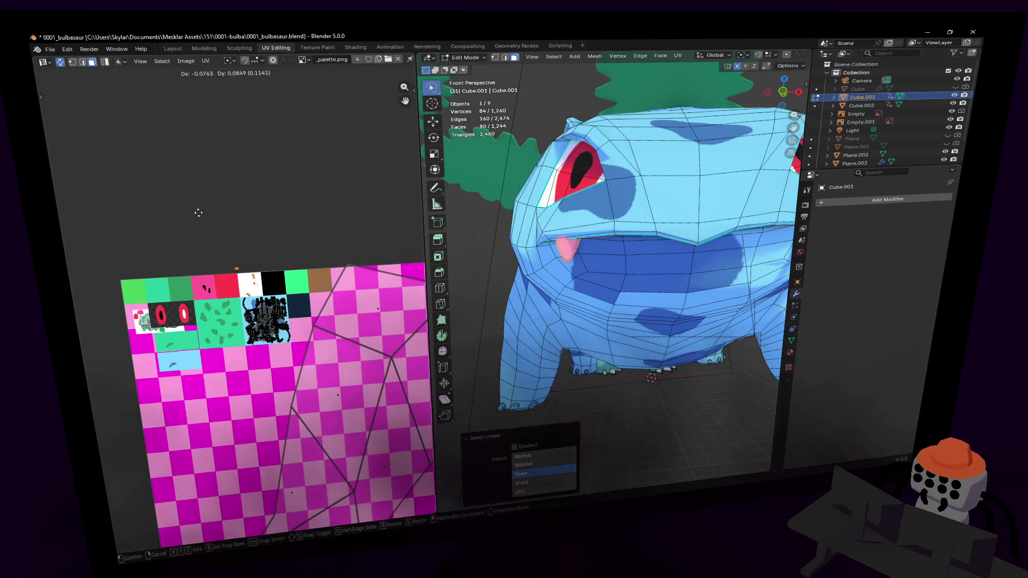
click(200, 213)
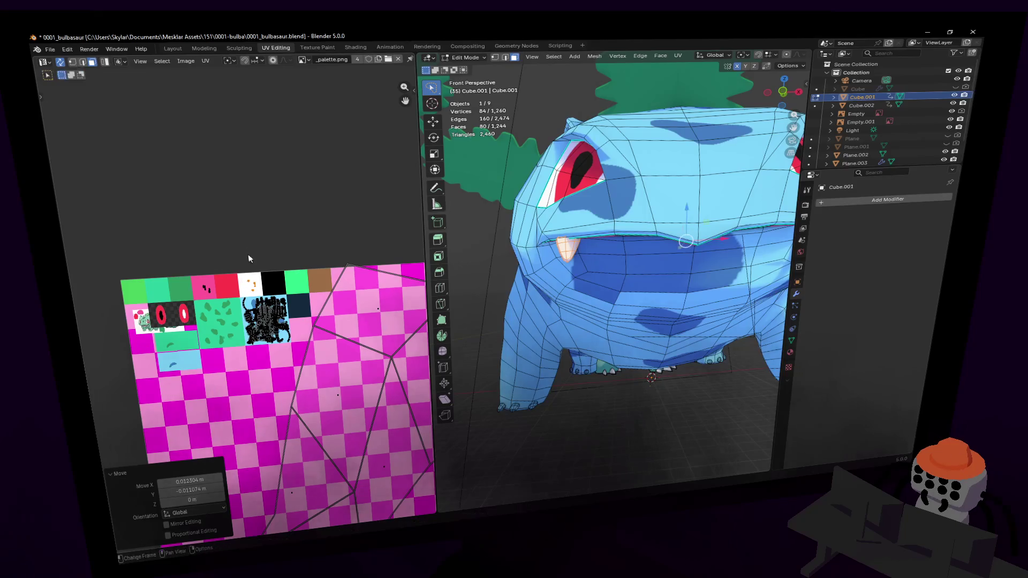
key(Tab)
key(shift+grave)
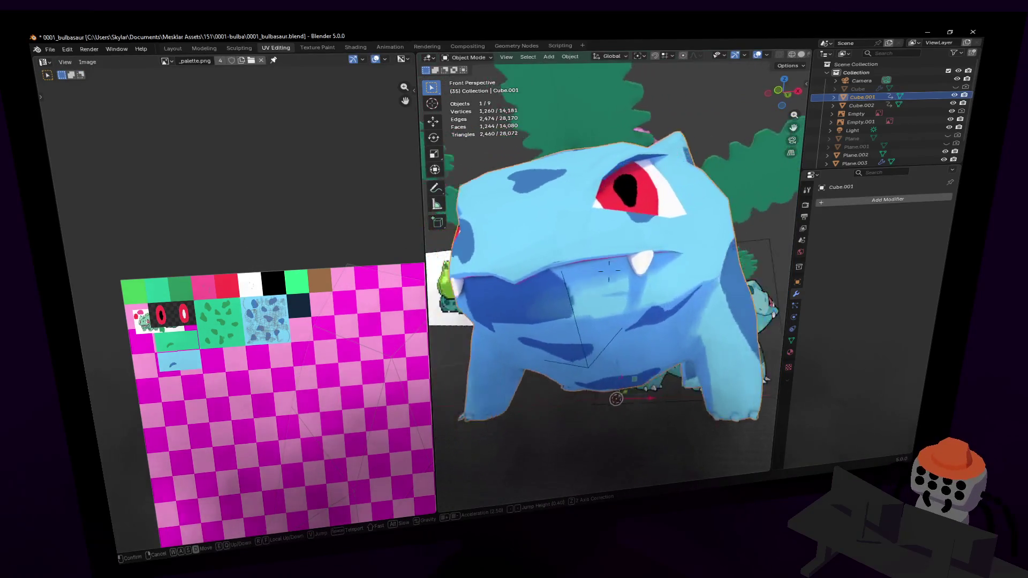
Step: Select a face on the mouth edge and fly in close to the mouth
key(w)
click(609, 271)
key(Tab)
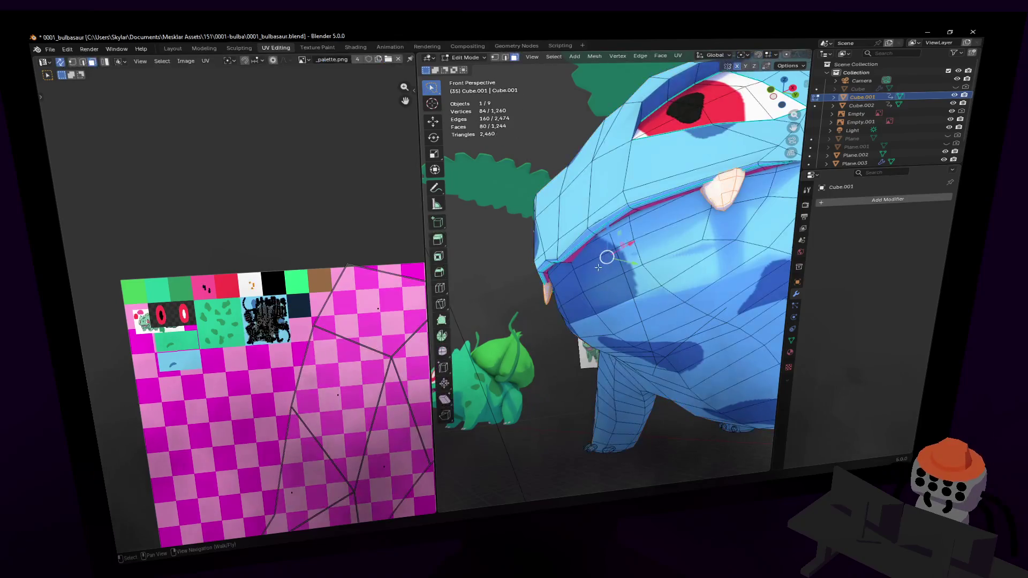
scroll(598, 267, up, 3)
click(587, 242)
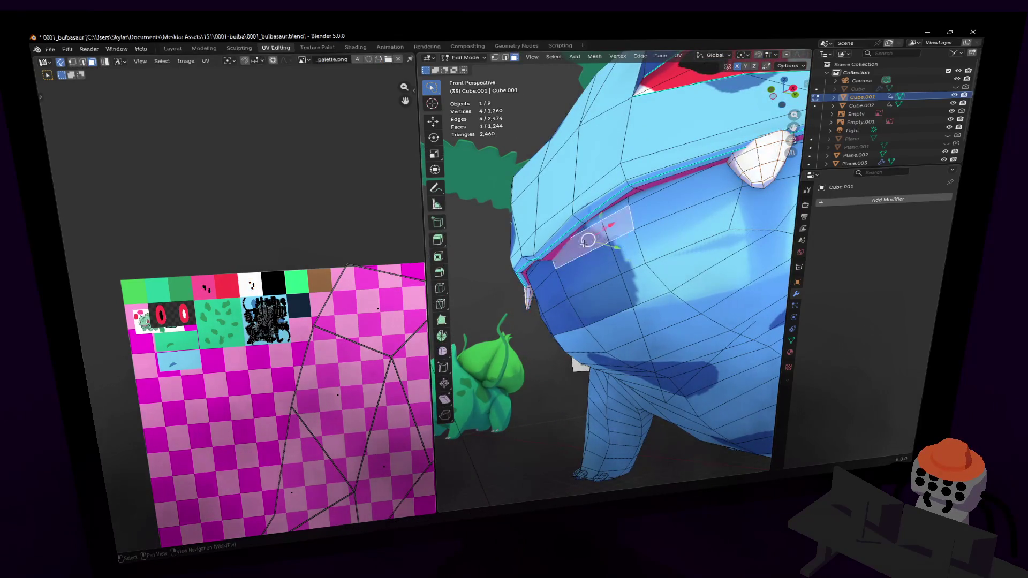
scroll(589, 224, down, 3)
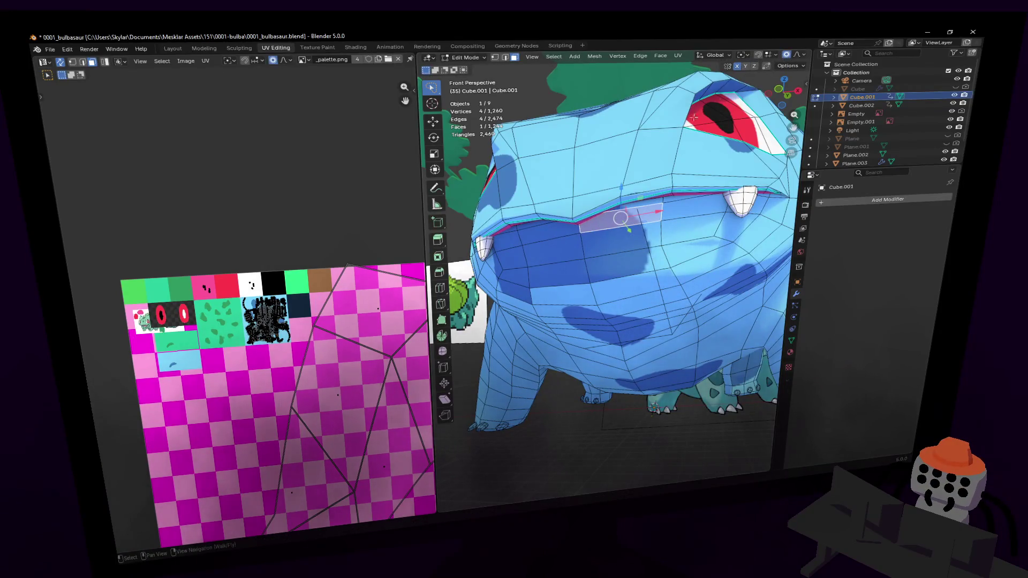
key(shift+grave)
key(w)
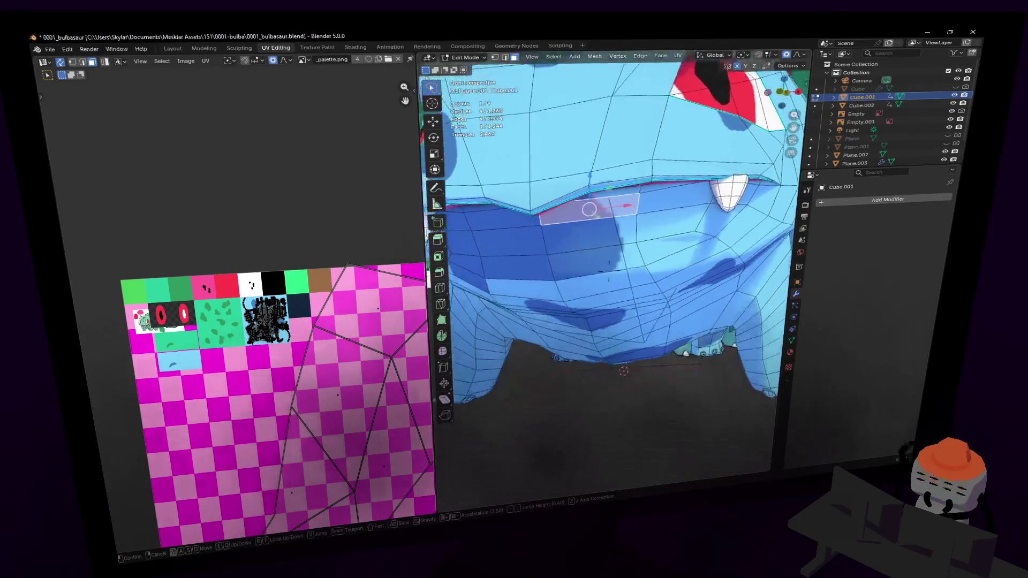
click(620, 192)
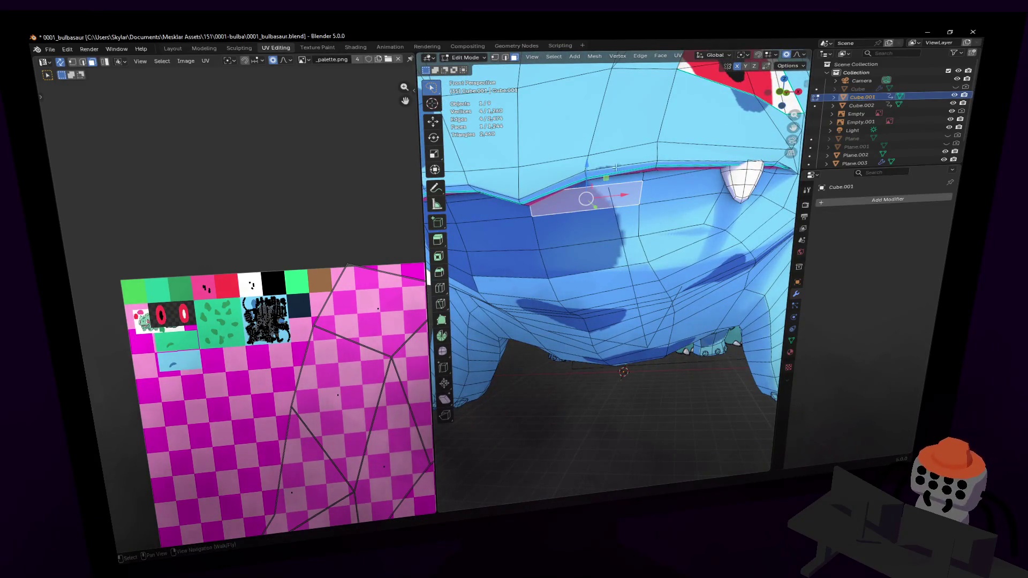
Step: Scale the mouth faces to 0.661 with Smooth proportional falloff sized 0.2 m
click(797, 56)
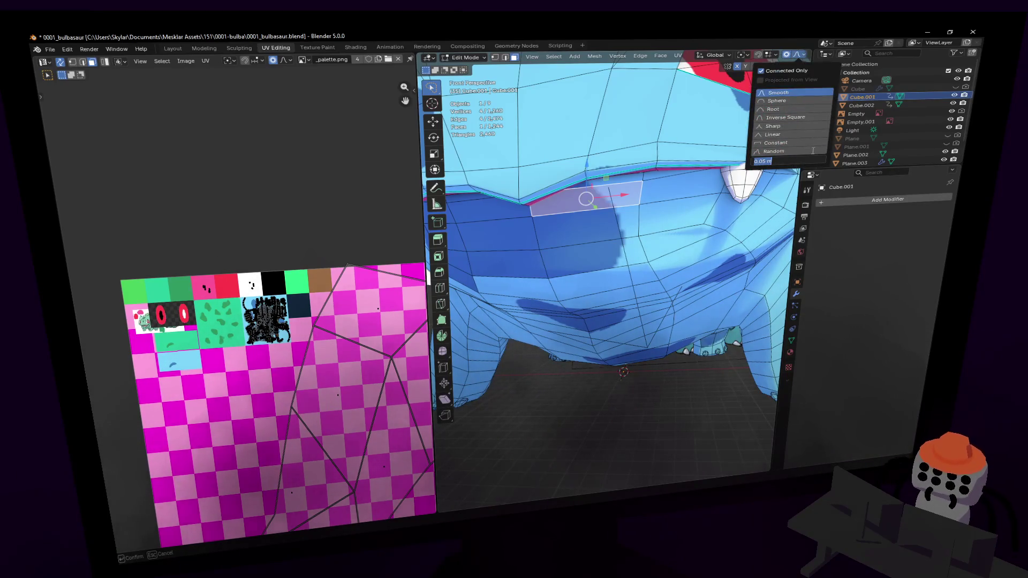
text(0.2)
key(Return)
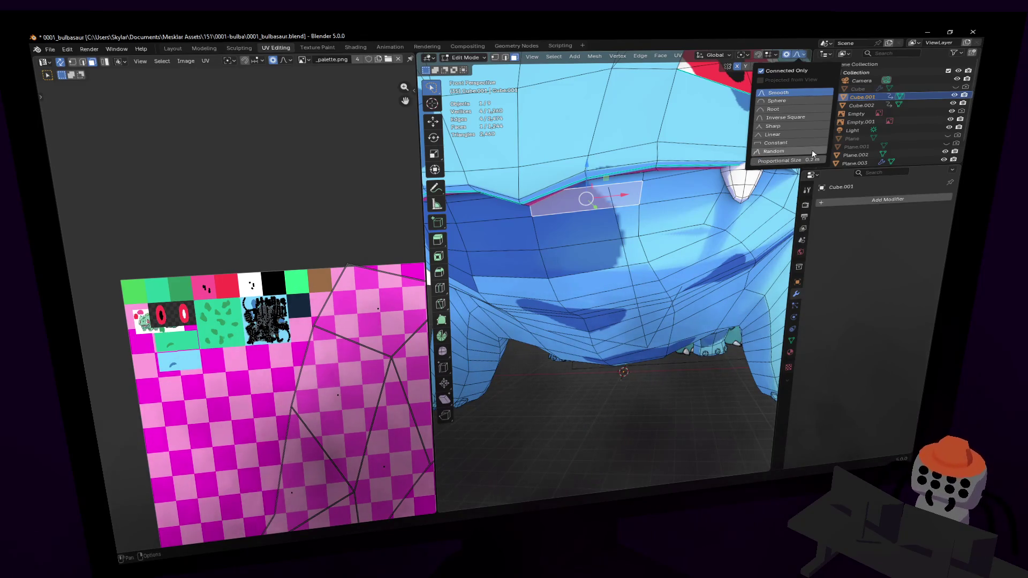
key(s)
click(665, 158)
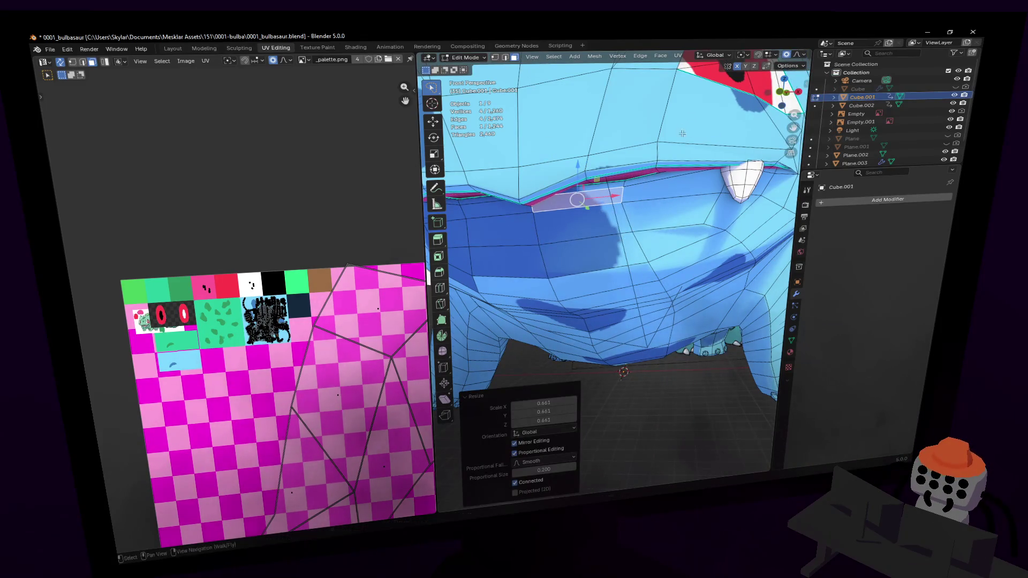
scroll(682, 133, down, 2)
middle_drag(682, 133, 685, 128)
Step: Add three lower-lip faces to the selection and trial a vertical move, cancelling it
key(g)
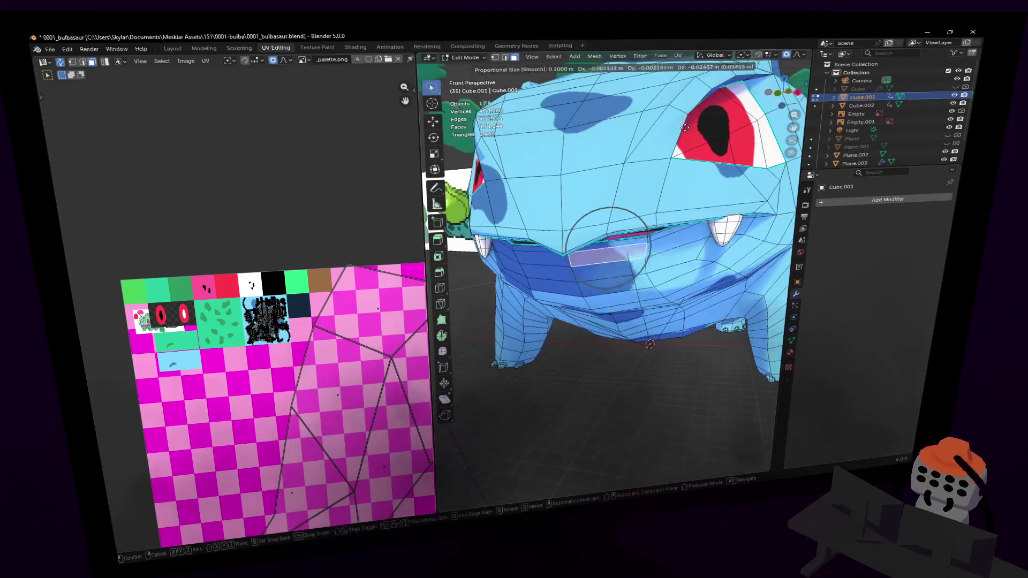
right_click(680, 170)
shift+click(617, 267)
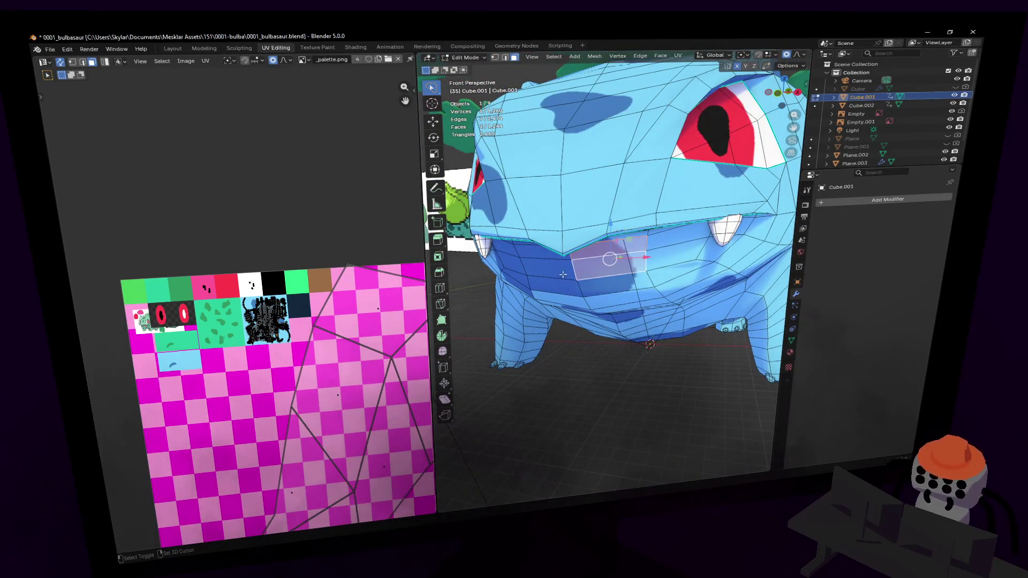
shift+click(558, 269)
shift+click(538, 263)
key(g)
key(z)
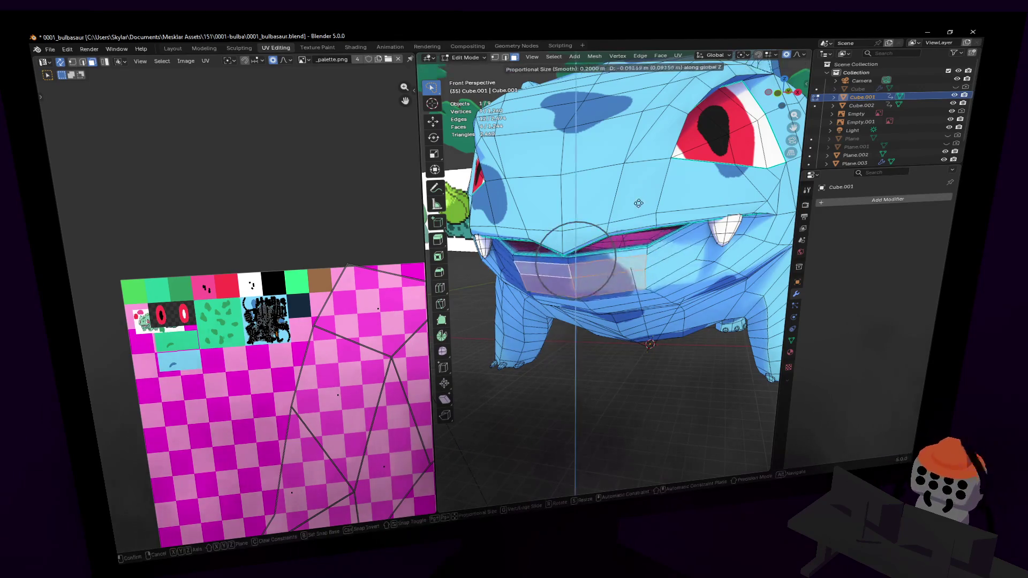
right_click(642, 206)
Step: Cancel another trial move, then add more lower-jaw faces and move them along Z
key(shift+grave)
key(w)
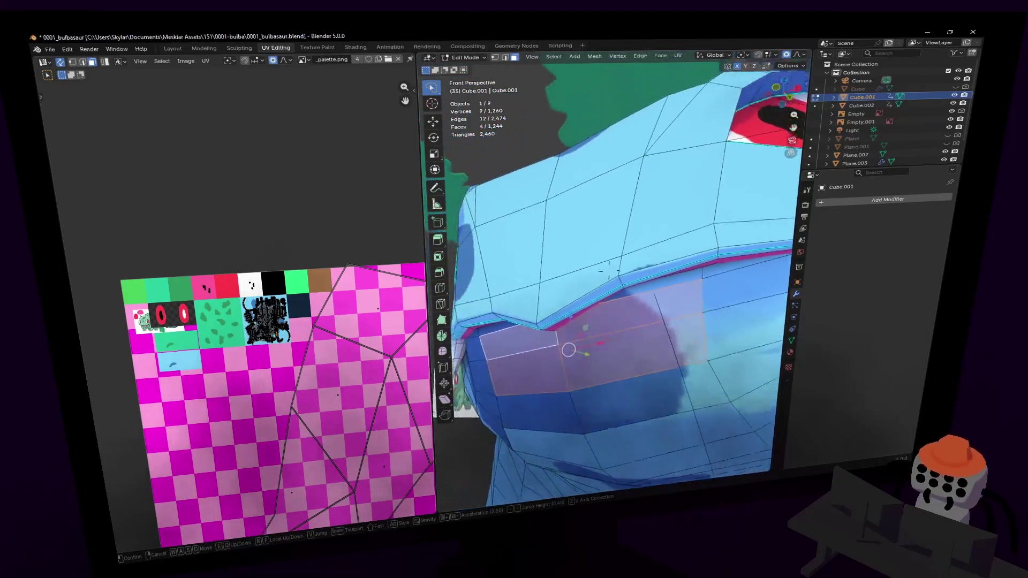
click(633, 251)
key(g)
key(z)
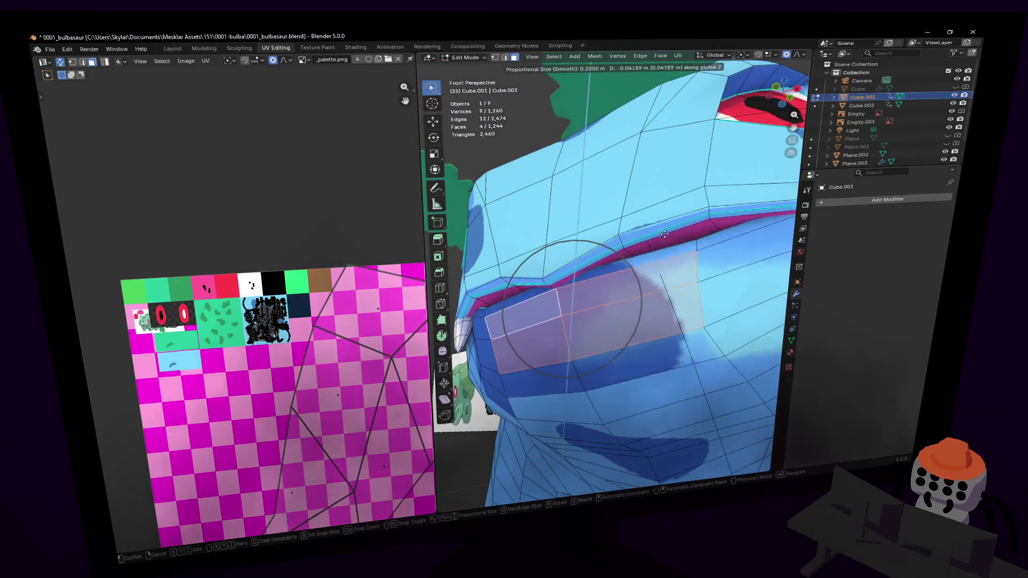
right_click(662, 250)
shift+drag(630, 355, 503, 375)
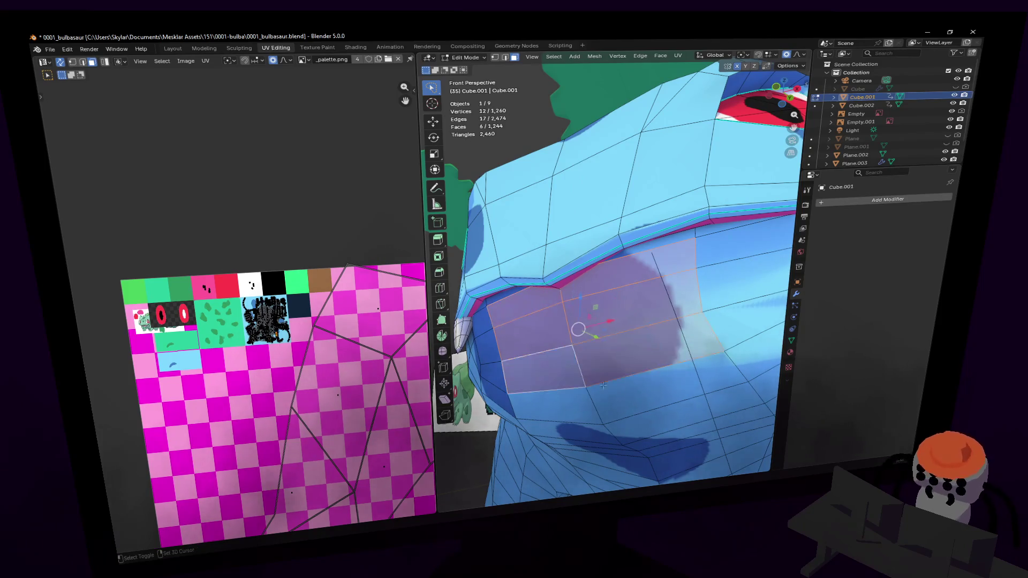
key(g)
key(z)
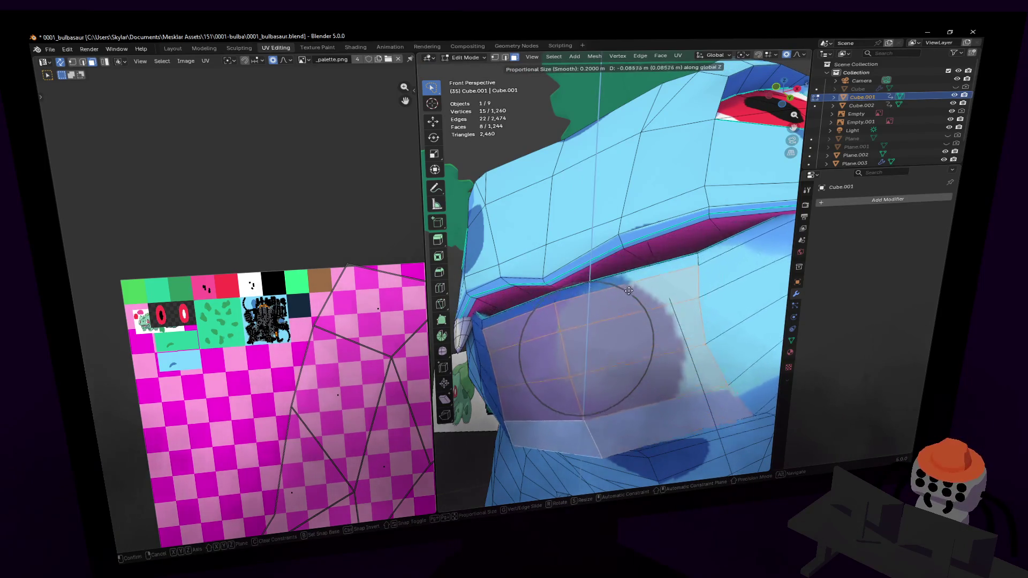
click(624, 284)
Step: Drop the jaw to open the mouth, undo it, nudge the jaw, and return to Object Mode
key(shift+grave)
click(616, 286)
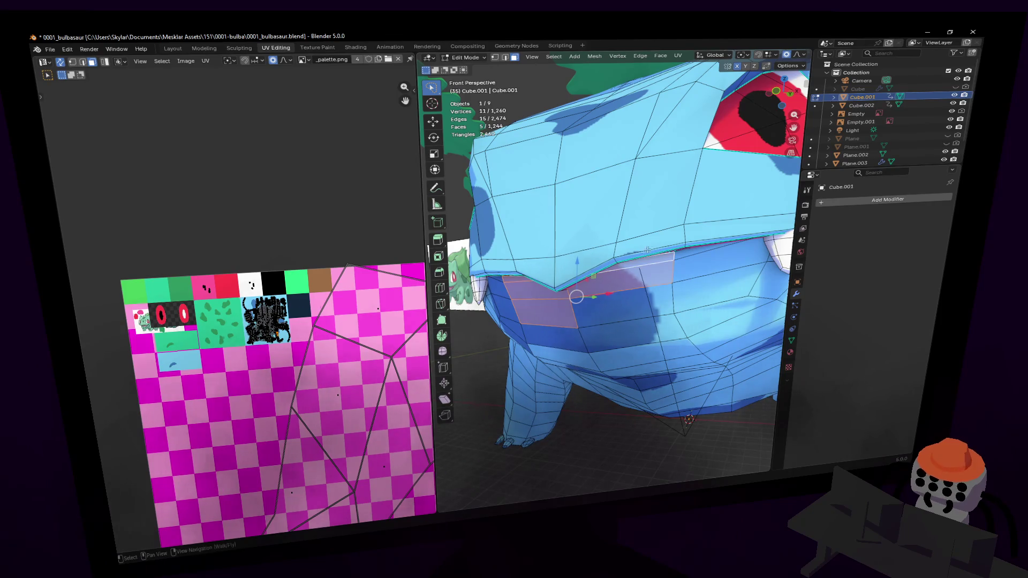
key(g)
key(z)
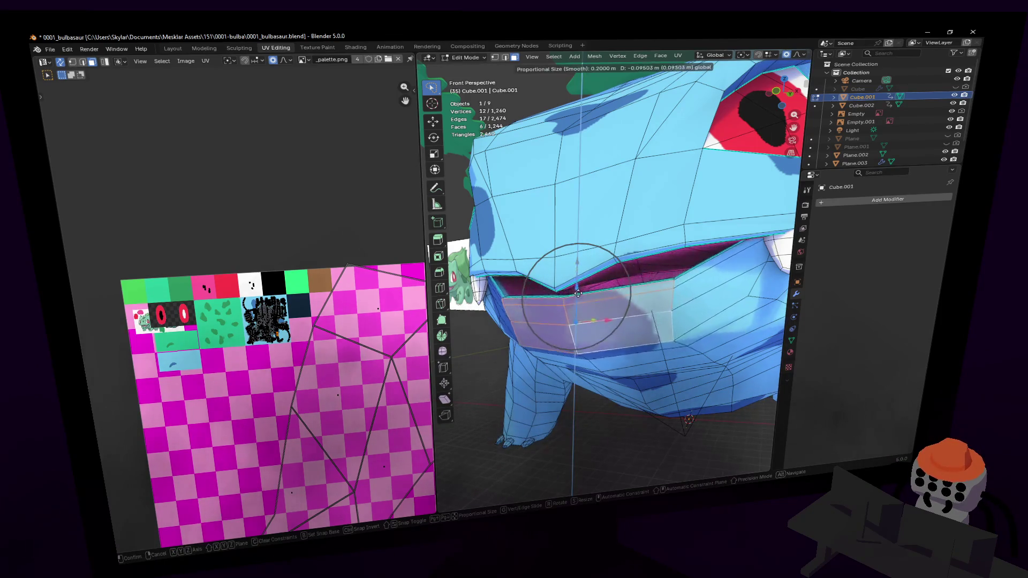
click(612, 268)
key(ctrl+z)
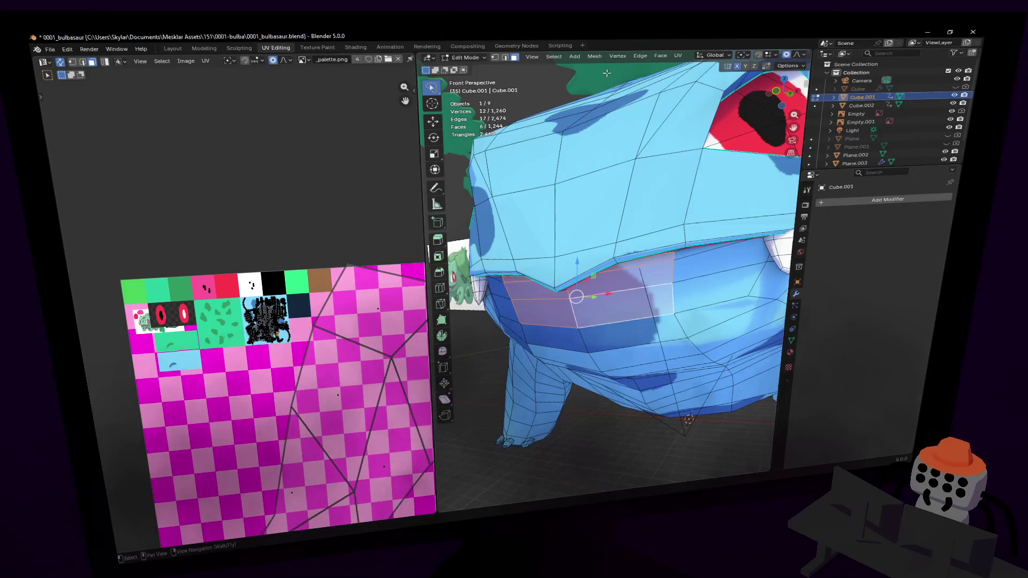
scroll(609, 101, down, 4)
scroll(603, 169, up, 5)
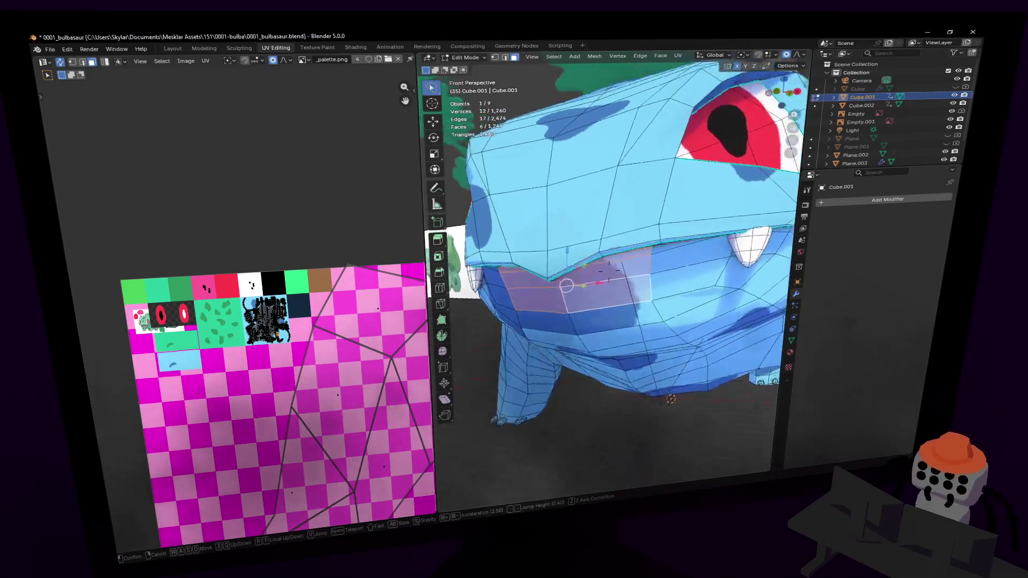
key(g)
key(z)
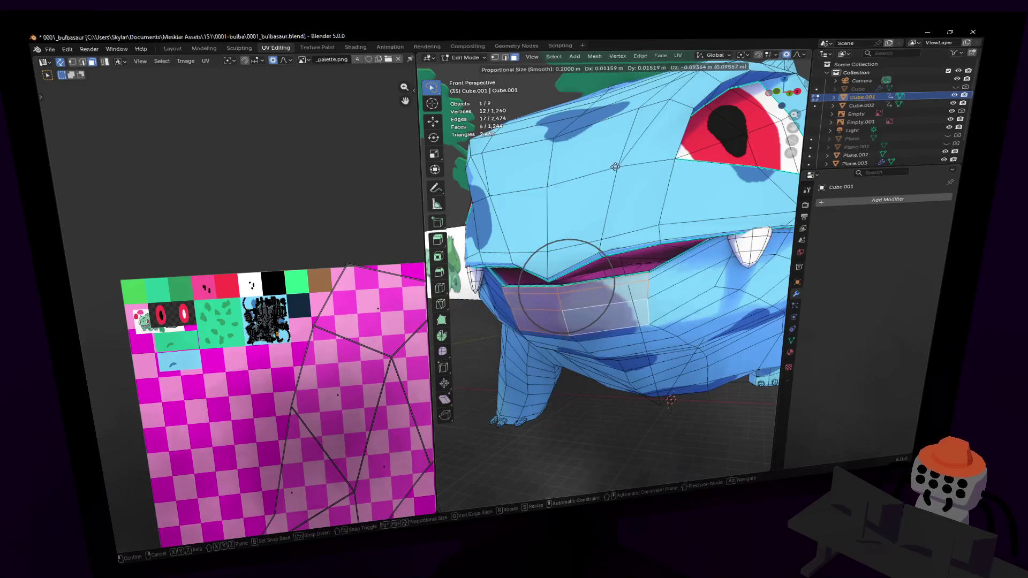
click(631, 166)
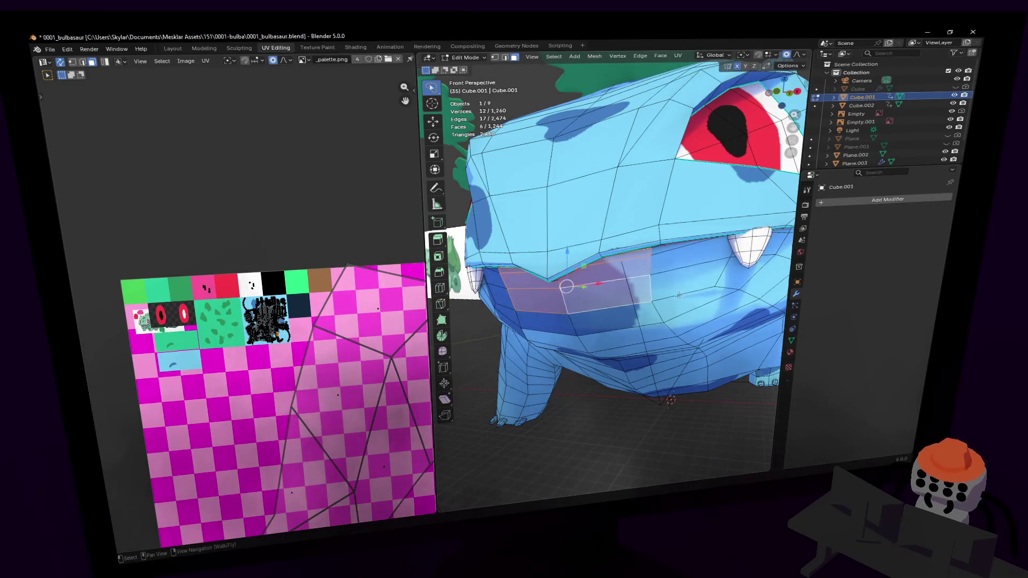
key(Tab)
click(792, 341)
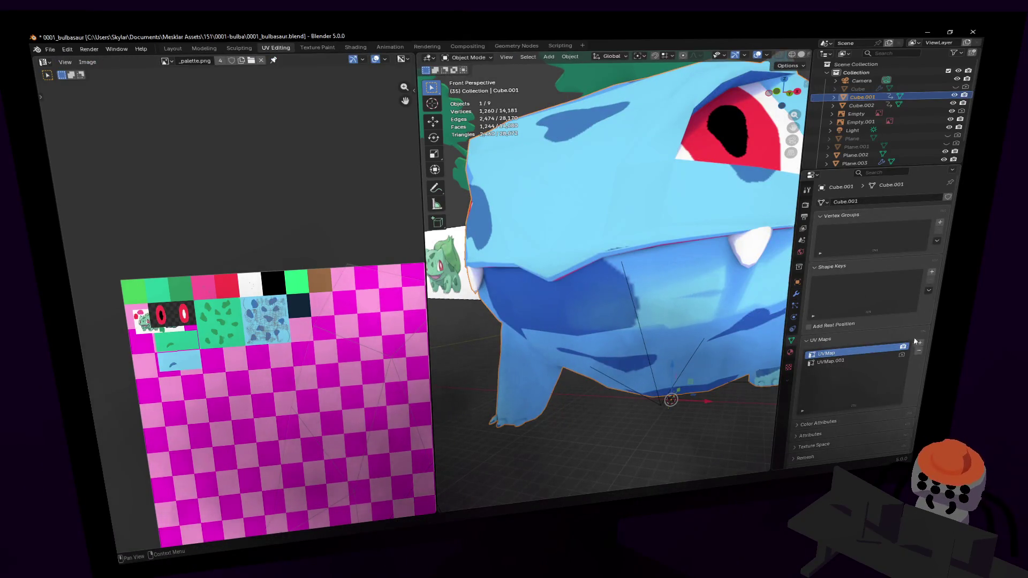
Step: Add Basis and Key 1 shape keys and drop the lower jaw for Key 1
click(930, 273)
click(930, 272)
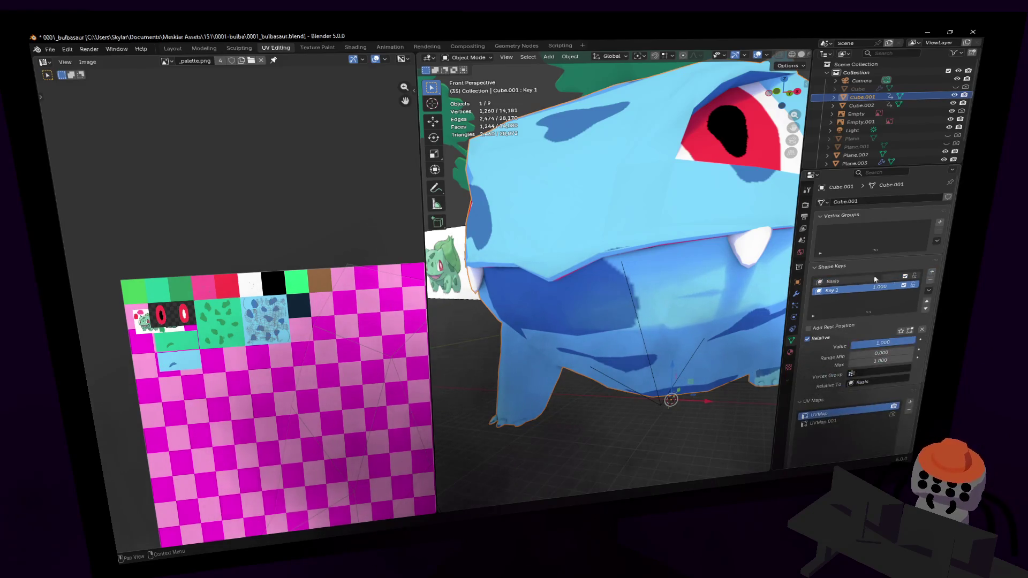
key(Tab)
key(g)
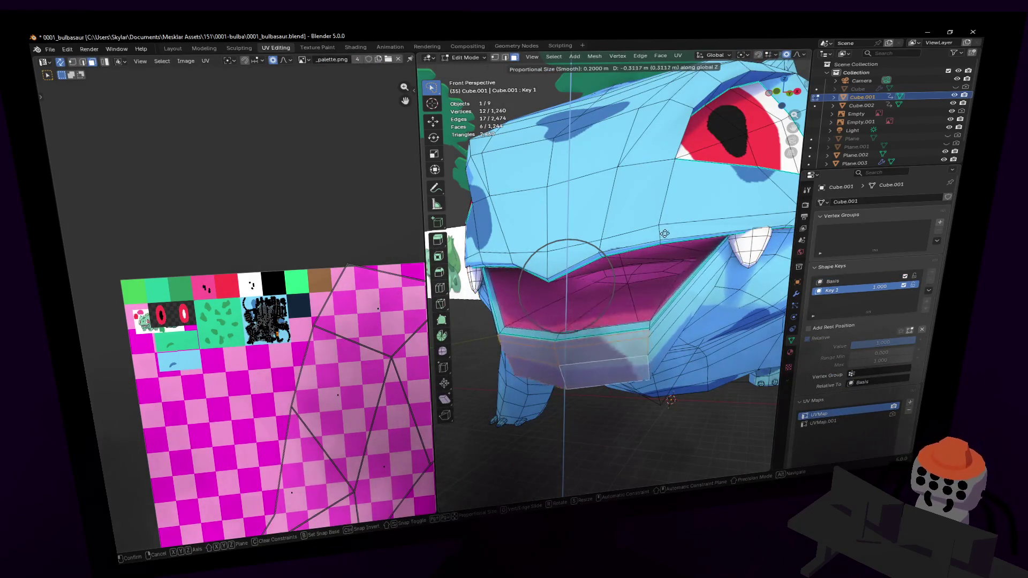
click(631, 212)
key(Tab)
Step: Set the Key 1 value to 0 to close the mouth, then fly toward Bulbasaur's face
key(shift+grave)
key(s)
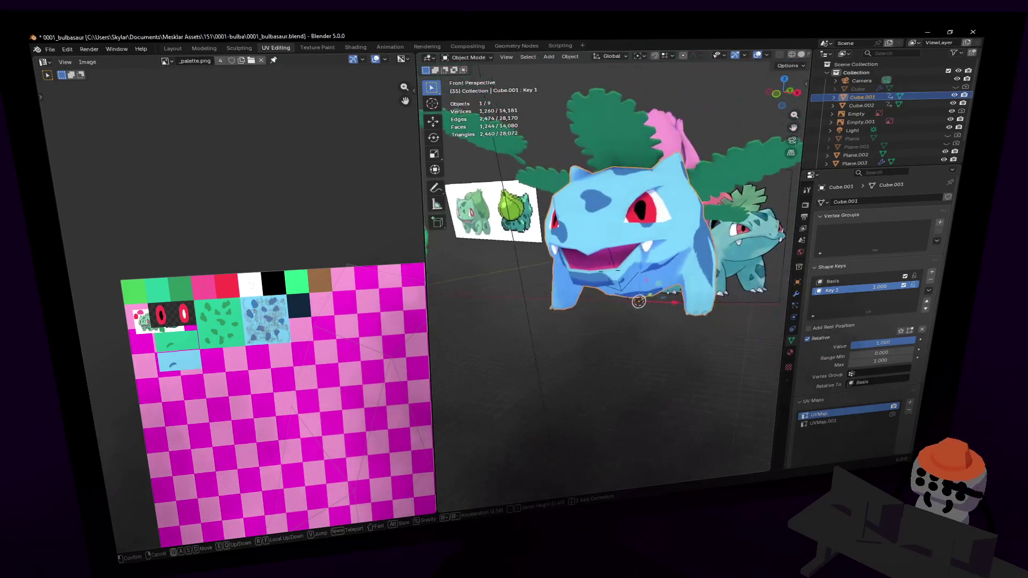
key(w)
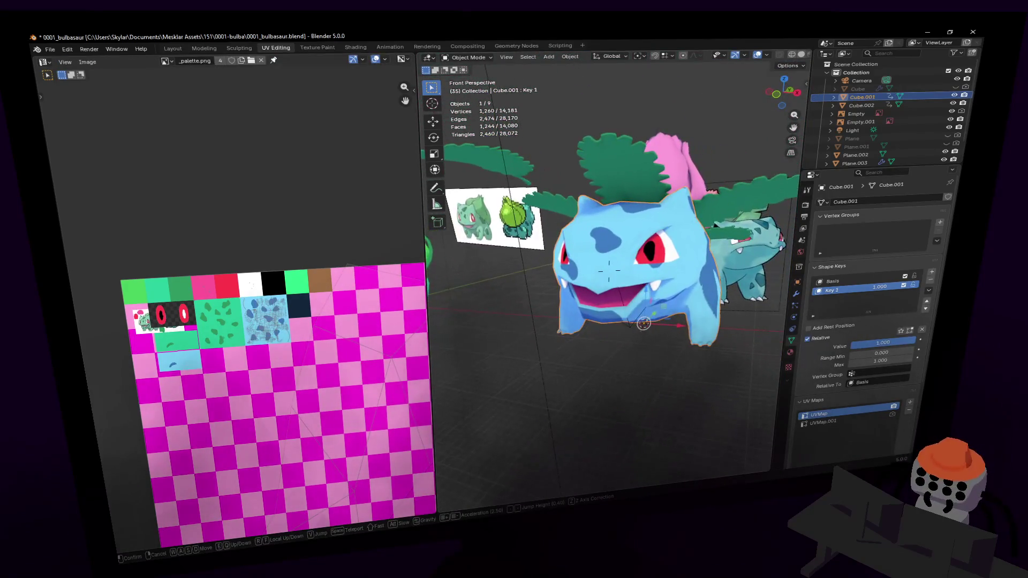
click(608, 270)
drag(879, 288, 829, 288)
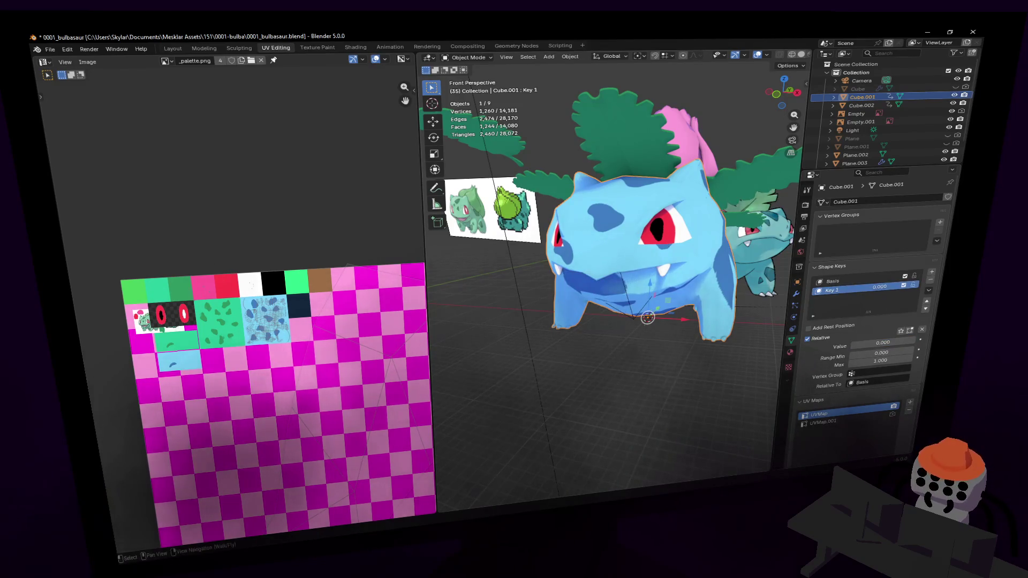
key(shift+grave)
key(w)
click(708, 307)
key(Tab)
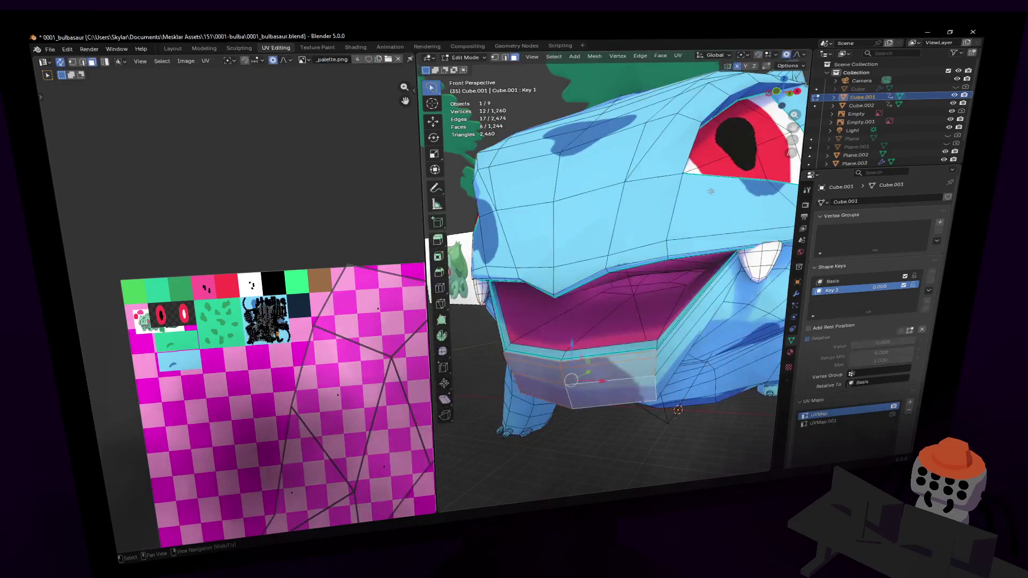
Step: Fly into Bulbasaur's open mouth to inspect it, then deselect everything and switch to edge mode
scroll(706, 300, up, 3)
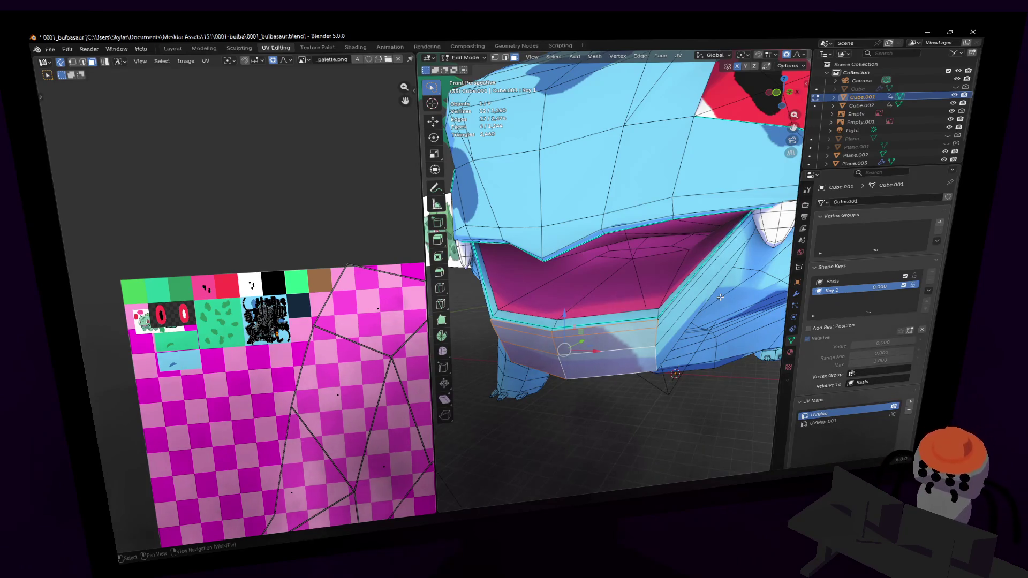
middle_drag(677, 289, 628, 315)
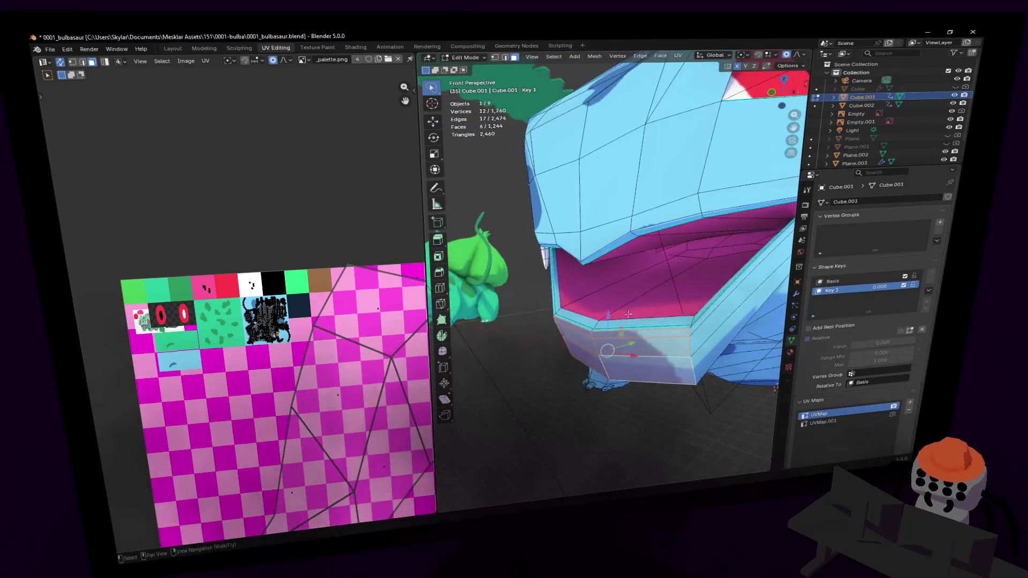
key(shift+grave)
key(w)
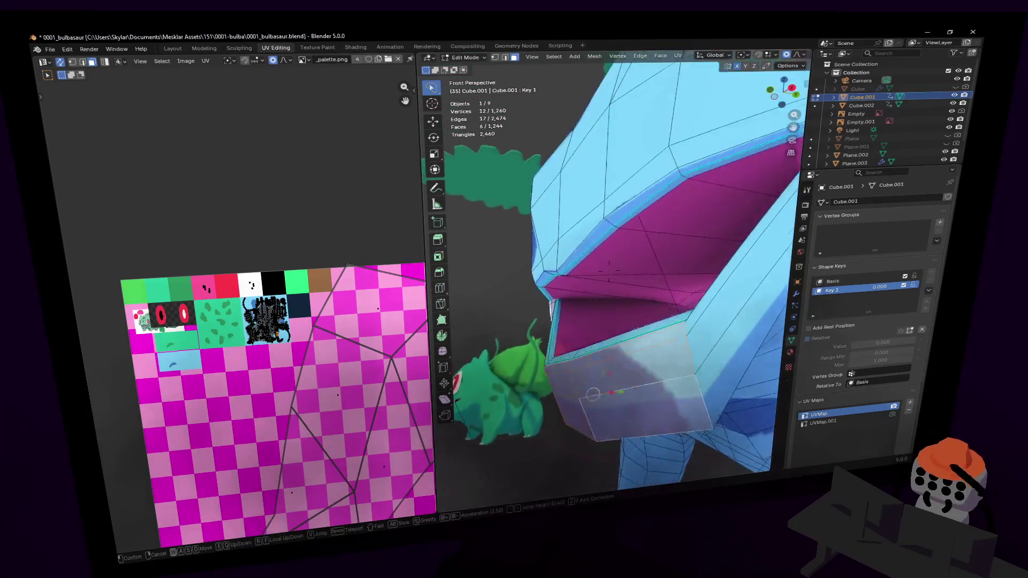
key(s)
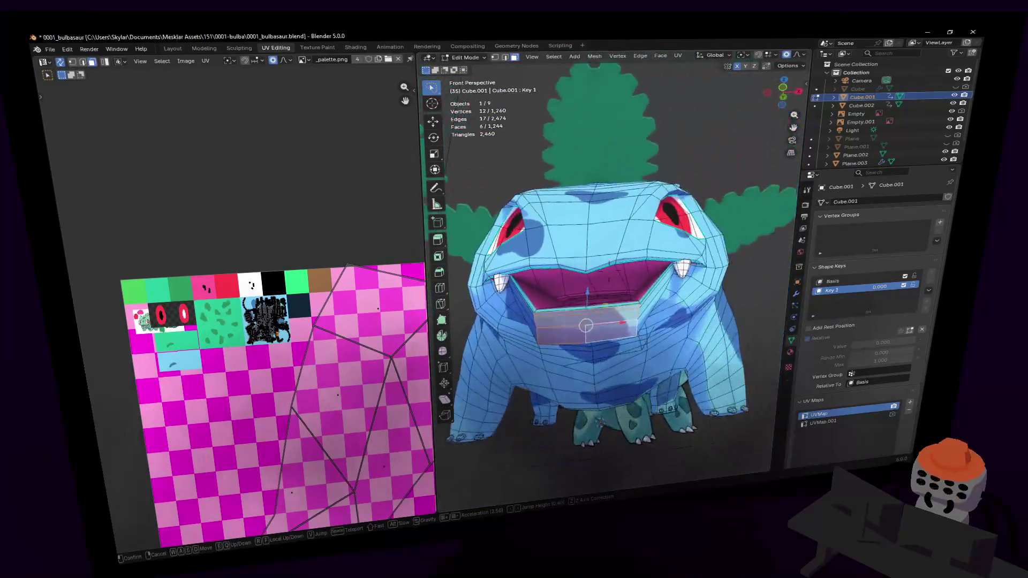
key(w)
key(Return)
key(alt+a)
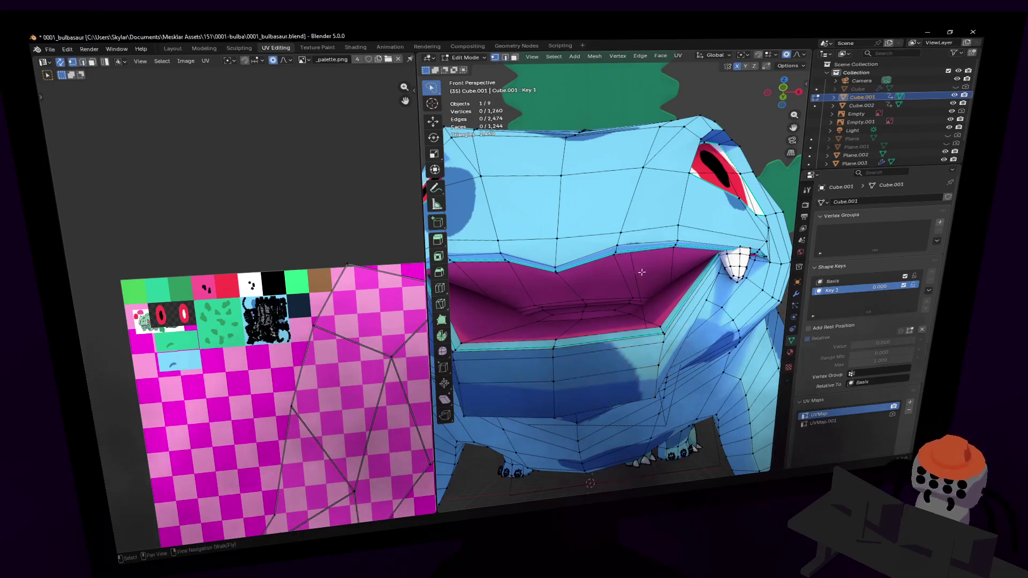
key(2)
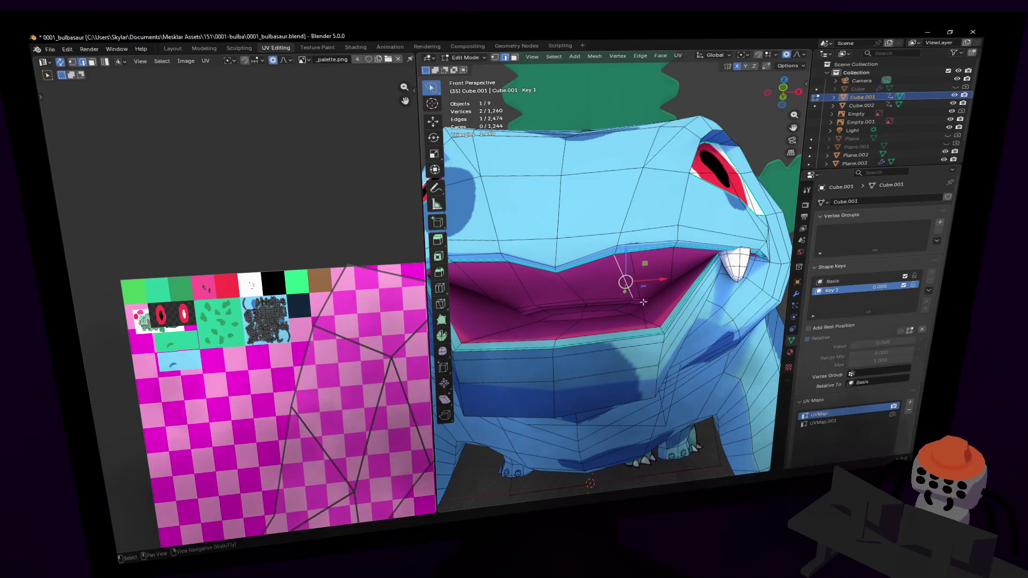
Step: In face select mode, select the first jaw face just below the pink mouth
middle_drag(650, 277, 632, 312)
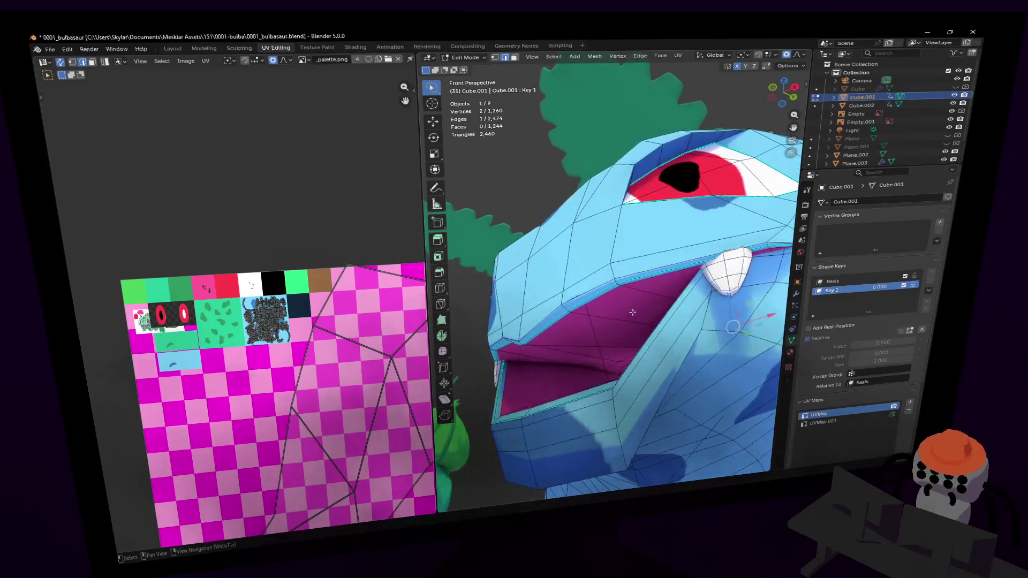
key(shift+grave)
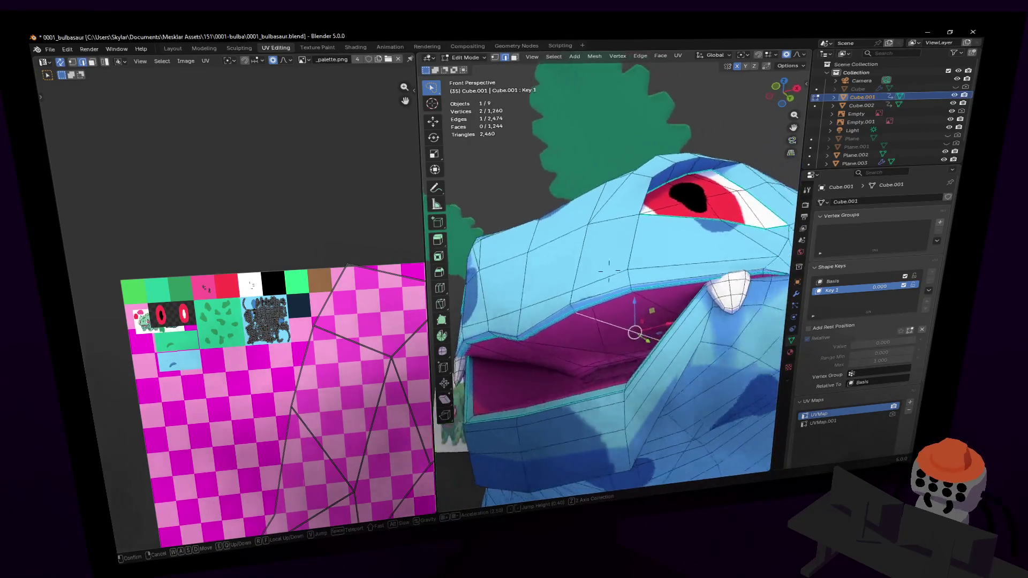
key(w)
key(s)
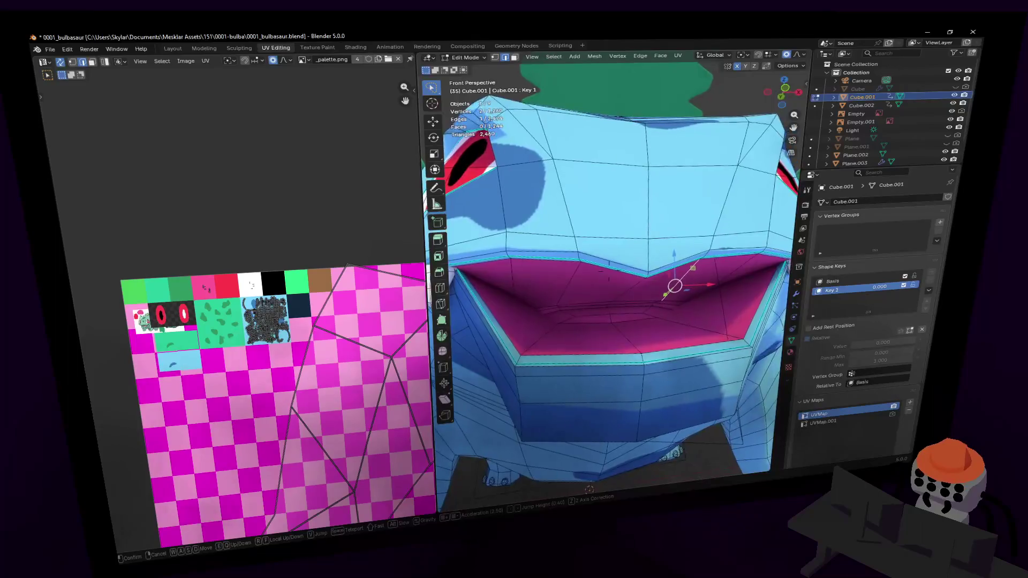
key(Return)
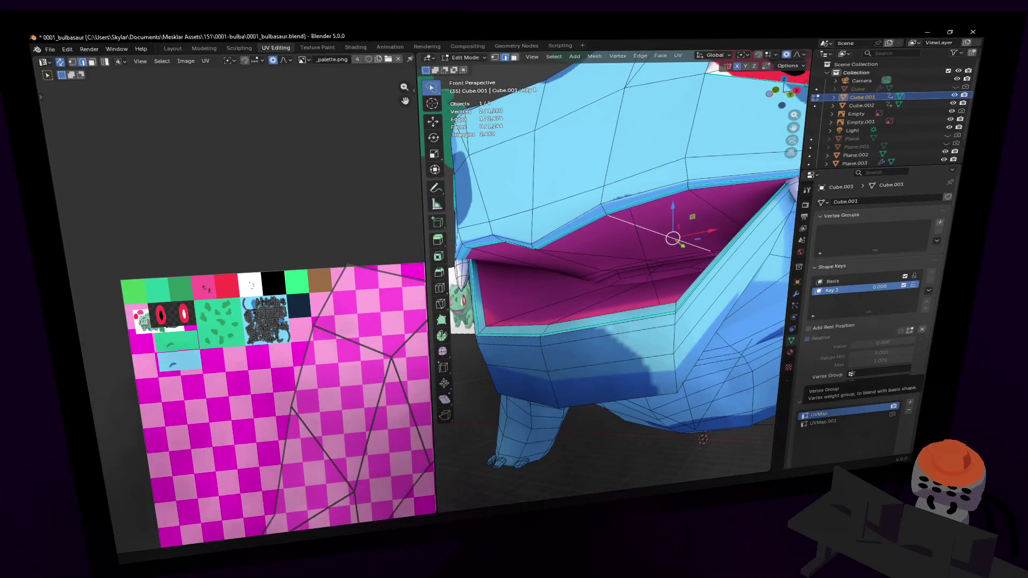
key(shift+grave)
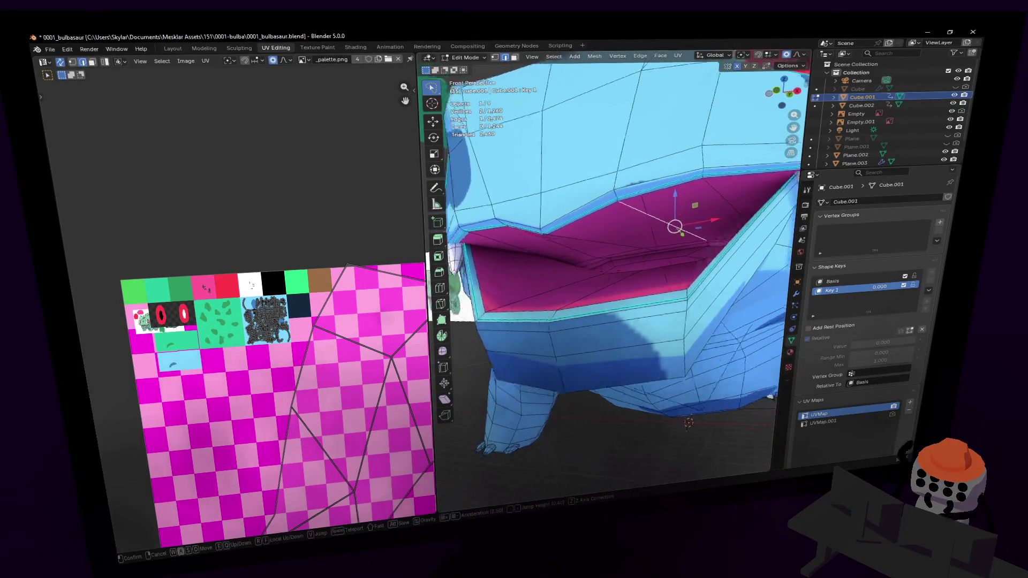
key(Return)
key(3)
click(668, 303)
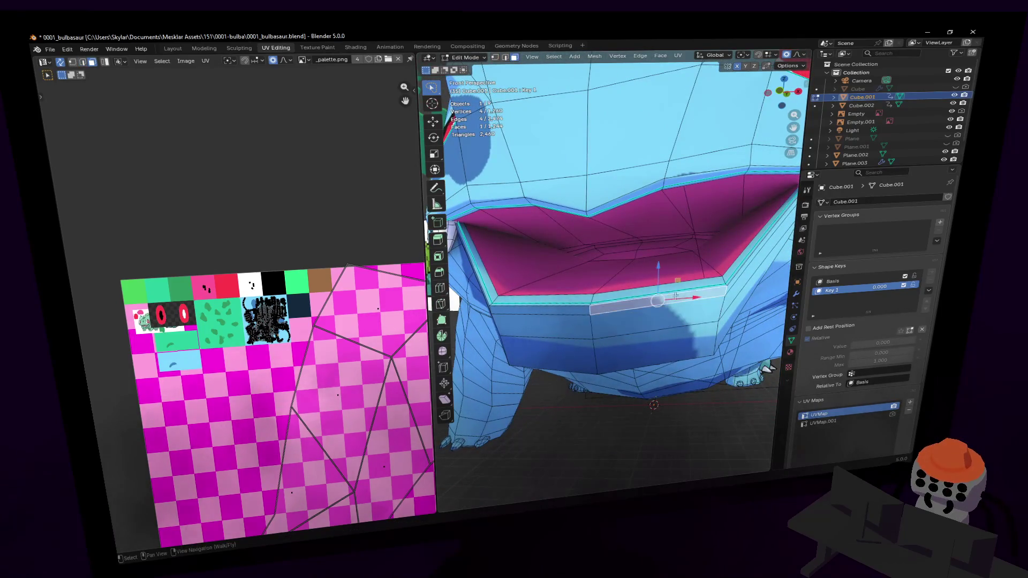
middle_drag(676, 295, 683, 287)
key(shift+grave)
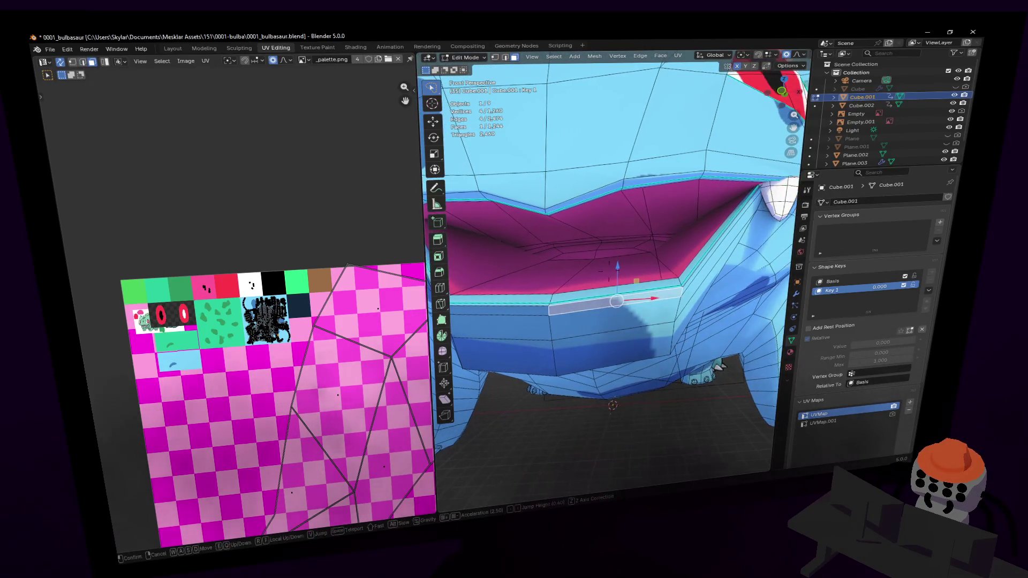
key(Return)
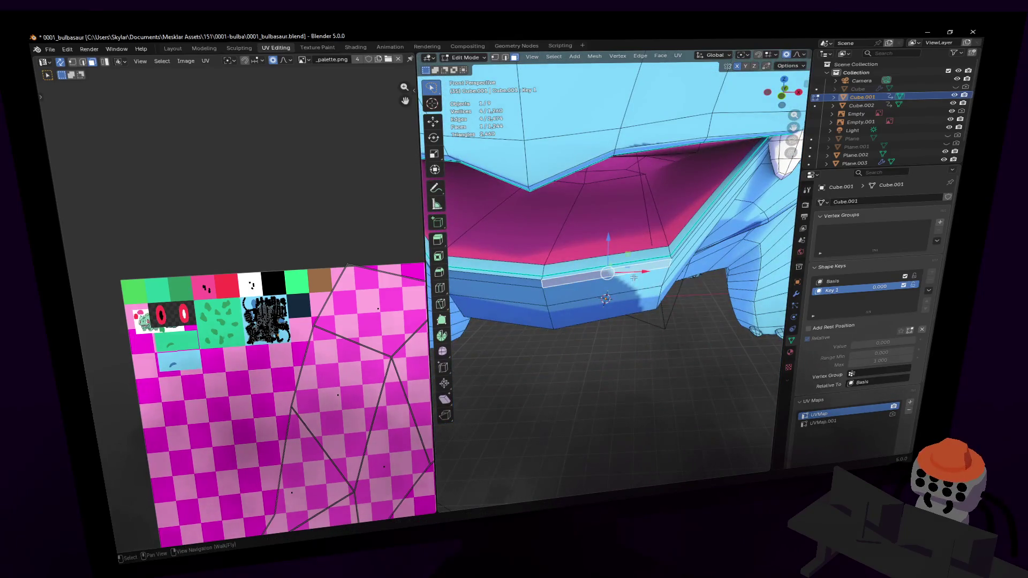
Step: Add the lower lip row, mouth sides and jaw underside faces to the selection
shift+click(576, 310)
mouse_move(576, 310)
middle_down()
mouse_move(564, 352)
mouse_move(548, 357)
middle_up()
shift+click(574, 319)
shift+click(572, 352)
shift+click(580, 291)
middle_drag(580, 292, 610, 311)
shift+click(593, 298)
shift+click(646, 284)
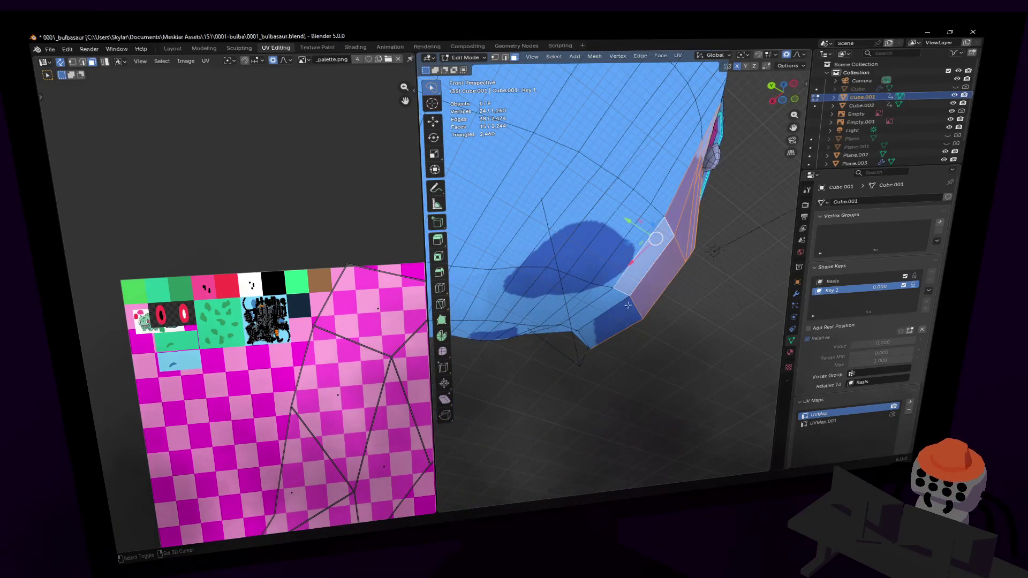
shift+click(603, 322)
key(shift+grave)
key(s)
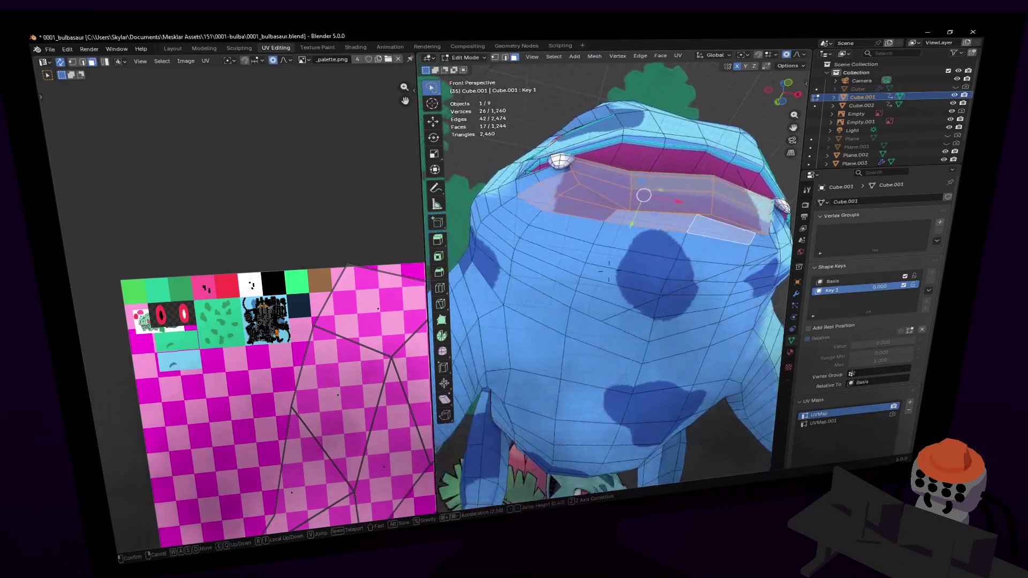
click(642, 300)
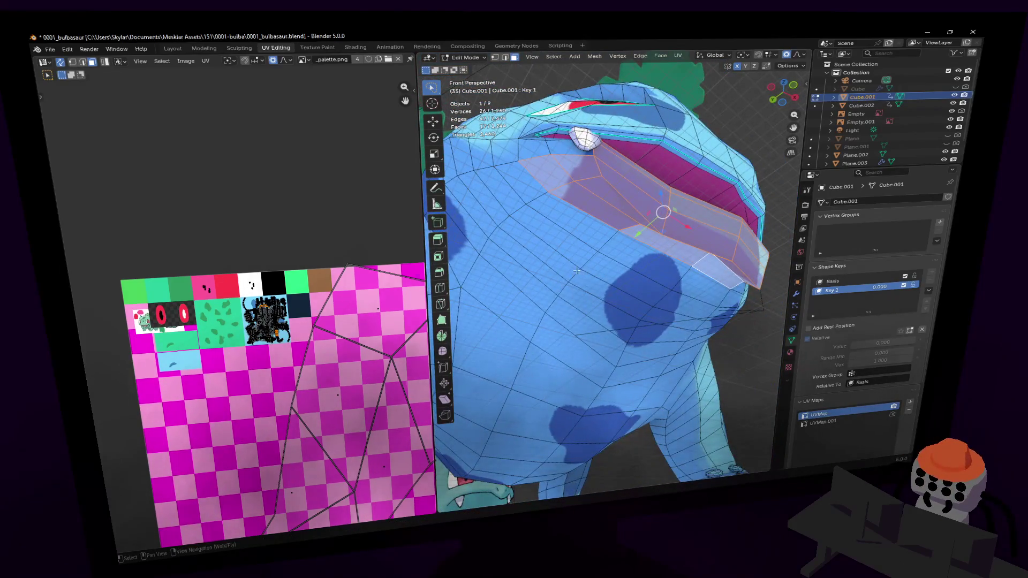
Step: Rip the jaw UVs, scale them to 0.171 and move them onto the blue body tile
scroll(298, 337, up, 3)
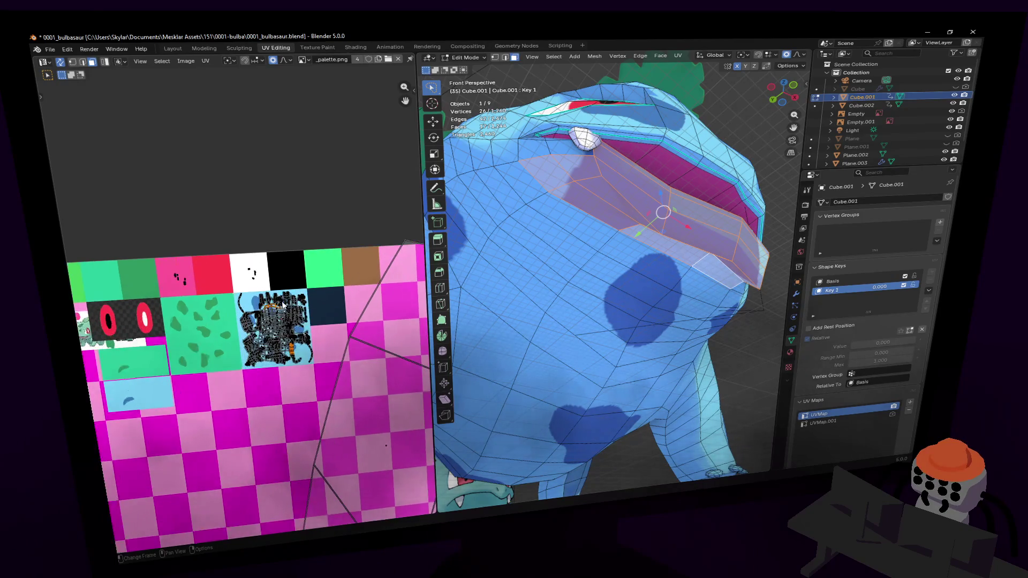
scroll(290, 303, up, 2)
scroll(312, 300, right, 3)
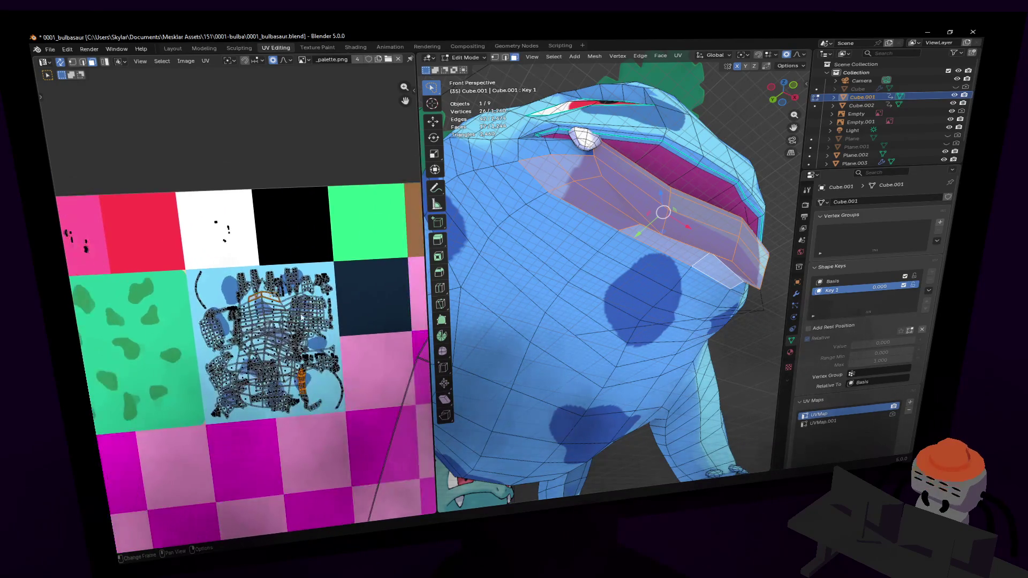
key(v)
click(321, 383)
key(s)
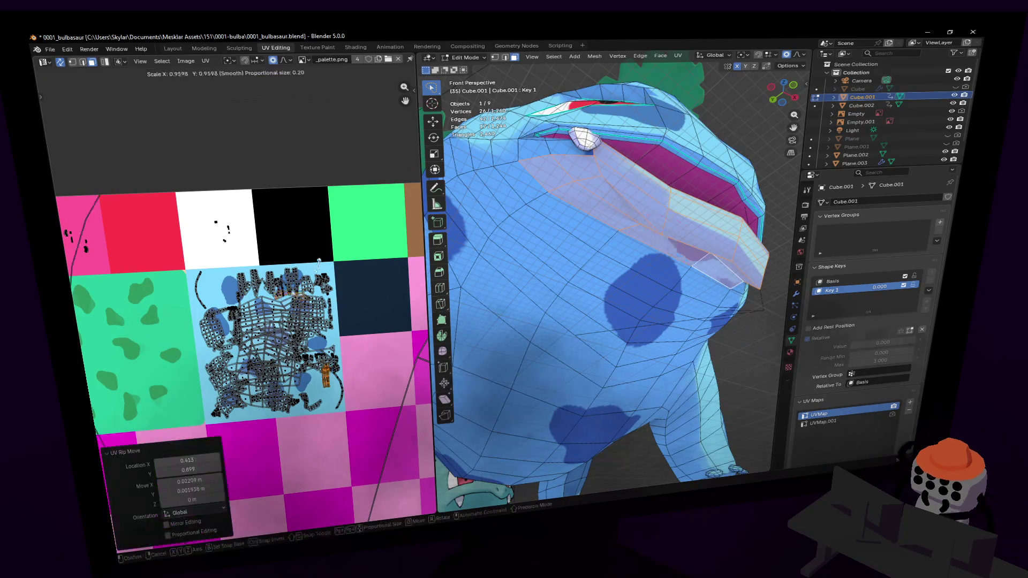
click(329, 292)
key(g)
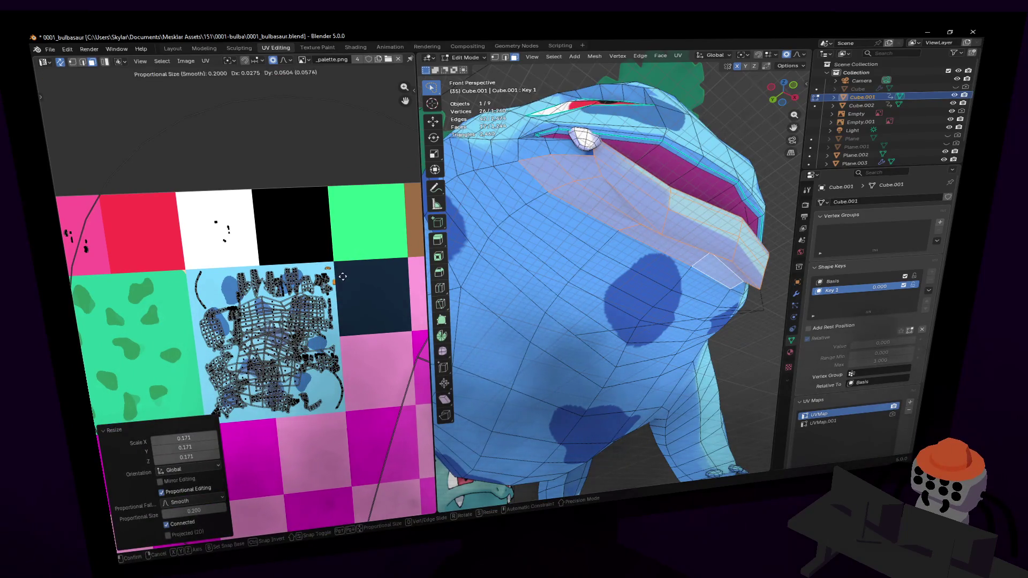
click(343, 276)
key(Tab)
key(shift+grave)
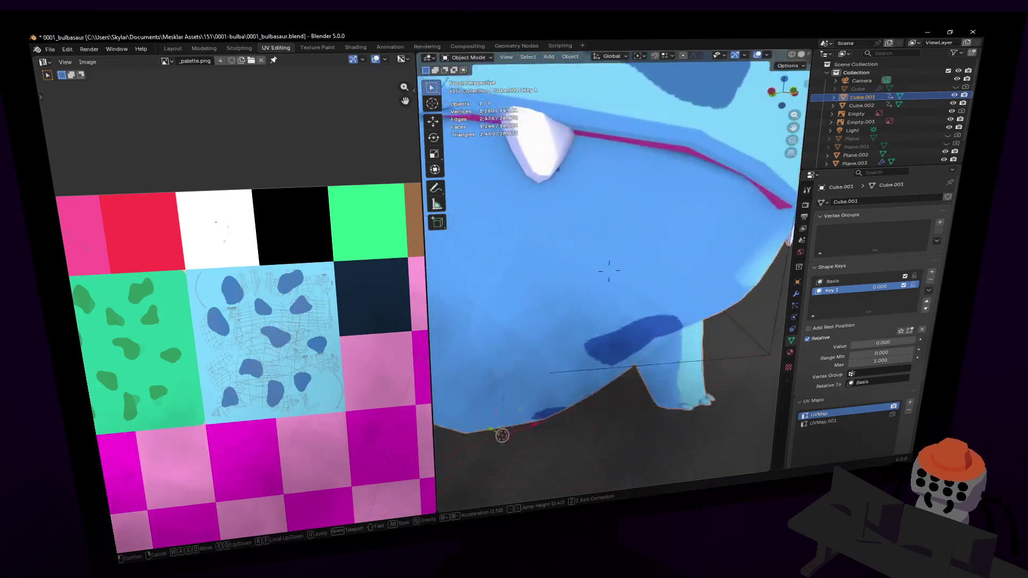
Step: Back in Edit Mode, circle-select a band of belly faces spanning two dark spots
key(s)
click(698, 156)
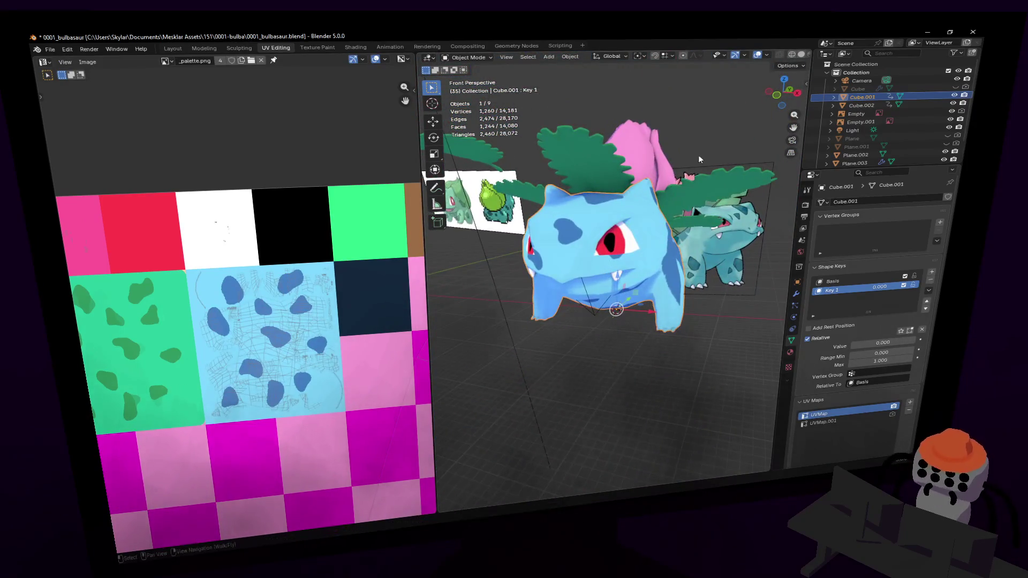
key(shift+grave)
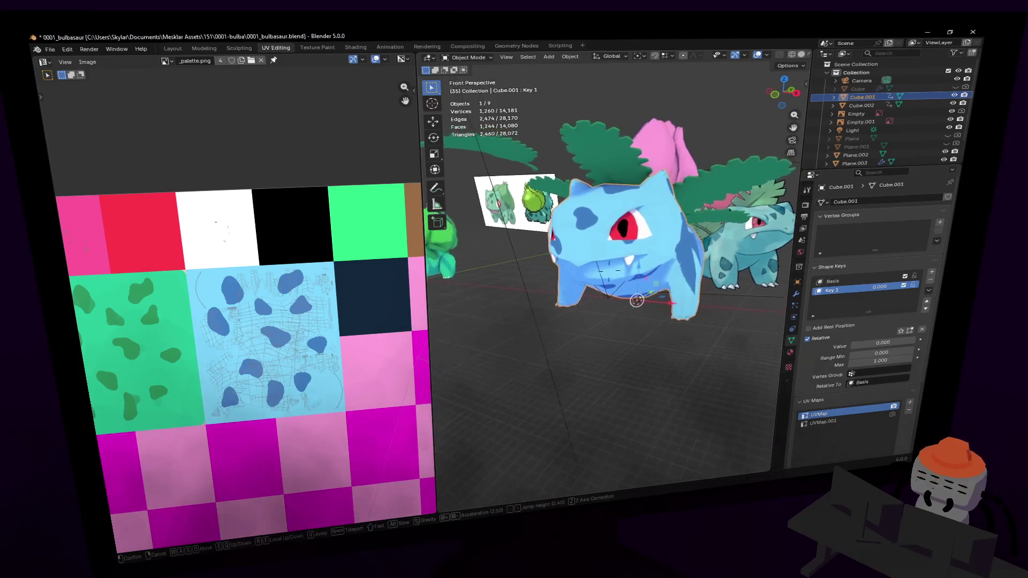
click(708, 151)
key(Tab)
key(Tab)
key(shift+grave)
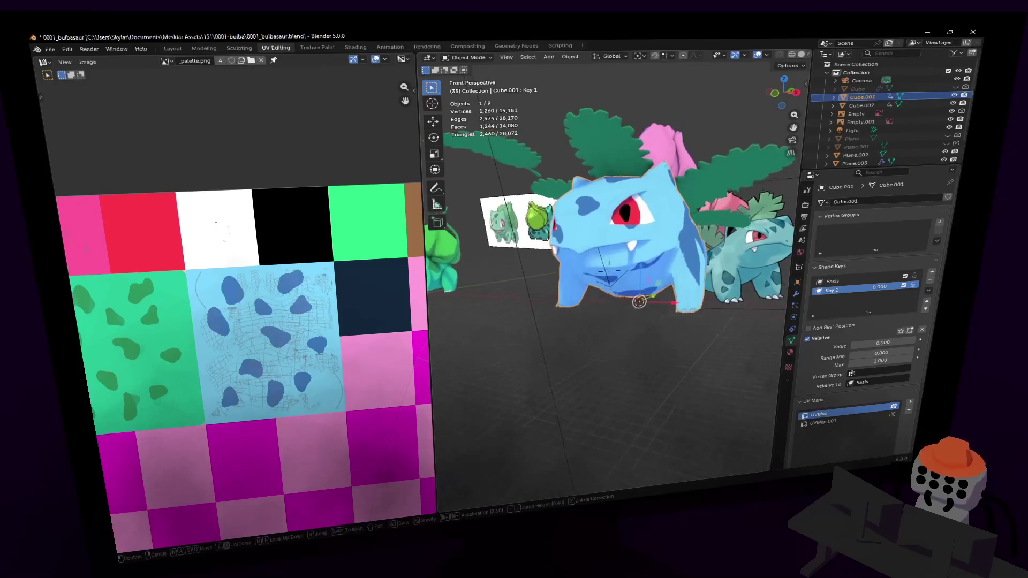
key(w)
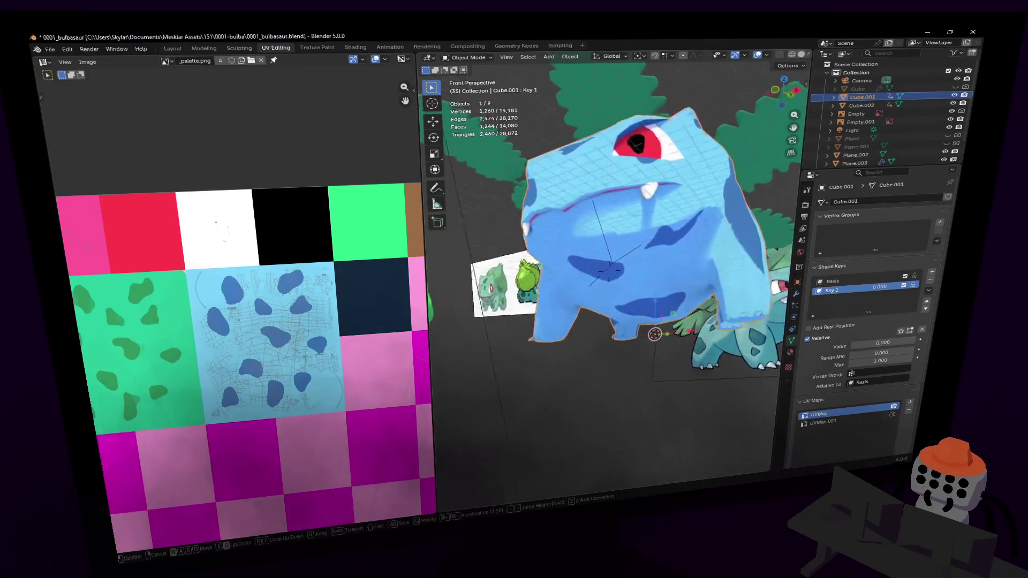
click(676, 157)
key(Tab)
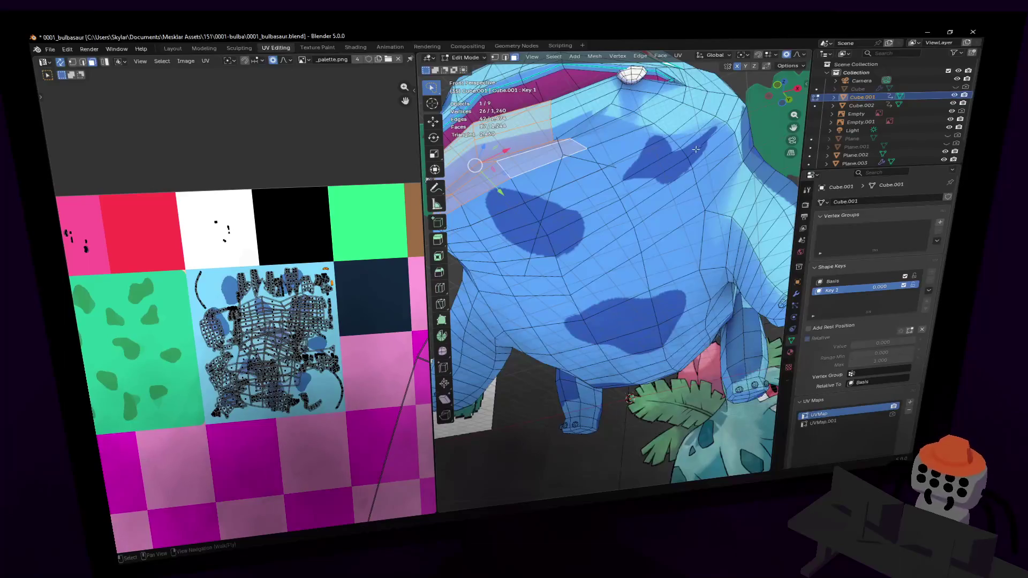
key(c)
mouse_move(674, 153)
mouse_down()
mouse_move(619, 187)
mouse_move(518, 214)
mouse_move(541, 195)
mouse_move(541, 238)
mouse_move(591, 227)
mouse_up()
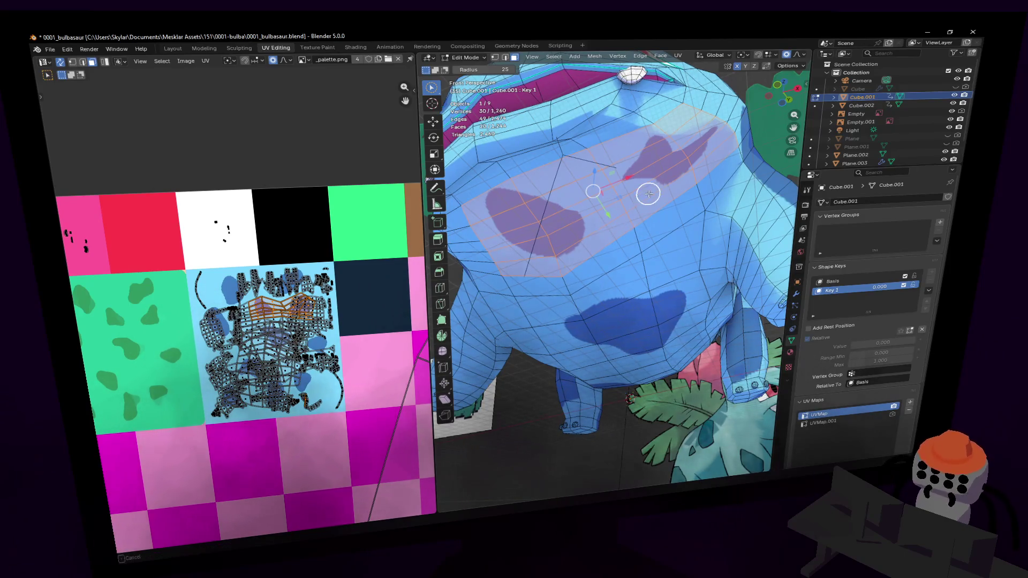
Step: Rip the belly UVs free and shrink them with proportional falloff
middle_drag(649, 193, 665, 258)
key(shift+grave)
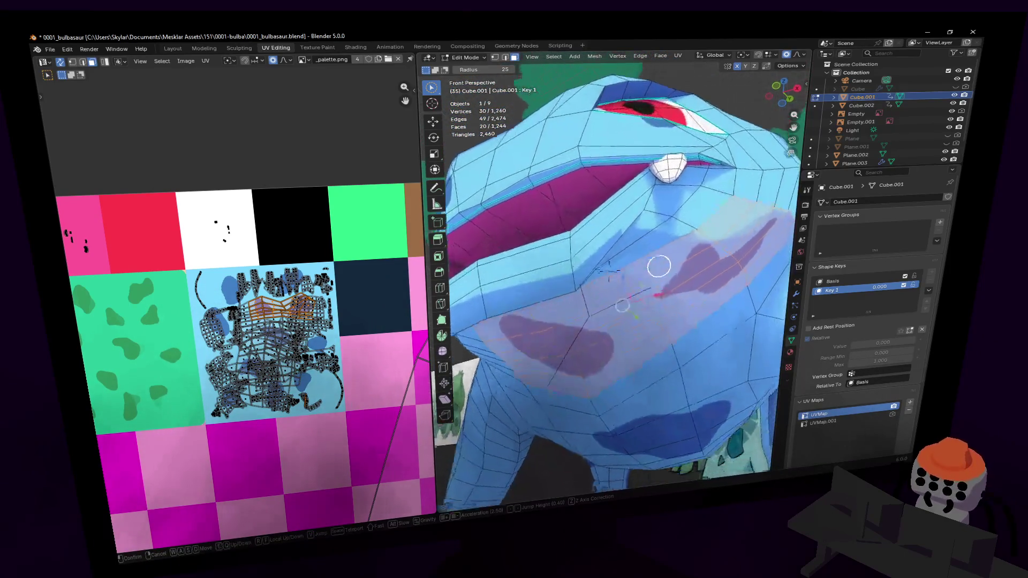
click(714, 186)
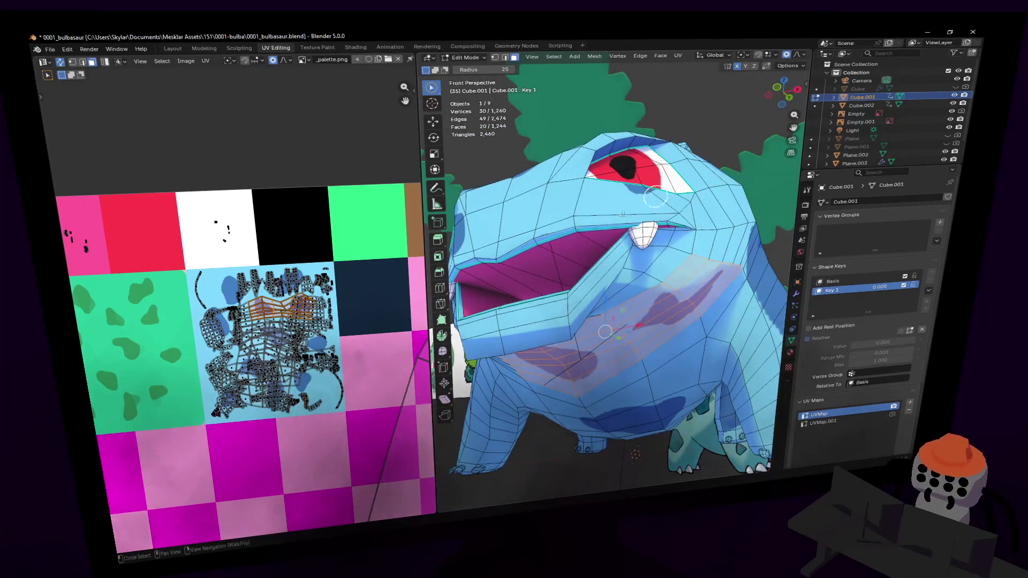
key(v)
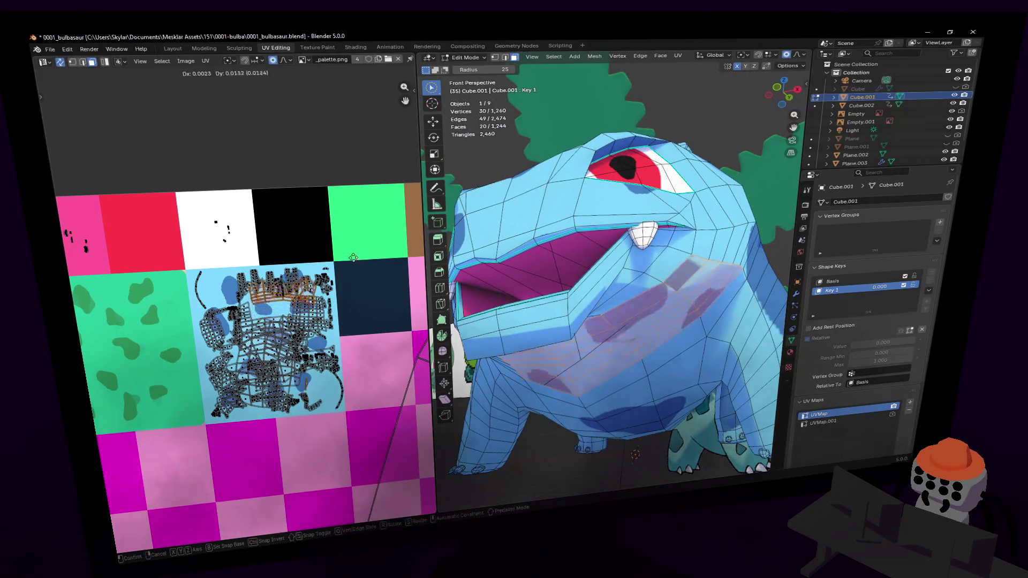
click(377, 251)
key(s)
key(o)
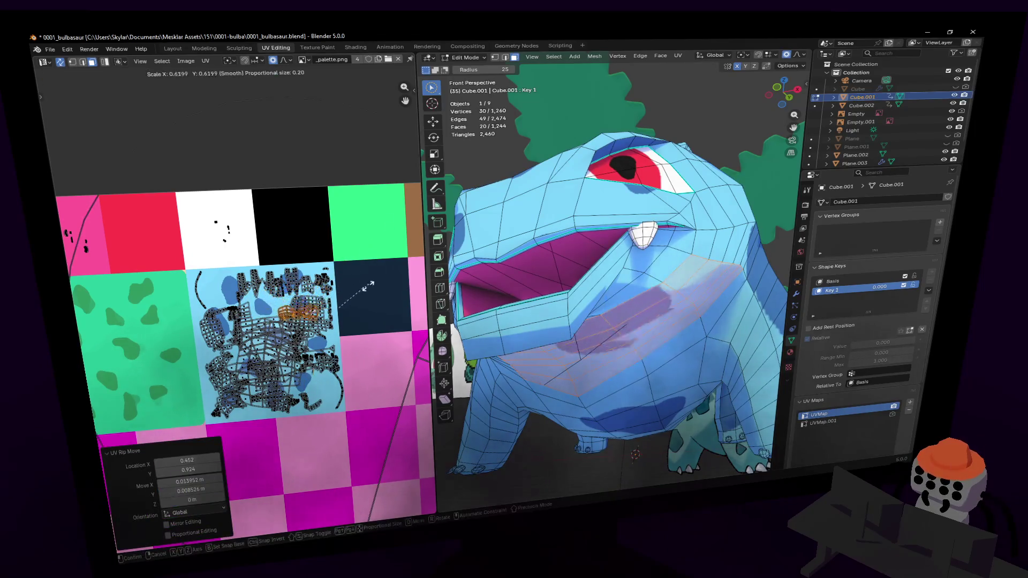
click(300, 329)
Step: Reposition the belly UVs and rescale them to 0.495 so the belly reads light blue
key(g)
click(283, 264)
key(s)
click(289, 267)
key(g)
click(294, 267)
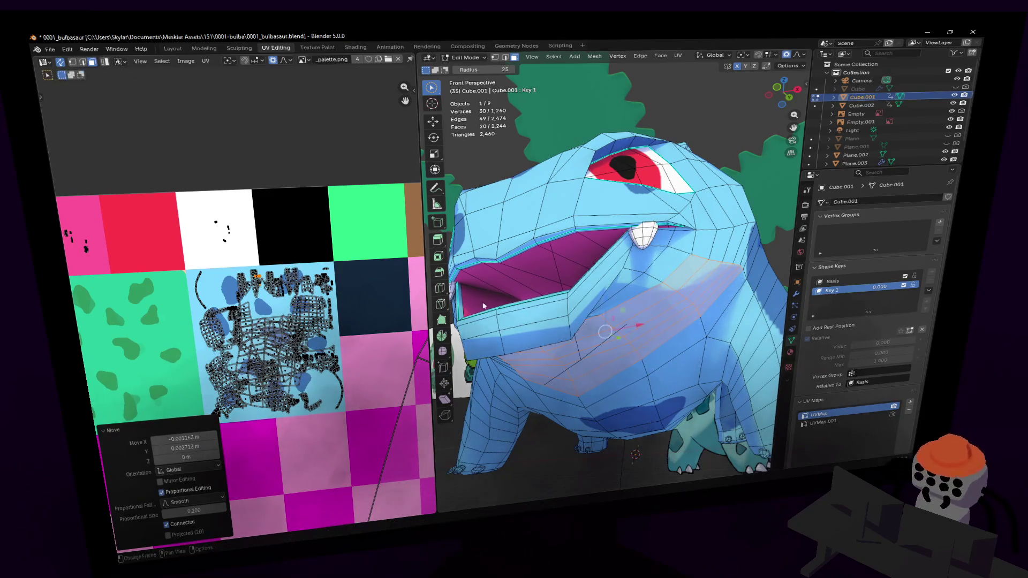
right_click(295, 268)
key(Escape)
Step: Return to Object Mode and preview the open mouth by dragging the Key 1 value
scroll(302, 288, up, 3)
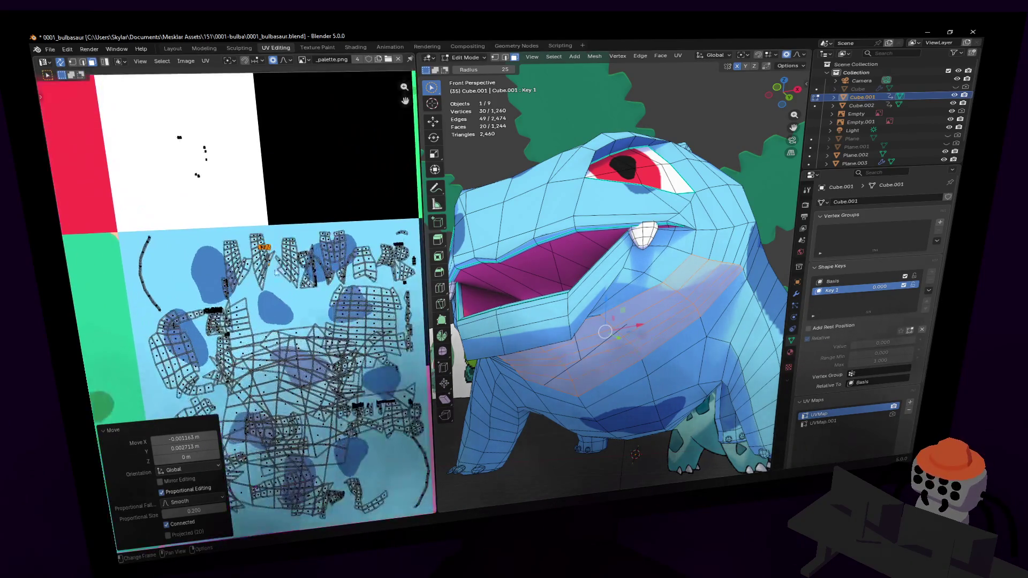
middle_drag(369, 265, 335, 275)
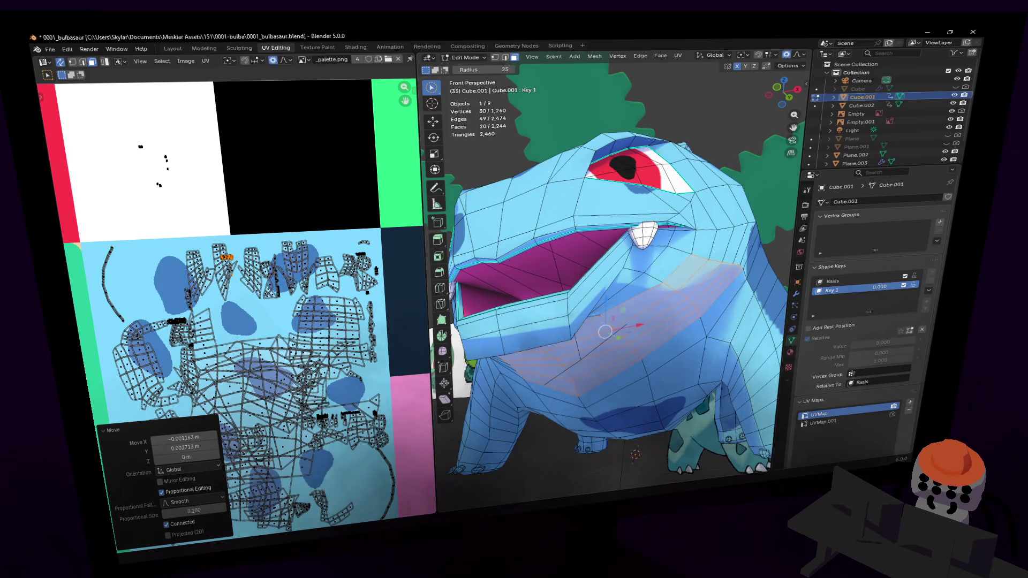
middle_drag(702, 259, 675, 220)
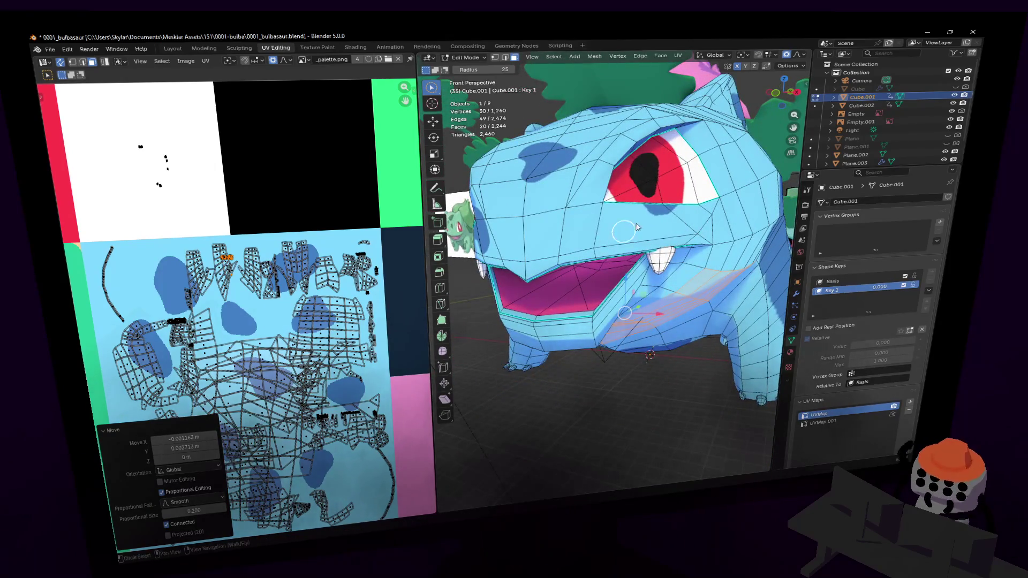
key(Tab)
mouse_move(854, 342)
mouse_down()
mouse_move(913, 342)
mouse_move(855, 343)
mouse_up()
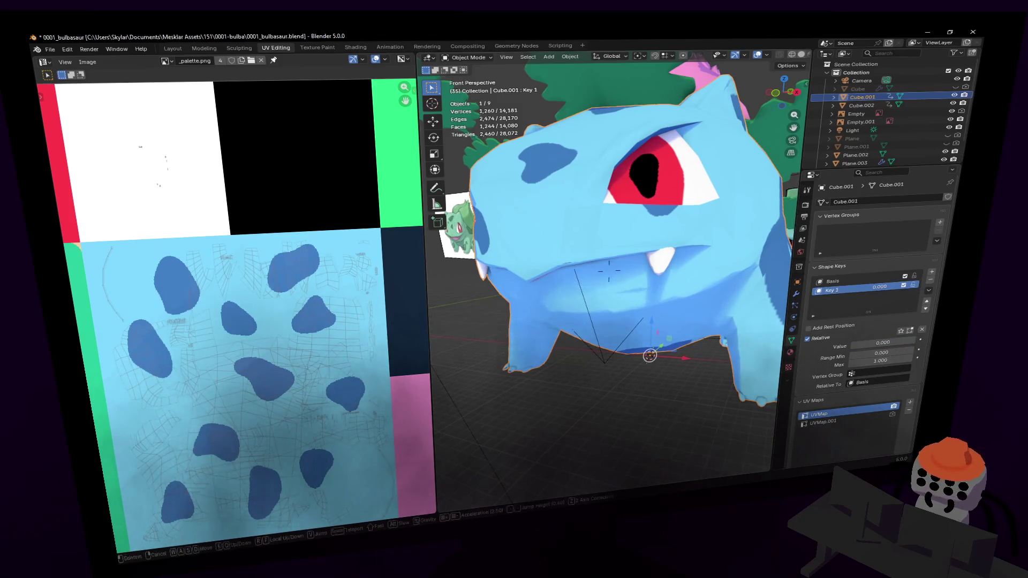
Step: Close the mouth with Key 1 at 0 and fly the view toward the Bulbasaur
key(shift+grave)
key(s)
click(767, 229)
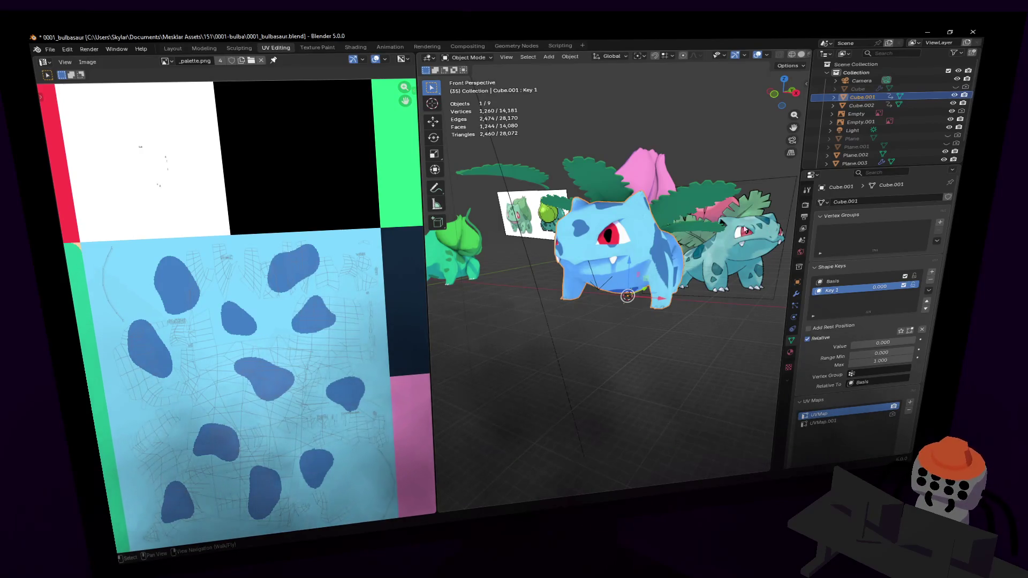
key(shift+grave)
key(w)
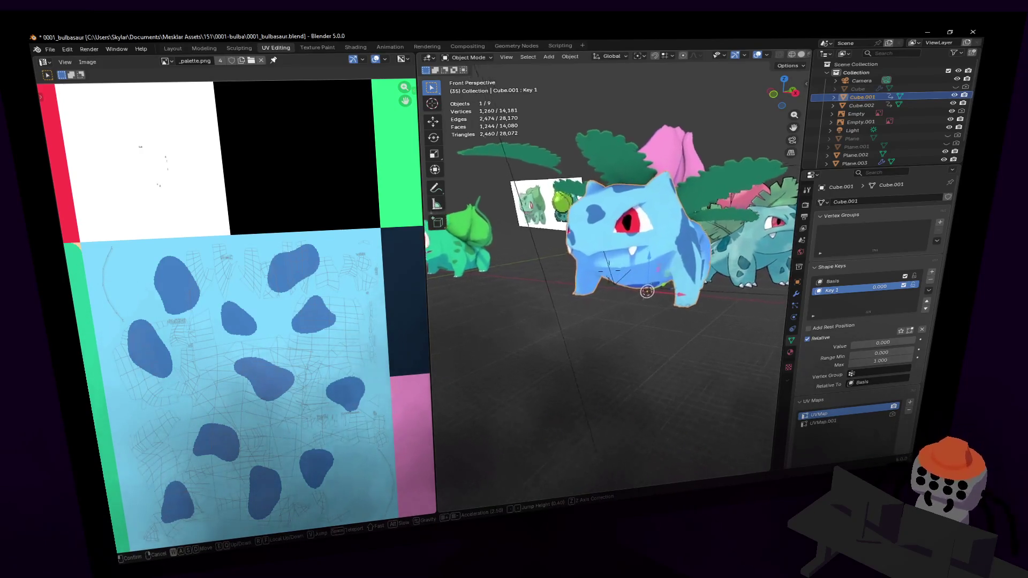
click(410, 230)
Step: Widen the 3D viewport and fly closer to the Bulbasaur and Ivysaur reference
drag(423, 225, 348, 227)
key(shift+grave)
key(w)
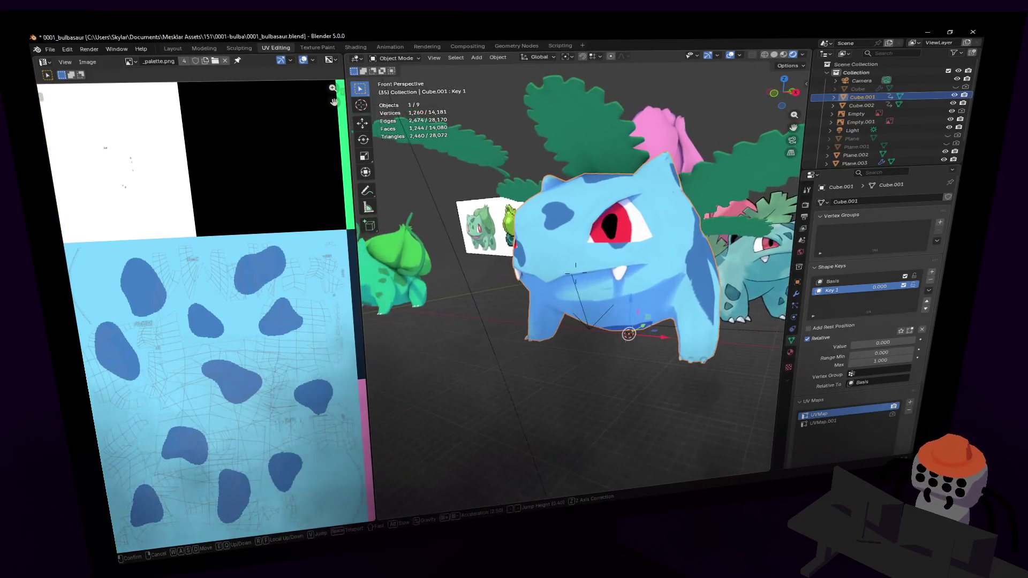
click(742, 267)
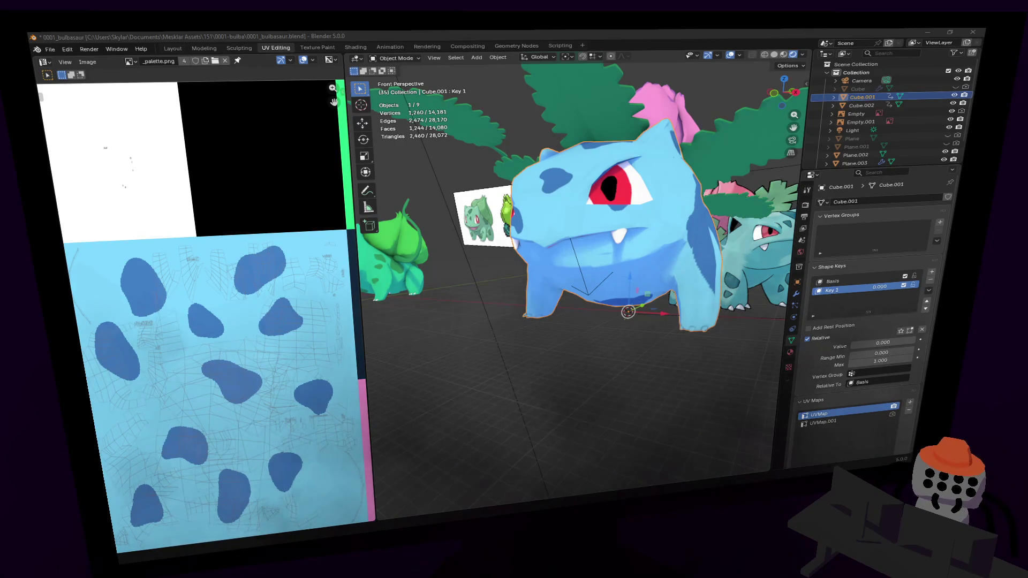
key(shift+grave)
key(s)
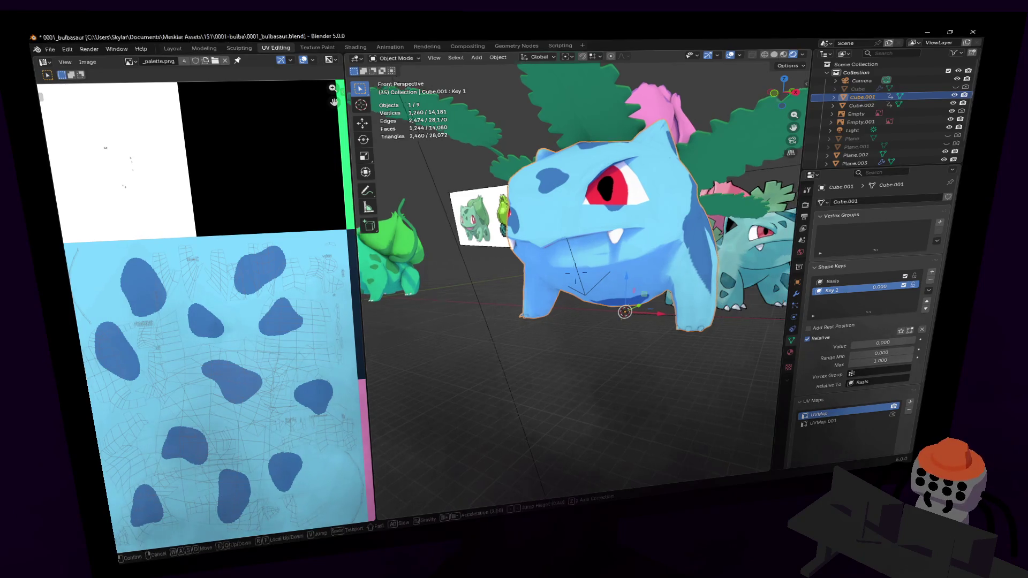
Step: Fly close to the Bulbasaur, enter Edit Mode and select faces on the body's side
key(w)
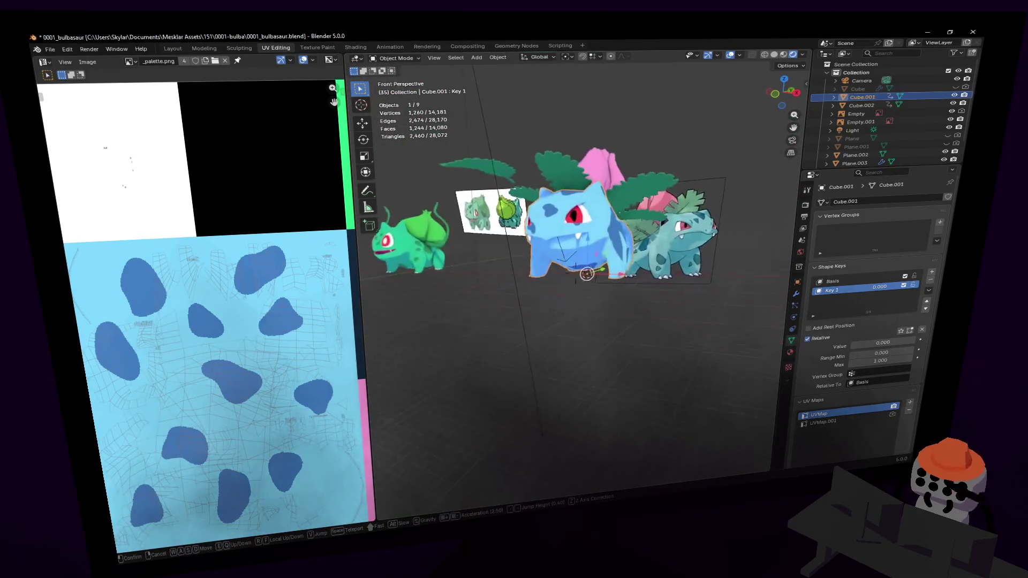
click(575, 273)
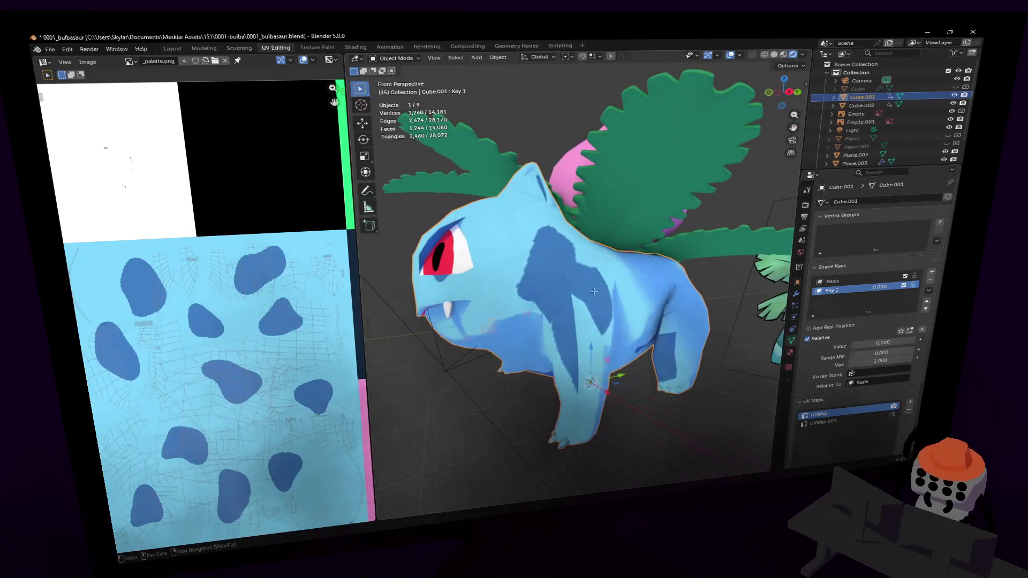
key(Tab)
mouse_move(572, 276)
mouse_down()
mouse_move(589, 264)
mouse_move(573, 252)
mouse_move(633, 304)
mouse_move(616, 337)
mouse_move(596, 325)
mouse_up()
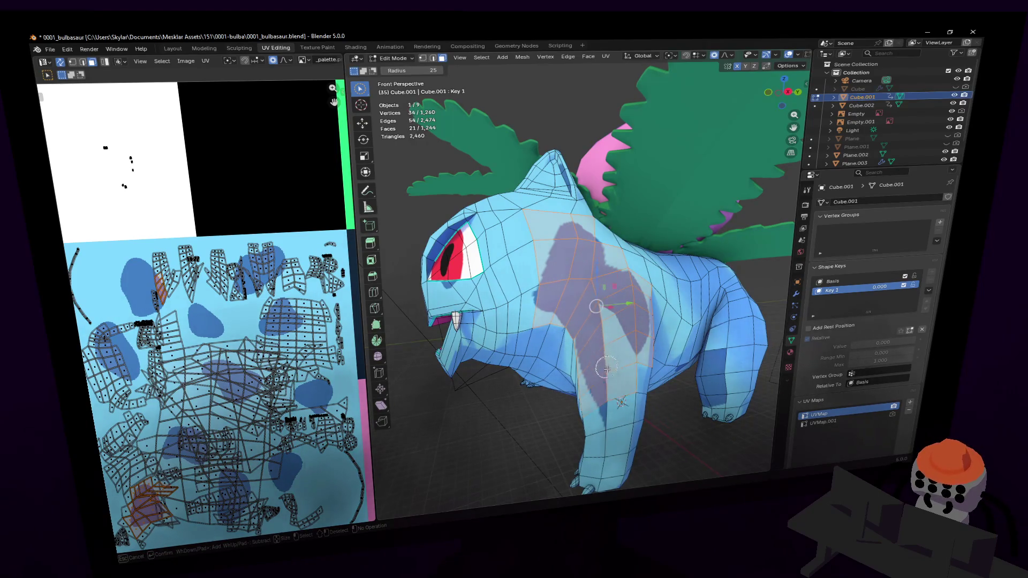
Step: Orbit and fly around the body to inspect the selected side faces near the front shoulder
mouse_move(610, 399)
middle_down()
mouse_move(718, 391)
mouse_move(545, 368)
middle_up()
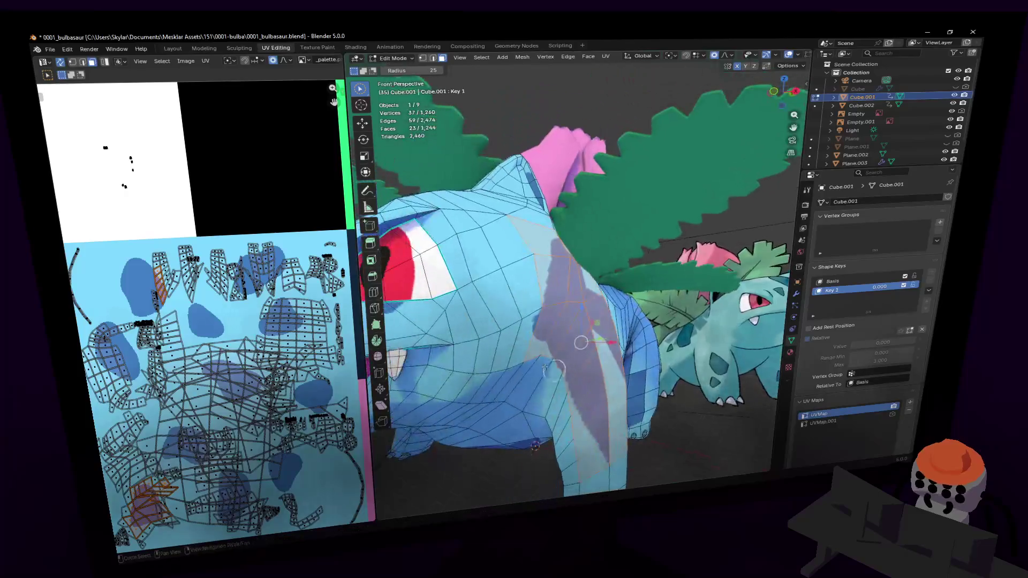
key(shift+grave)
key(w)
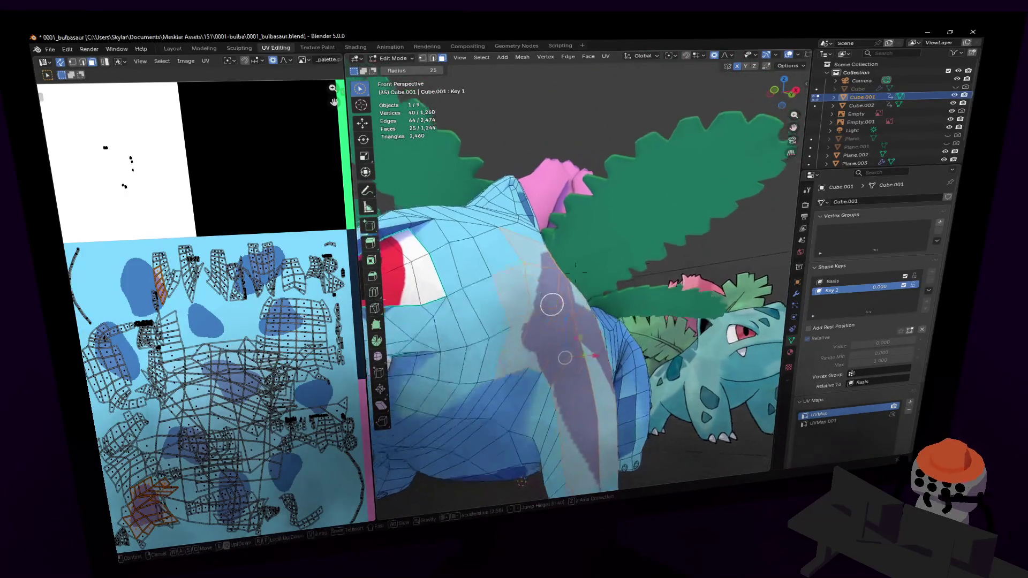
key(s)
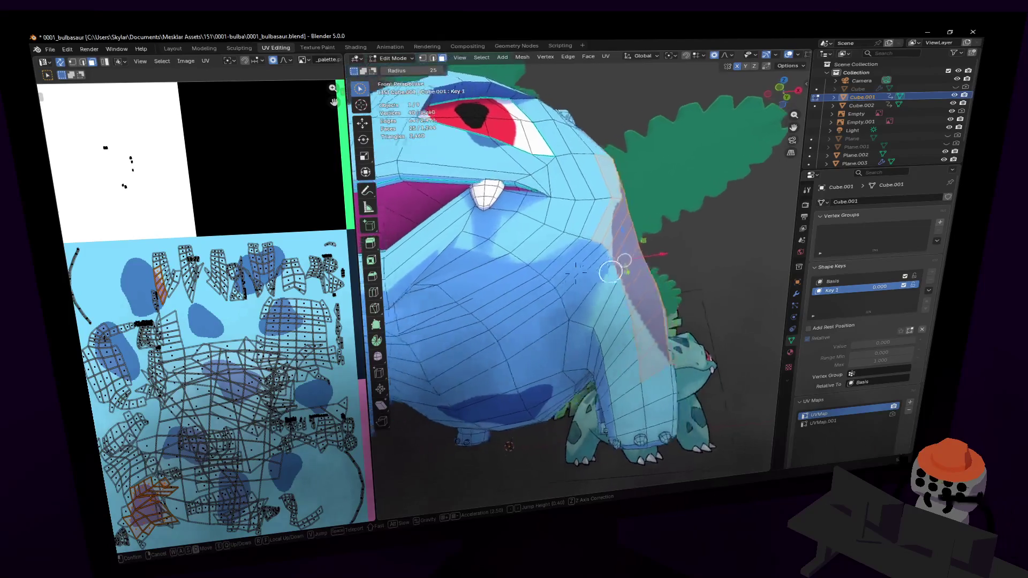
key(w)
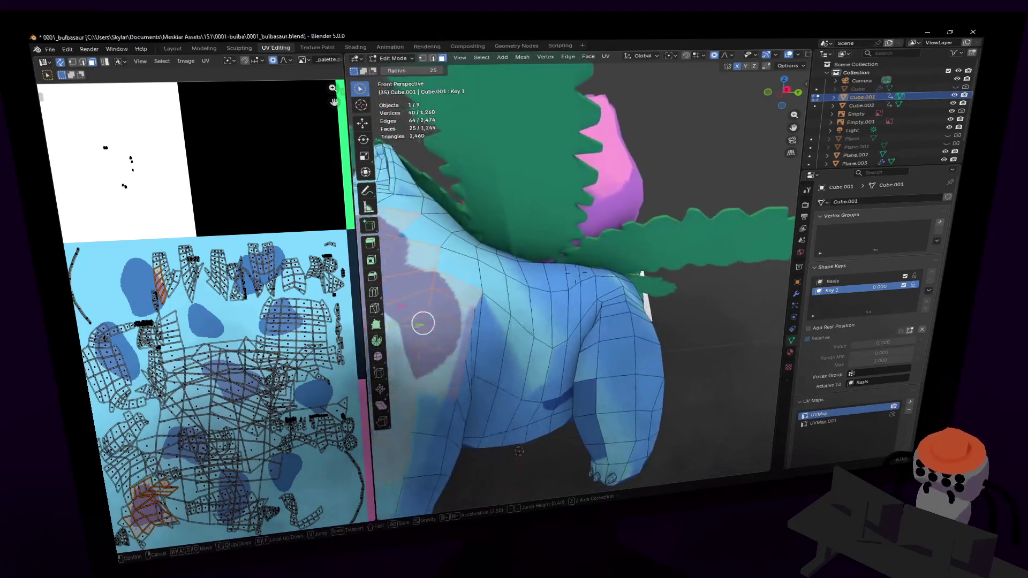
key(w)
key(s)
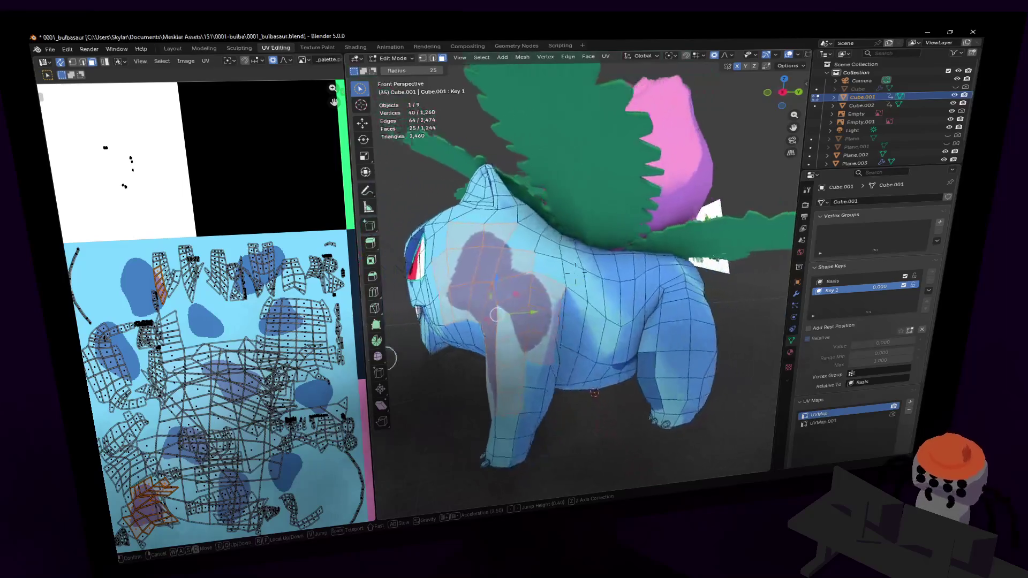
key(w)
key(s)
key(w)
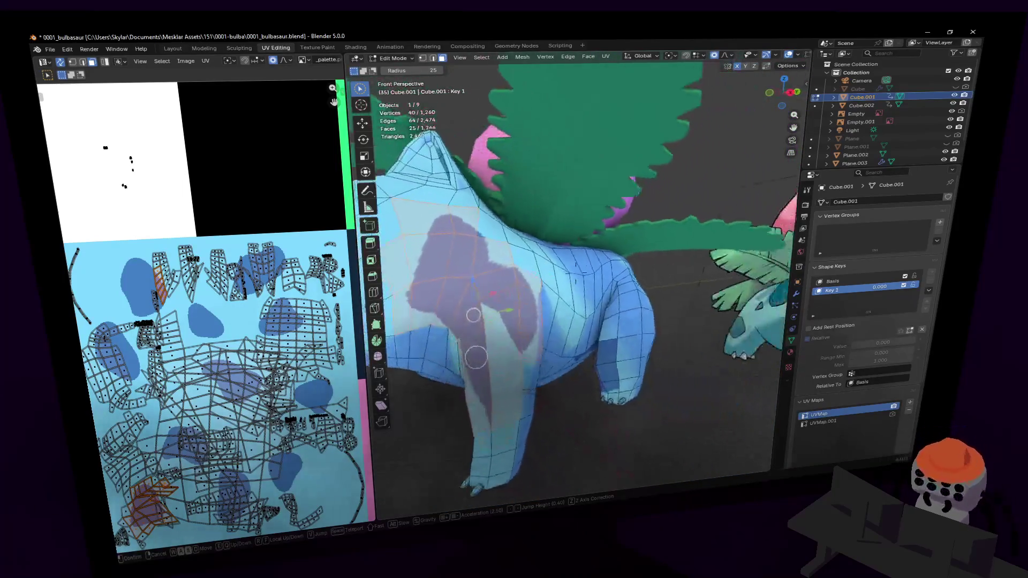
click(535, 302)
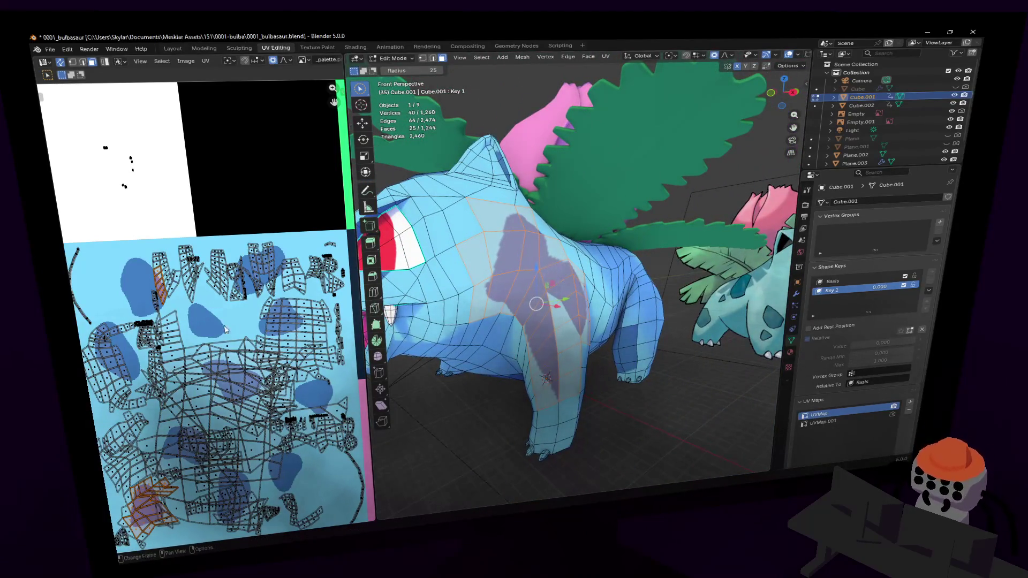
scroll(230, 293, down, 1)
Step: Smart UV Project the side faces, shrink the islands and drop them onto the spotted palette area
middle_drag(230, 293, 255, 281)
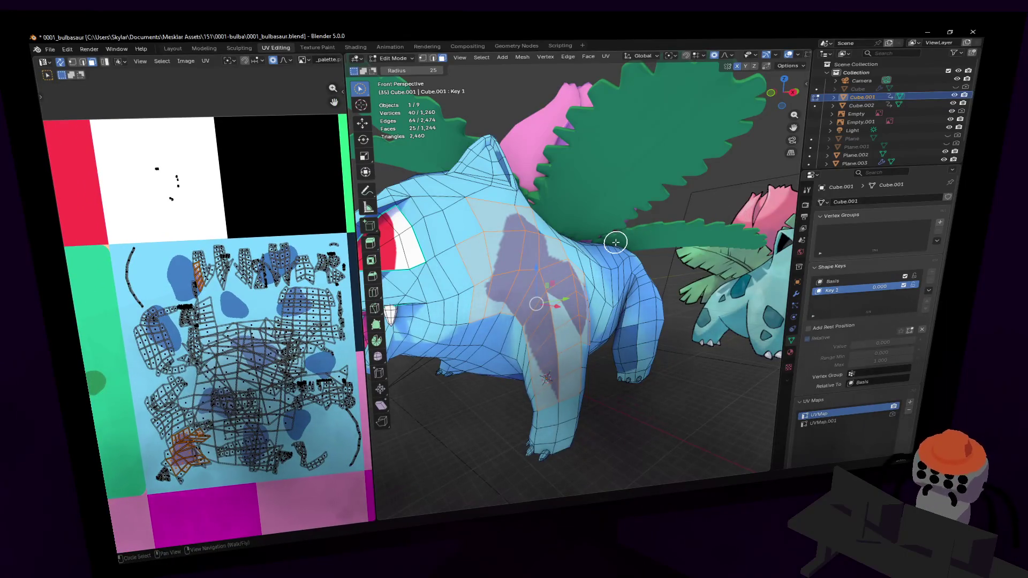
key(u)
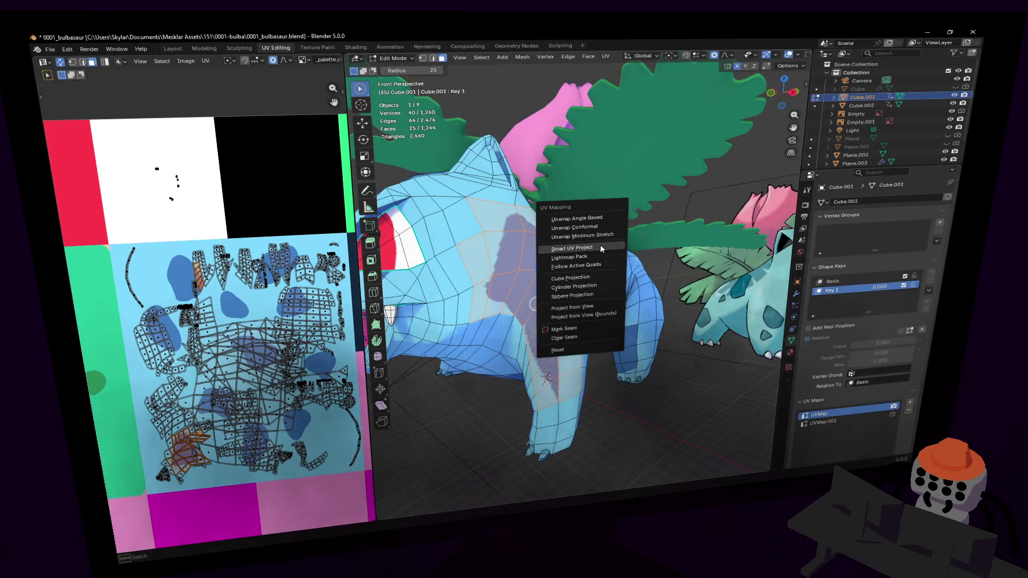
click(599, 245)
click(577, 330)
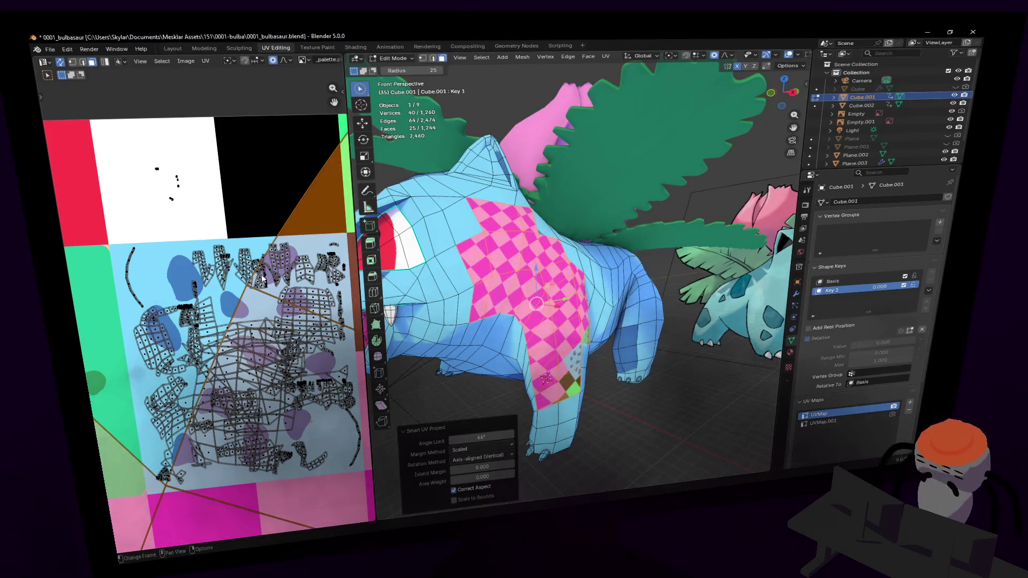
scroll(201, 268, down, 5)
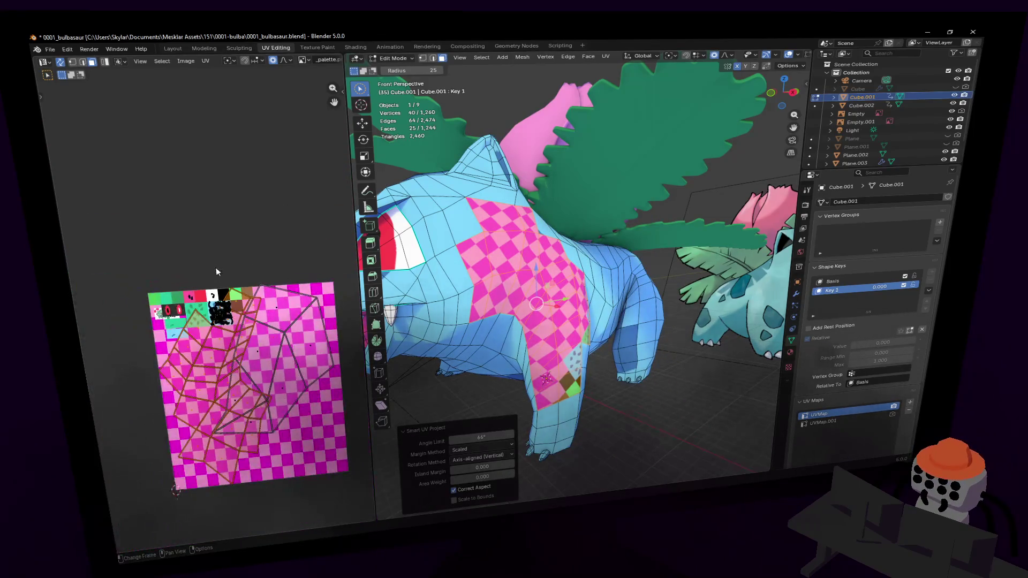
key(s)
click(176, 490)
key(g)
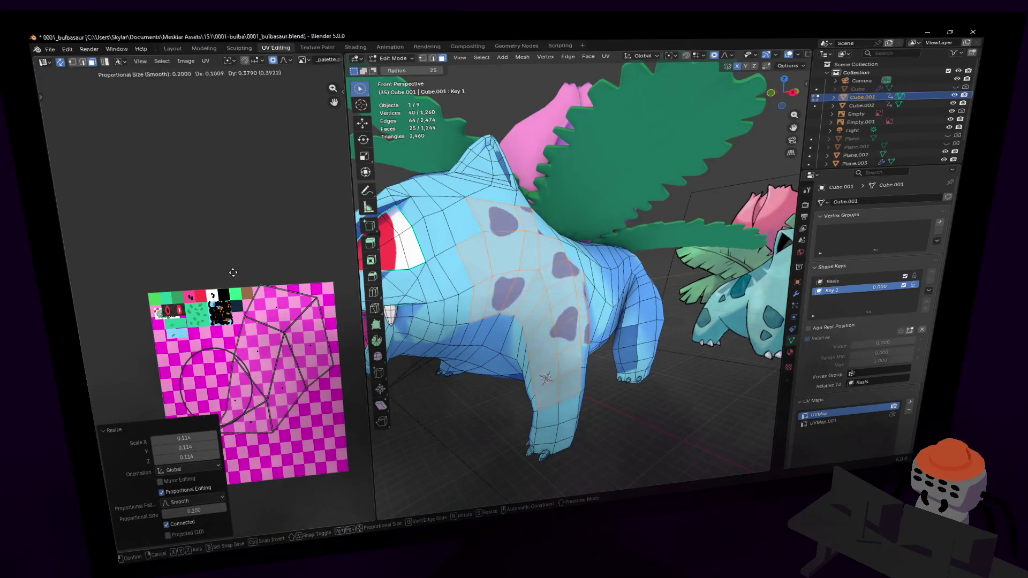
click(247, 295)
Step: Shrink the islands further, place them over the dark spots and rotate them slightly
scroll(248, 294, up, 7)
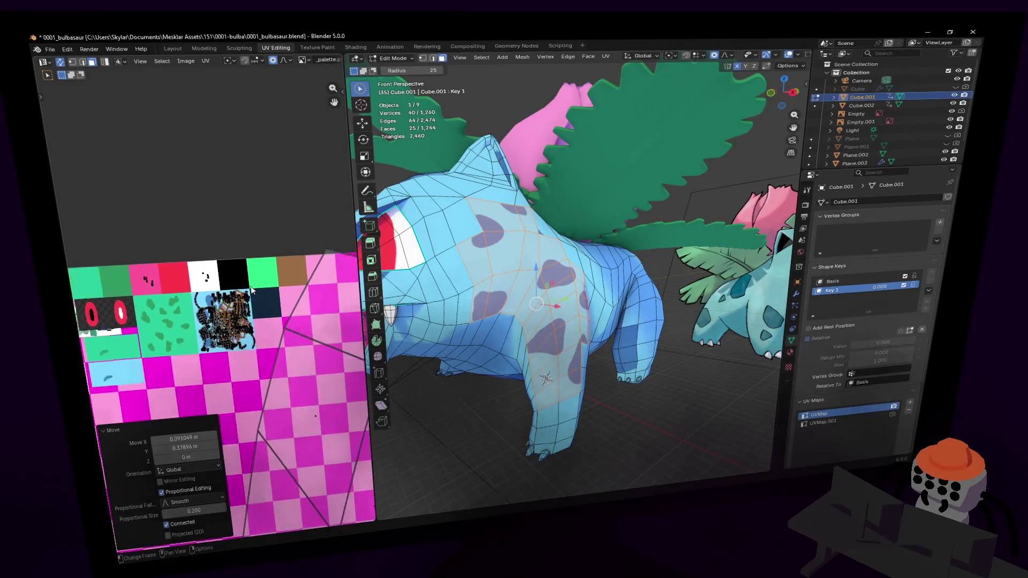
scroll(252, 290, up, 5)
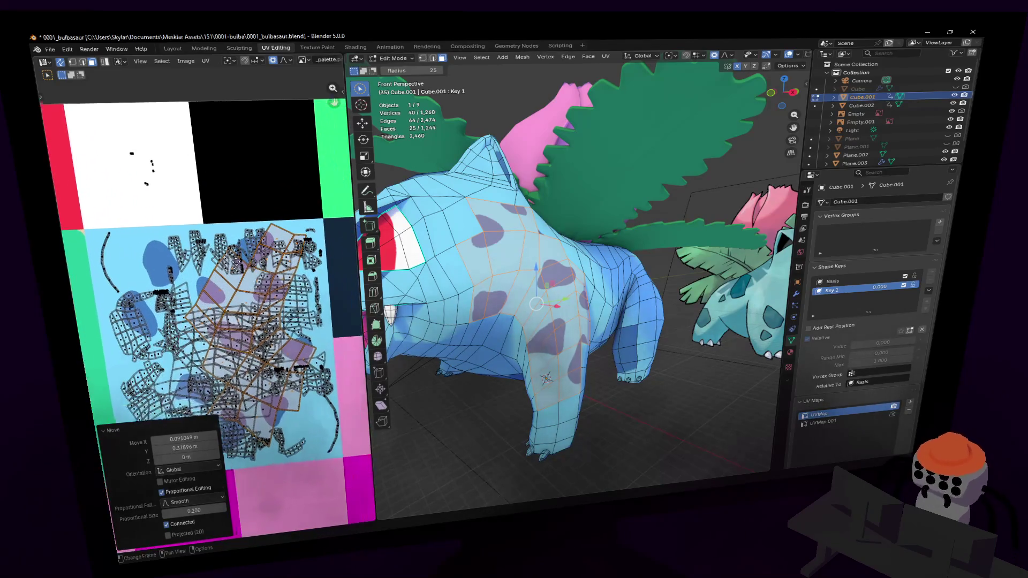
key(s)
click(265, 256)
key(g)
click(290, 347)
key(r)
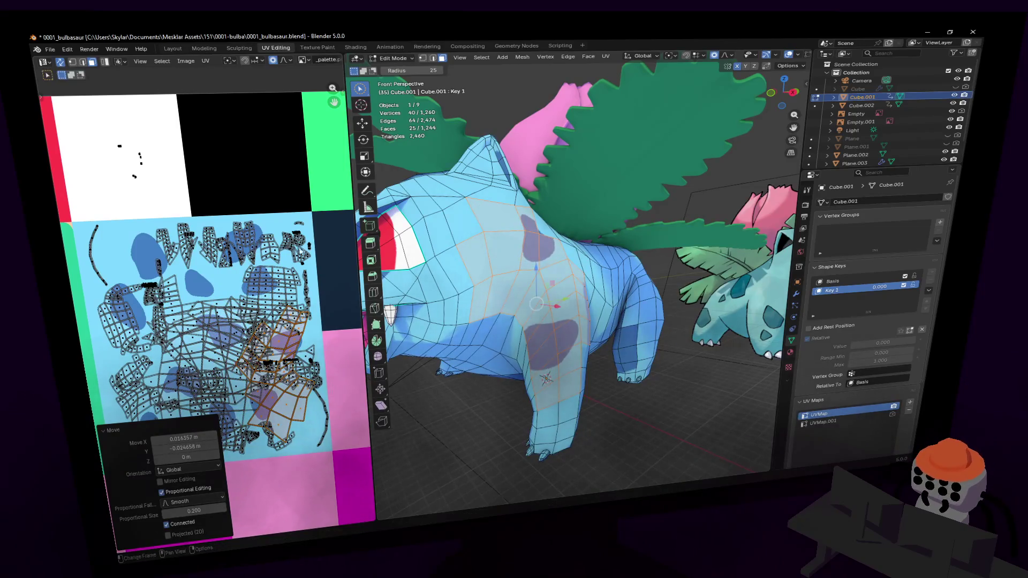
click(315, 276)
scroll(257, 299, up, 5)
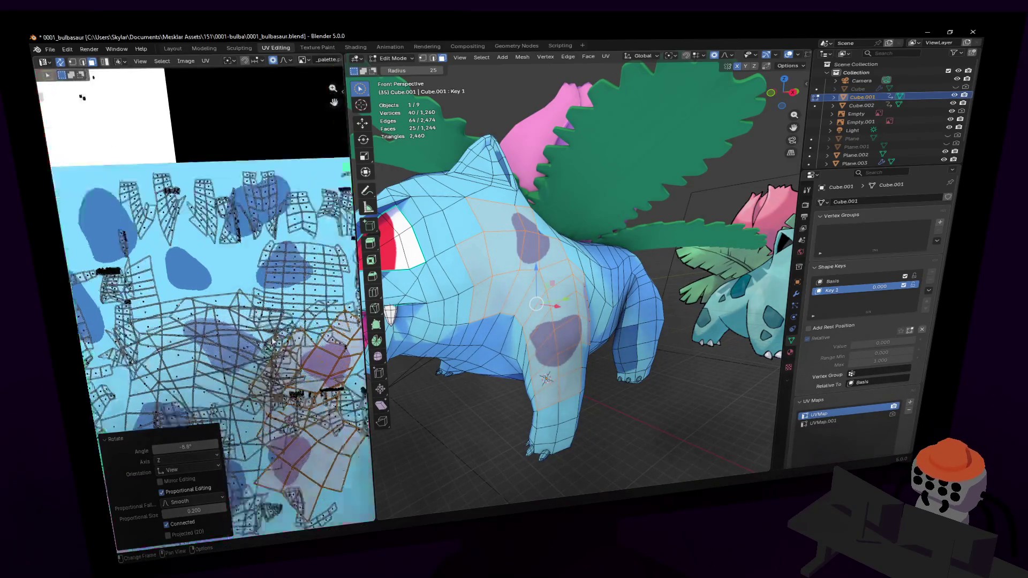
scroll(280, 313, down, 5)
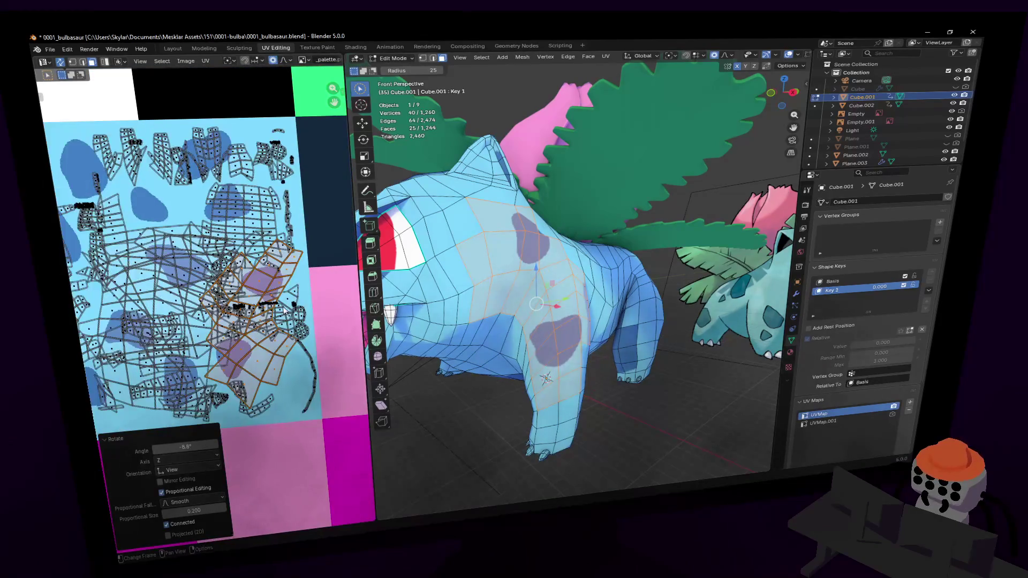
middle_drag(281, 313, 297, 256)
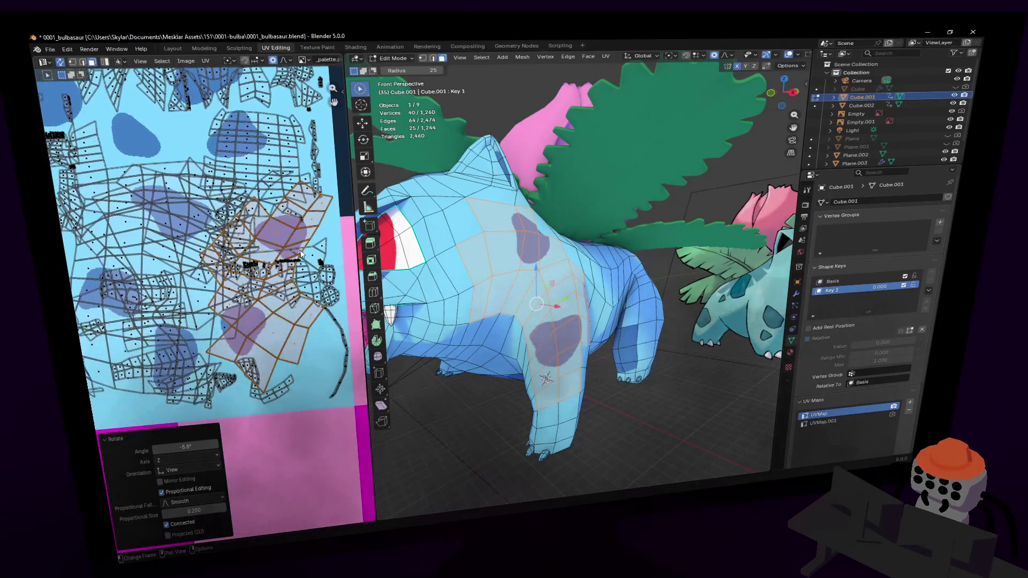
Step: Move the flank UV islands, rotate them -15°, and reposition them over the dark spots
key(g)
mouse_move(296, 261)
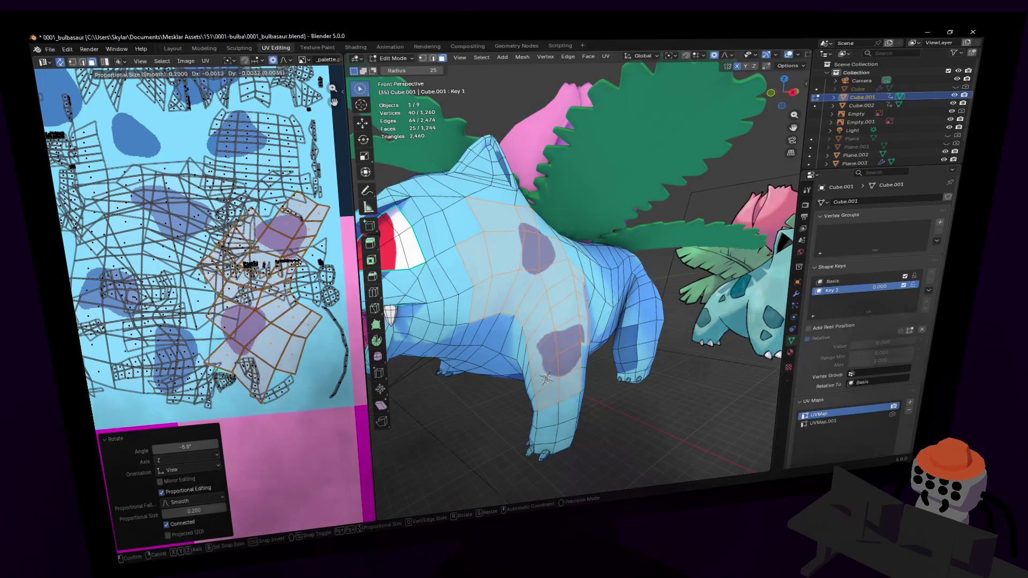
mouse_move(291, 242)
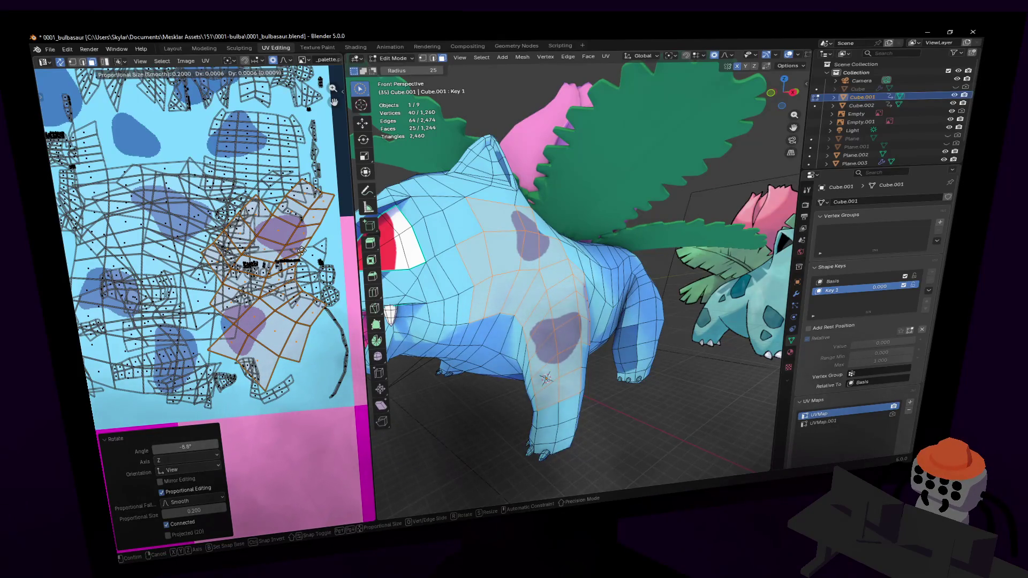
click(307, 241)
key(r)
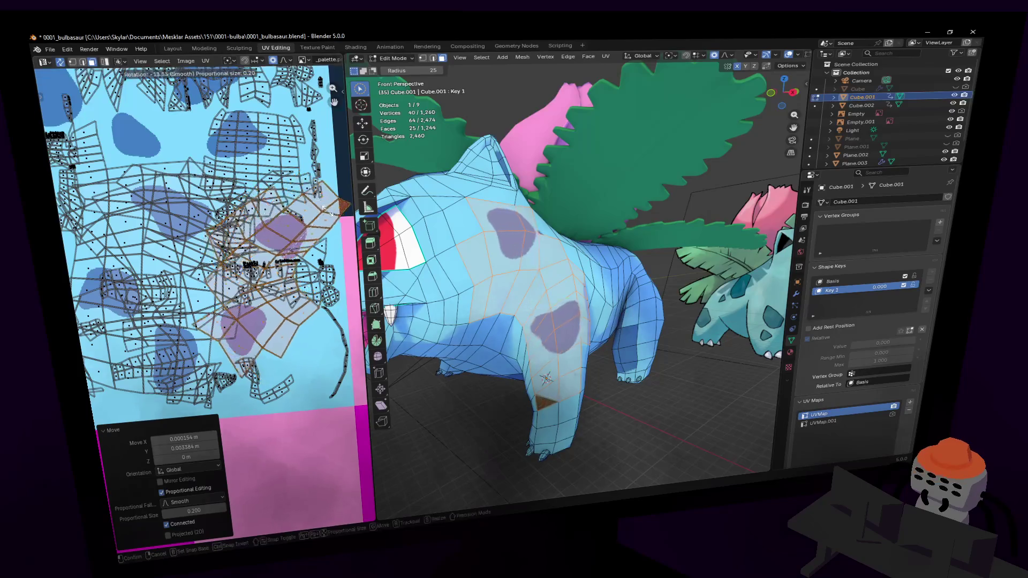
click(318, 222)
key(g)
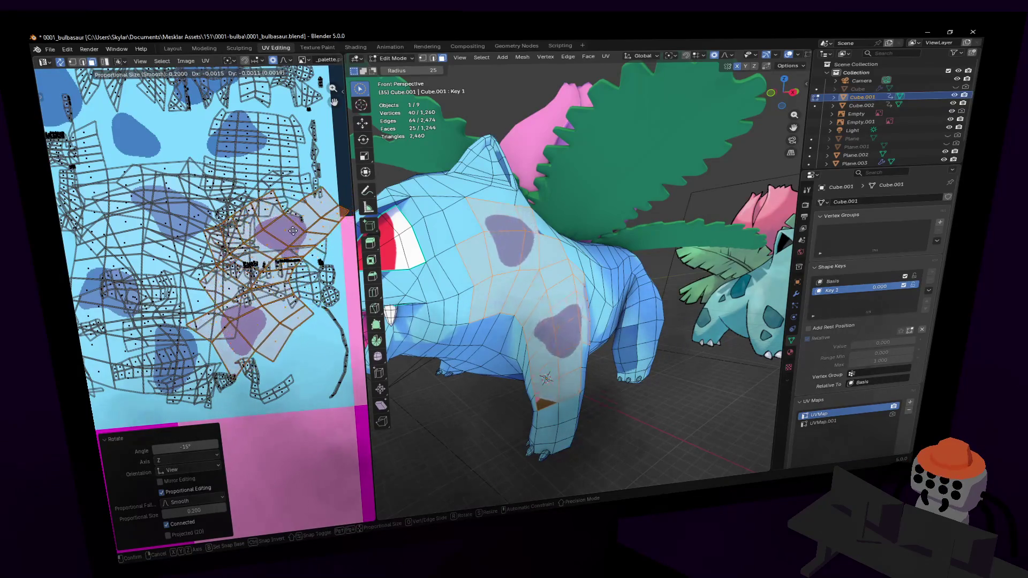
mouse_move(288, 233)
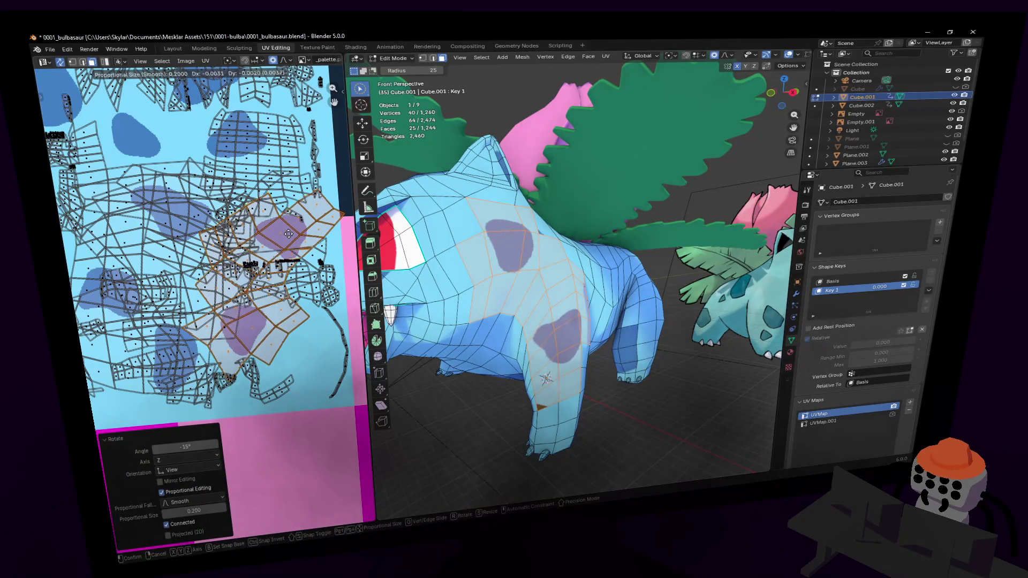
click(288, 233)
Step: Turn off proportional editing and nudge one flank UV vertex by about −0.0022, −0.0015
scroll(240, 269, up, 3)
scroll(241, 270, down, 2)
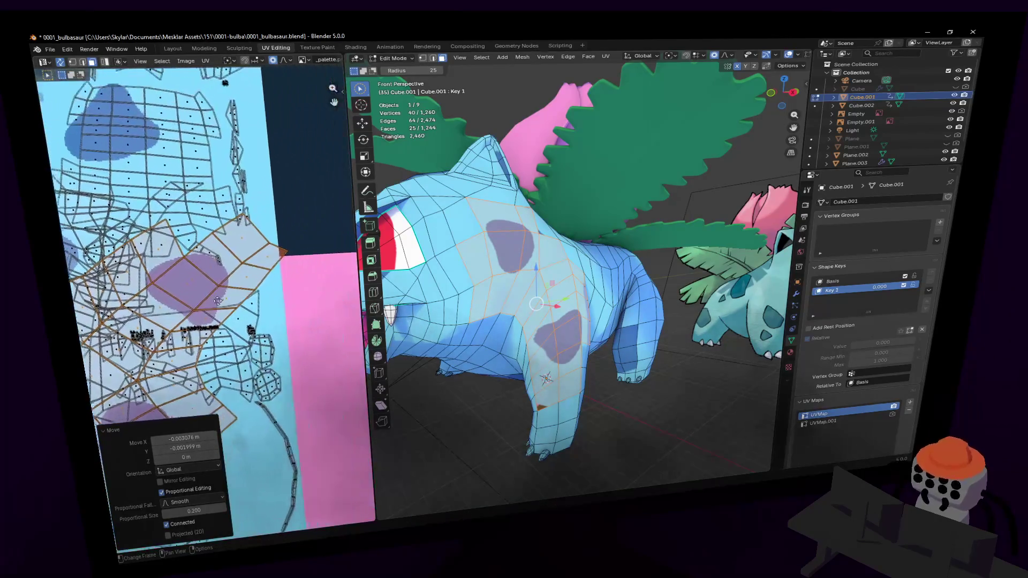
scroll(300, 225, up, 2)
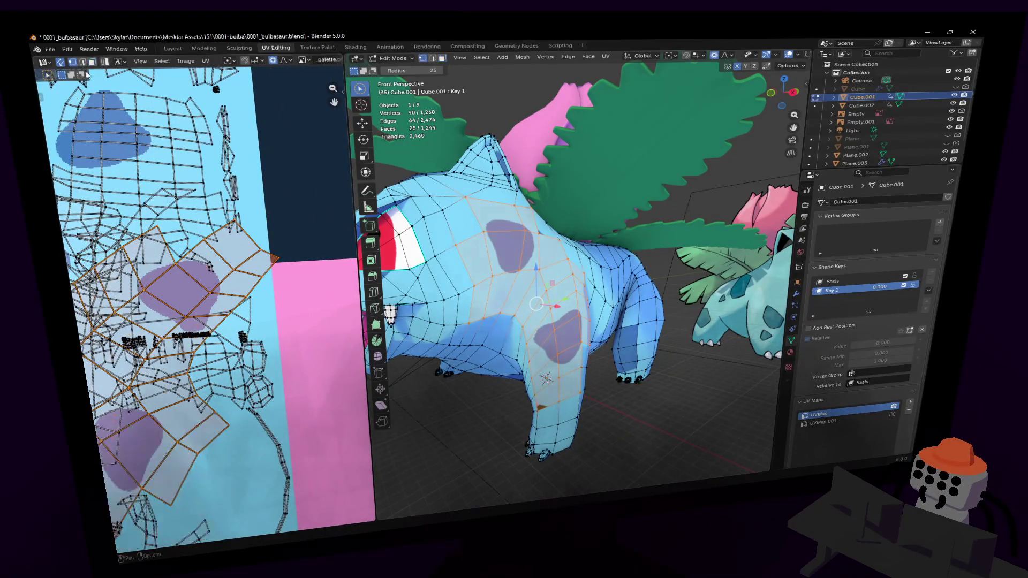
click(274, 260)
key(g)
right_click(291, 234)
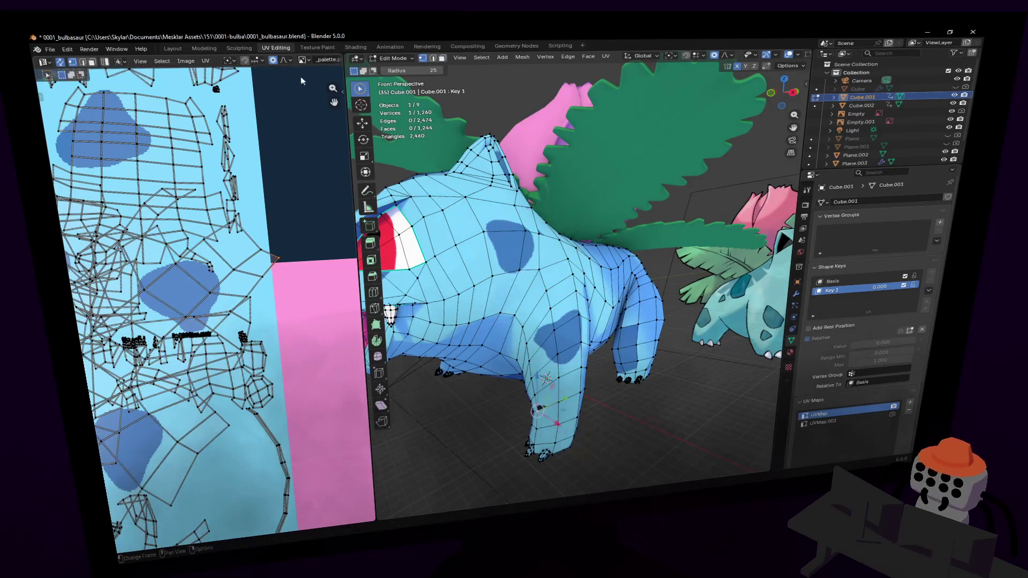
click(273, 60)
key(g)
click(283, 234)
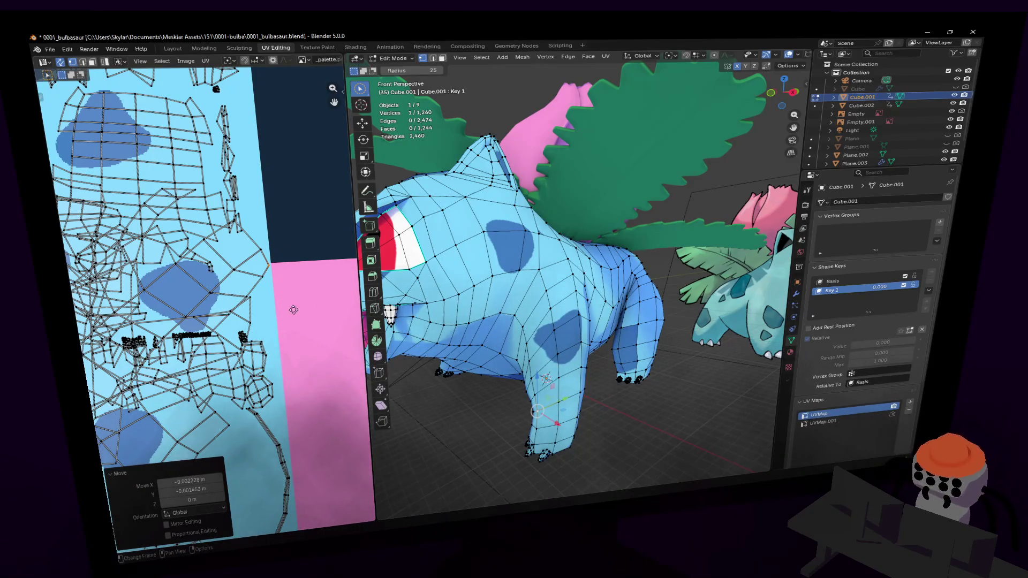
scroll(67, 260, up, 2)
middle_drag(342, 228, 322, 263)
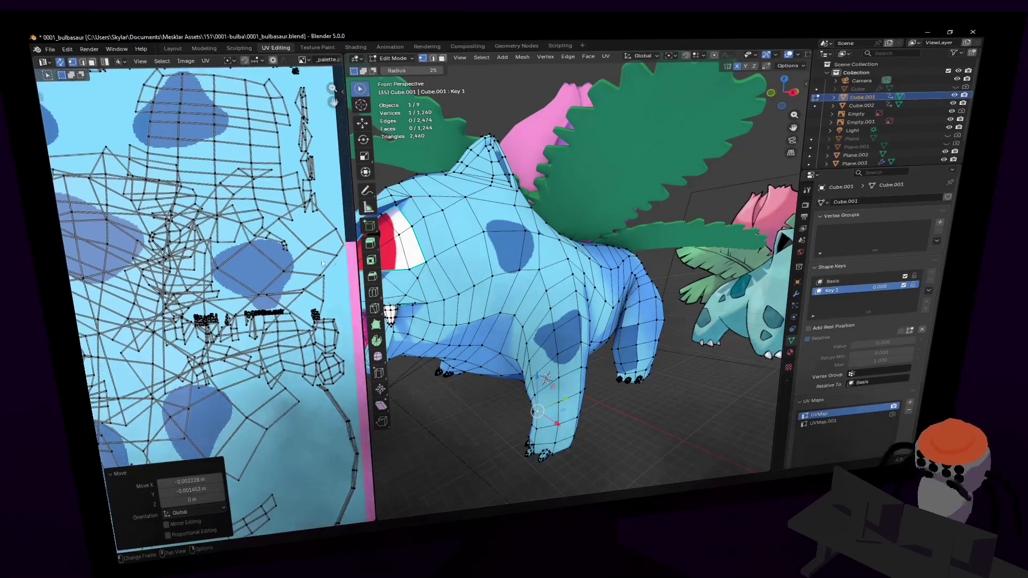
key(ctrl+z)
Step: Select the linked flank UV island and compare it with Bulbasaur's shoulder faces
key(l)
middle_drag(177, 289, 266, 285)
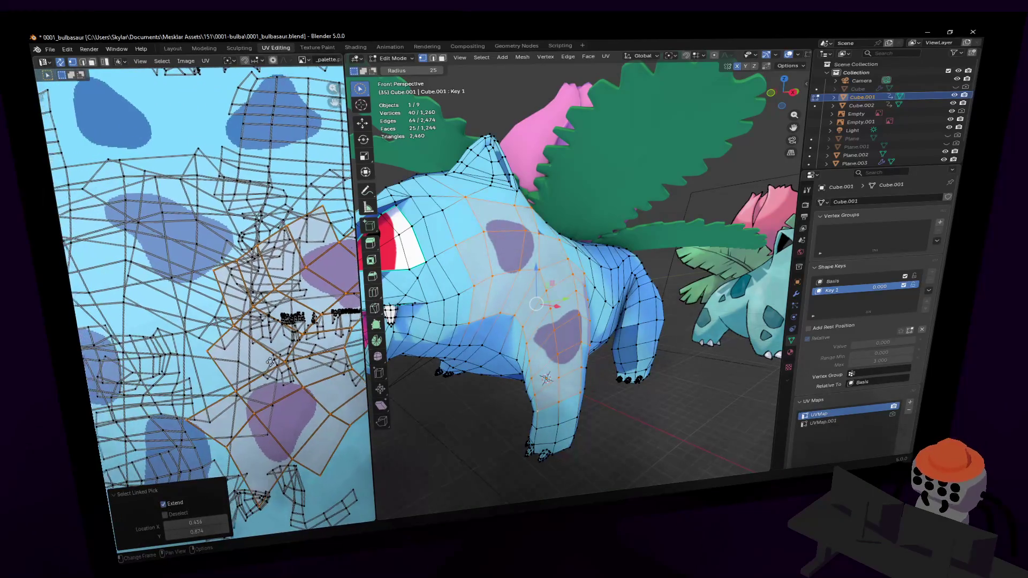
middle_drag(290, 381, 266, 298)
middle_drag(615, 320, 594, 311)
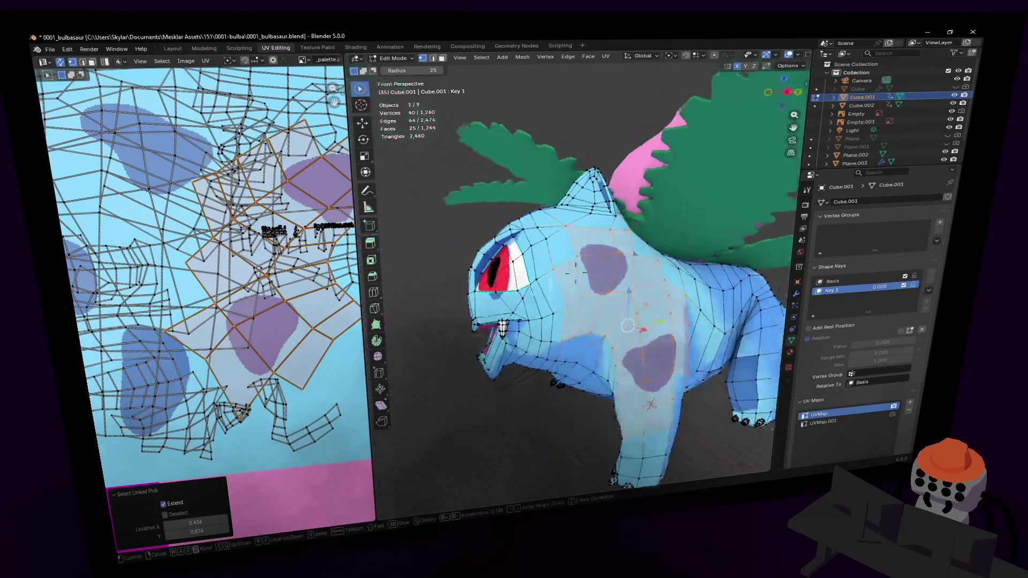
scroll(605, 302, up, 4)
key(alt+a)
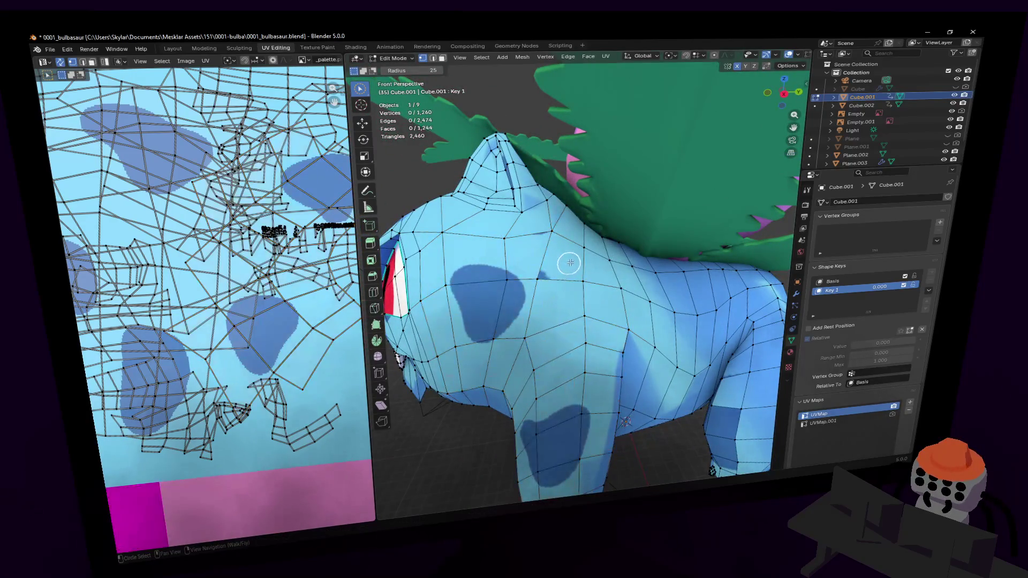
click(542, 248)
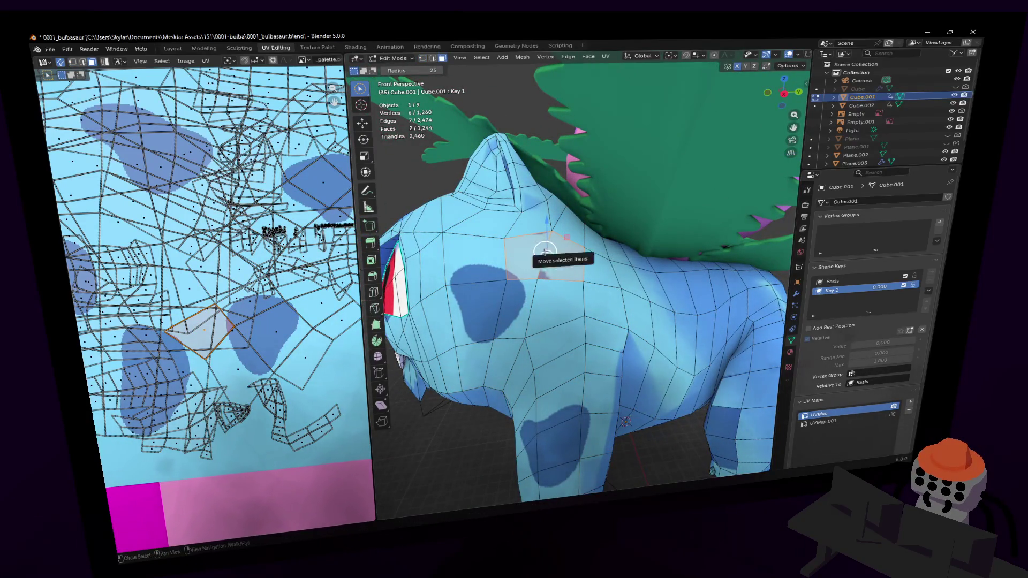
key(ctrl+z)
middle_drag(516, 250, 556, 254)
Step: Reselect the whole flank island, then pick a single UV vertex in vertex select mode
middle_drag(279, 314, 248, 354)
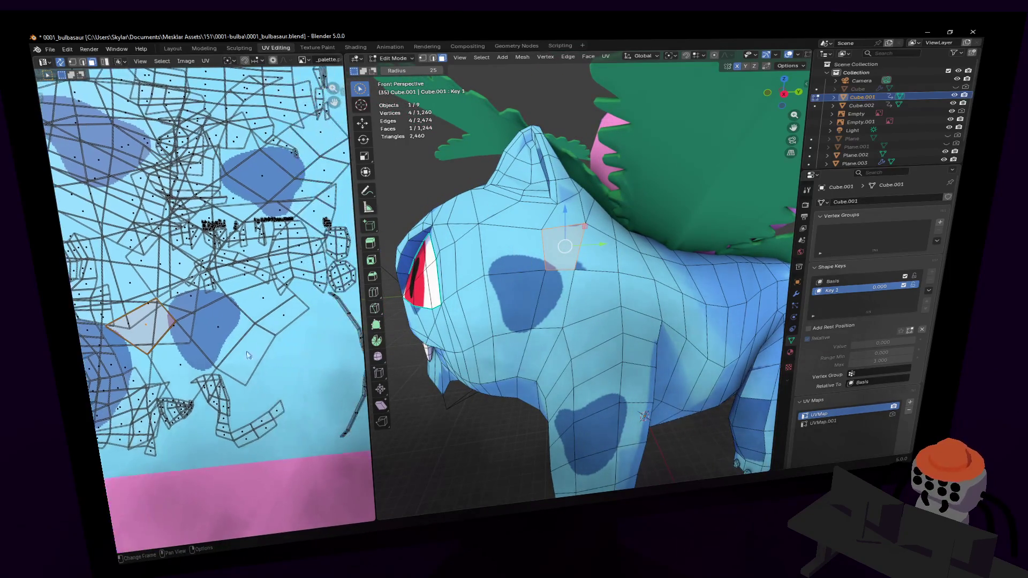
click(251, 349)
key(l)
scroll(168, 332, up, 2)
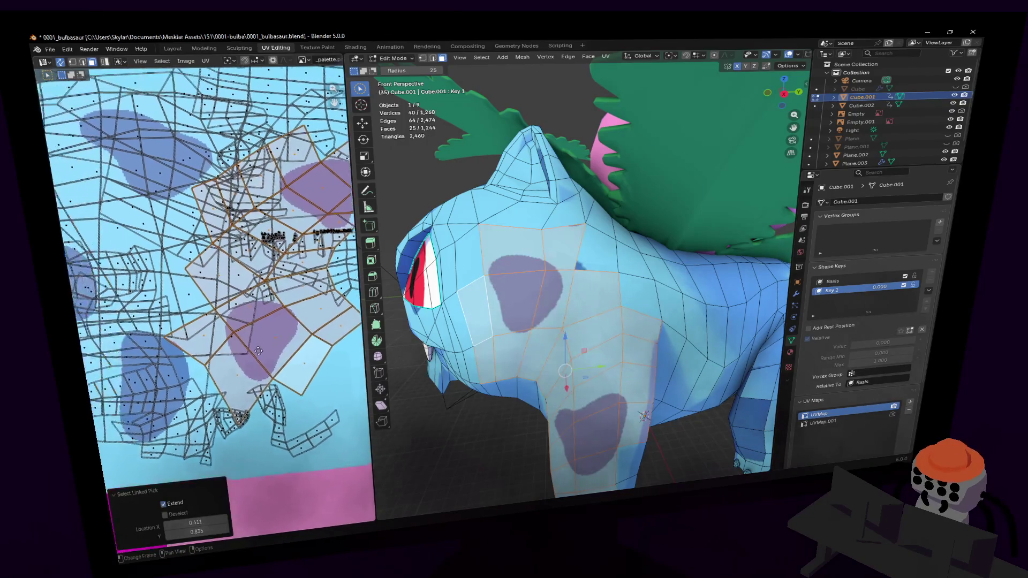
ctrl+scroll(128, 163, left, 3)
click(73, 65)
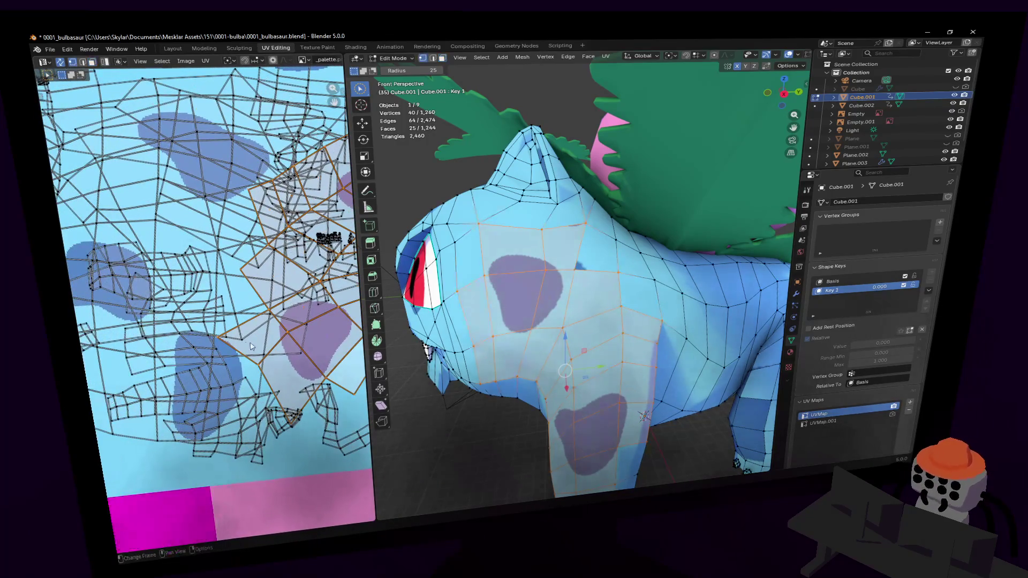
click(221, 338)
Step: Nudge the chosen shoulder UV vertex by about −0.0006, 0.0004
key(g)
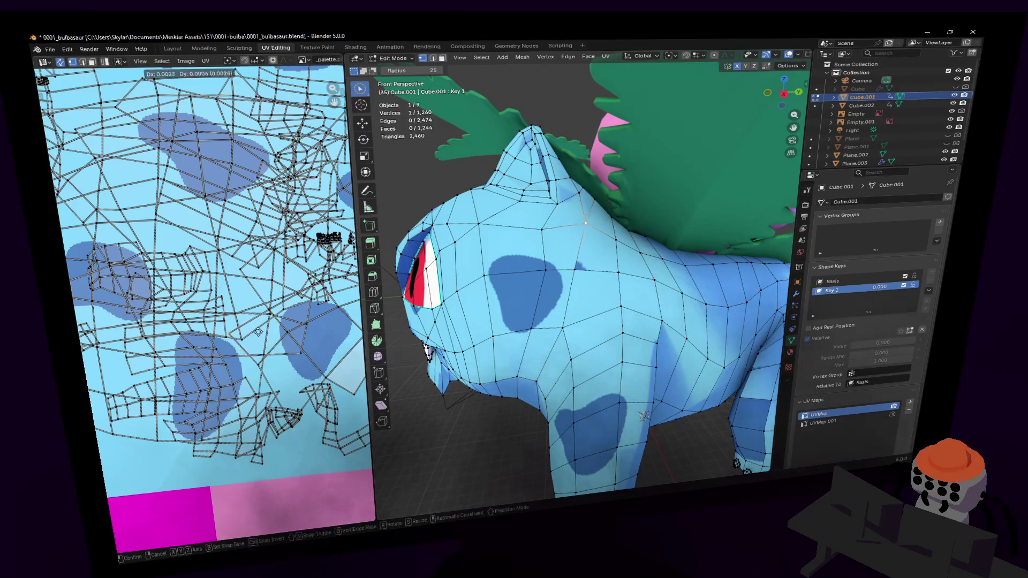
click(263, 332)
ctrl+scroll(262, 331, right, 4)
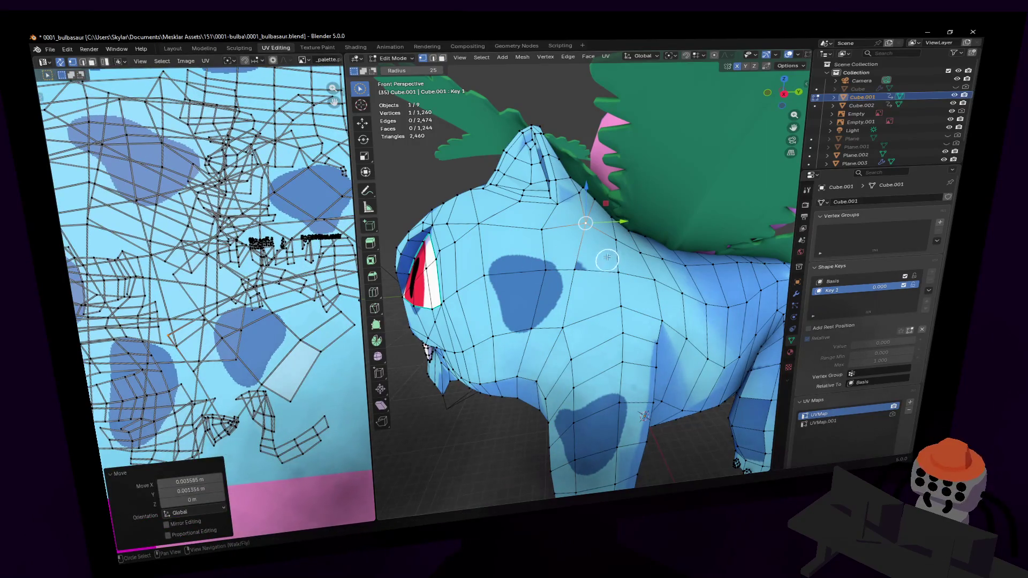
click(606, 258)
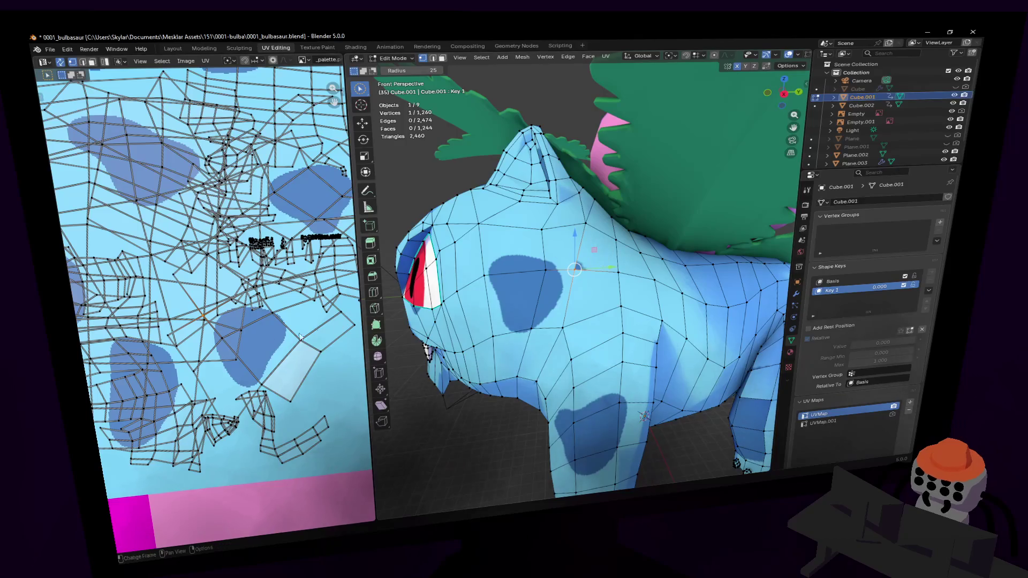
scroll(300, 336, down, 2)
Step: Select the UV vertices around the dark shoulder spot using edge and vertex select modes
click(596, 247)
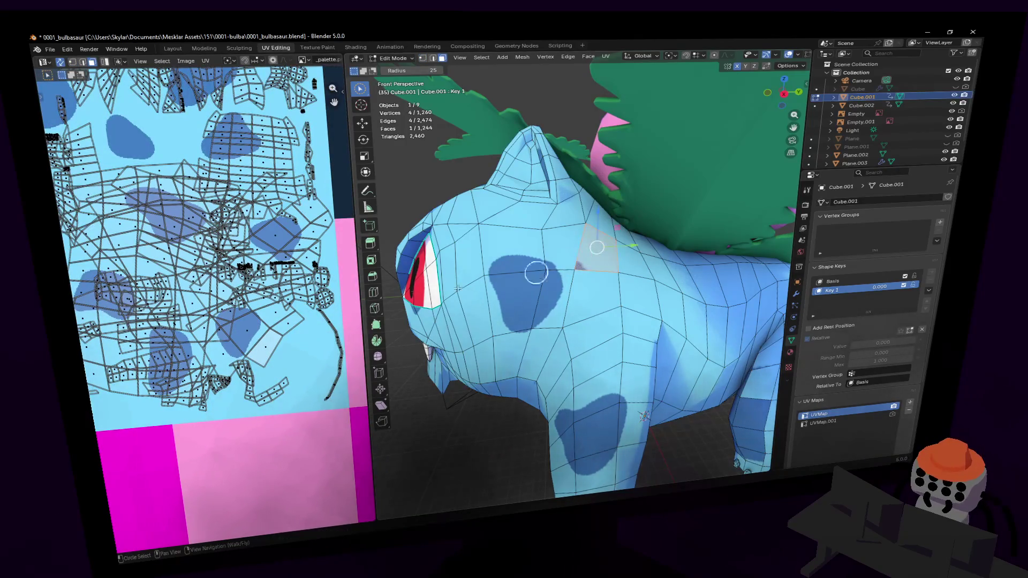
scroll(241, 290, up, 3)
shift+scroll(241, 291, down, 3)
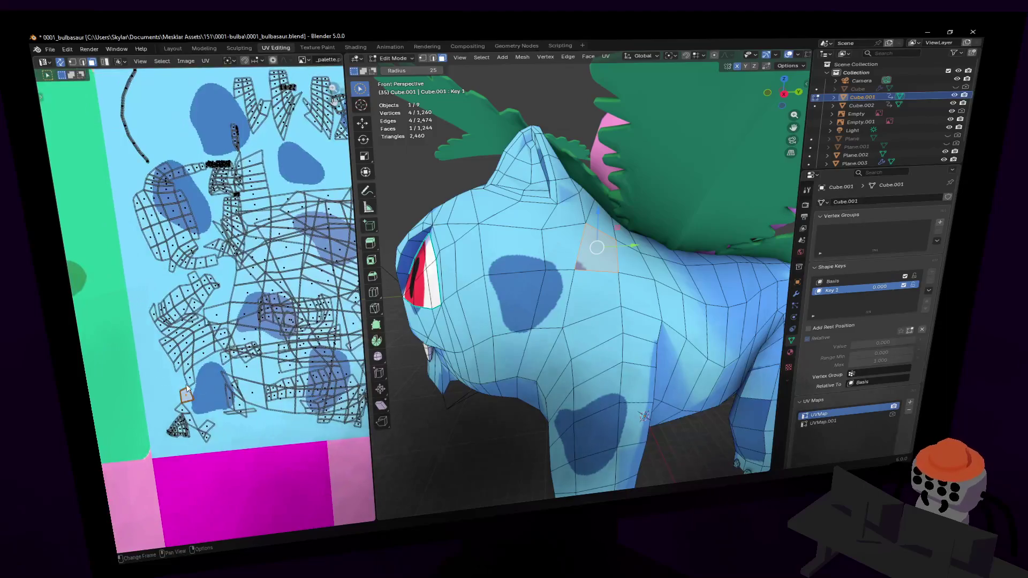
scroll(206, 430, up, 2)
shift+scroll(206, 429, down, 3)
scroll(242, 354, up, 2)
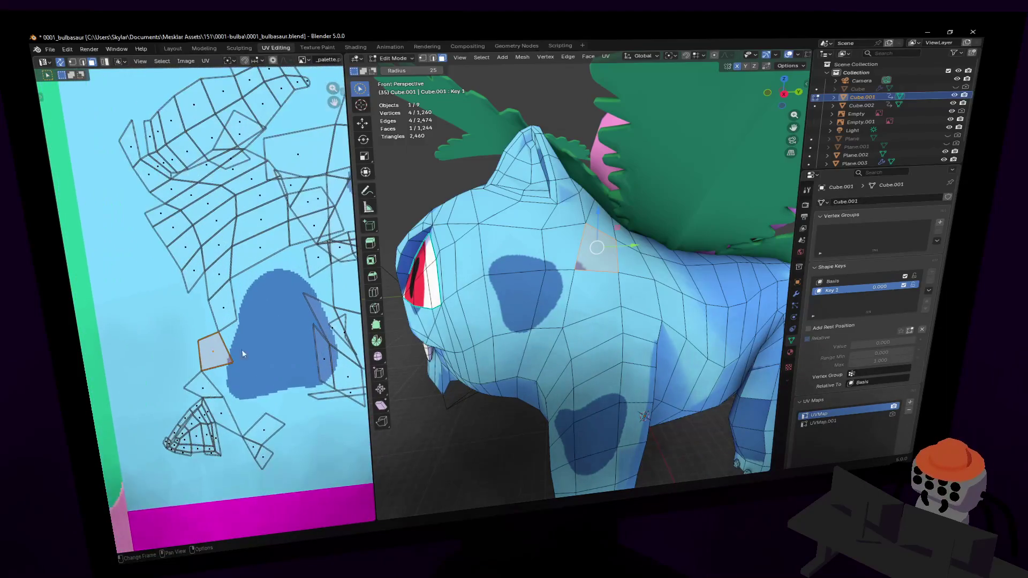
key(1)
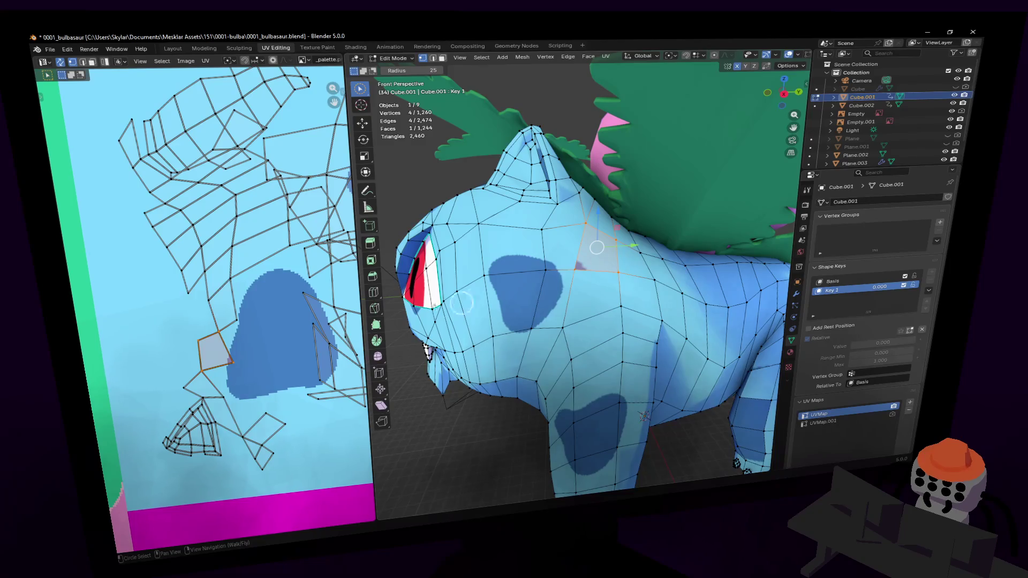
click(82, 62)
click(229, 373)
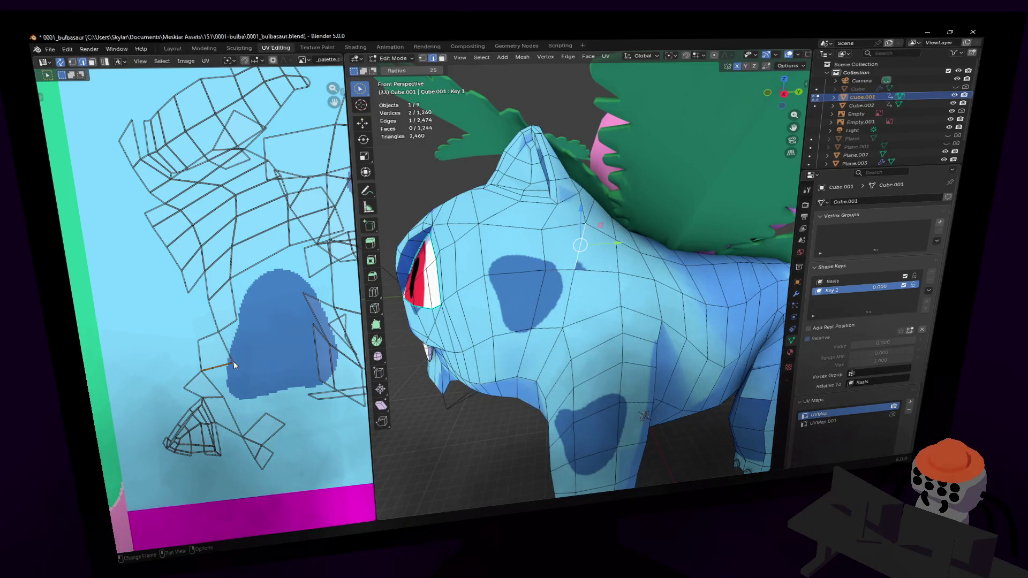
key(1)
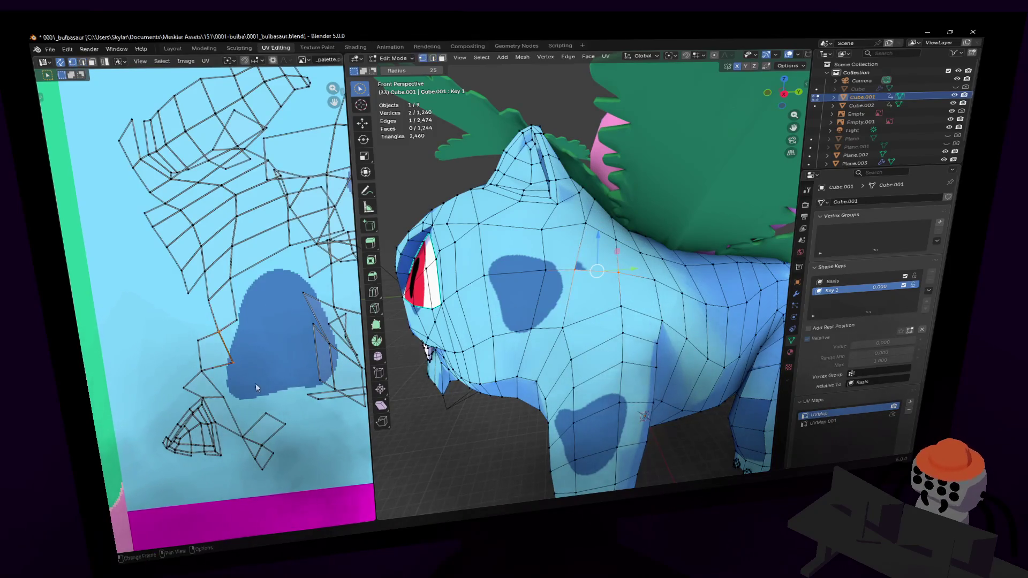
click(269, 358)
drag(229, 377, 230, 377)
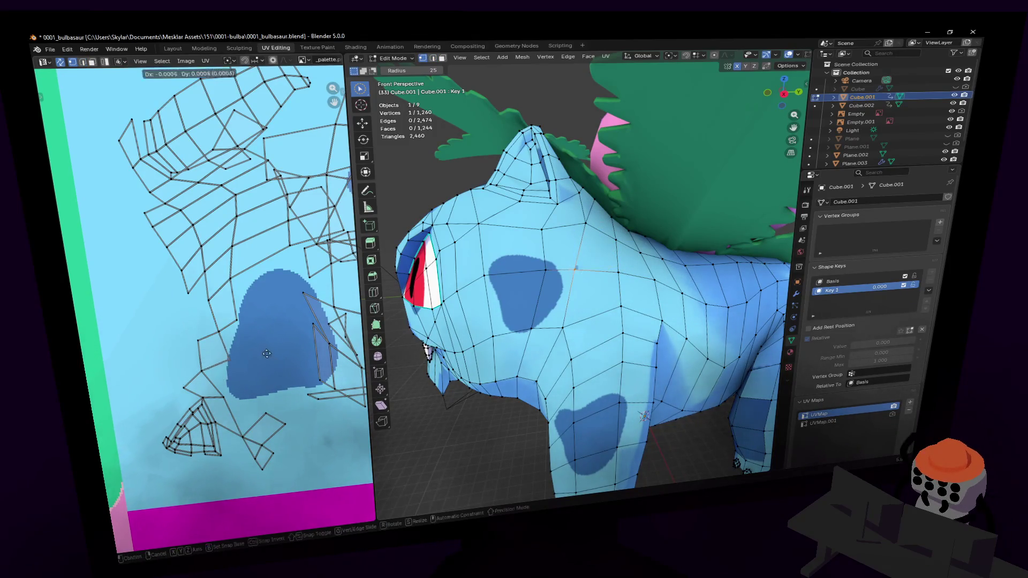
Step: Return to Object Mode and walk back to view the whole Bulbasaur lineup
key(Tab)
key(shift+grave)
key(s)
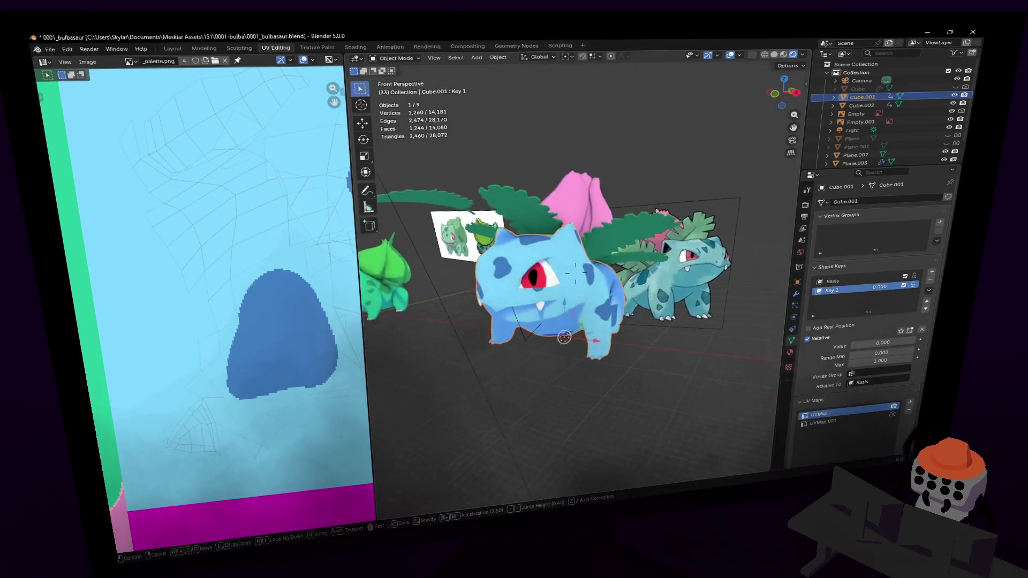
Step: Walk up close to Bulbasaur's face and return to Edit Mode
key(w)
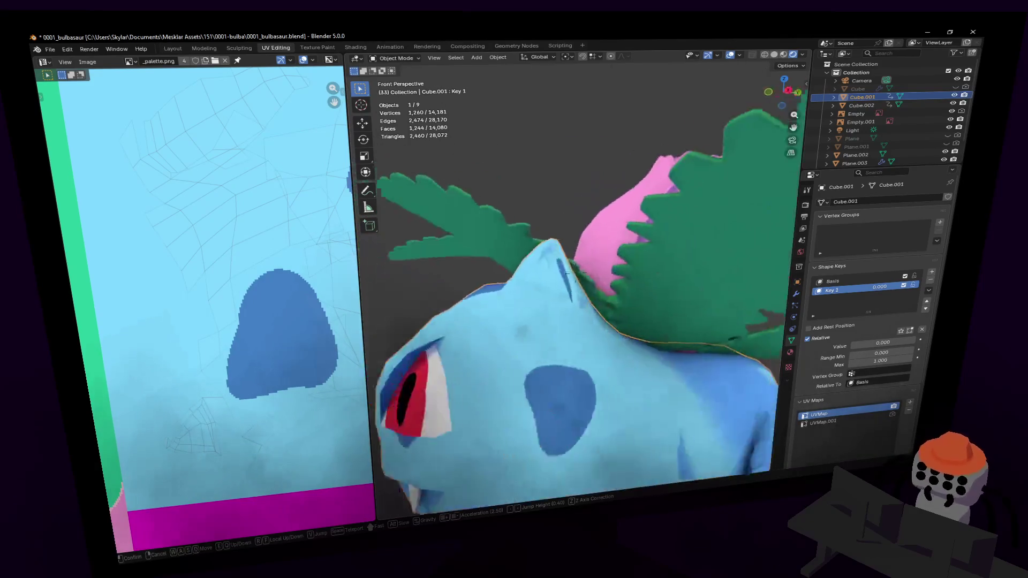
click(647, 237)
scroll(565, 252, up, 4)
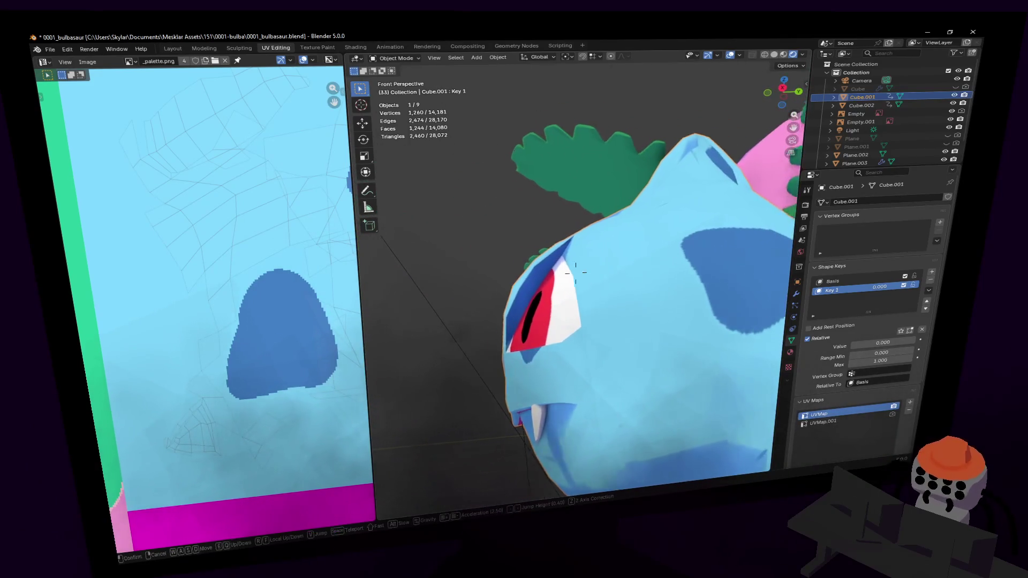
key(Tab)
Step: Select the strip of faces along the top edge of the red eye
key(c)
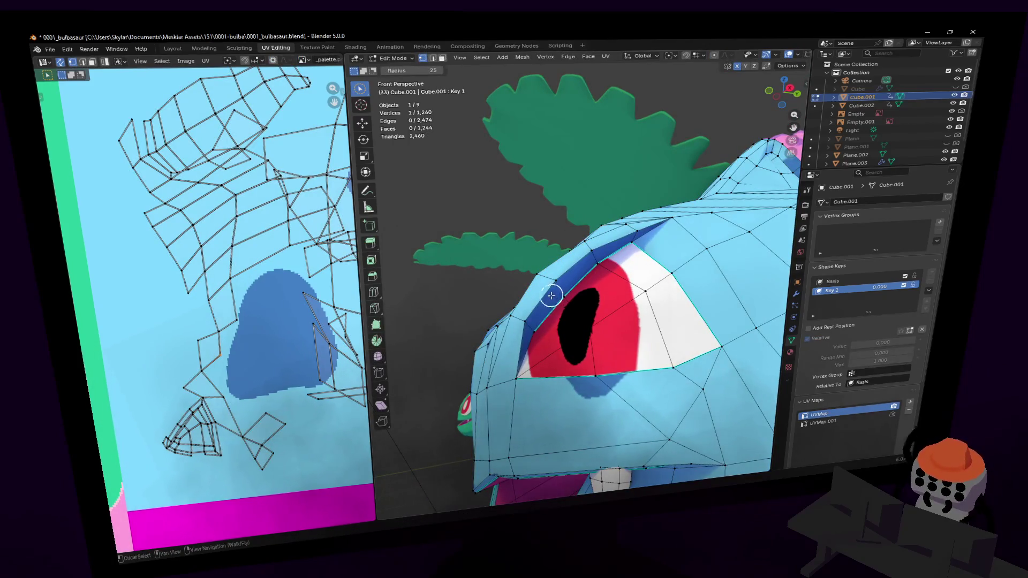
key(Escape)
key(3)
shift+click(589, 267)
shift+click(637, 243)
shift+click(685, 241)
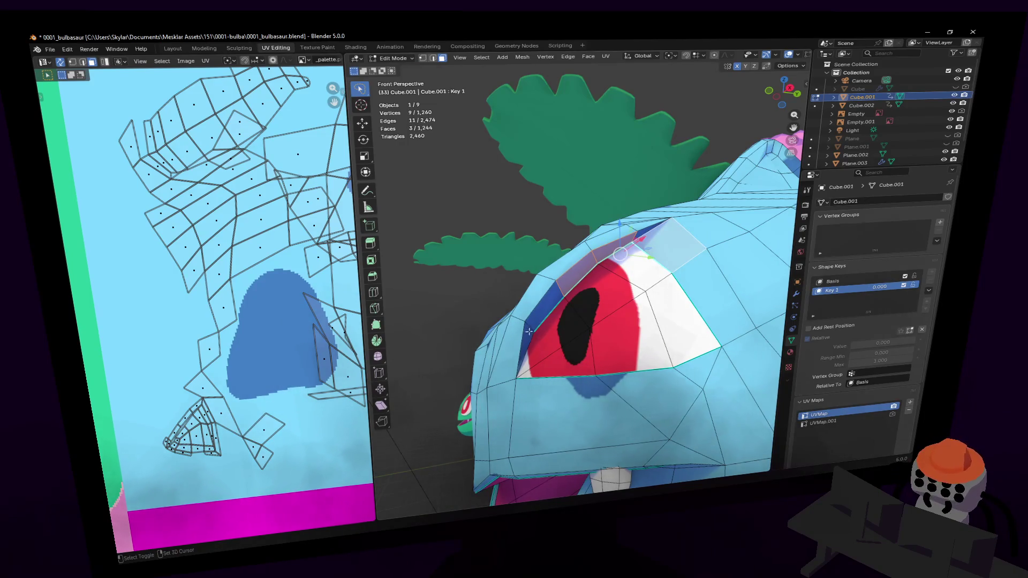
click(645, 228)
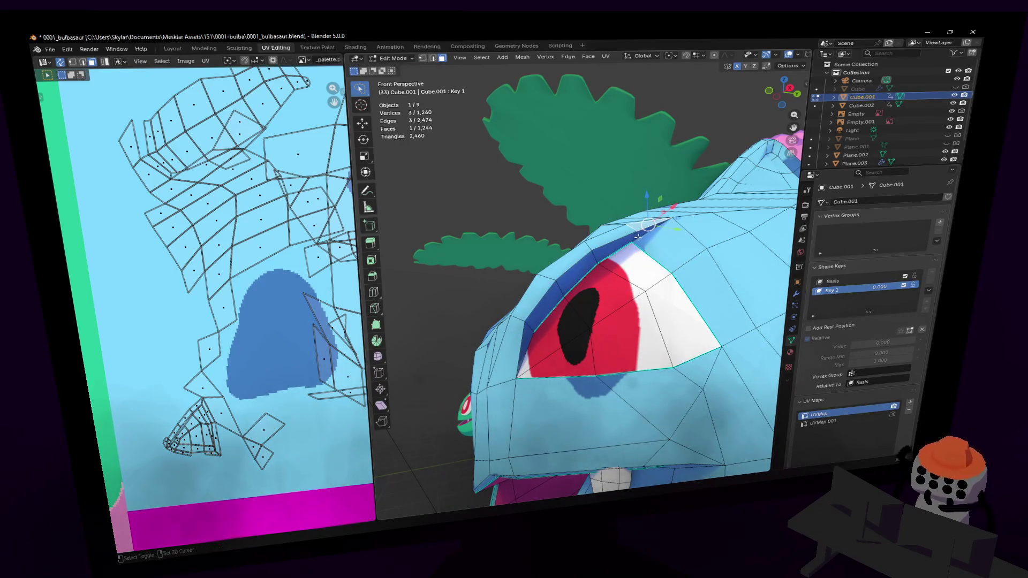
shift+click(621, 245)
shift+click(551, 307)
shift+click(538, 330)
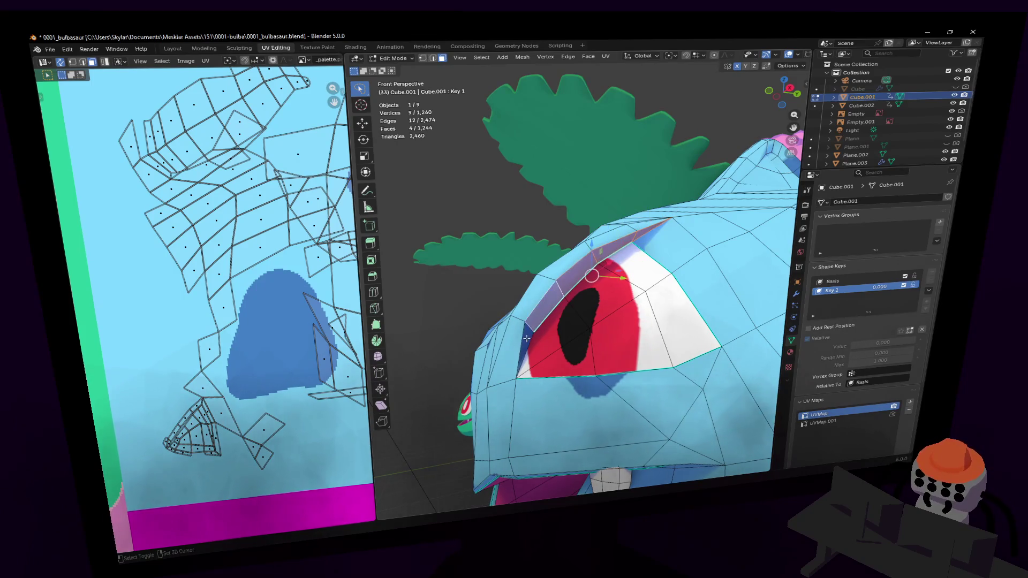
shift+click(527, 354)
Step: Move the eye-rim UVs onto the palette's light-blue area, about −0.0036, −0.0031
right_click(222, 211)
scroll(303, 182, down, 4)
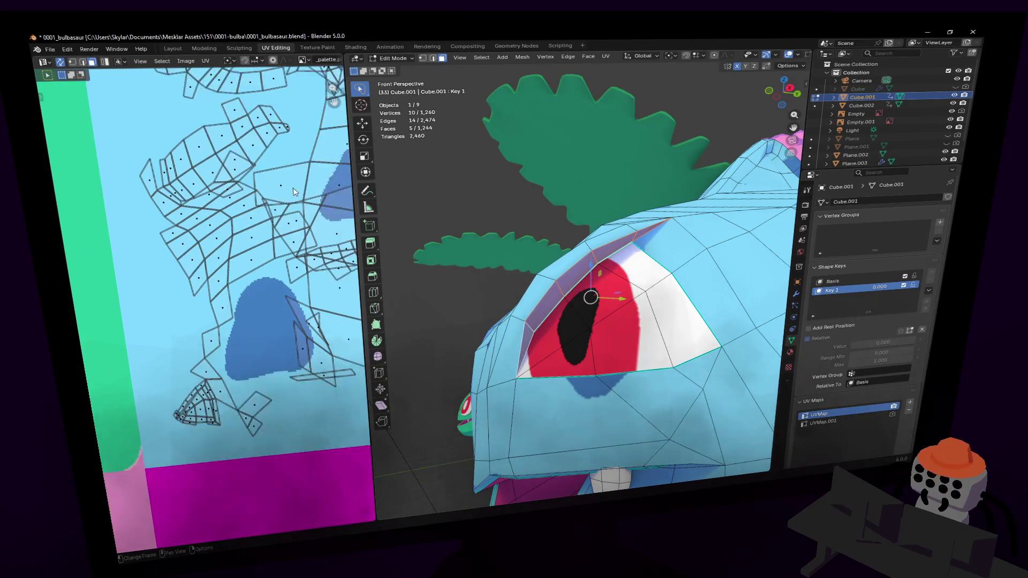
scroll(269, 251, down, 2)
scroll(270, 251, up, 5)
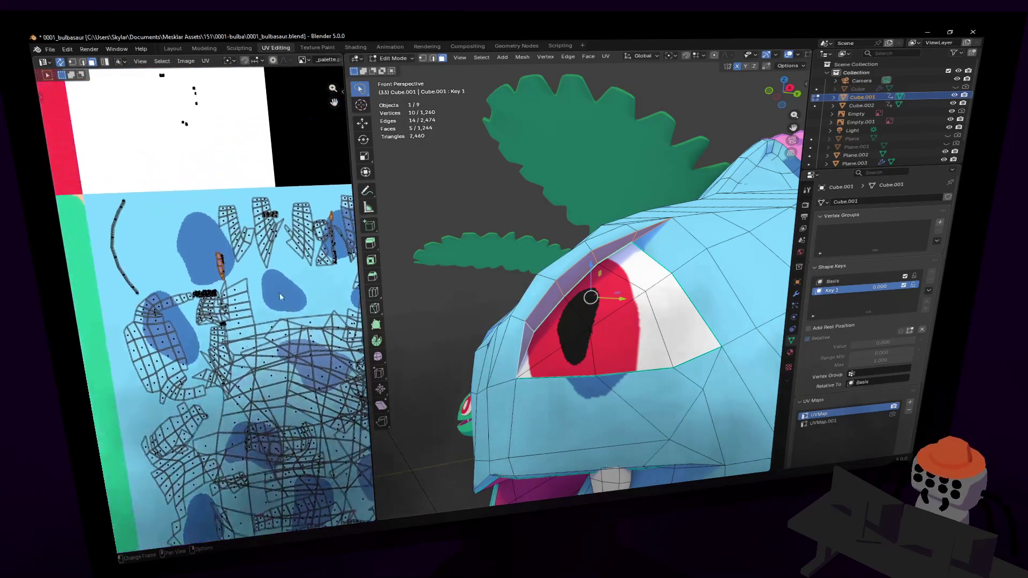
key(g)
click(165, 199)
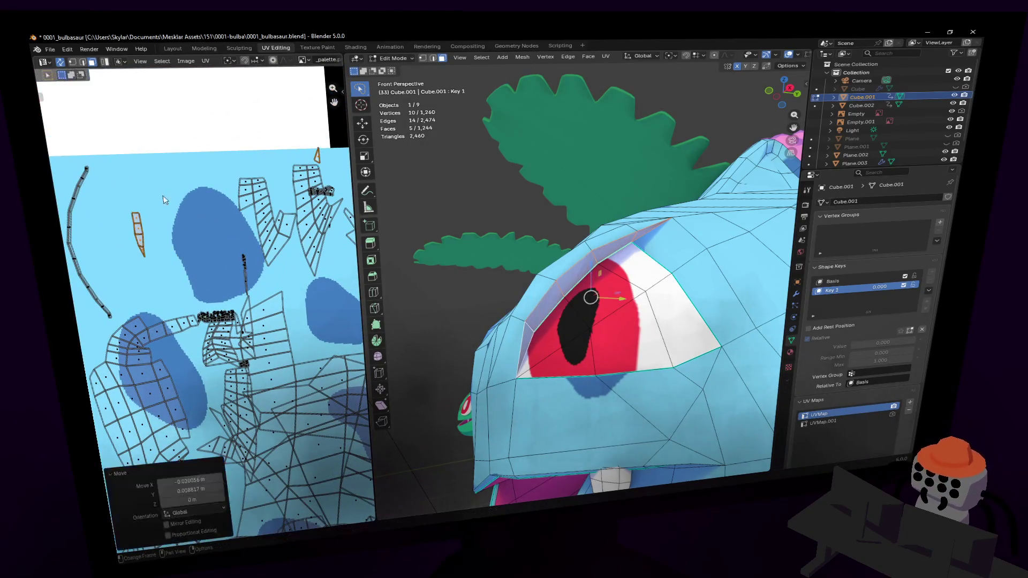
key(g)
click(280, 227)
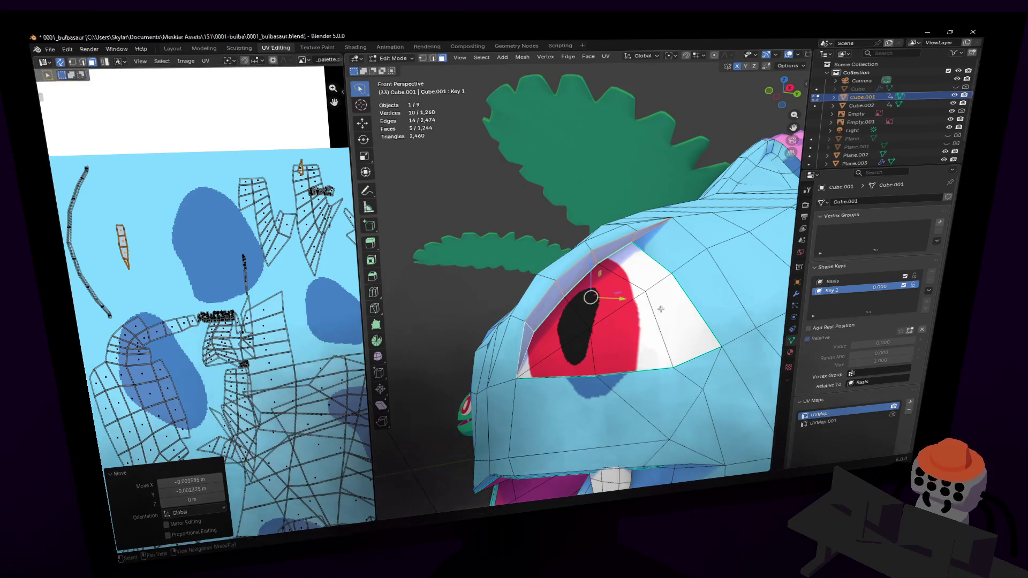
Step: Fly around the head to inspect the new light-blue eye rim
key(shift+grave)
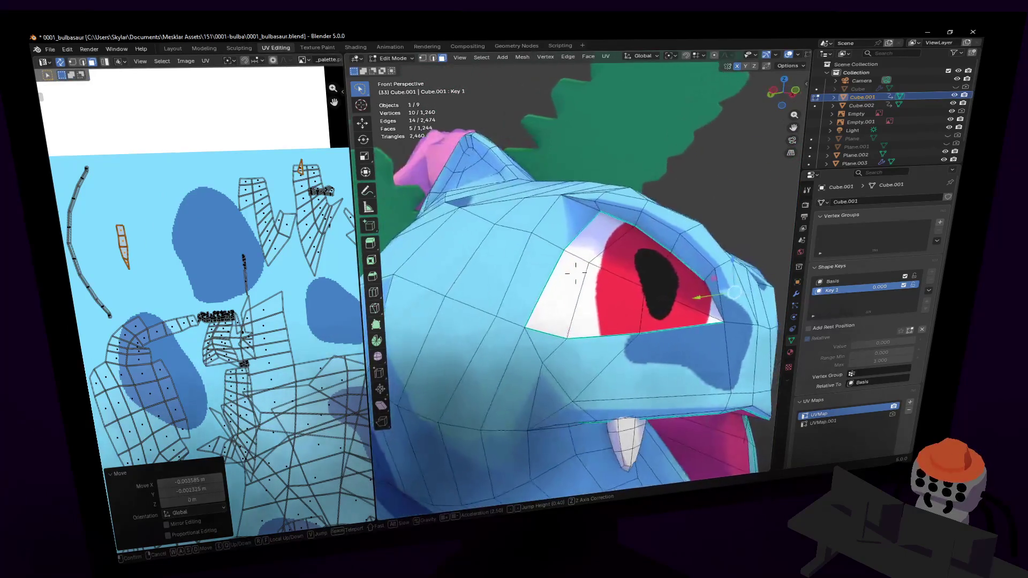
click(687, 297)
key(Tab)
key(Tab)
key(shift+grave)
key(d)
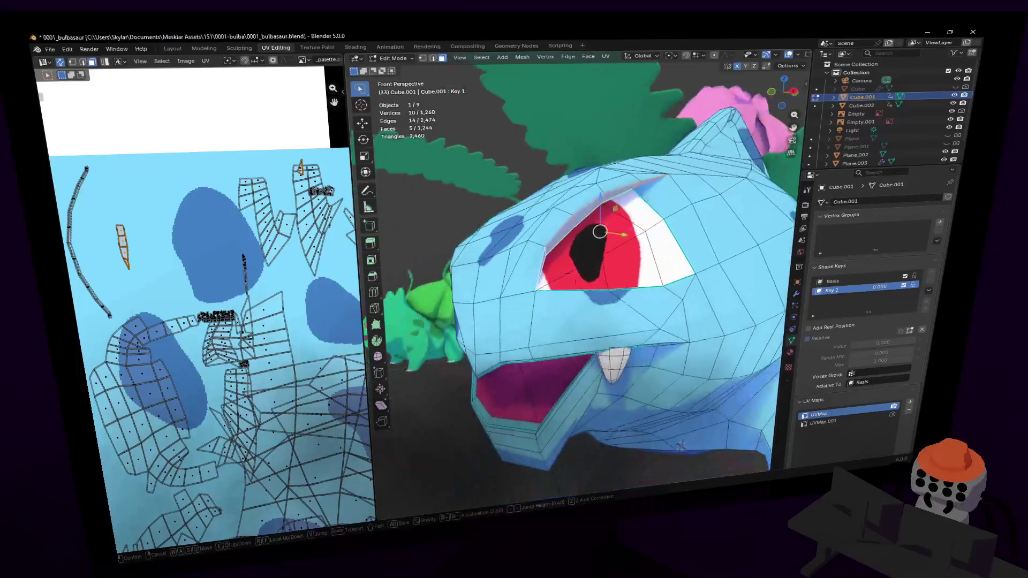
Step: Select the two faces below the eye and scale their UVs into plain light blue
key(s)
key(w)
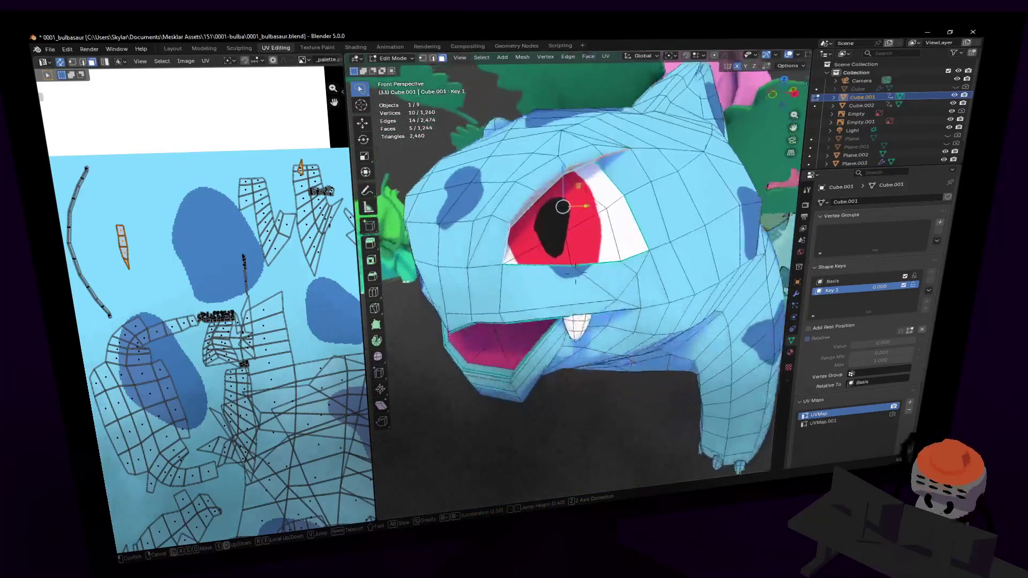
click(548, 298)
click(564, 292)
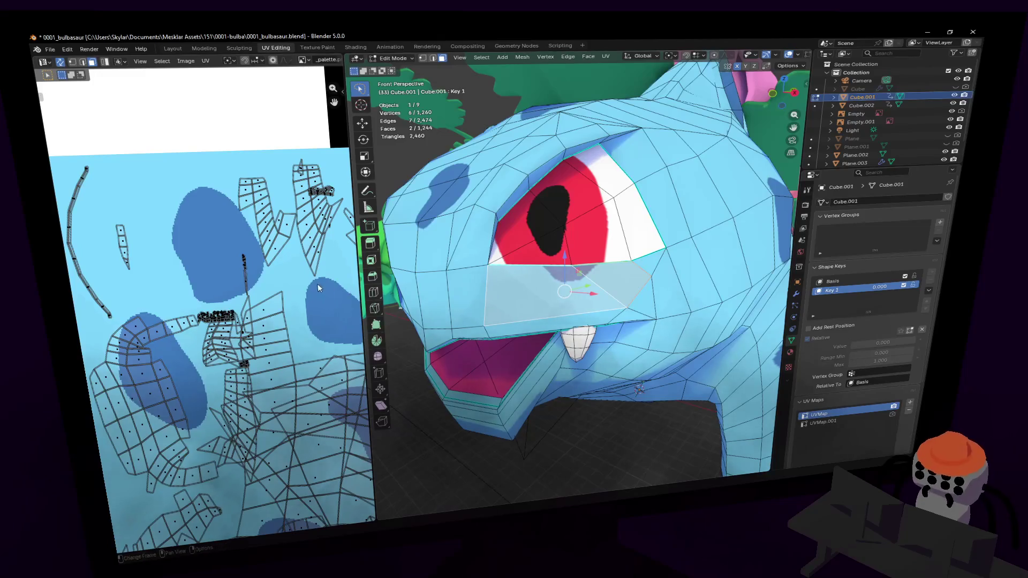
scroll(228, 266, down, 4)
scroll(307, 303, up, 3)
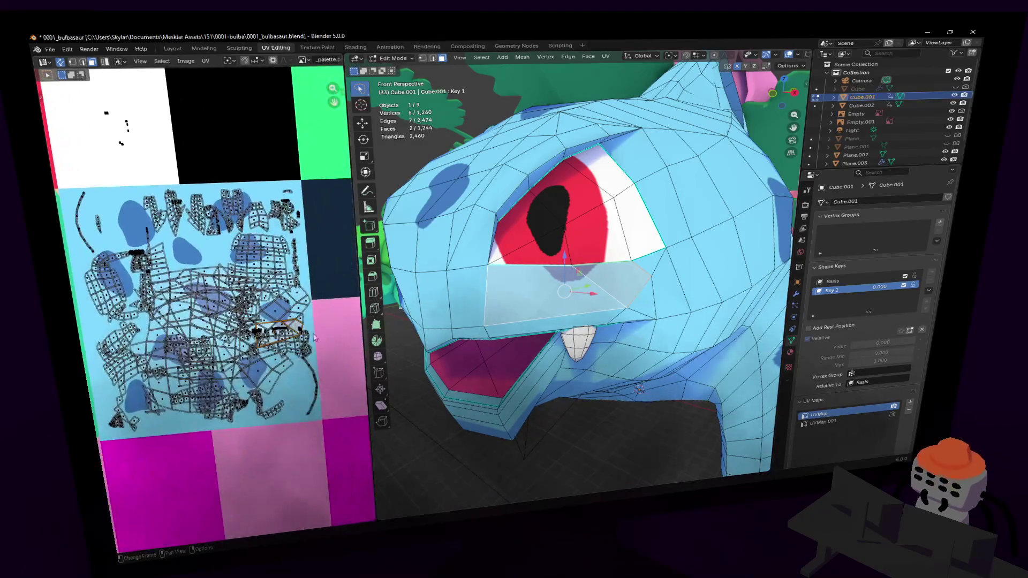
key(KP_Decimal)
key(g)
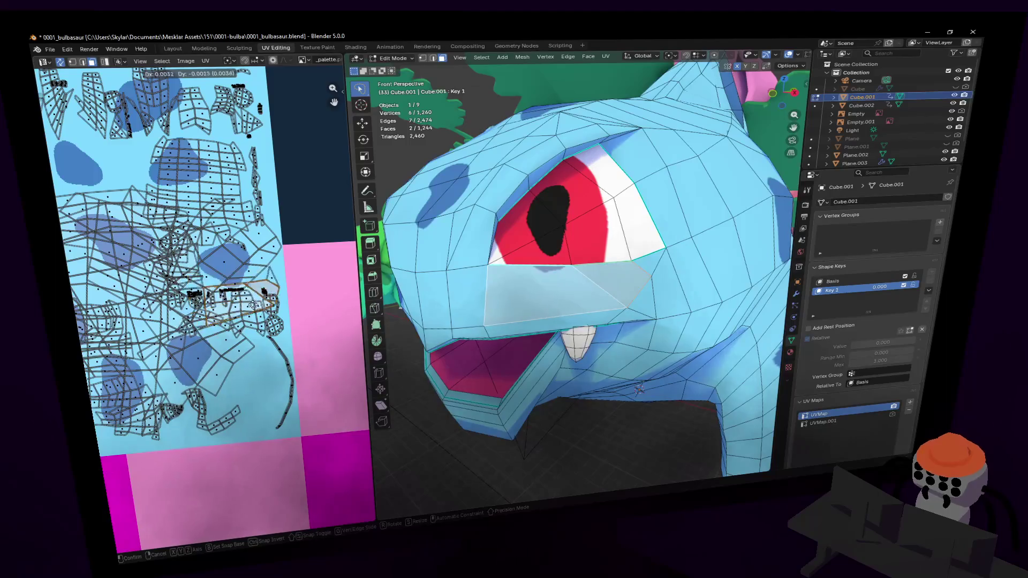
key(s)
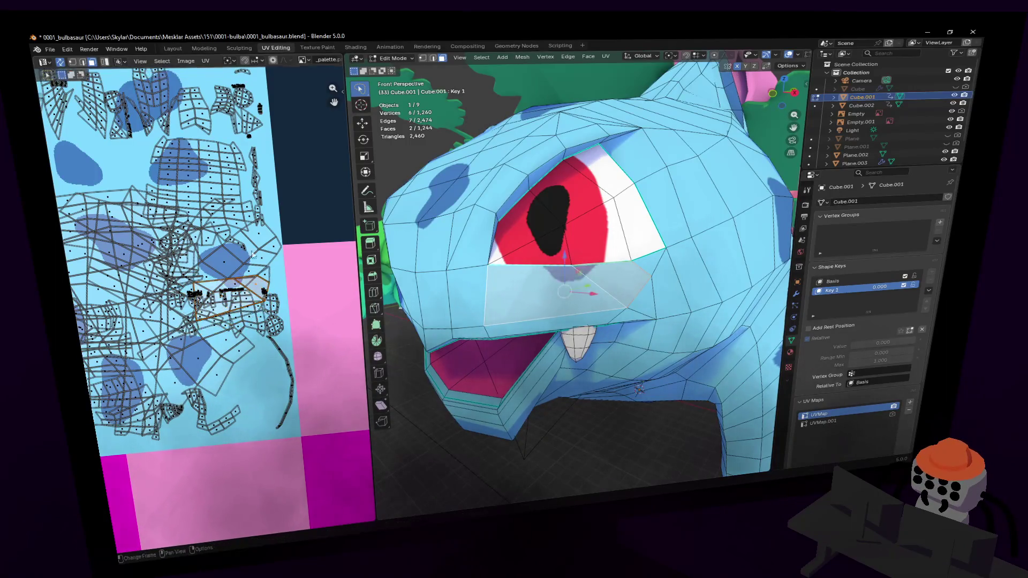
key(Return)
Step: Return to Object Mode and frame the whole Bulbasaur in view
key(shift+grave)
key(Escape)
key(Tab)
key(KP_Decimal)
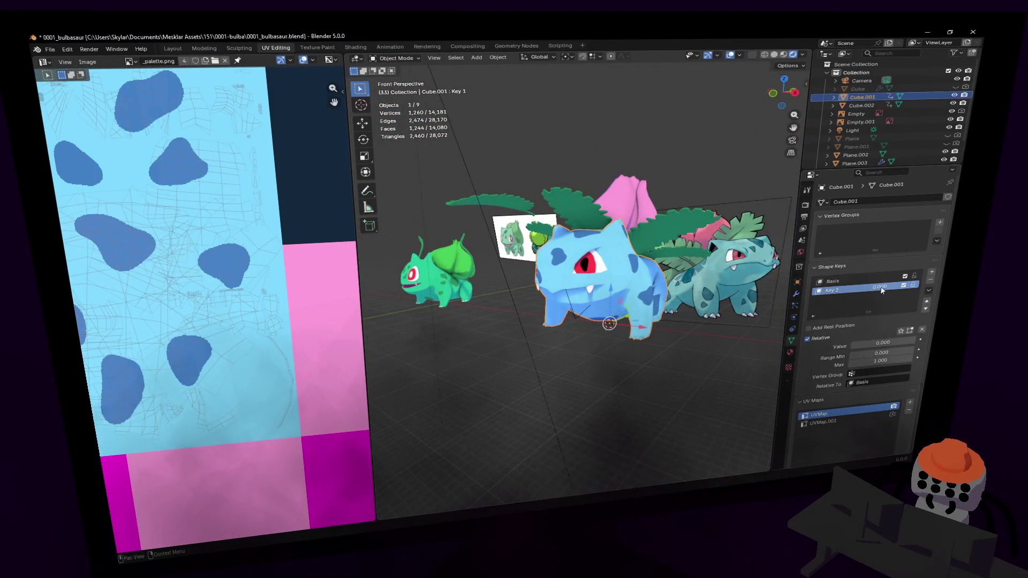
Step: Set Key 1 to 0 to close the mouth, then fly in to an ear in Edit Mode
drag(909, 342, 854, 342)
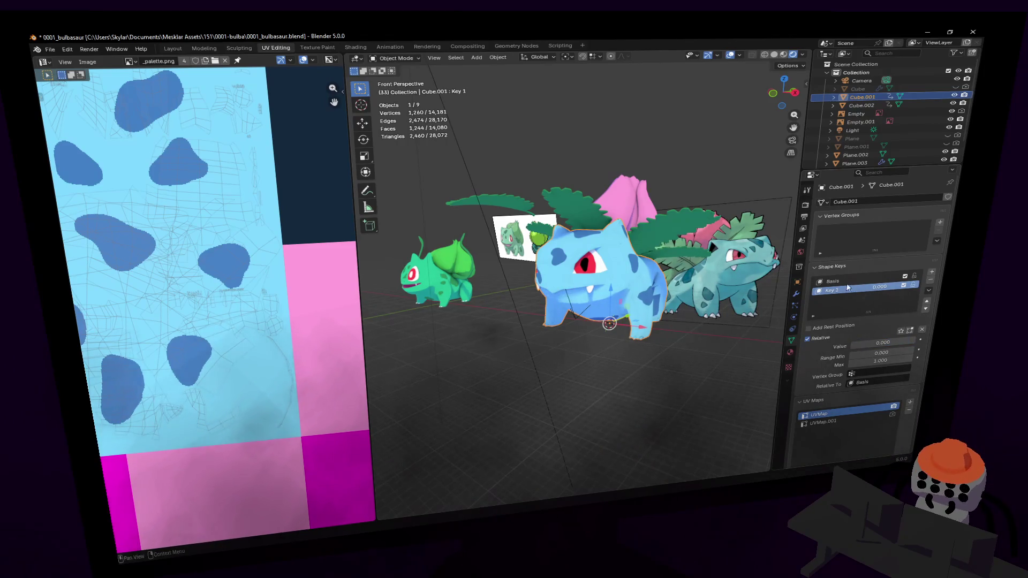
scroll(691, 262, up, 10)
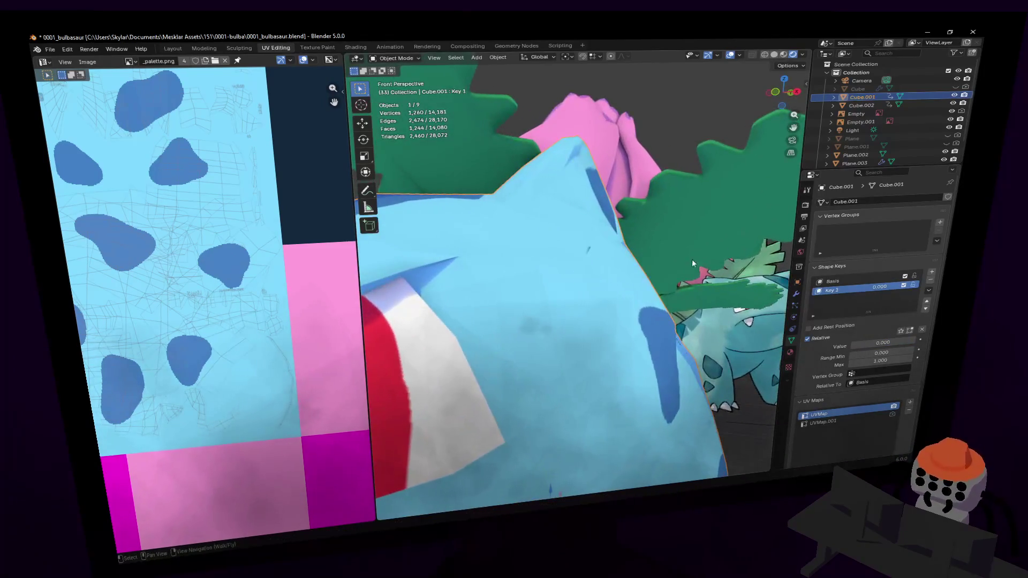
key(Tab)
key(shift+grave)
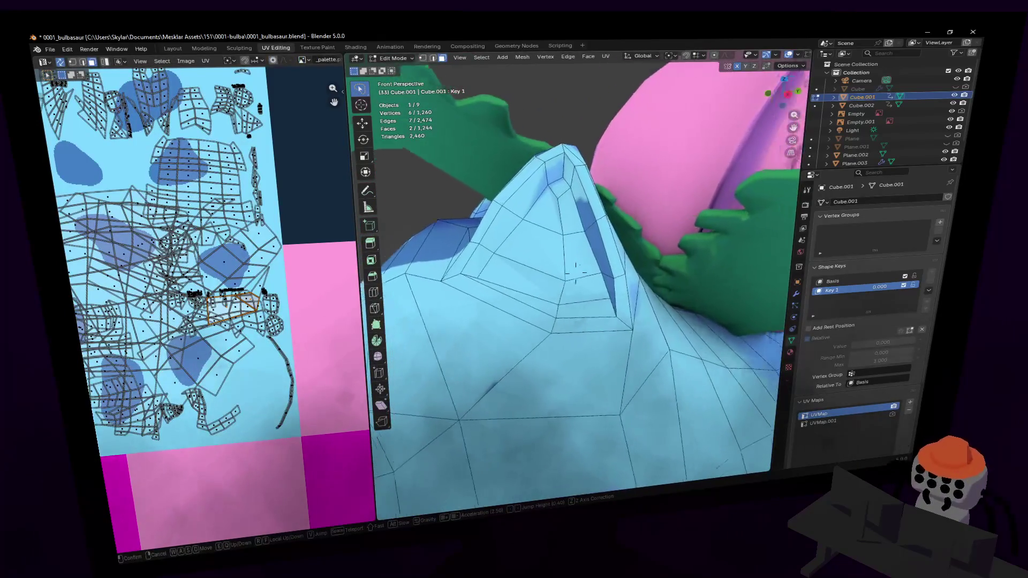
key(w)
key(s)
click(571, 217)
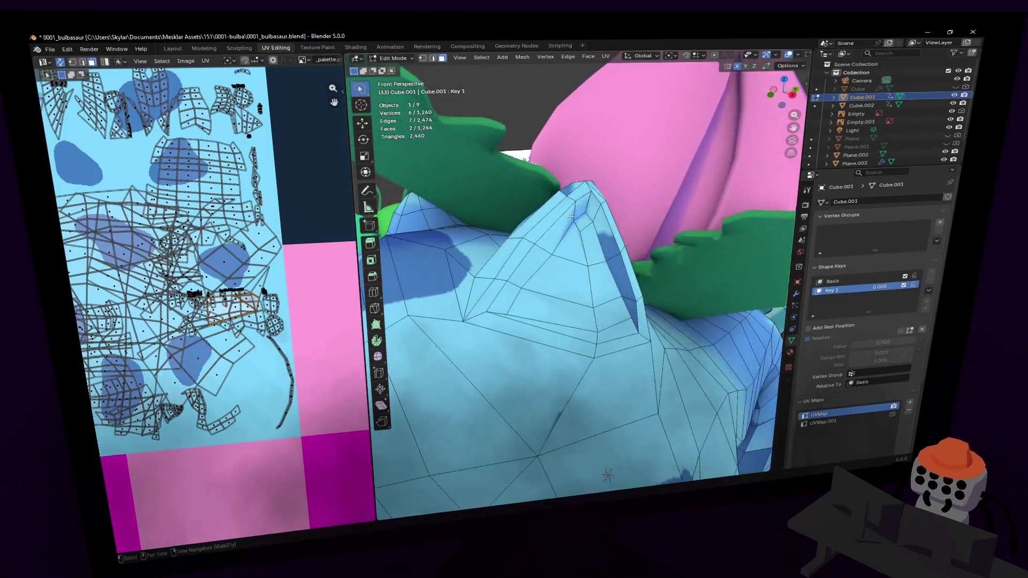
Step: Map the first ear's inner faces onto the dark navy palette square, scaled to 0.342
shift+click(587, 245)
shift+click(602, 284)
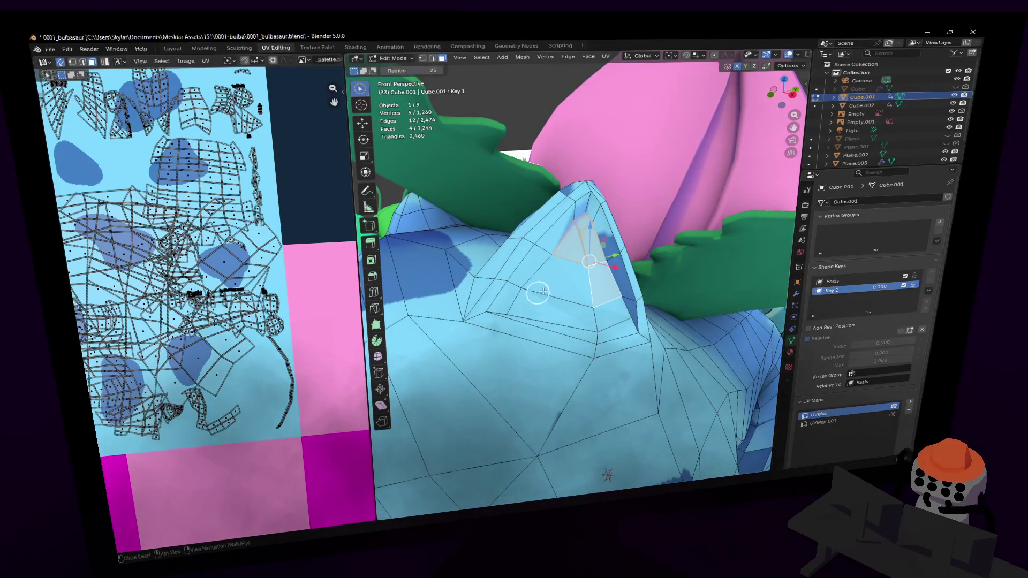
mouse_move(565, 290)
mouse_down()
mouse_move(597, 312)
mouse_move(617, 304)
mouse_up()
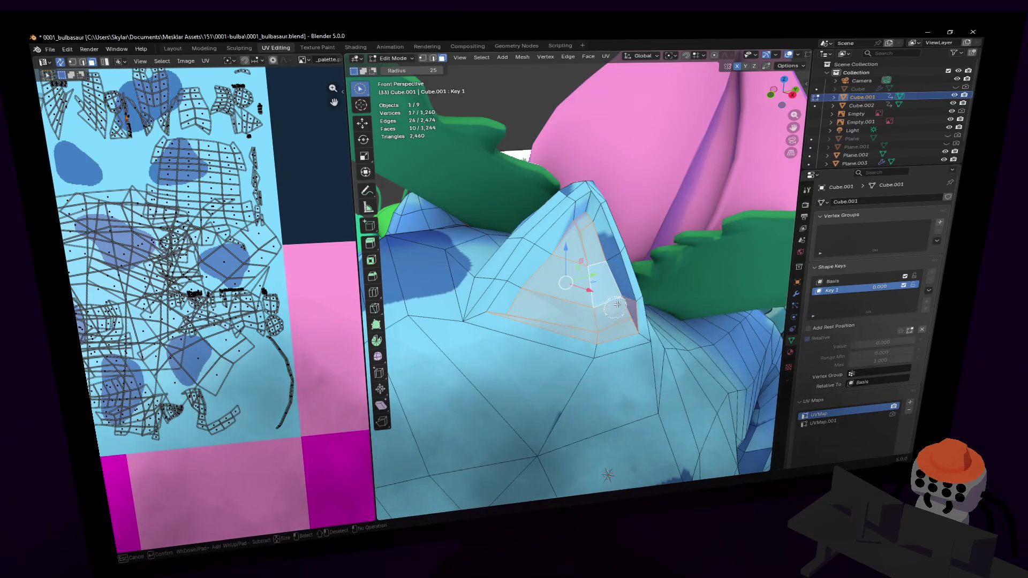
drag(541, 273, 527, 296)
scroll(293, 256, down, 4)
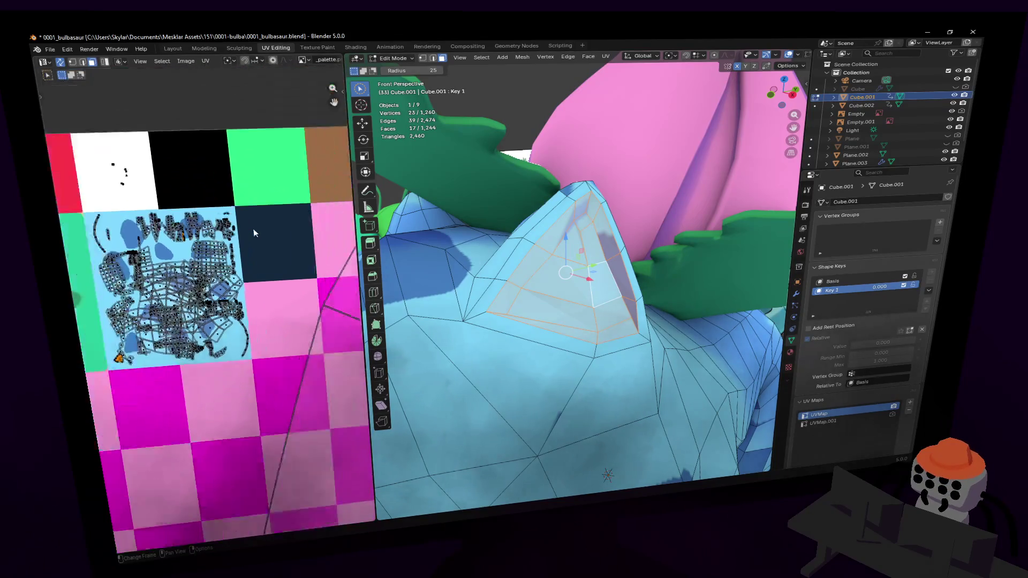
key(g)
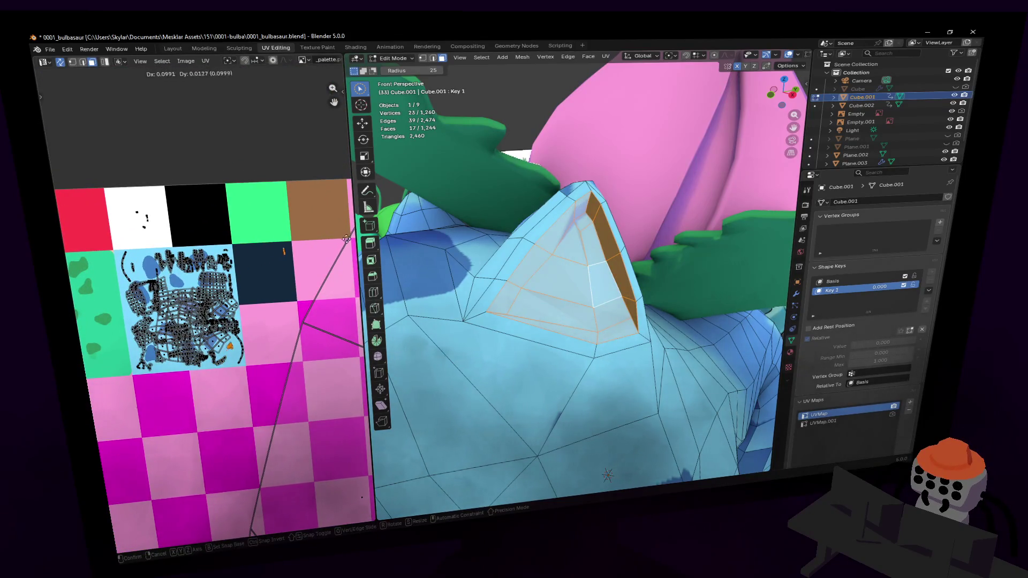
click(63, 236)
key(g)
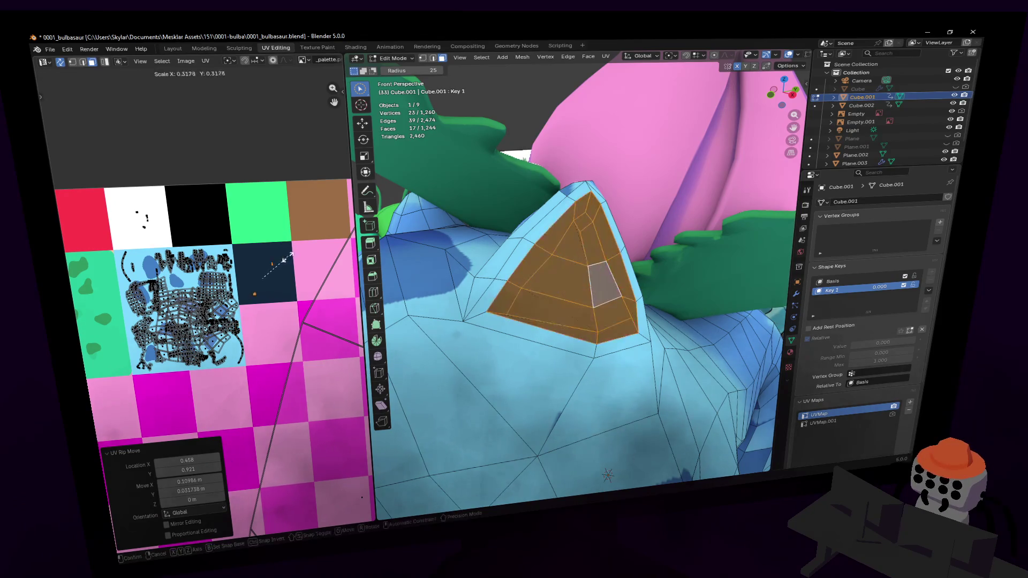
click(286, 248)
key(s)
click(287, 247)
Step: Rip the other ear's inner-face UVs onto the dark square and shrink them
middle_drag(568, 300, 504, 321)
key(c)
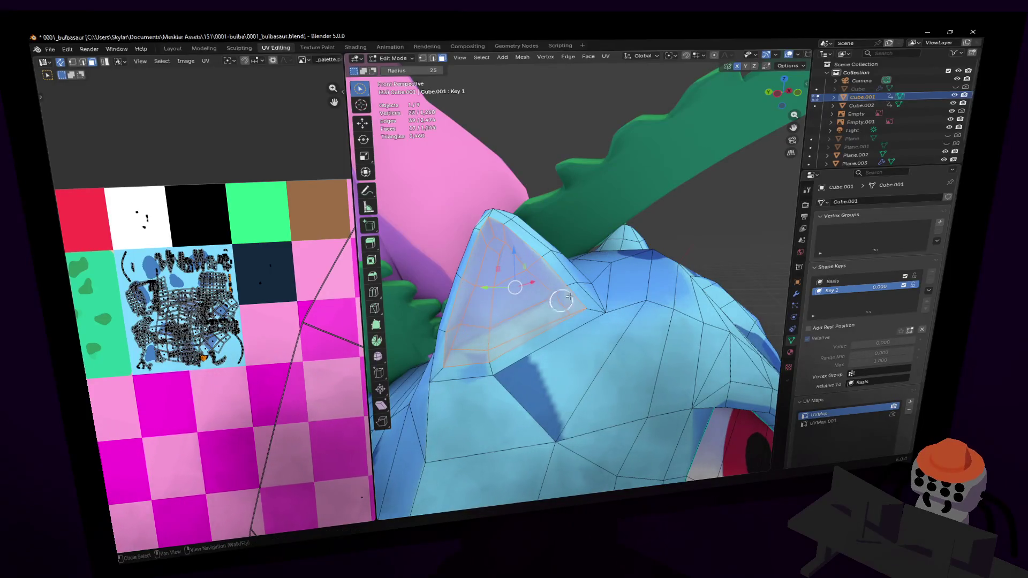
key(Escape)
key(alt+v)
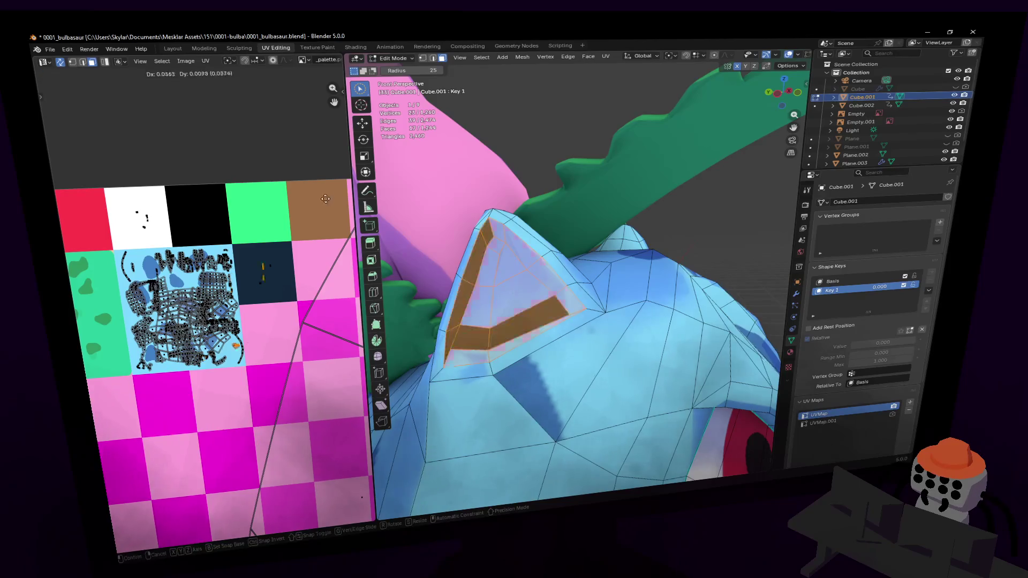
click(305, 204)
key(s)
click(296, 242)
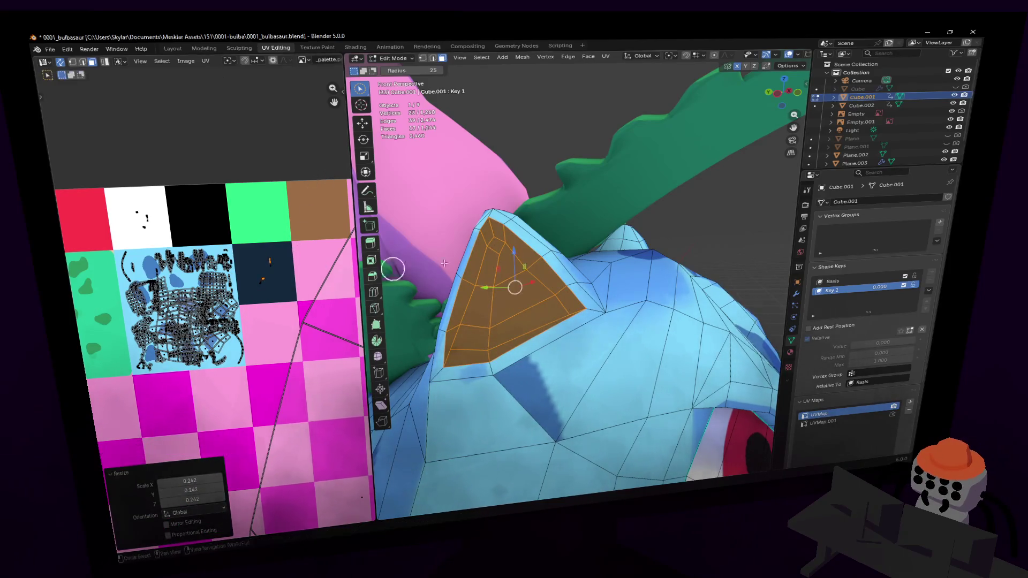
Step: Return to Object Mode and fly around to view the models from the front
key(Tab)
key(shift+grave)
key(s)
key(a)
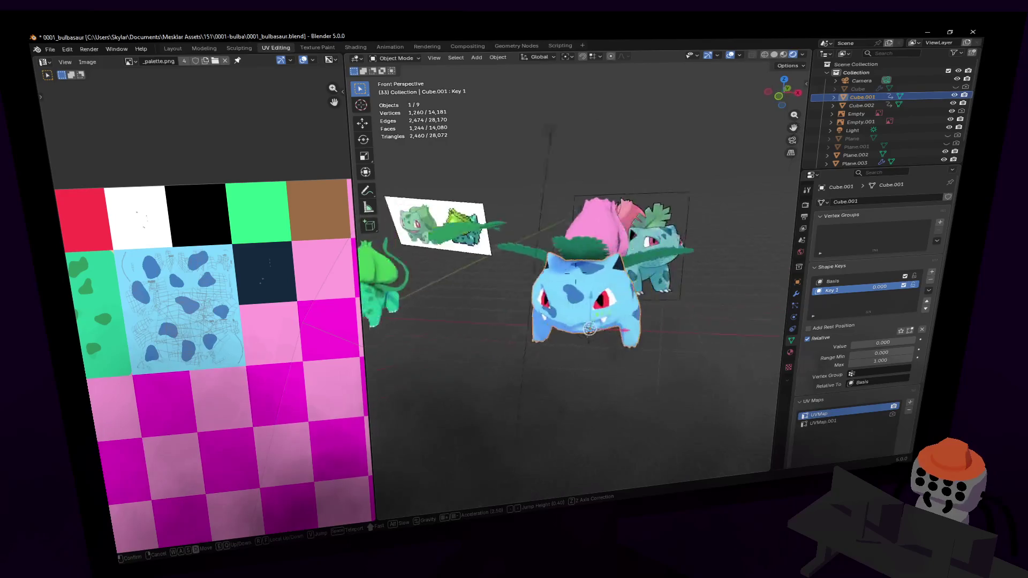
key(d)
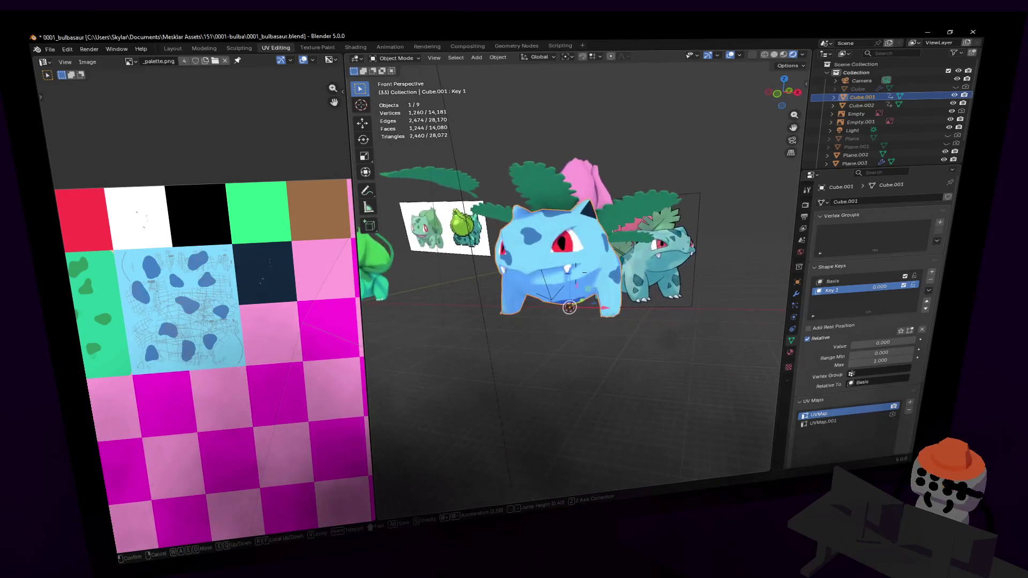
key(a)
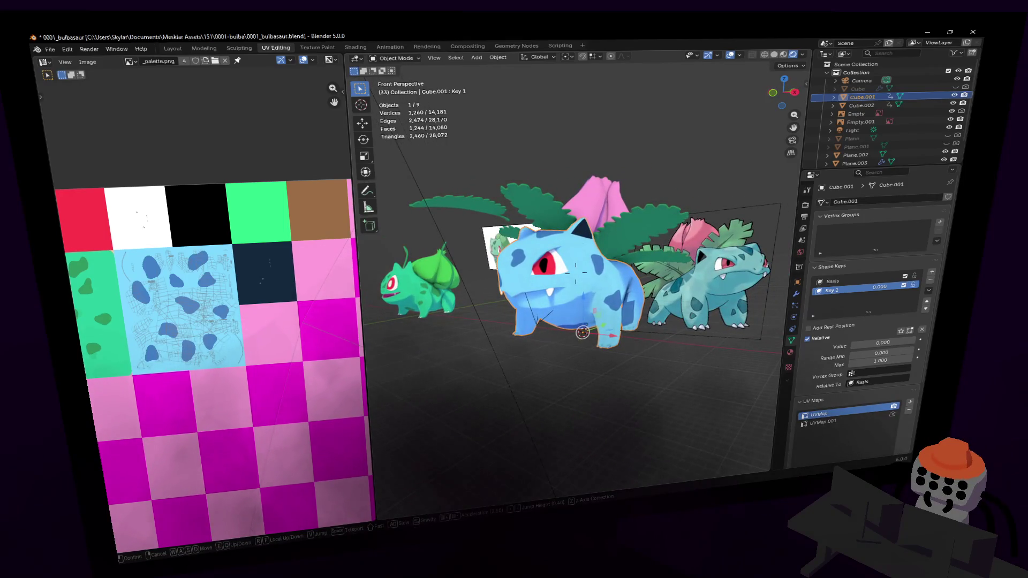
key(w)
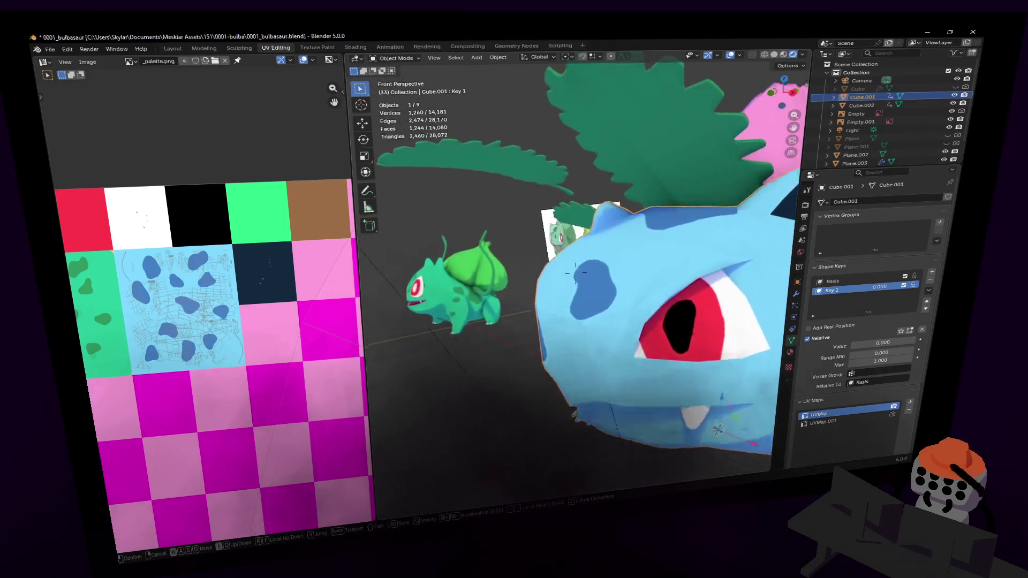
click(575, 273)
key(Tab)
key(c)
key(1)
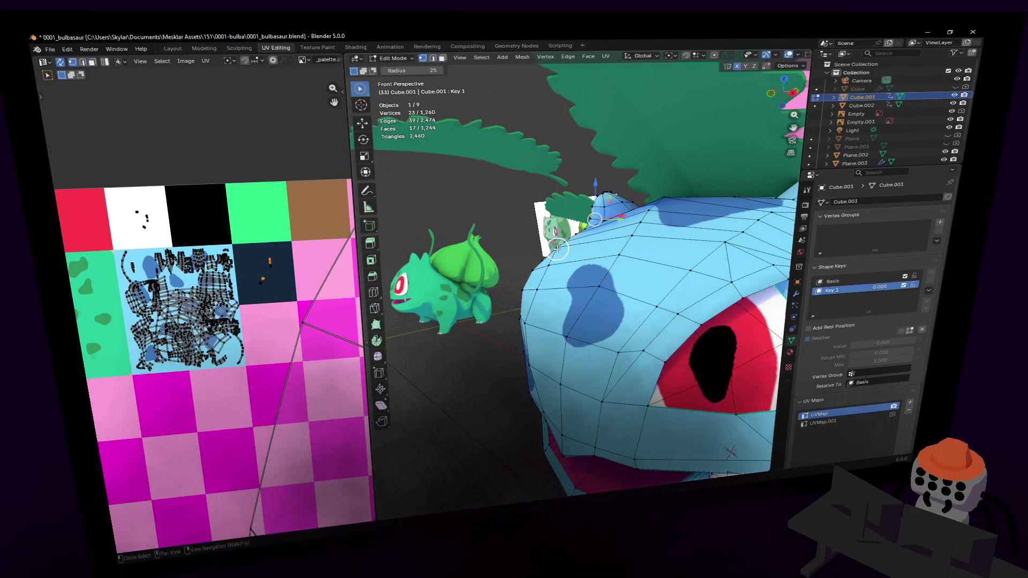
Step: Lower the head vertex near the ear along Z in small nudges, about 0.018 m
key(g)
key(z)
click(592, 206)
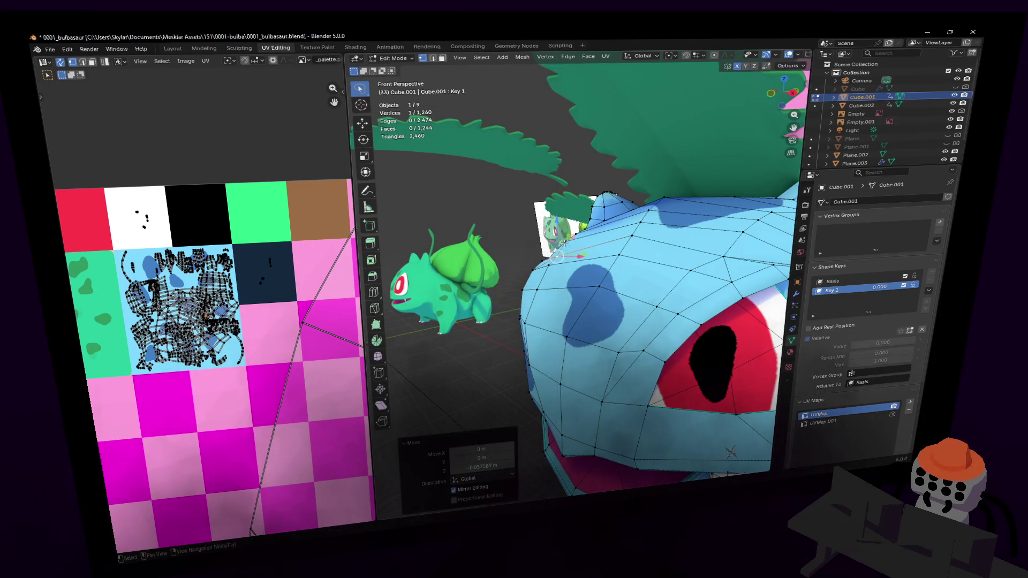
key(KP_Decimal)
key(g)
key(z)
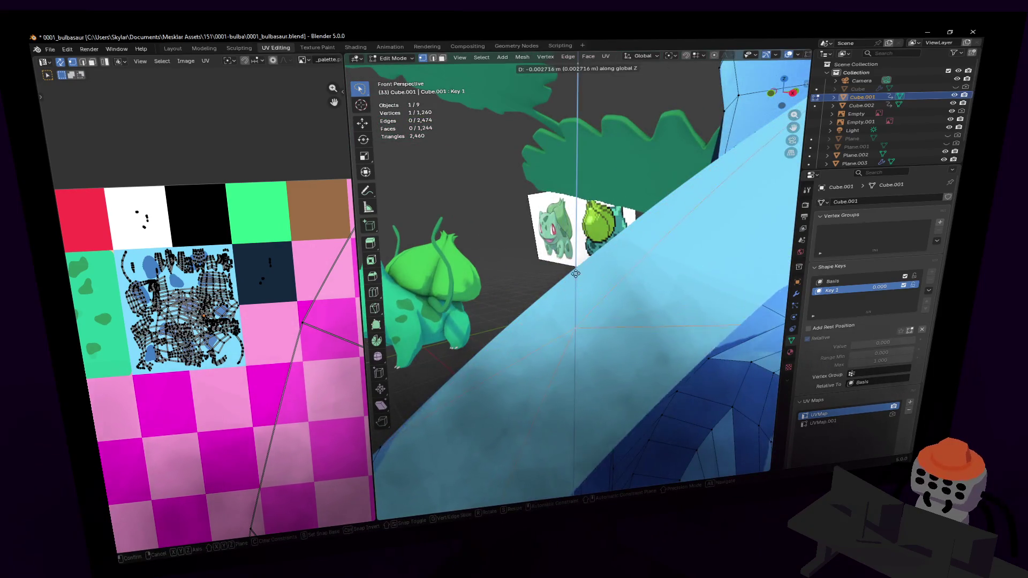
click(575, 273)
scroll(578, 278, down, 5)
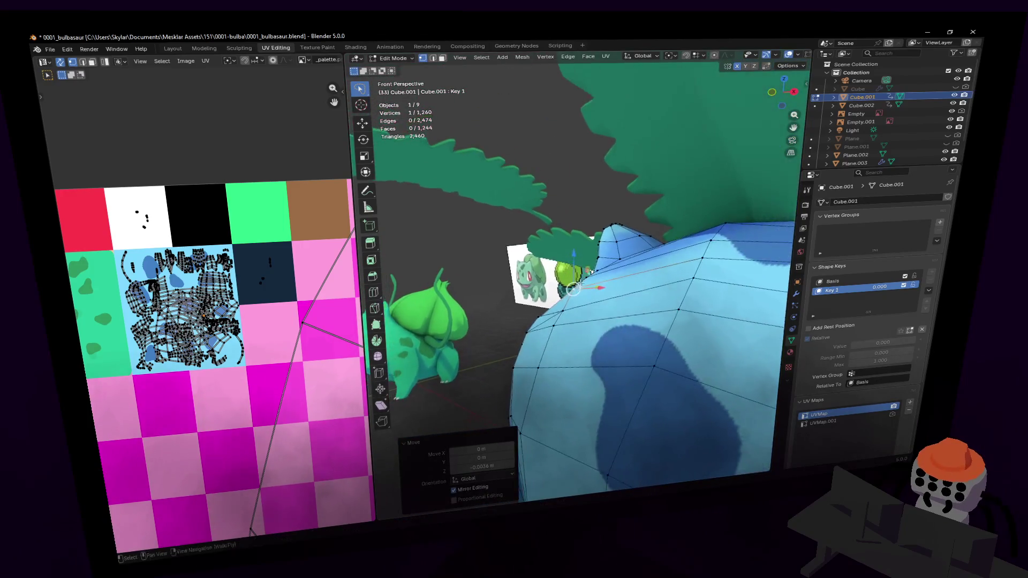
key(g)
key(z)
click(583, 288)
Step: Walk the view around the head to a side view of the reshaped area
key(shift+grave)
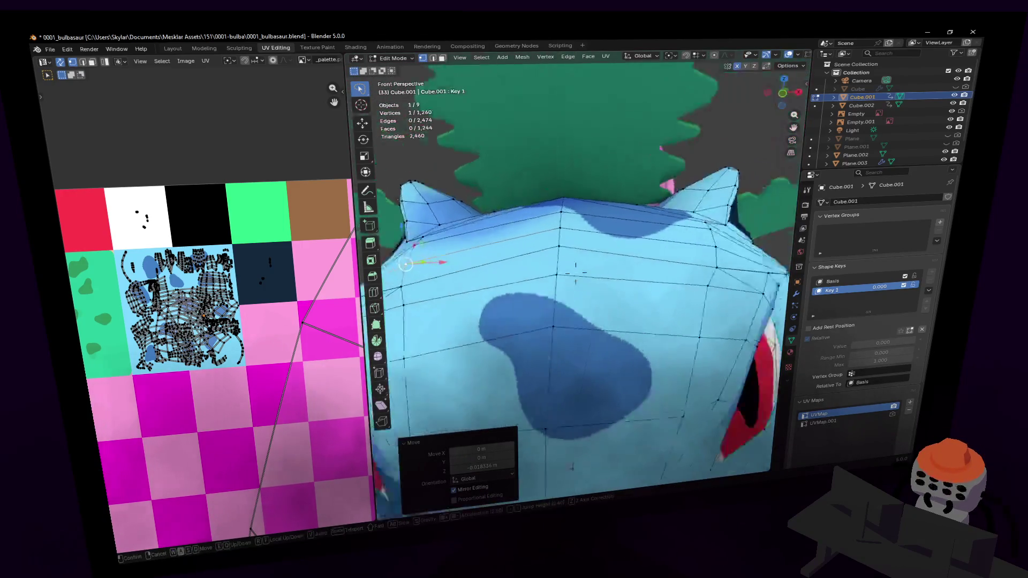
key(s)
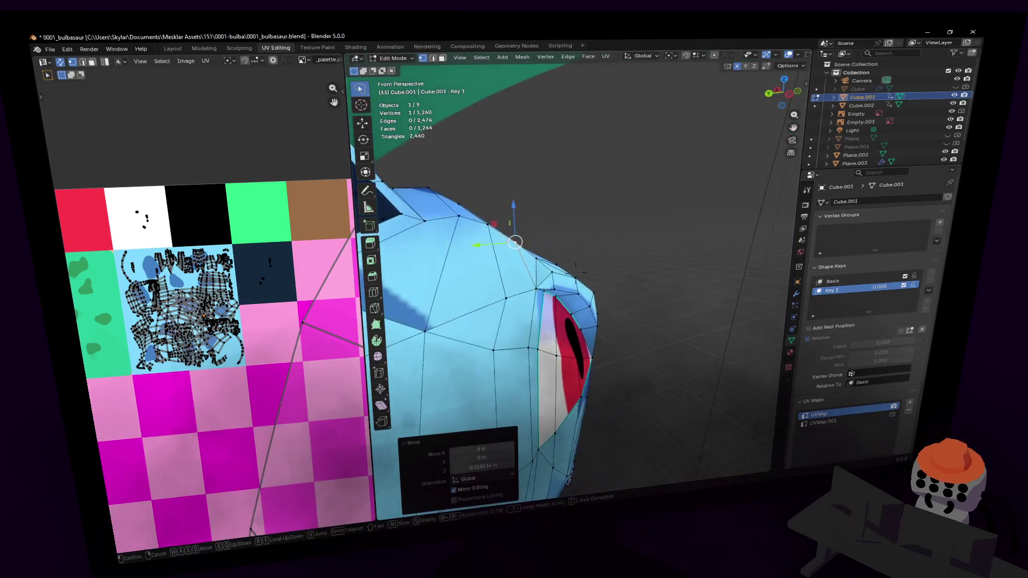
click(587, 277)
key(shift+grave)
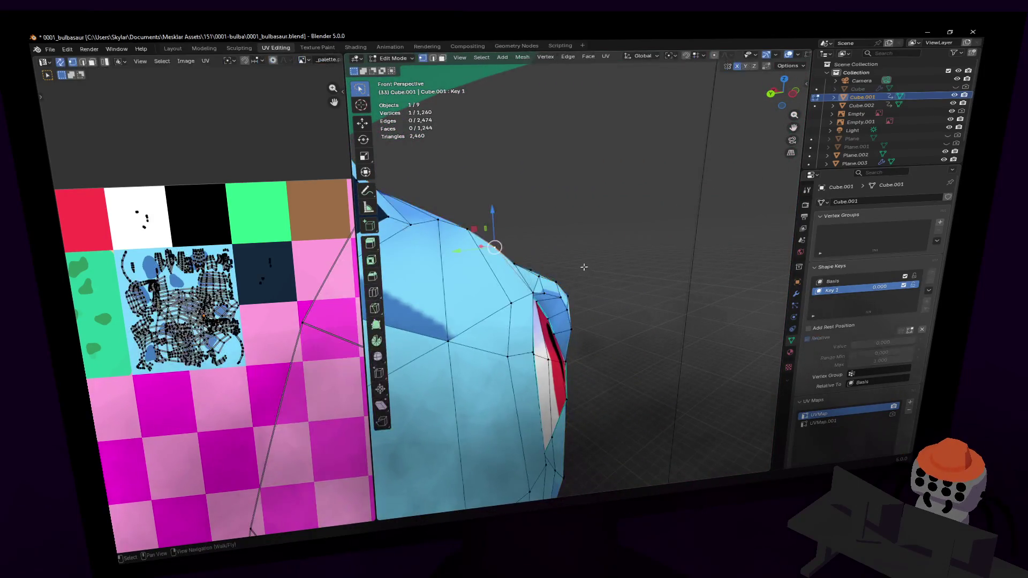
key(s)
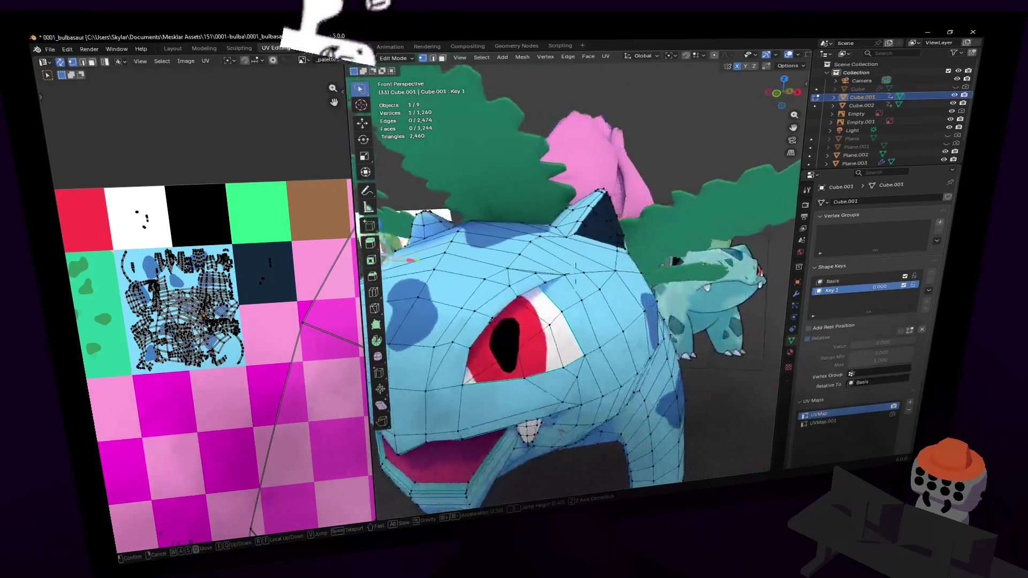
click(667, 276)
Step: Switch to Object Mode, frame Bulbasaur's face and show Cube.001's empty modifier list
key(Tab)
key(shift+grave)
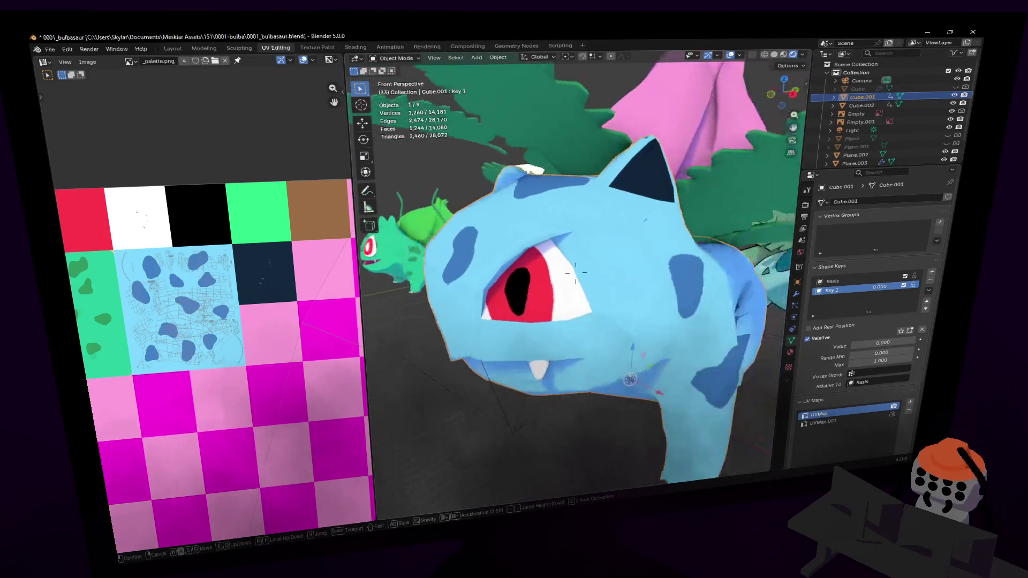
key(s)
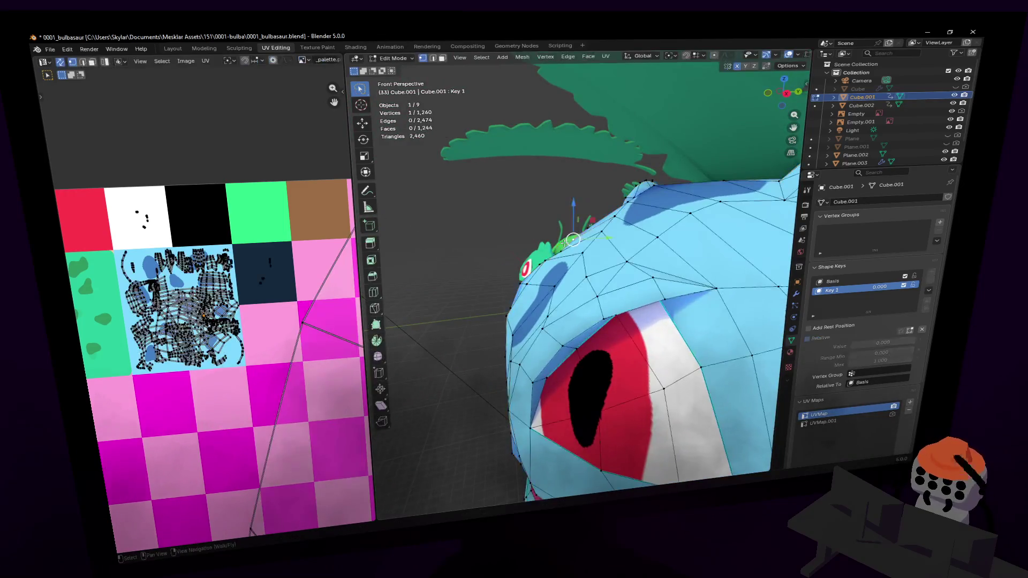
click(631, 240)
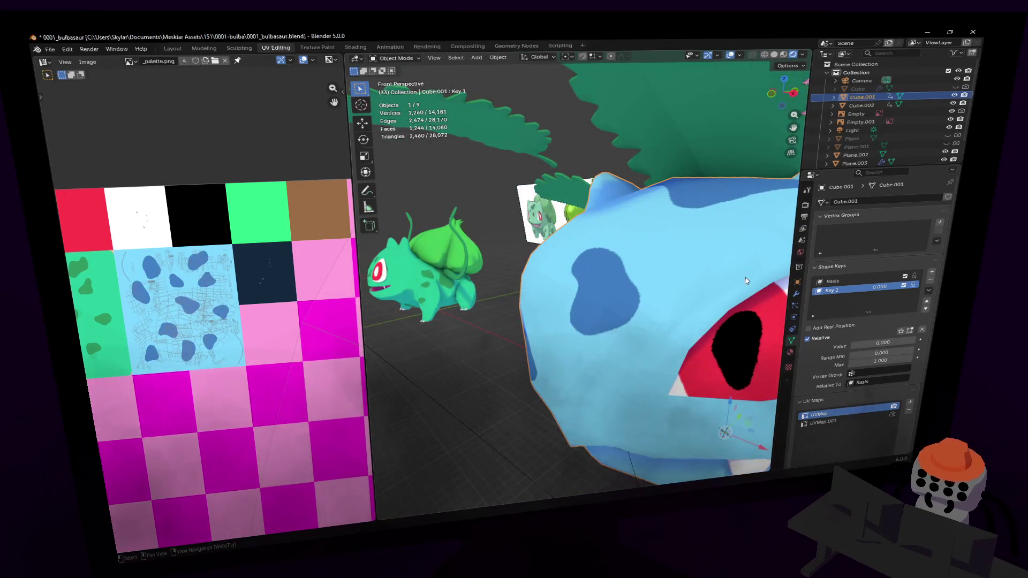
click(795, 296)
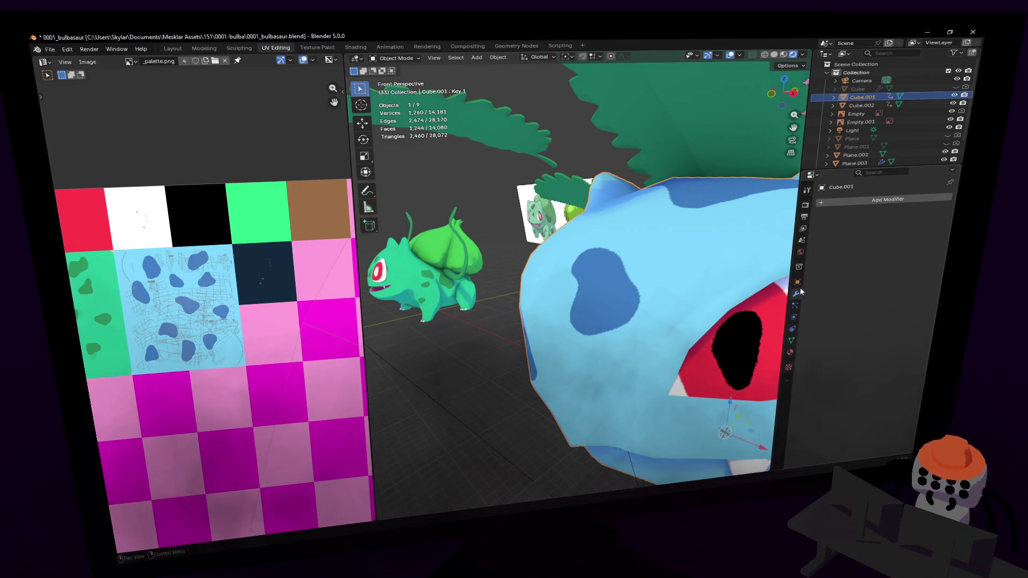
Step: Walk the view around Bulbasaur's face, switching between Edit and Object Mode to compare
key(Tab)
key(shift+grave)
key(s)
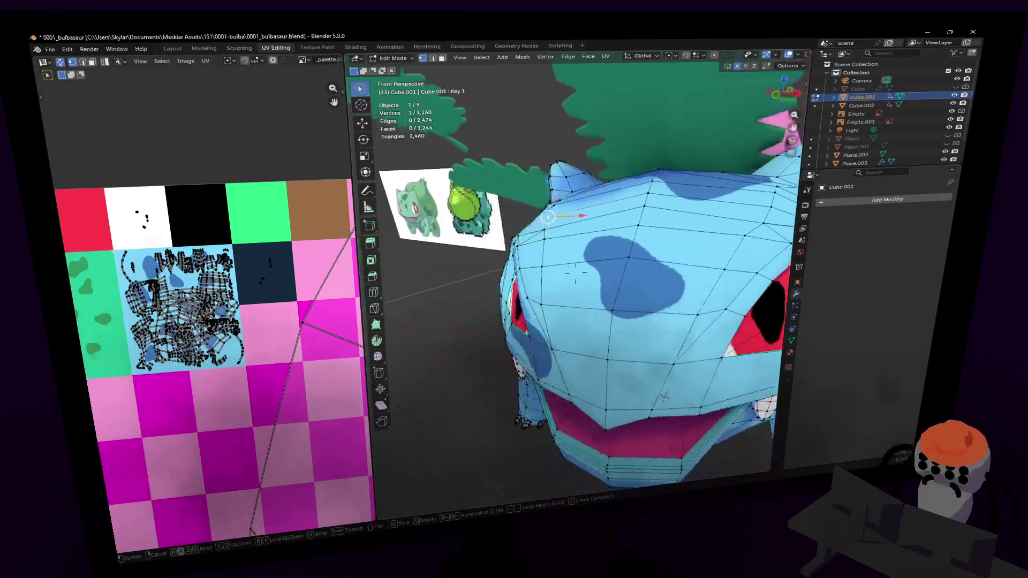
click(551, 208)
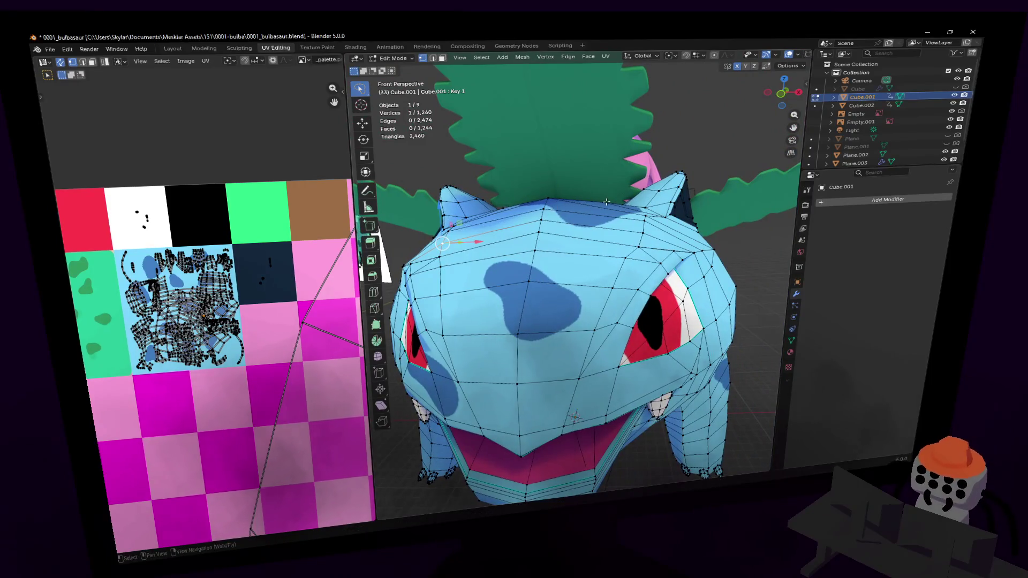
key(Tab)
key(shift+grave)
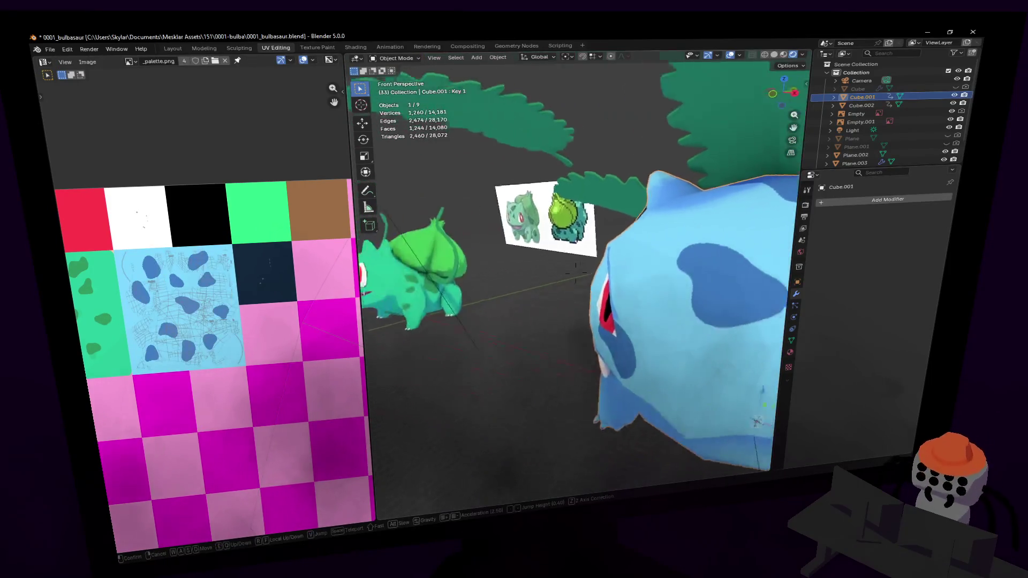
click(643, 203)
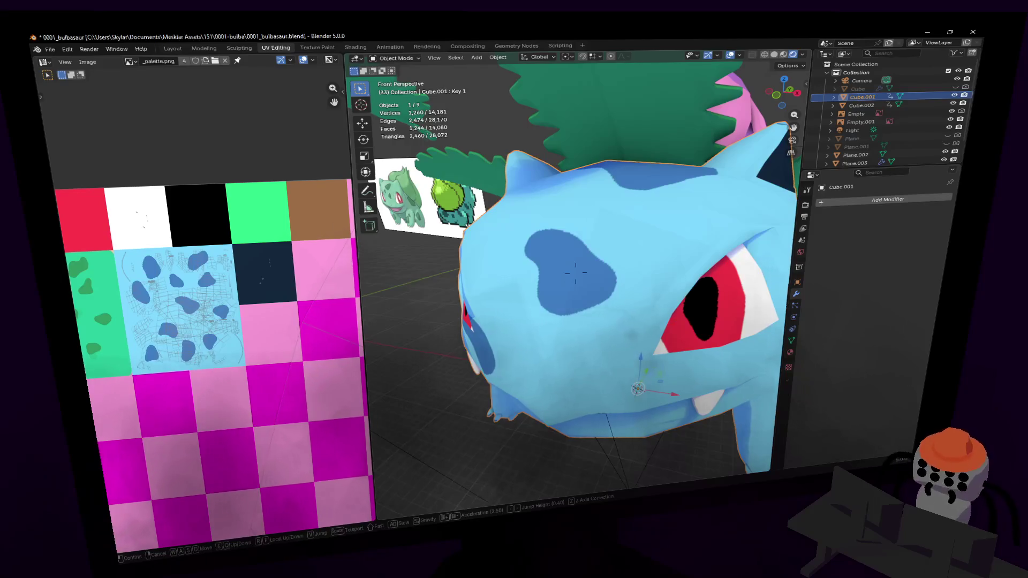
key(shift+grave)
key(w)
click(630, 197)
Step: Check the shading in both modes, then orbit close around the head and finish in Object Mode
key(Tab)
key(Tab)
key(Tab)
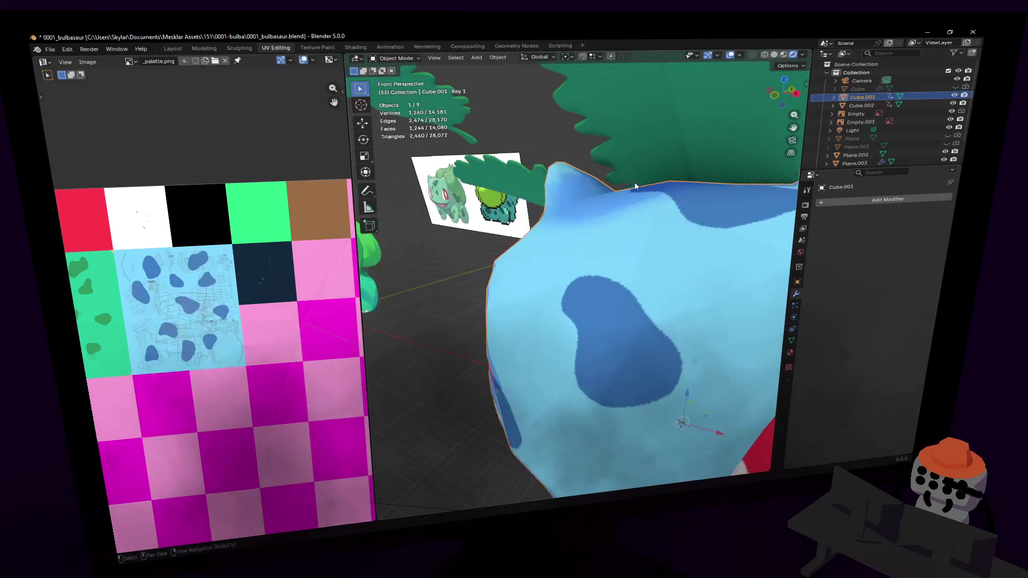
key(Tab)
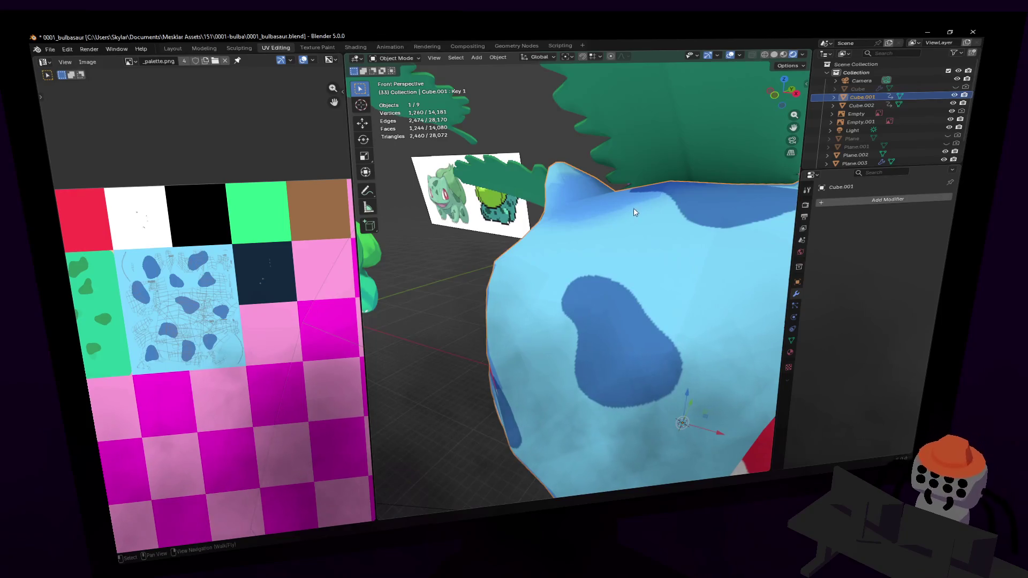
key(Tab)
key(shift+grave)
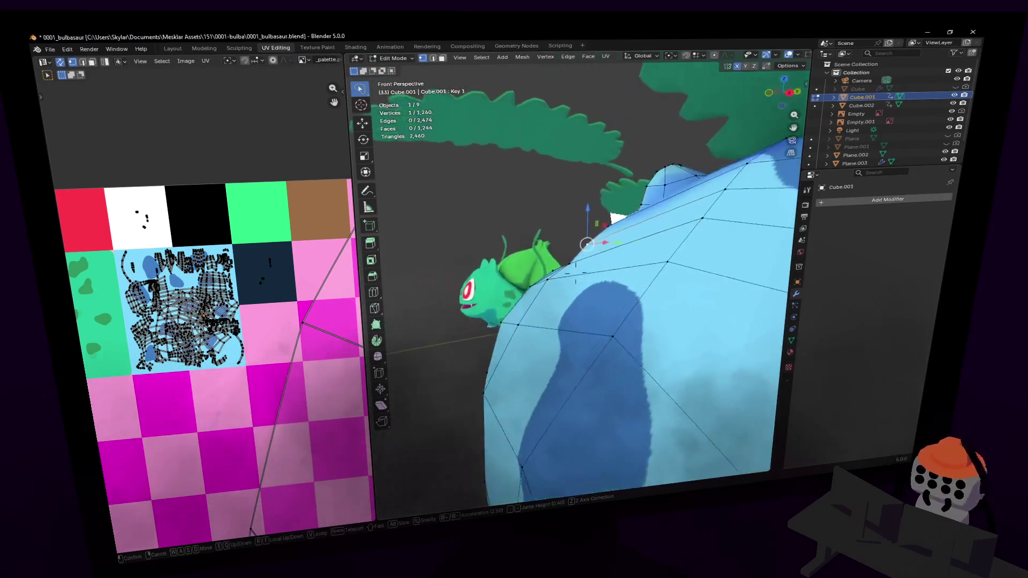
key(s)
click(648, 244)
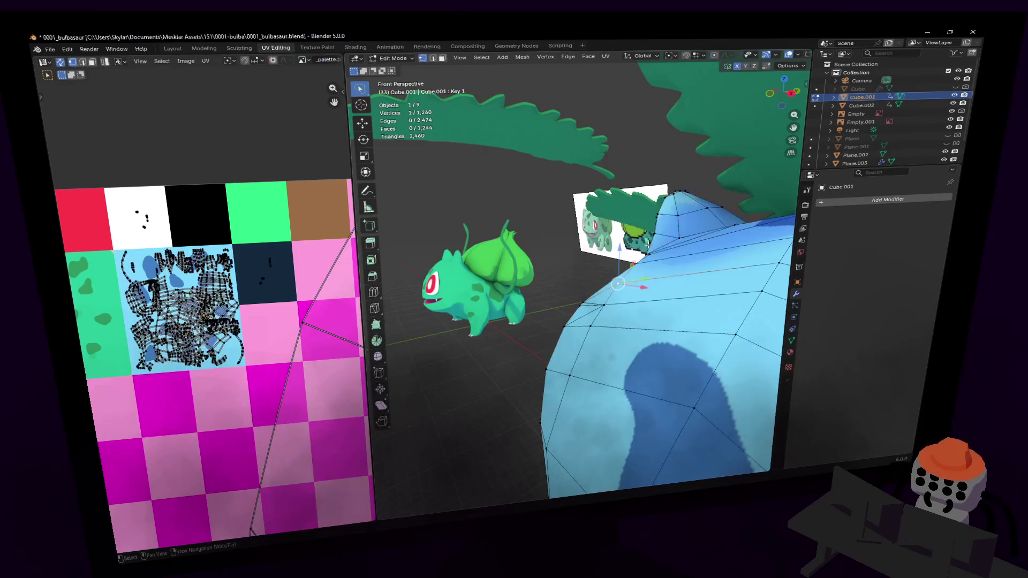
key(shift+grave)
key(w)
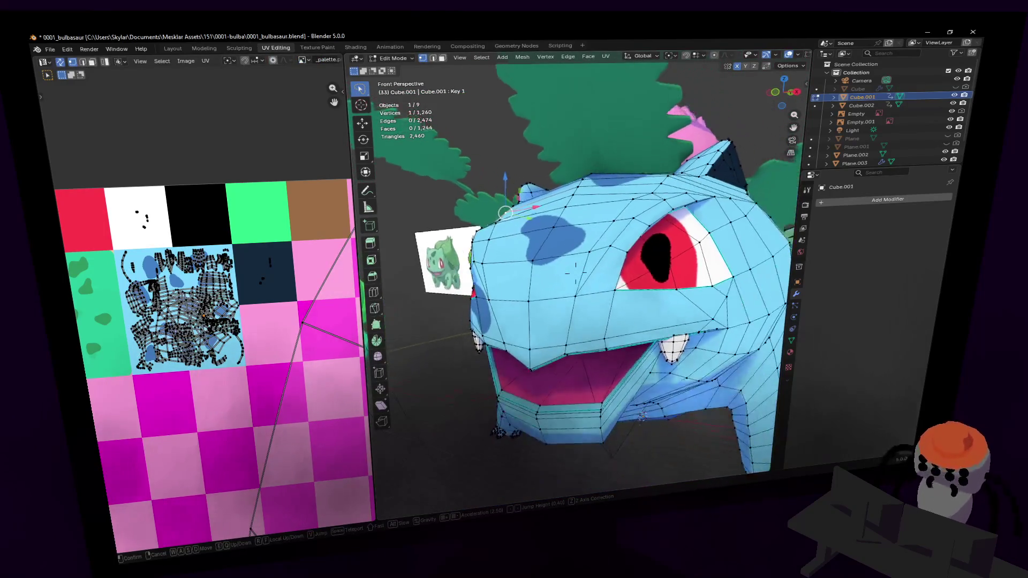
click(532, 286)
middle_drag(788, 322, 736, 277)
key(Tab)
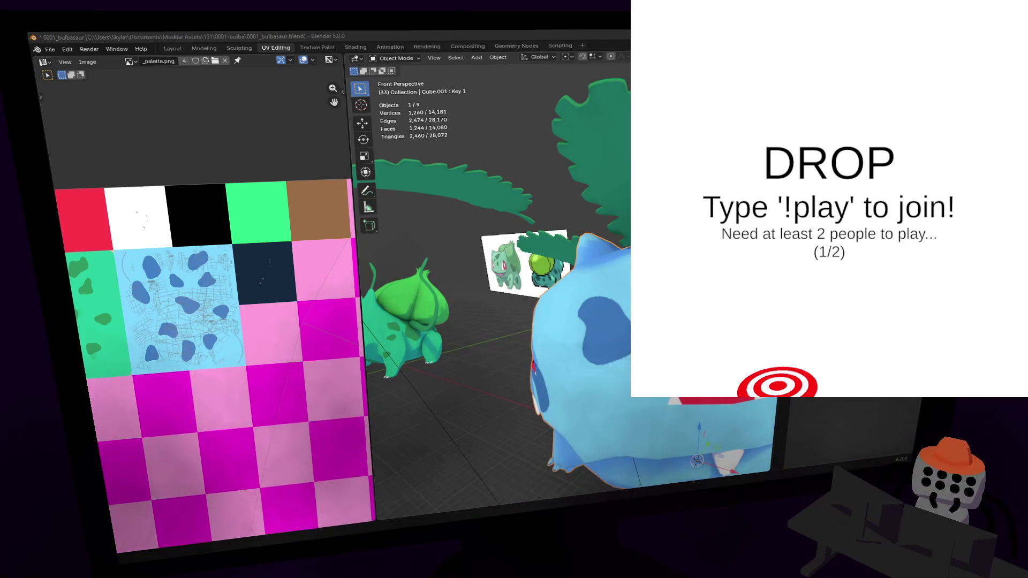
Step: Walk close to the face, enter Edit Mode, and move in around the head with the UVs shown
key(shift+grave)
key(w)
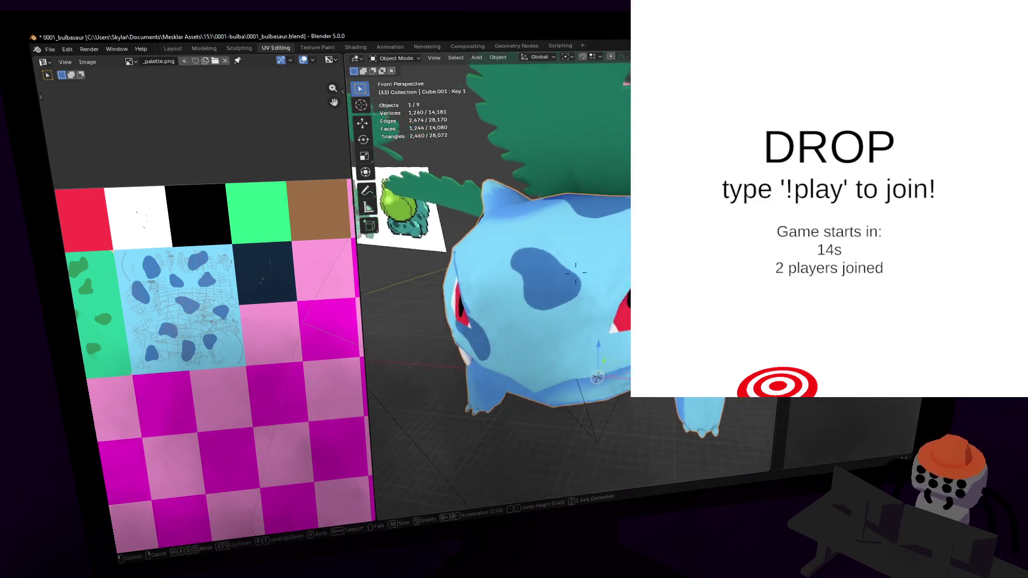
click(575, 273)
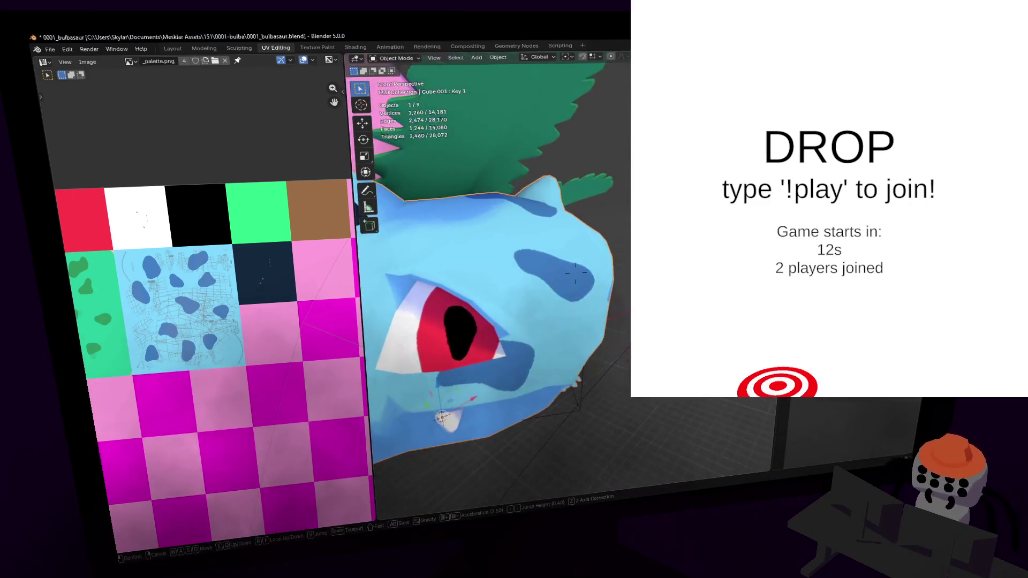
key(Tab)
key(shift+grave)
key(w)
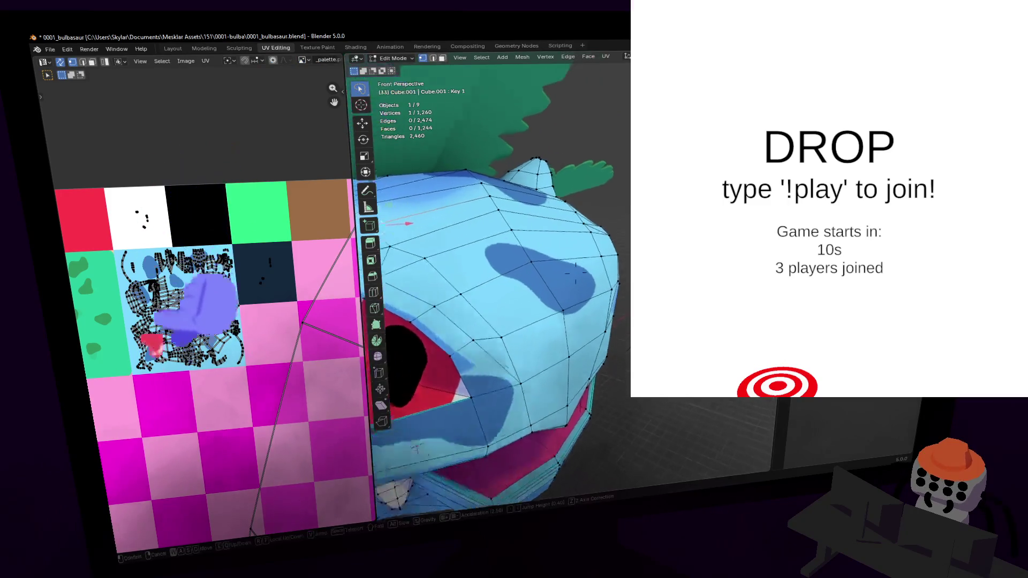
click(575, 273)
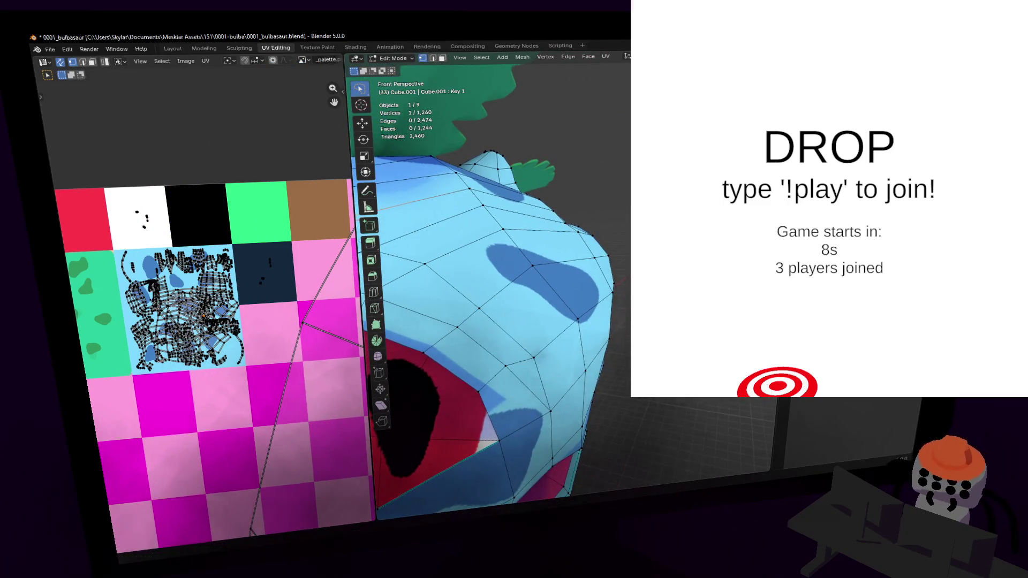
key(shift+grave)
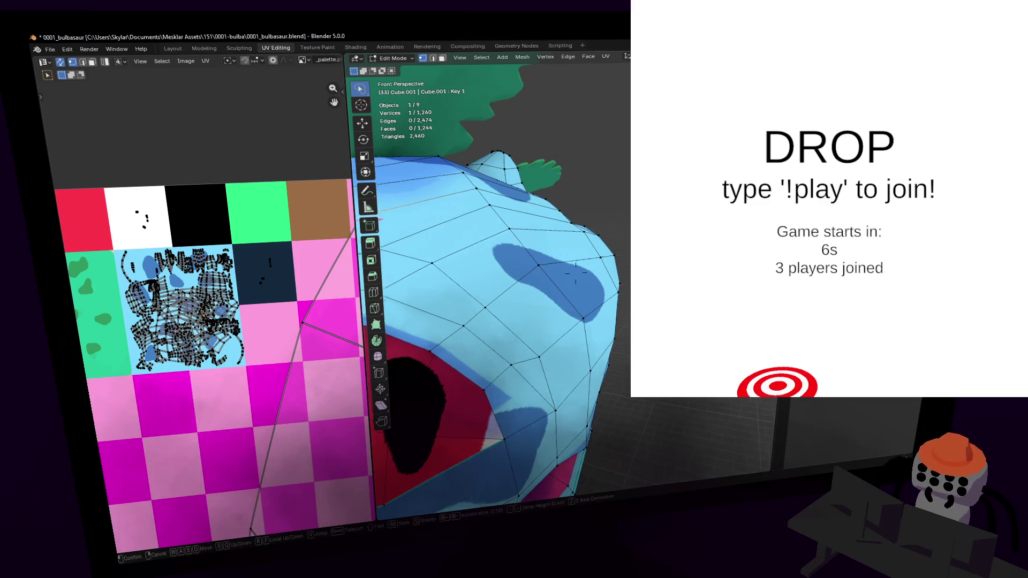
key(w)
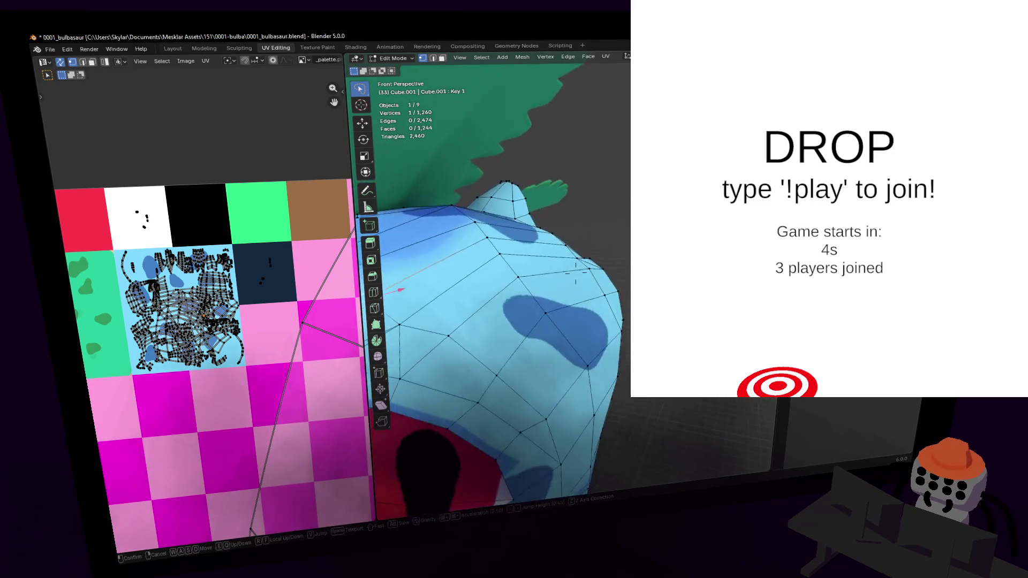
click(575, 273)
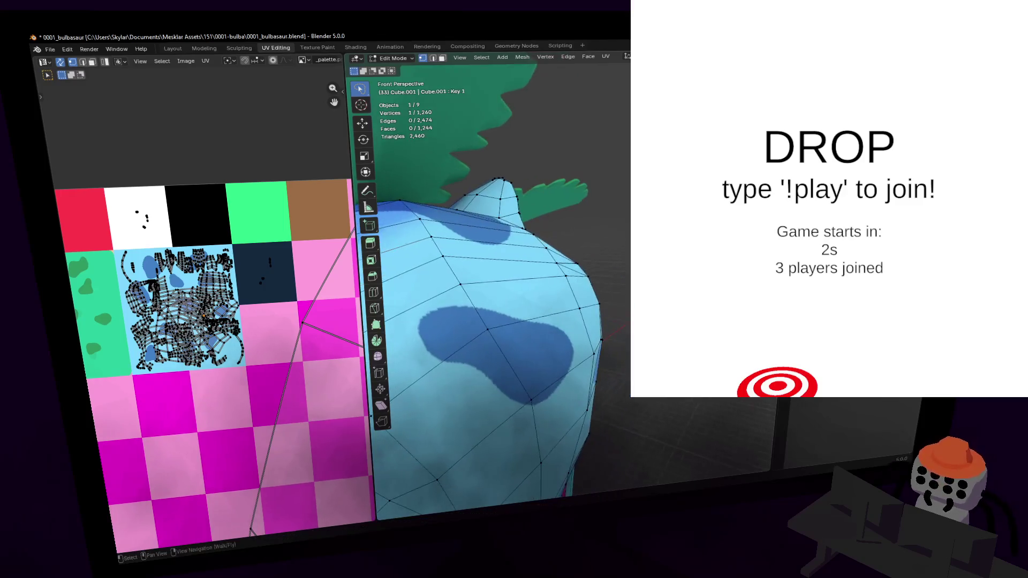
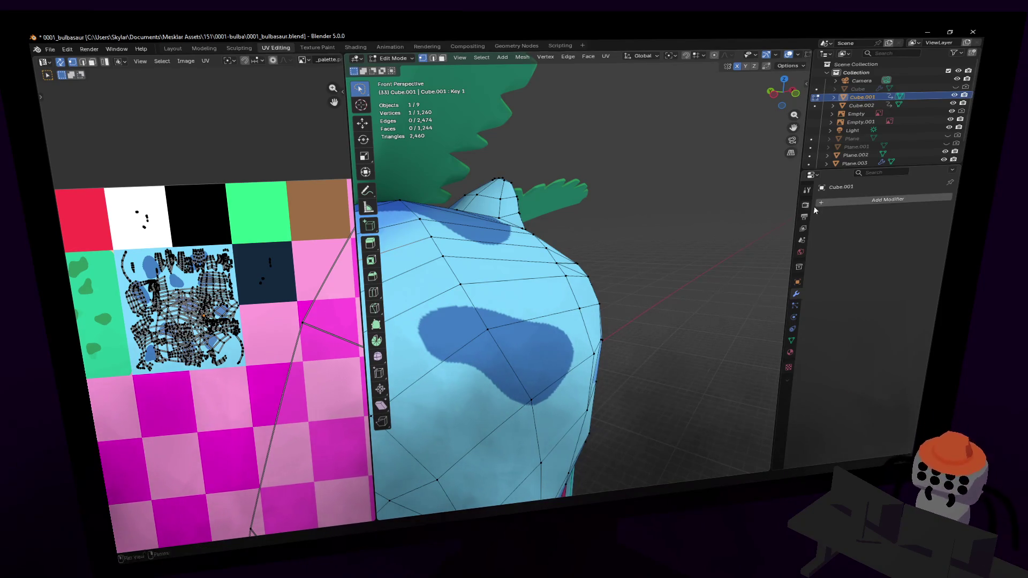
Step: Fly around the textured Ivysaur, return to Object Mode, then orbit and zoom to view it whole
key(shift+grave)
key(w)
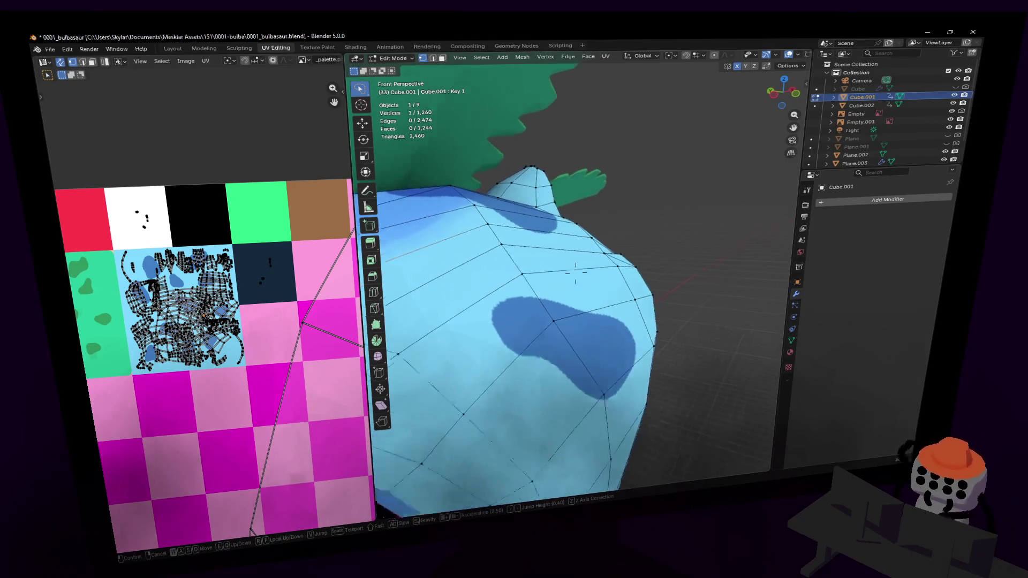
key(s)
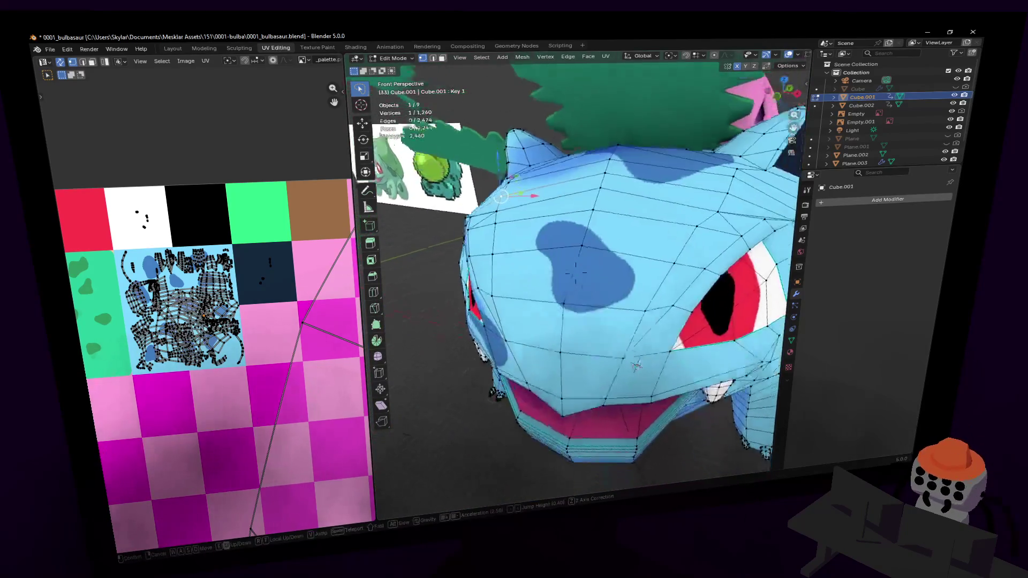
key(Return)
key(Tab)
middle_drag(759, 234, 695, 280)
scroll(662, 242, up, 3)
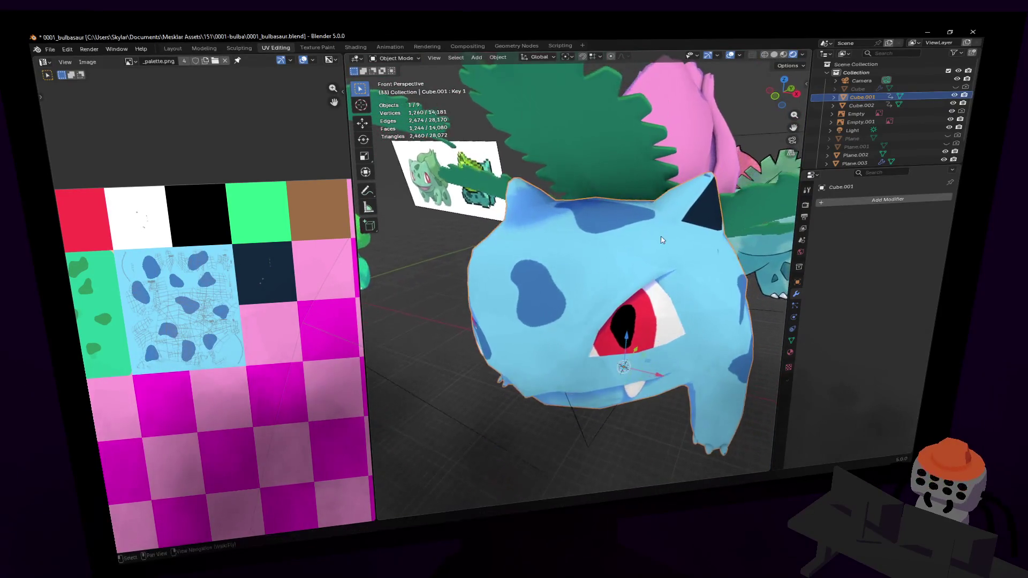
key(Tab)
key(Tab)
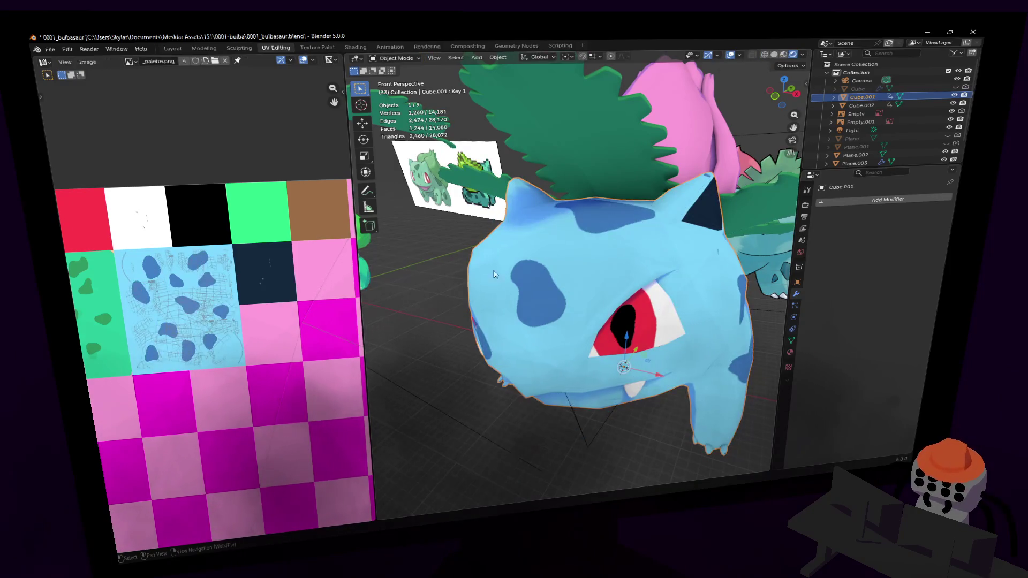
mouse_move(544, 268)
middle_down()
mouse_move(574, 267)
mouse_move(520, 269)
mouse_move(526, 250)
middle_up()
key(Tab)
key(Tab)
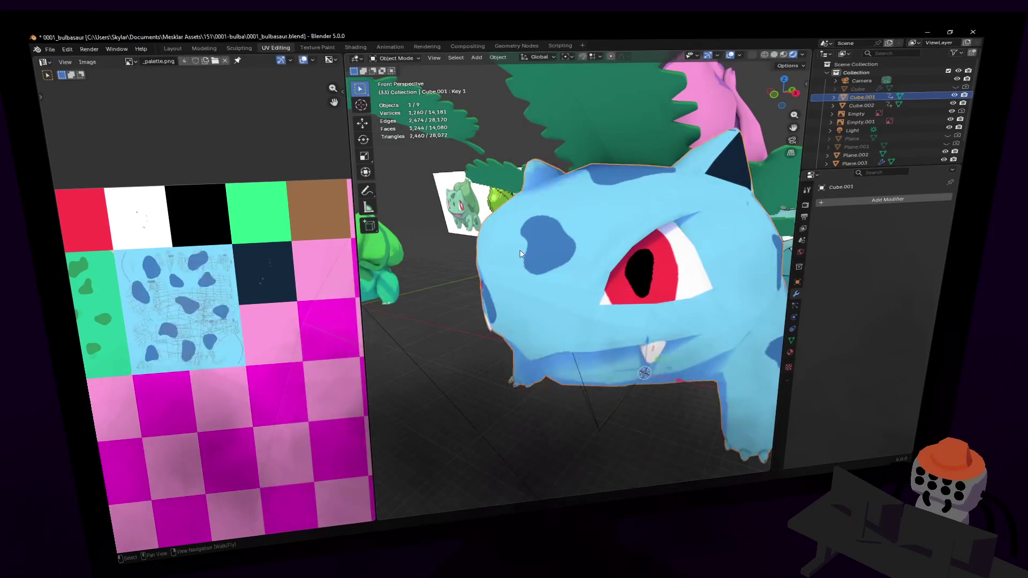
key(Tab)
key(Tab)
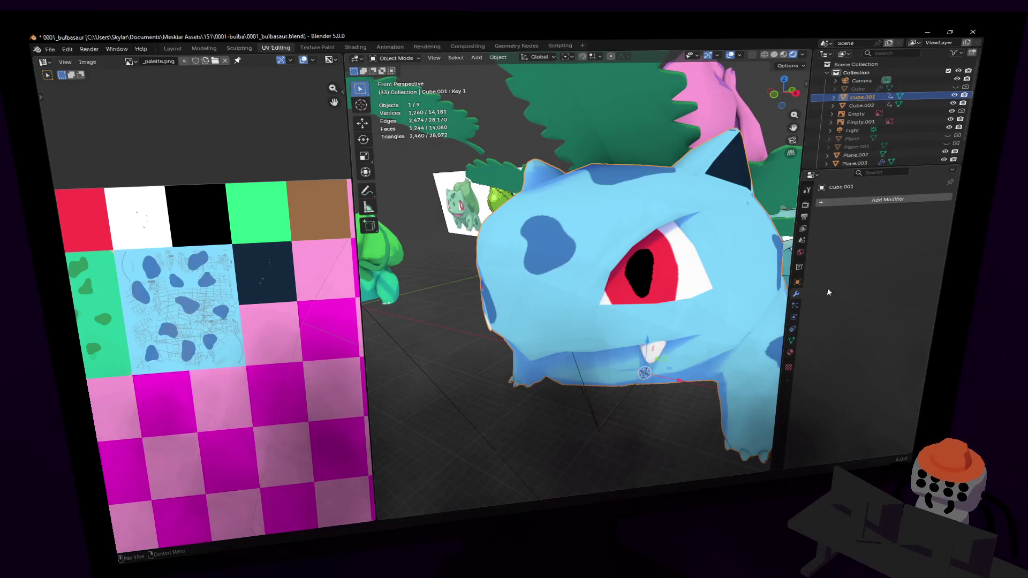
click(791, 340)
Step: Fly in toward the face, activate the Basis shape key, and enter Edit Mode on the body
key(shift+grave)
key(w)
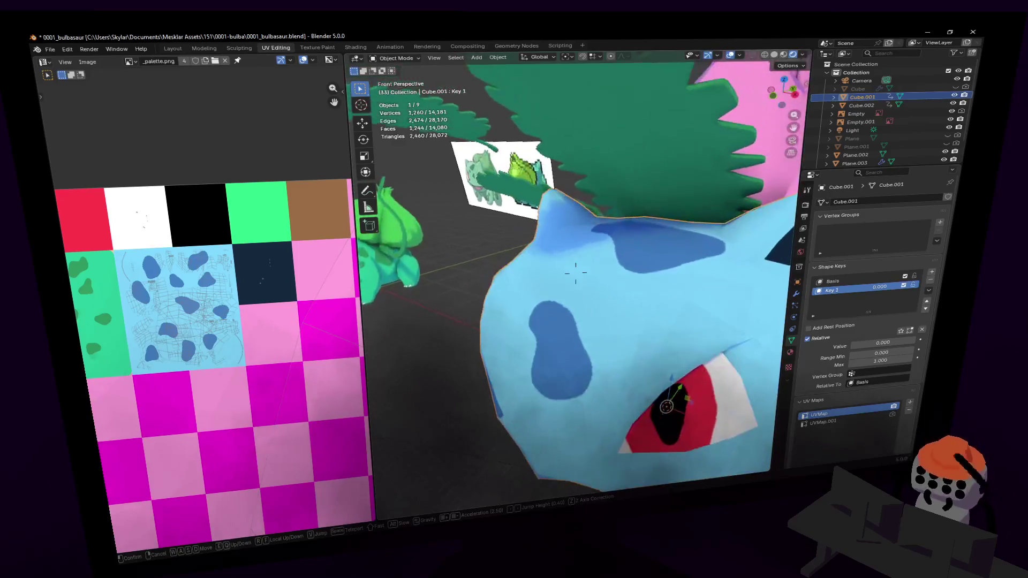
key(Return)
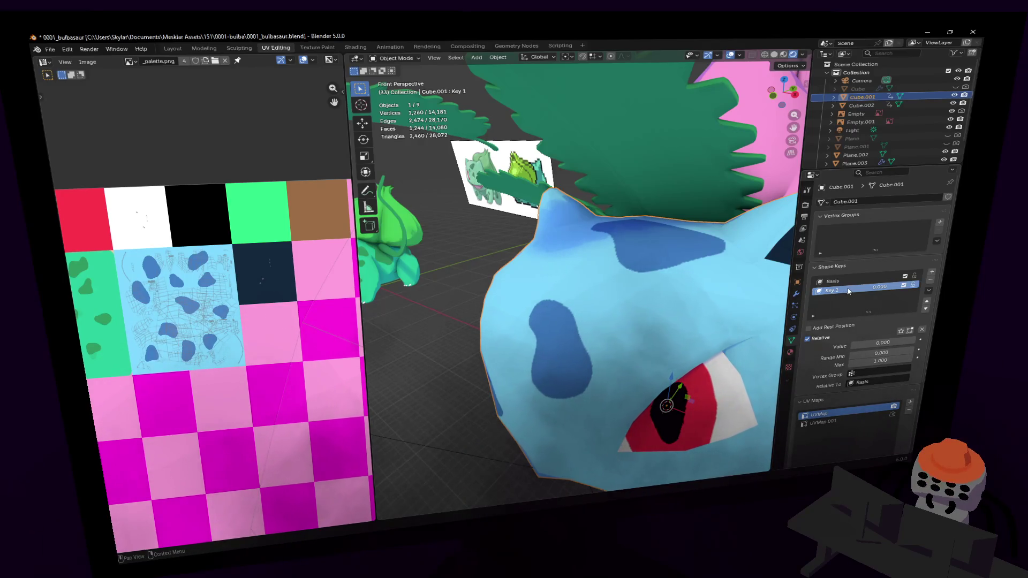
click(832, 281)
key(Tab)
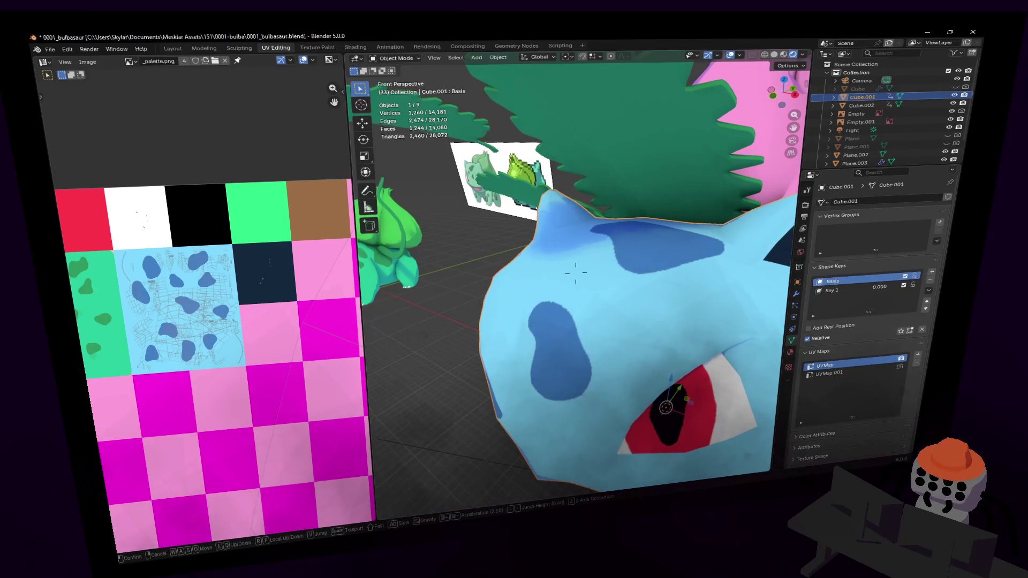
middle_drag(566, 226, 548, 292)
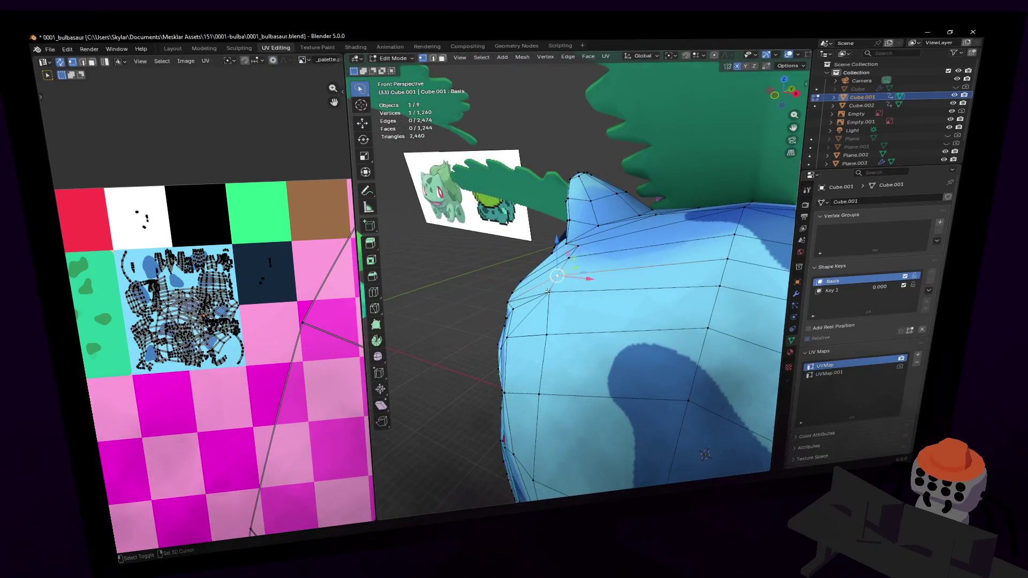
Step: Nudge a few head vertices near the ear slightly downward, flying in close between edits
drag(558, 244, 558, 254)
key(shift+grave)
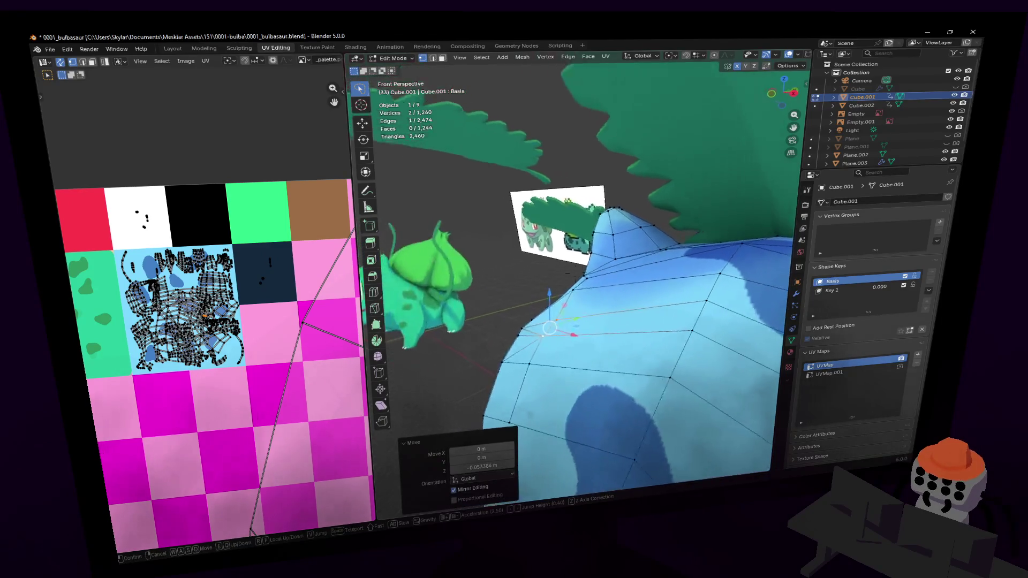
click(556, 260)
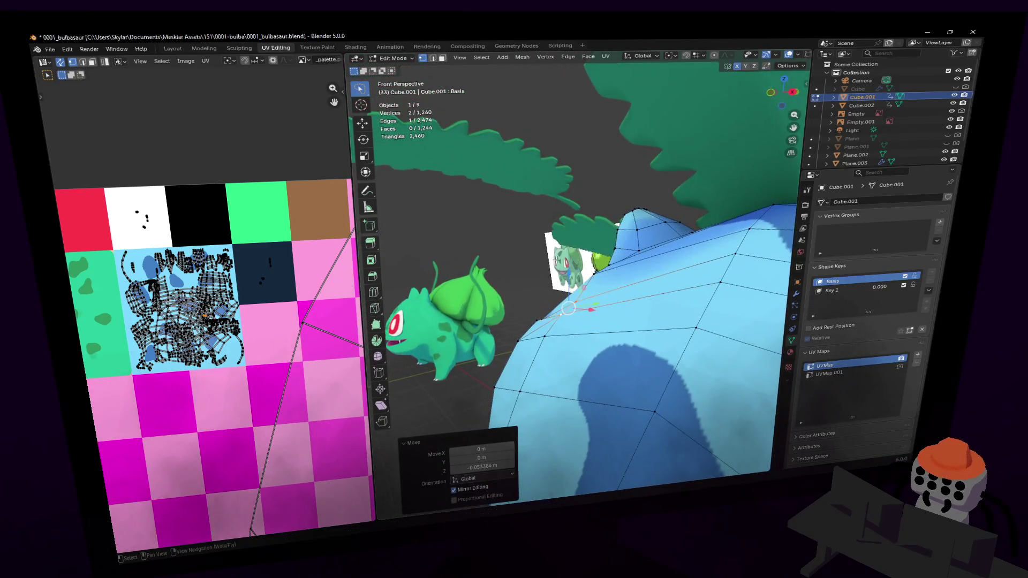
click(567, 316)
drag(560, 278, 561, 281)
key(shift+grave)
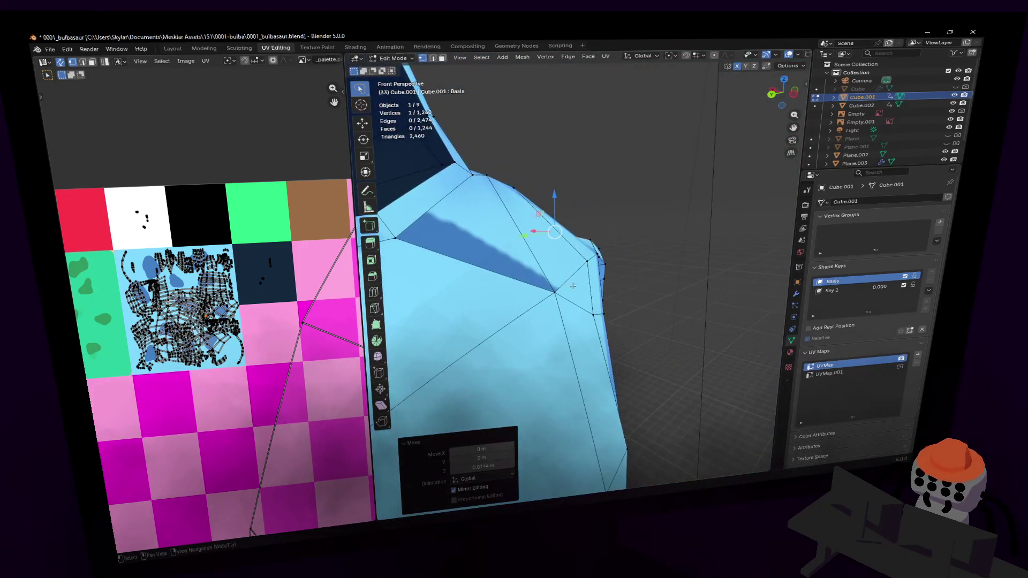
click(575, 273)
key(g)
click(616, 244)
key(shift+grave)
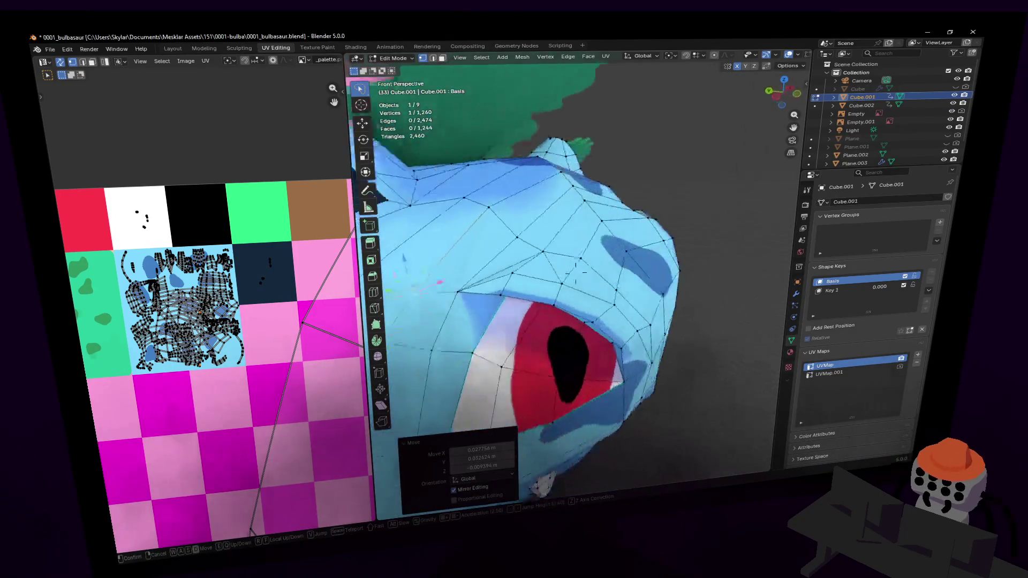
key(w)
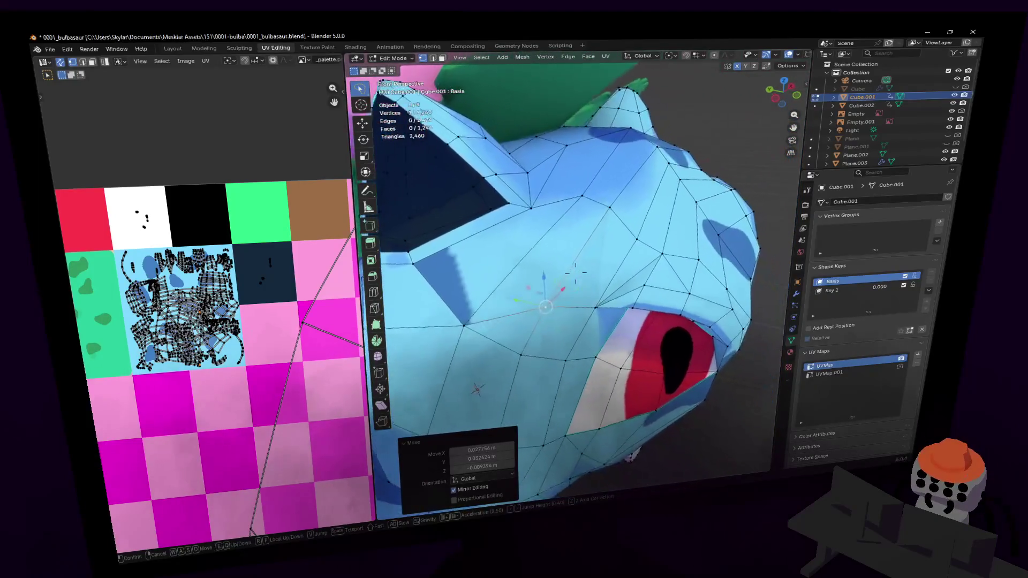
click(527, 260)
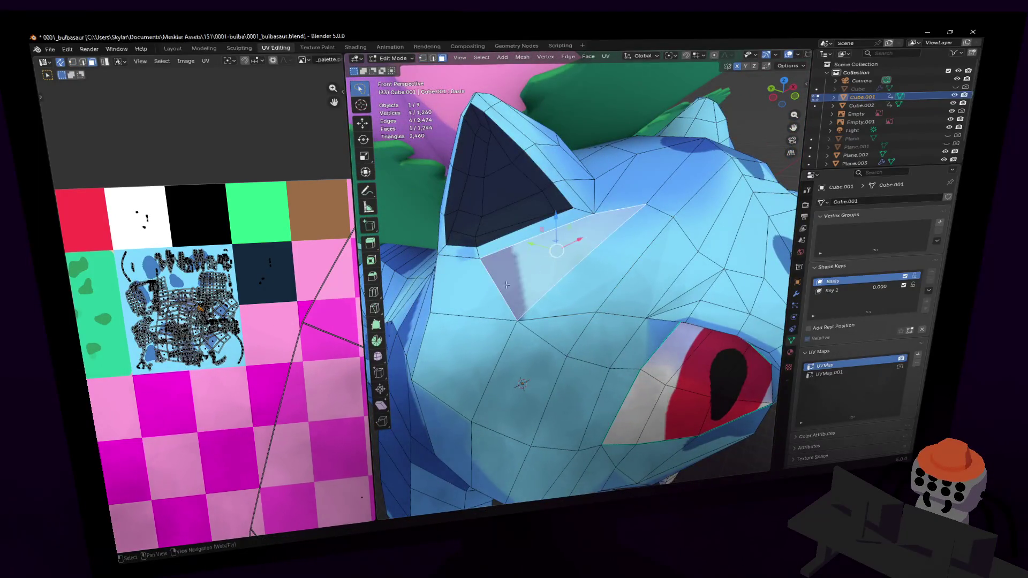
Step: Zoom the UV Editor and shift the selected face's UV slightly
scroll(212, 294, up, 6)
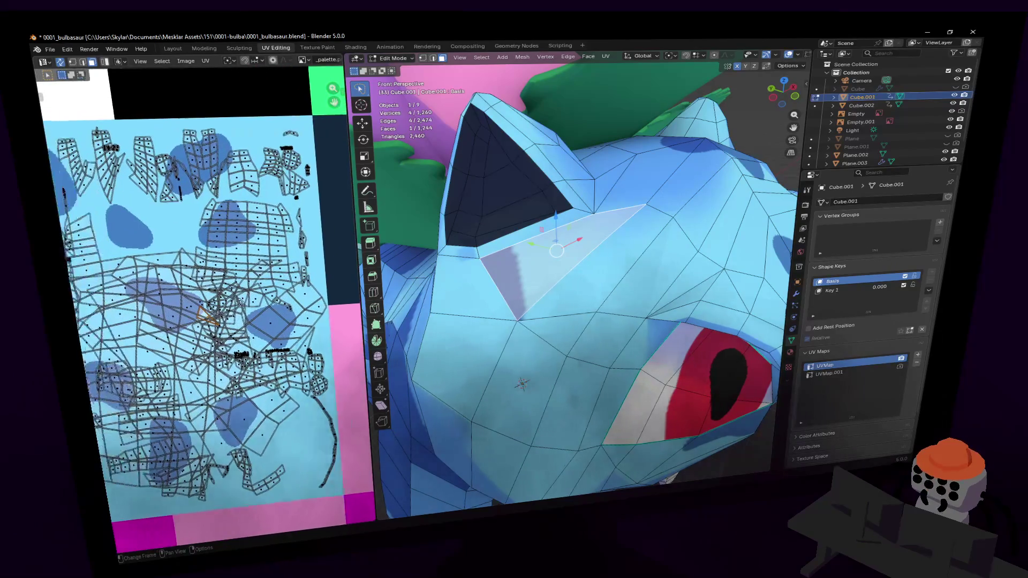
scroll(219, 289, up, 4)
key(g)
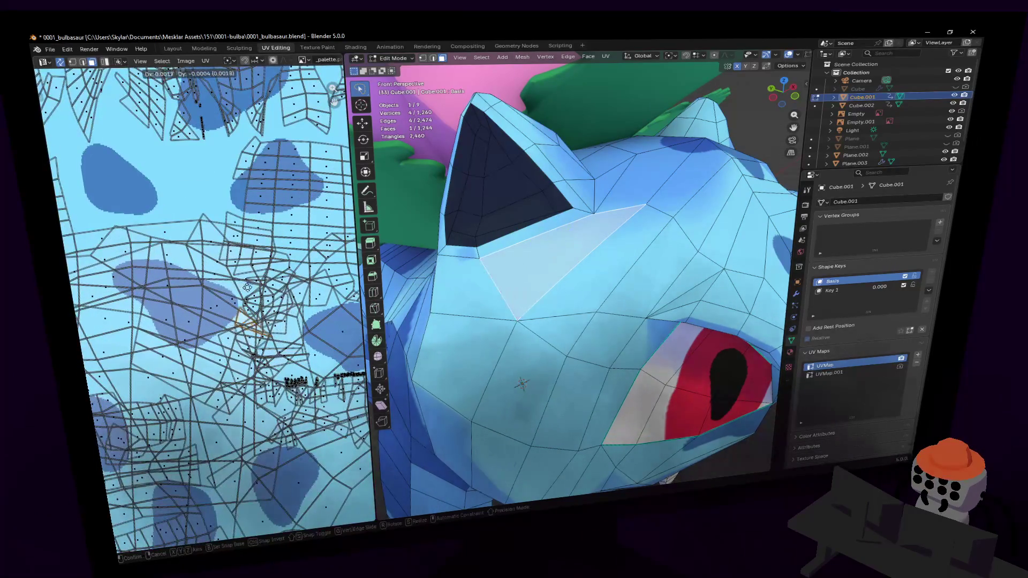
click(252, 287)
Step: Fly up to the head and select four faces at the ear's base
key(shift+grave)
key(s)
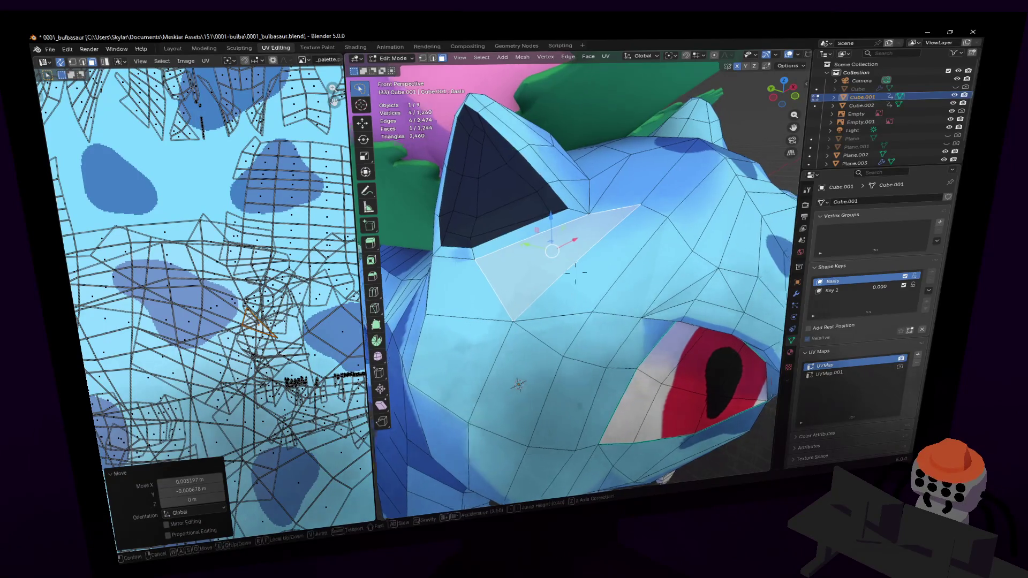
key(w)
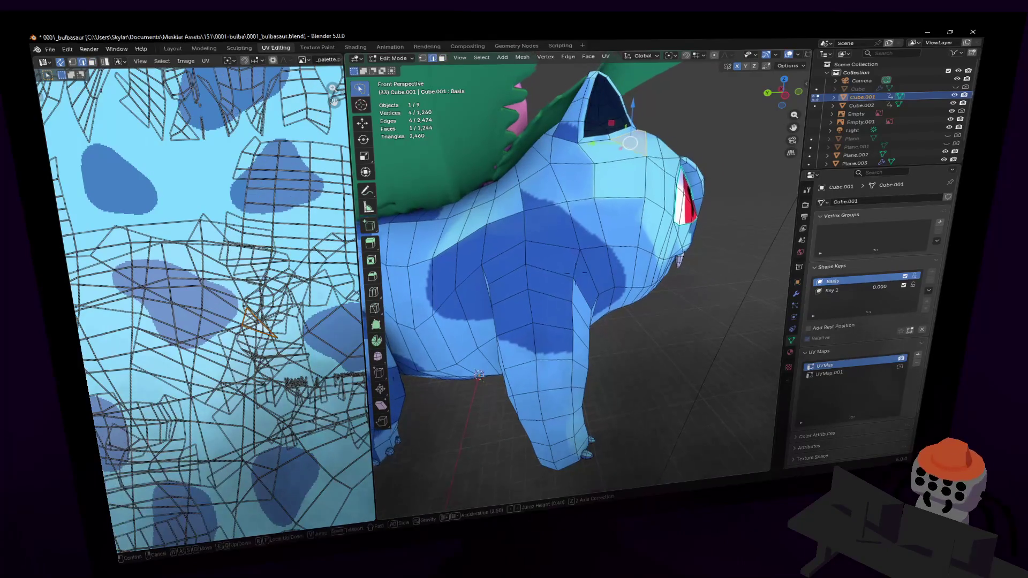
key(w)
click(574, 240)
click(532, 215)
middle_drag(532, 215, 571, 223)
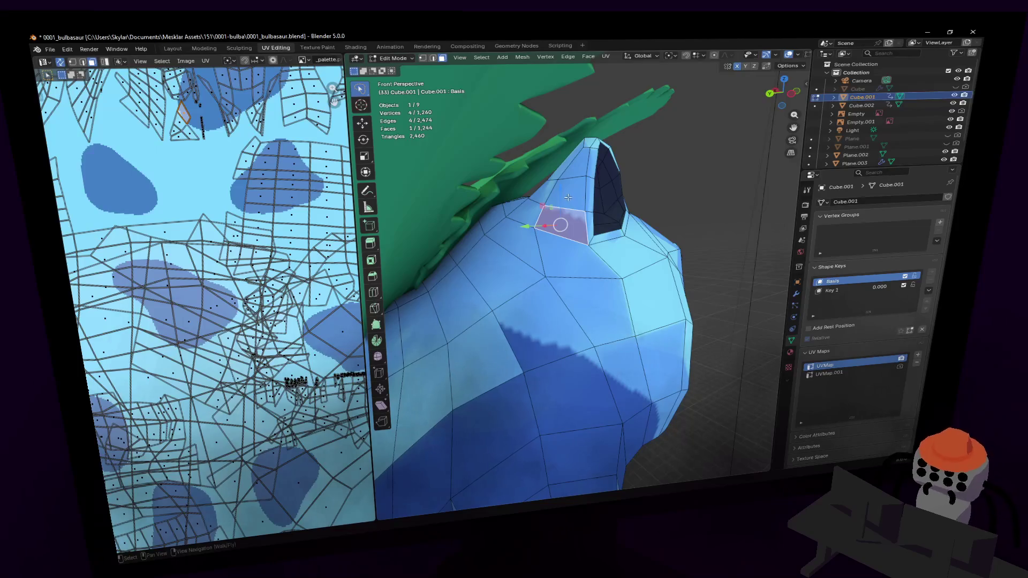
shift+click(570, 190)
shift+click(546, 195)
shift+click(522, 214)
Step: Move the ear-base UV island slightly lower-left, then orbit out and undo one change
middle_drag(206, 157, 229, 207)
key(g)
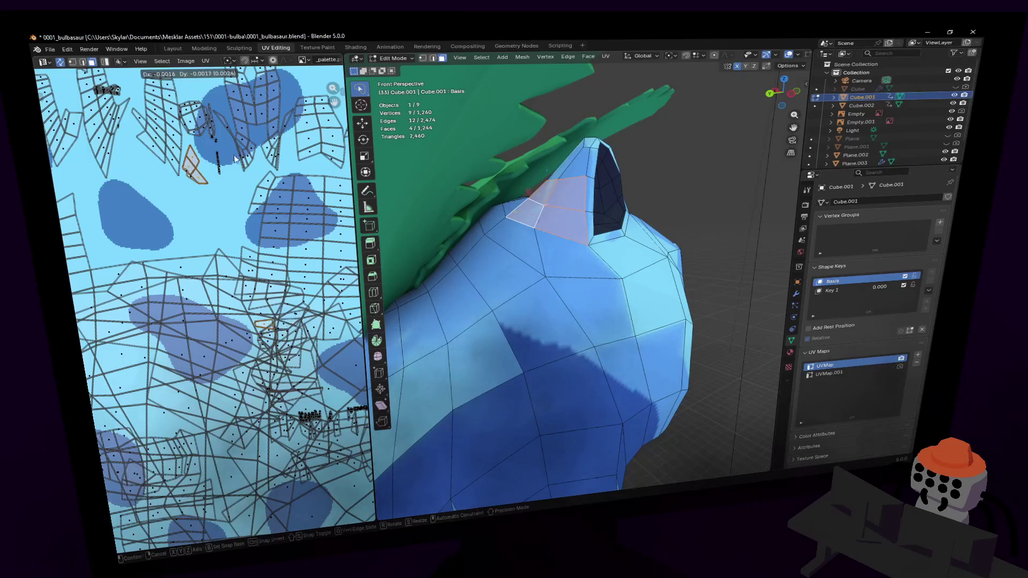
click(240, 152)
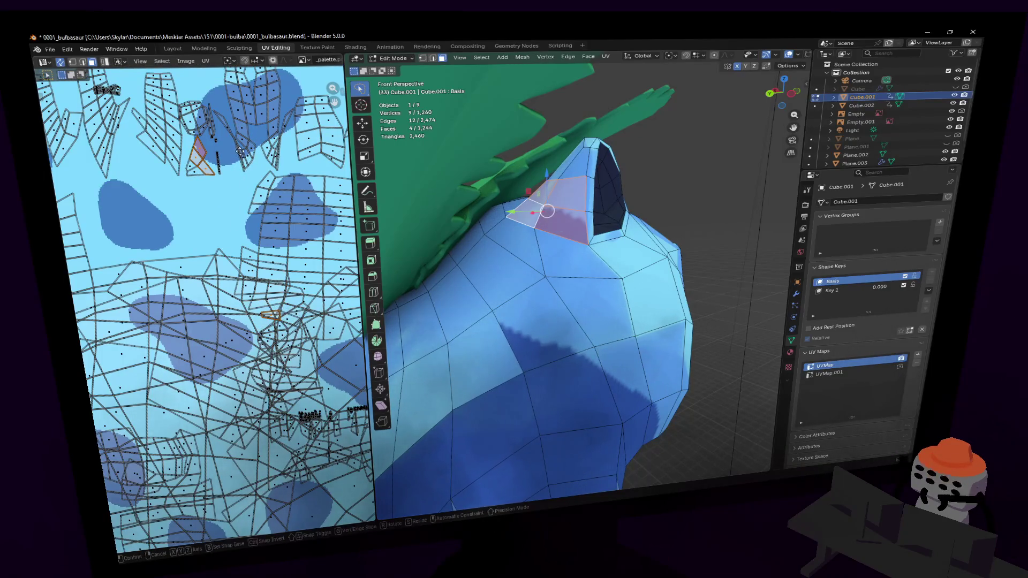
click(238, 165)
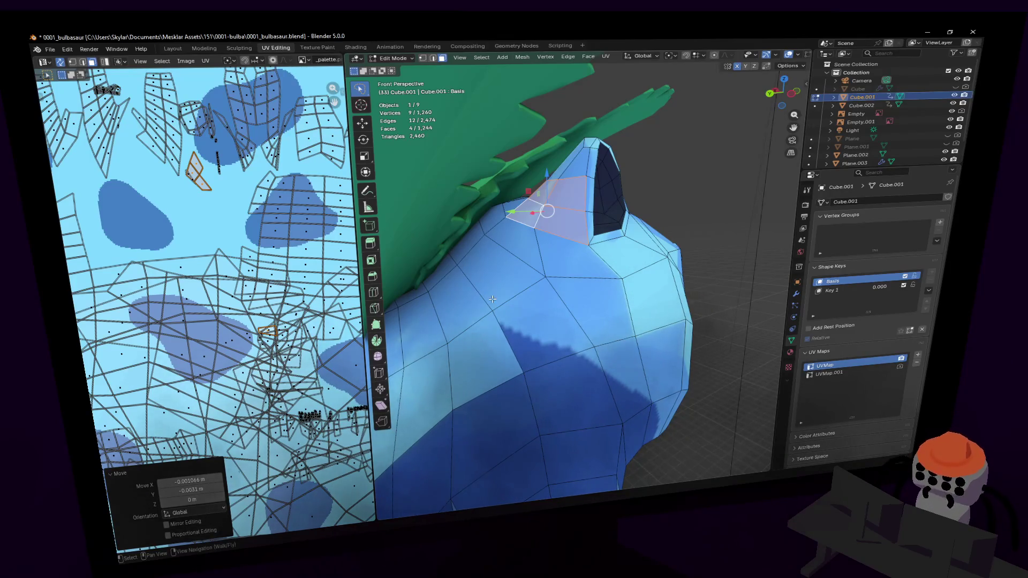
middle_drag(581, 334, 591, 243)
shift+scroll(591, 243, down, 3)
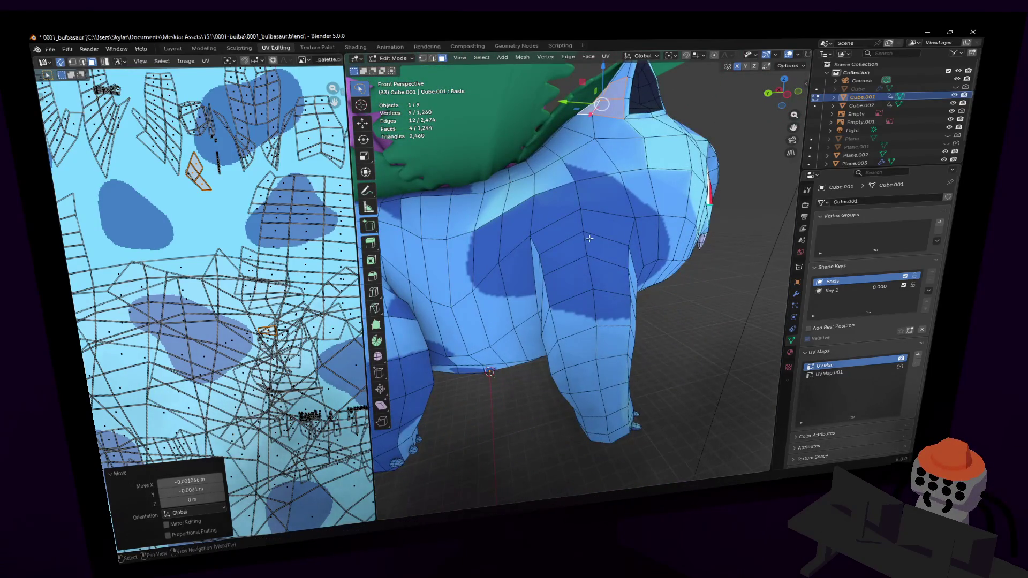
key(ctrl+z)
shift+scroll(569, 178, up, 3)
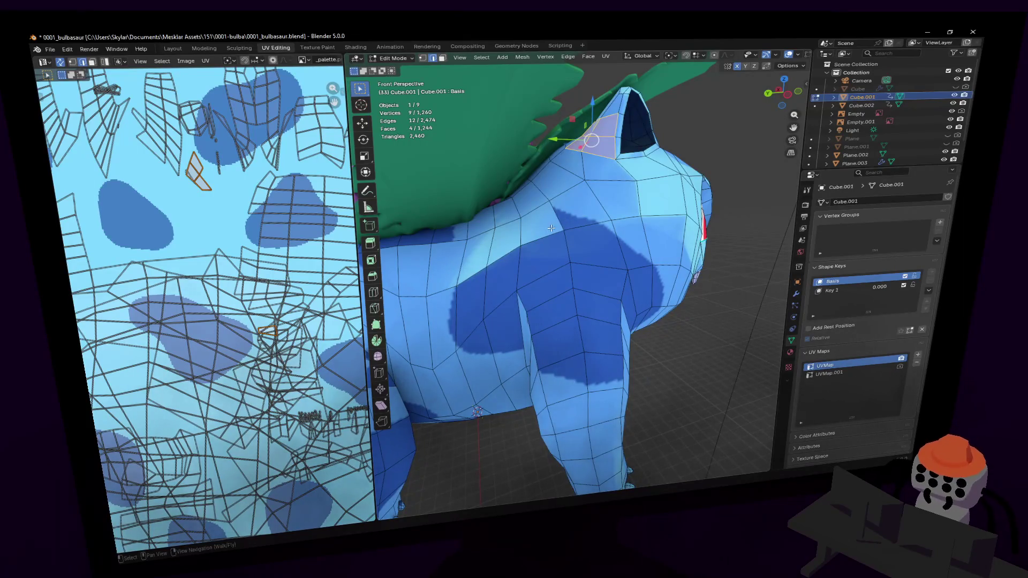
Step: Circle-select the faces across the dark spot on the body's side
middle_drag(543, 238, 580, 217)
key(c)
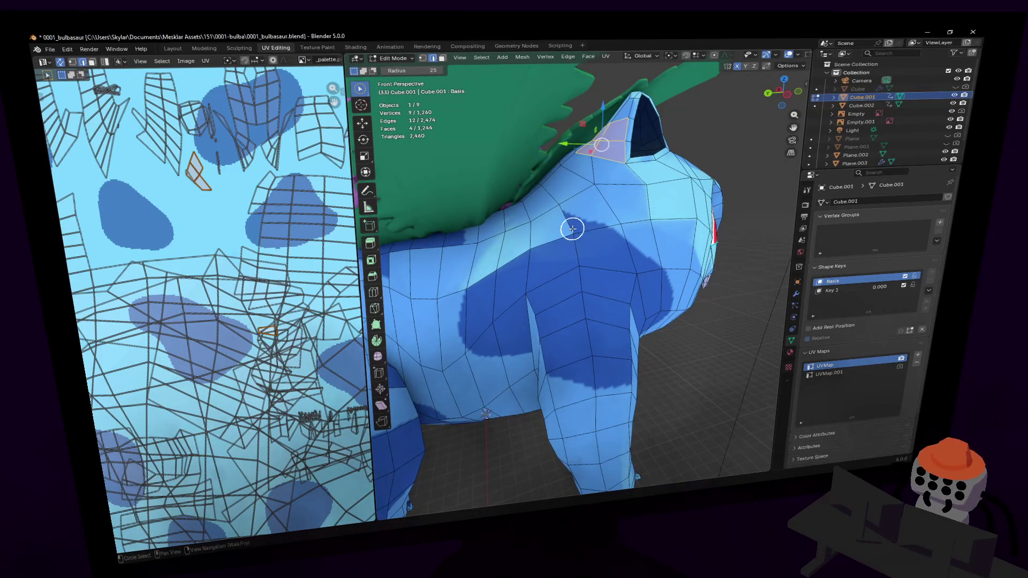
click(573, 242)
drag(579, 230, 650, 286)
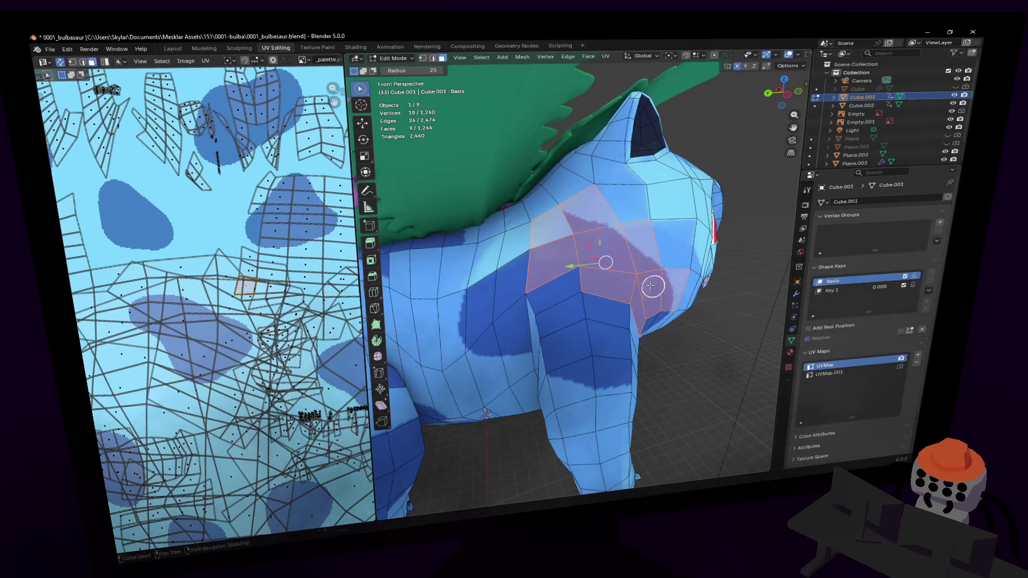
mouse_move(557, 274)
mouse_down()
mouse_move(514, 287)
mouse_move(516, 275)
mouse_move(488, 280)
mouse_move(469, 315)
mouse_move(500, 328)
mouse_move(535, 316)
mouse_move(587, 318)
mouse_move(592, 339)
mouse_up()
mouse_move(592, 340)
middle_down()
mouse_move(544, 339)
mouse_move(509, 275)
mouse_move(596, 343)
middle_up()
mouse_move(578, 314)
mouse_down()
mouse_move(557, 319)
mouse_move(562, 296)
mouse_up()
Step: Deselect stray rear faces and add faces near the notch and along the side
key(shift+grave)
key(a)
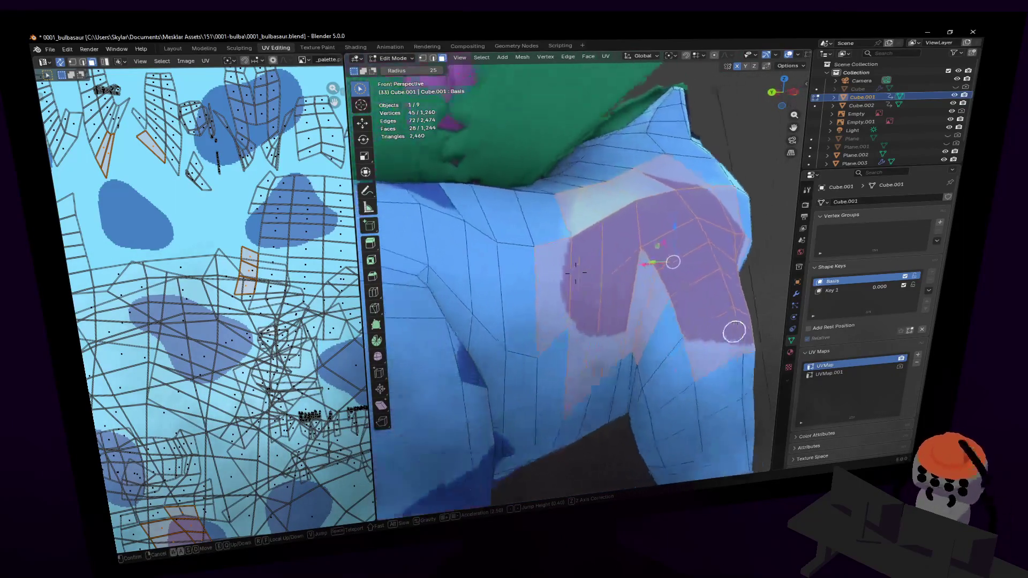
click(655, 316)
middle_drag(653, 303, 659, 296)
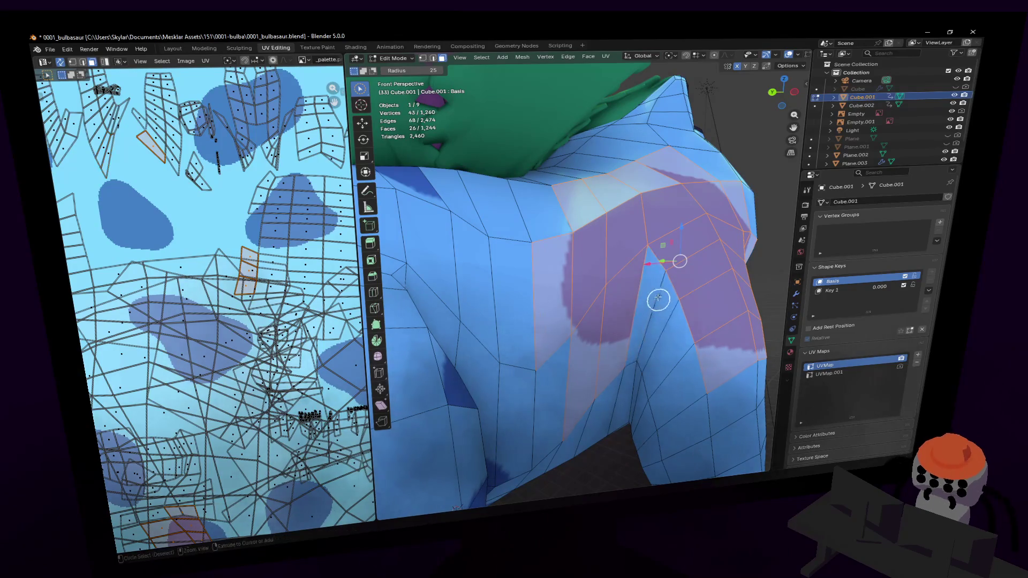
key(shift+grave)
click(631, 302)
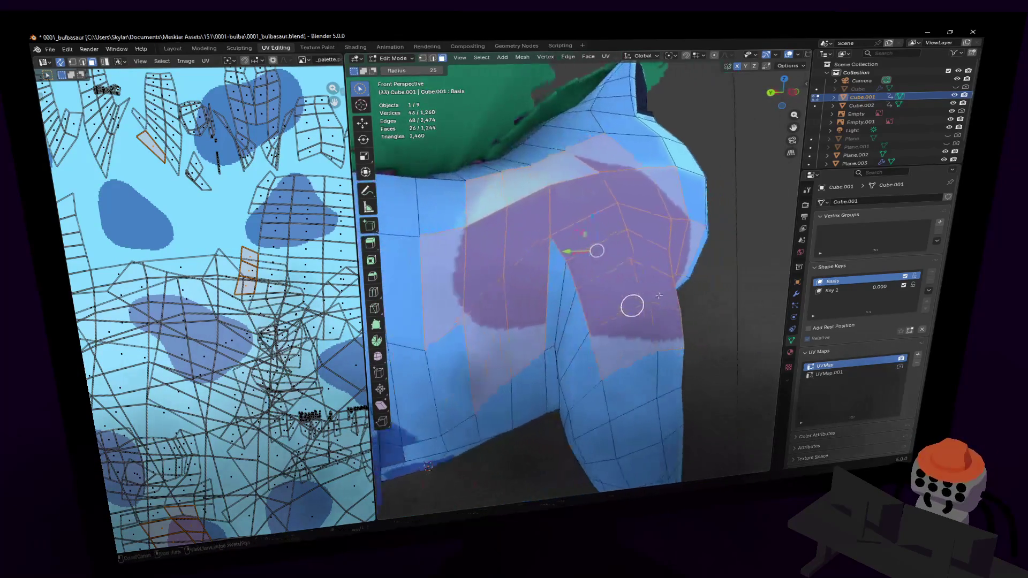
shift+drag(580, 291, 562, 298)
mouse_move(562, 298)
middle_down()
mouse_move(617, 294)
mouse_move(455, 314)
middle_up()
drag(502, 303, 493, 319)
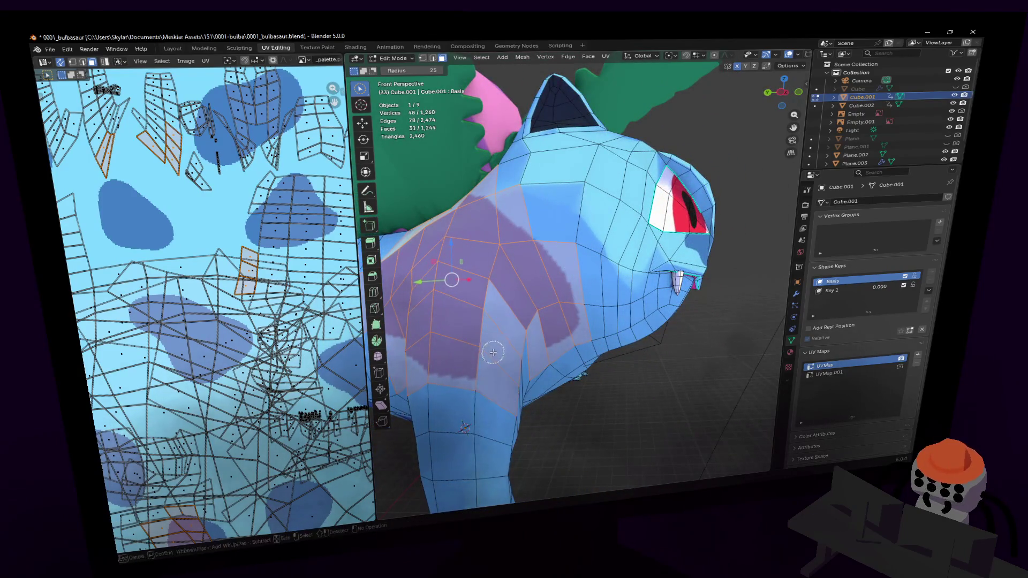
Step: Back away to see the whole body side and bring up the UV Mapping menu
key(shift+grave)
key(s)
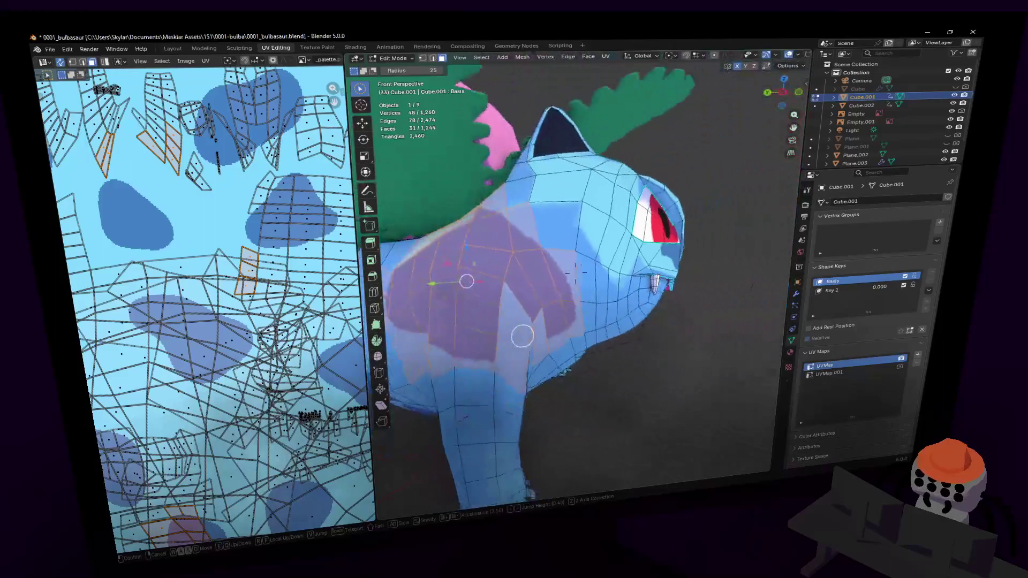
click(488, 330)
middle_drag(488, 329, 525, 314)
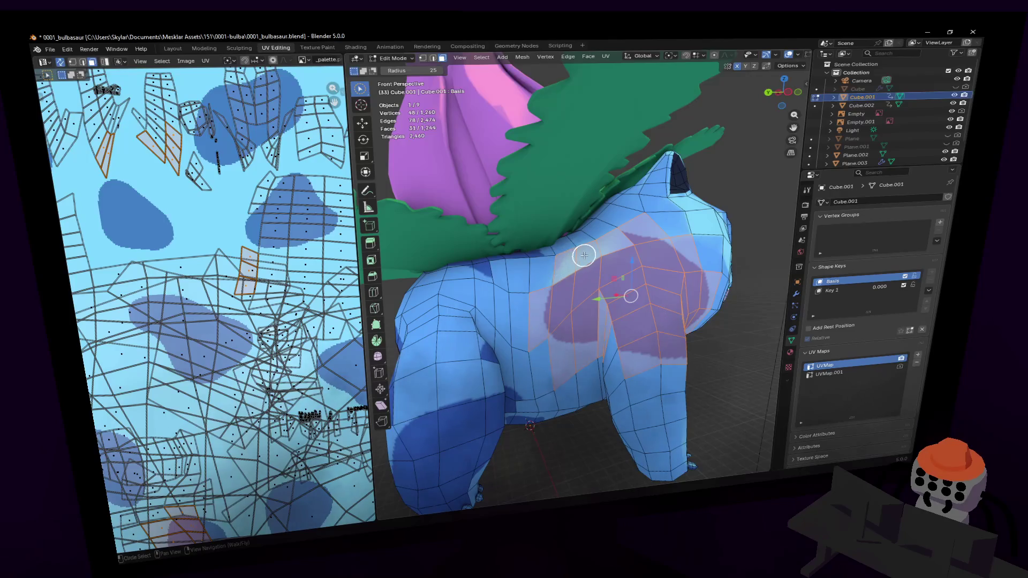
key(u)
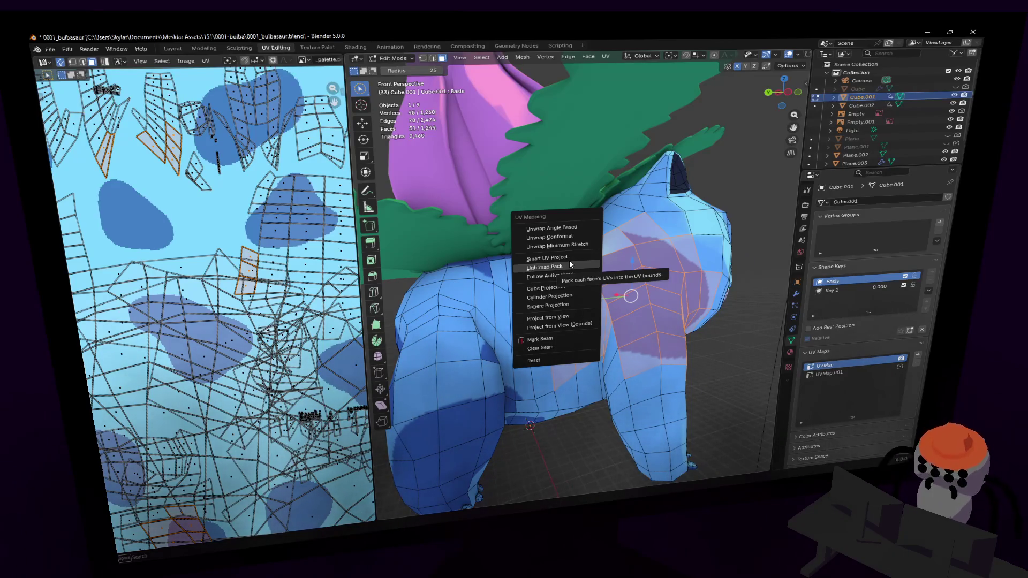
Step: Smart UV Project the side faces, shrink the islands, and place them on the blue body tile
click(553, 257)
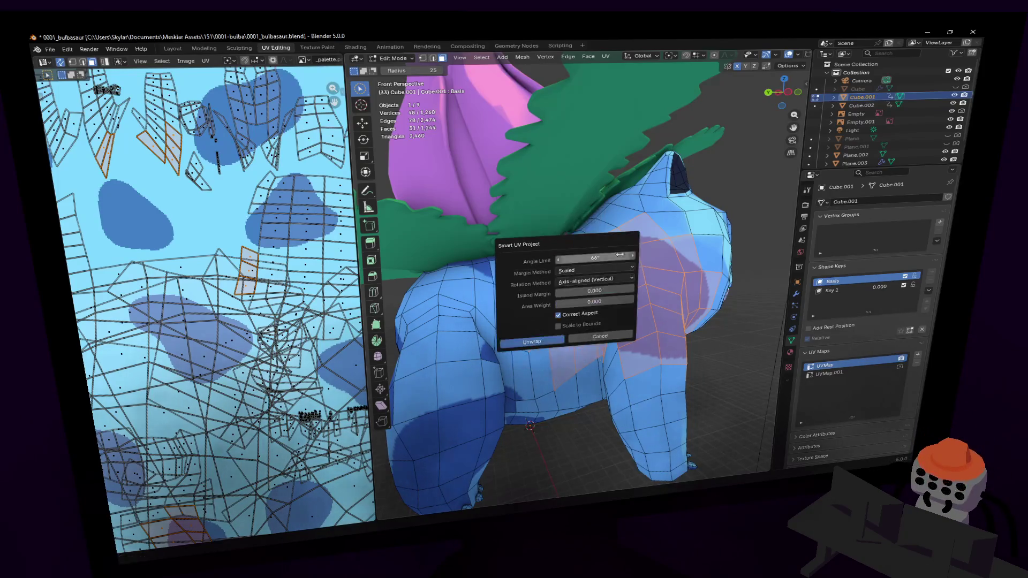
click(534, 342)
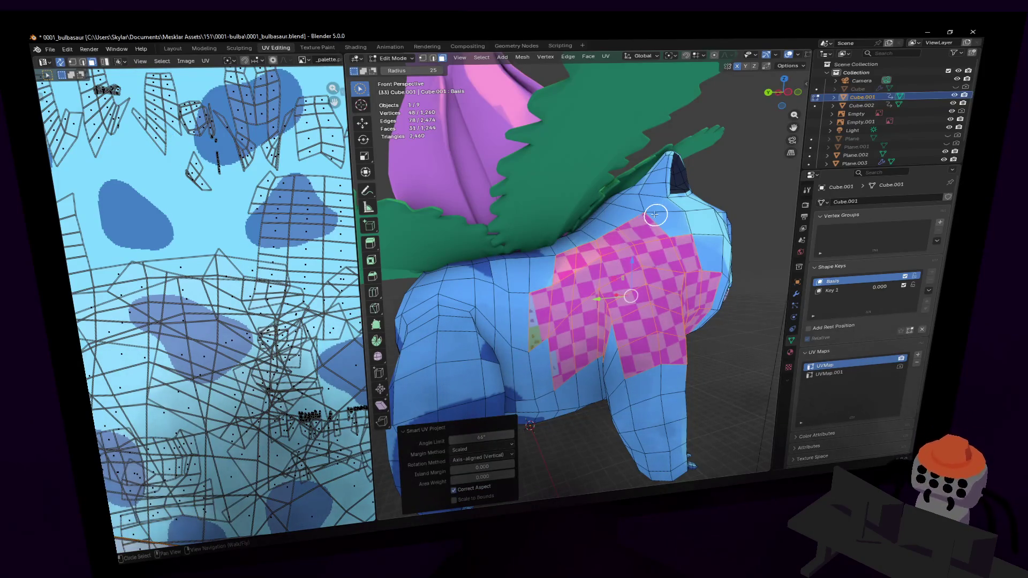
scroll(227, 209, down, 3)
scroll(263, 256, down, 5)
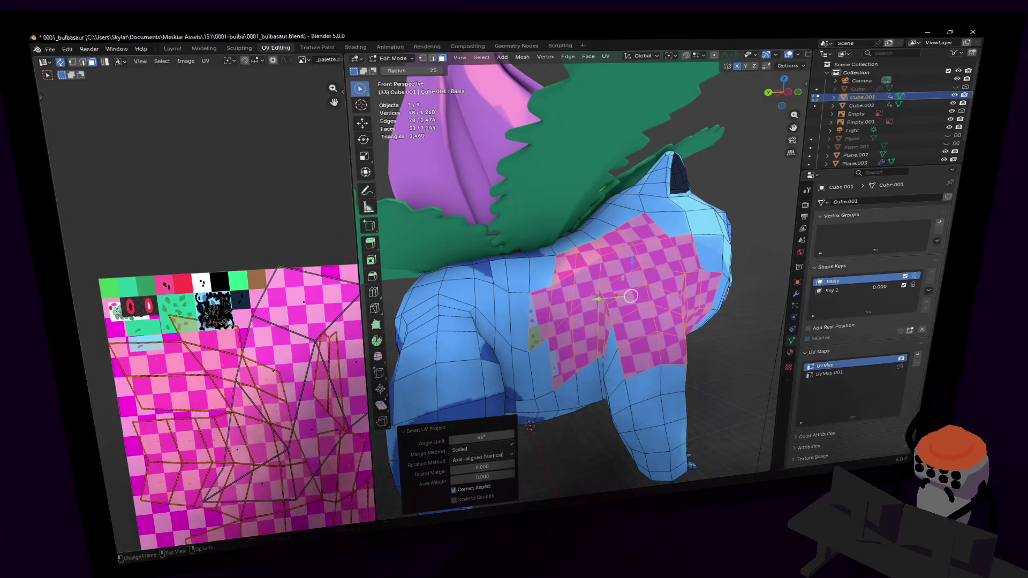
key(s)
key(Return)
key(g)
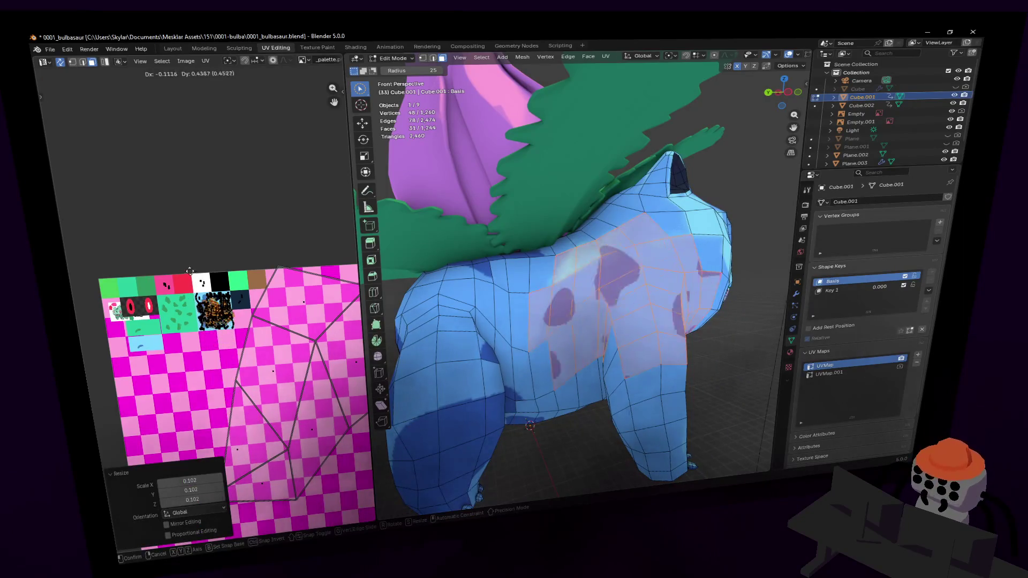
click(189, 271)
Step: Resize, frame, rotate and reposition the islands to line up with the dark spots
scroll(214, 310, up, 8)
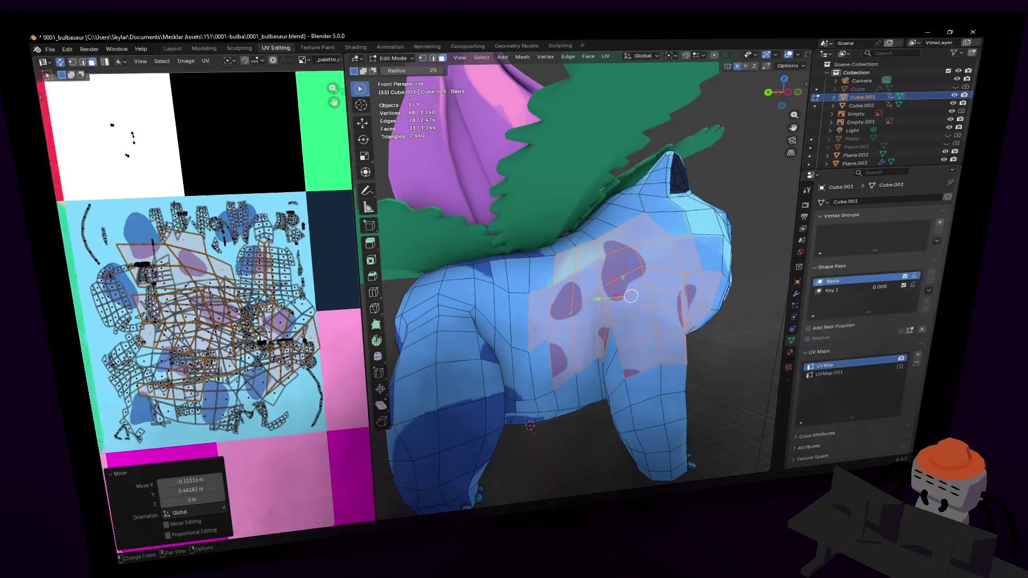
key(s)
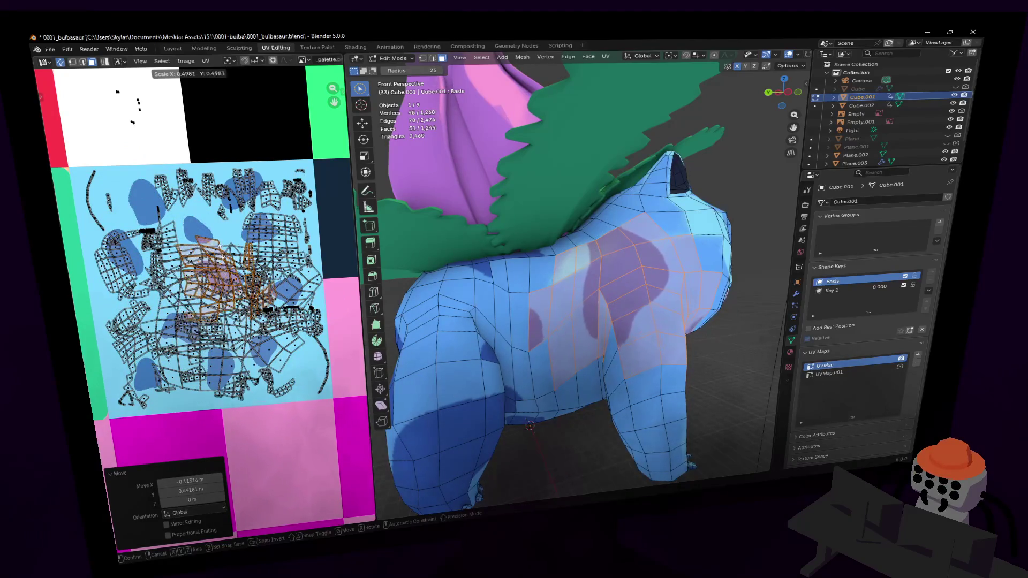
key(Return)
key(KP_Decimal)
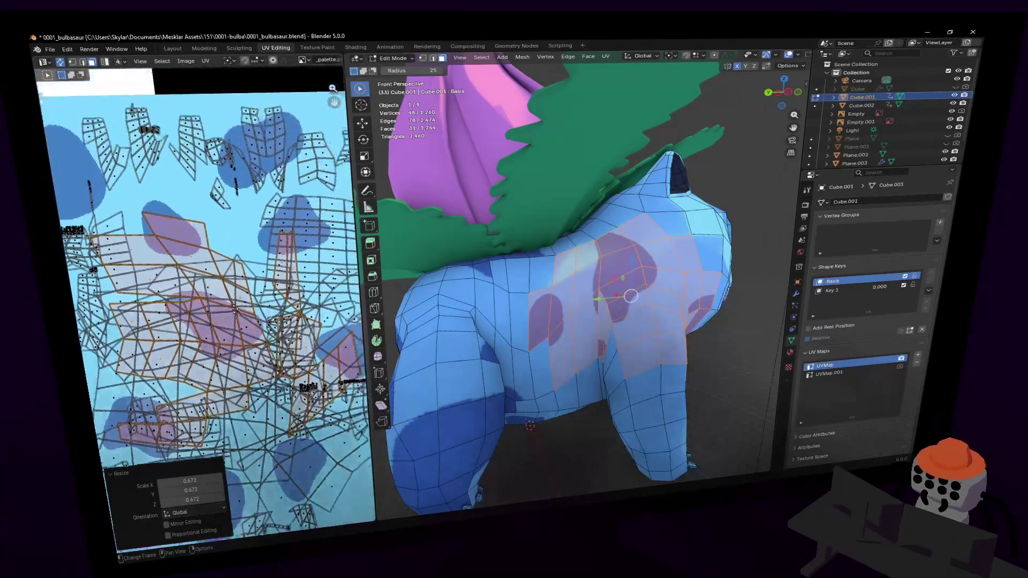
key(r)
key(Return)
key(g)
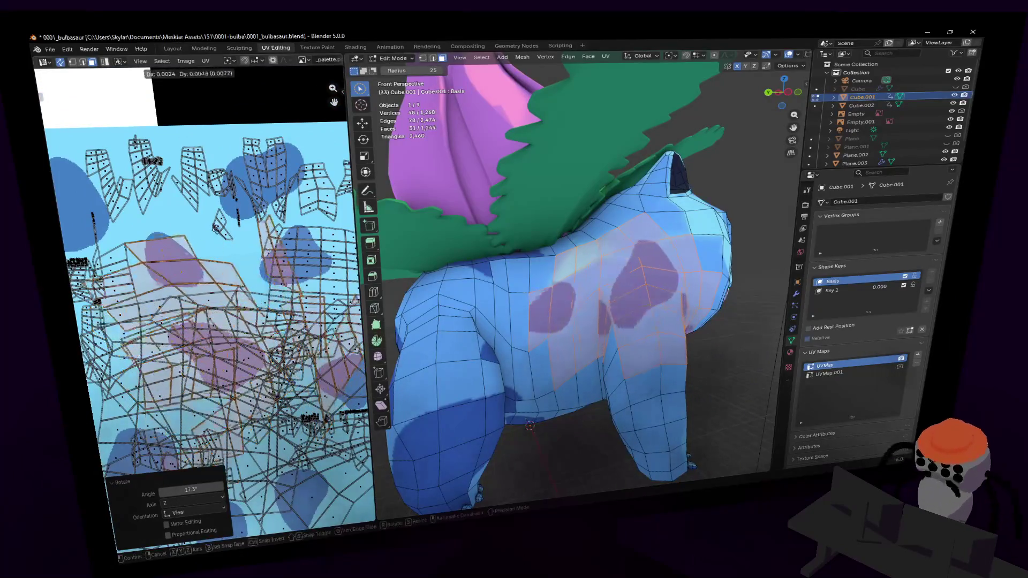
key(Return)
Step: Pan to the texture's pink lower edge and move one body face's UV to a new spot
middle_drag(225, 285, 233, 232)
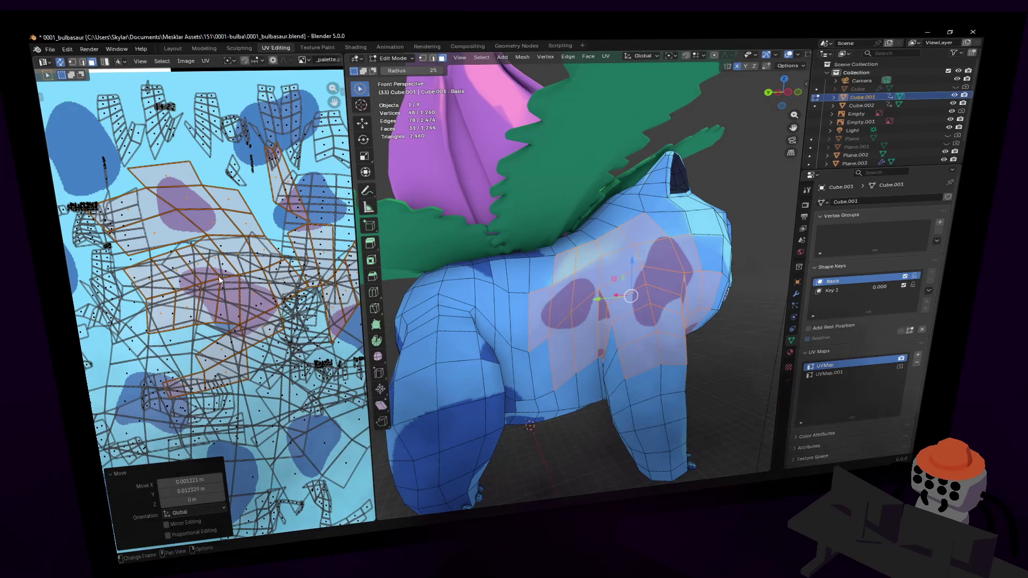
middle_drag(212, 321, 245, 276)
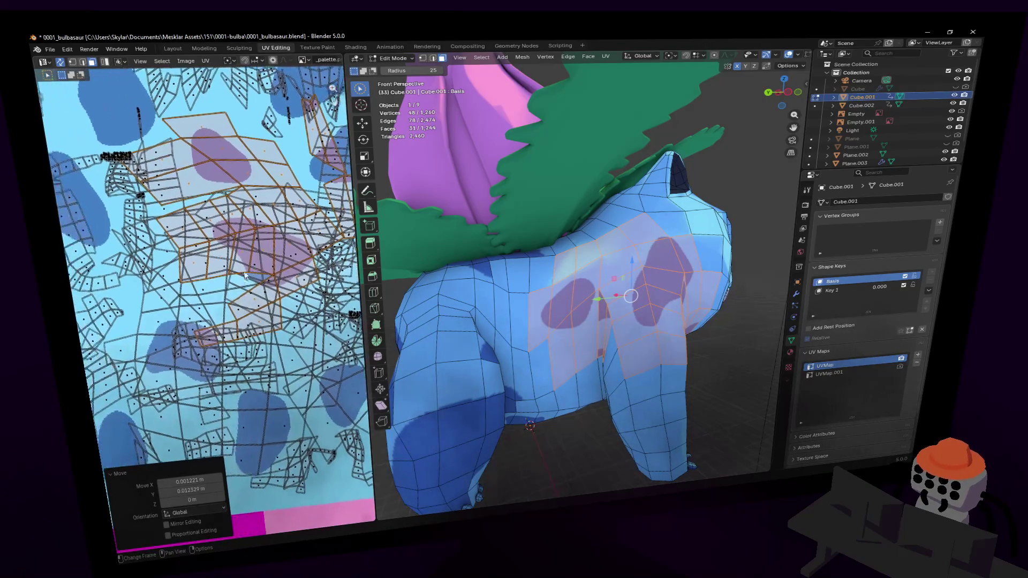
click(230, 329)
key(g)
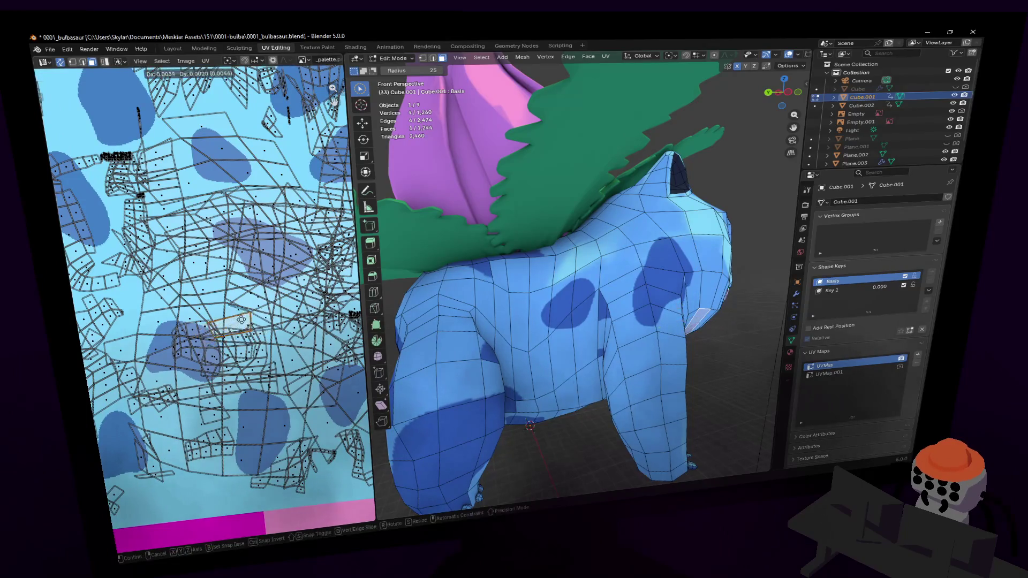
click(256, 315)
scroll(256, 315, down, 2)
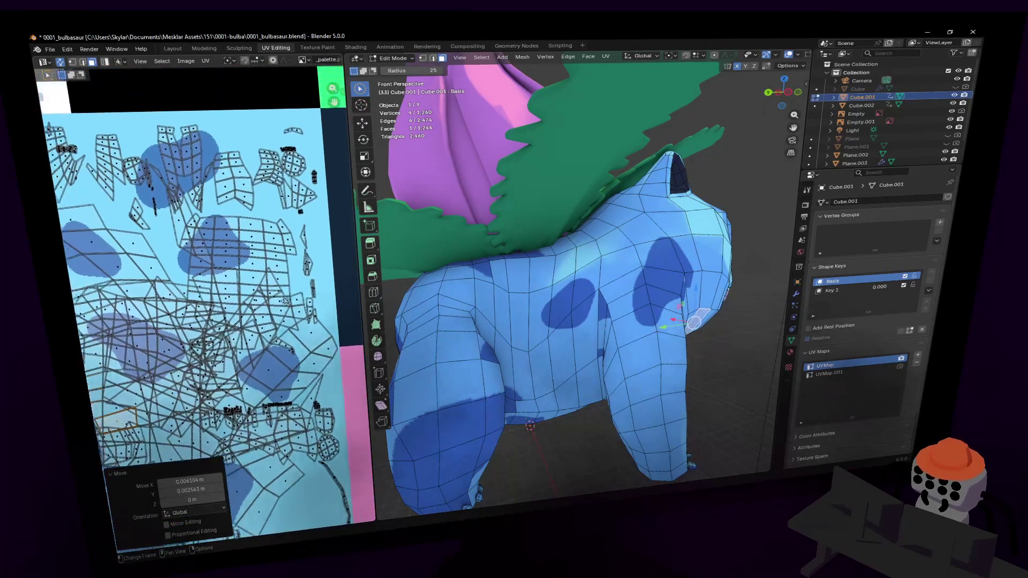
scroll(317, 279, up, 2)
scroll(598, 297, up, 5)
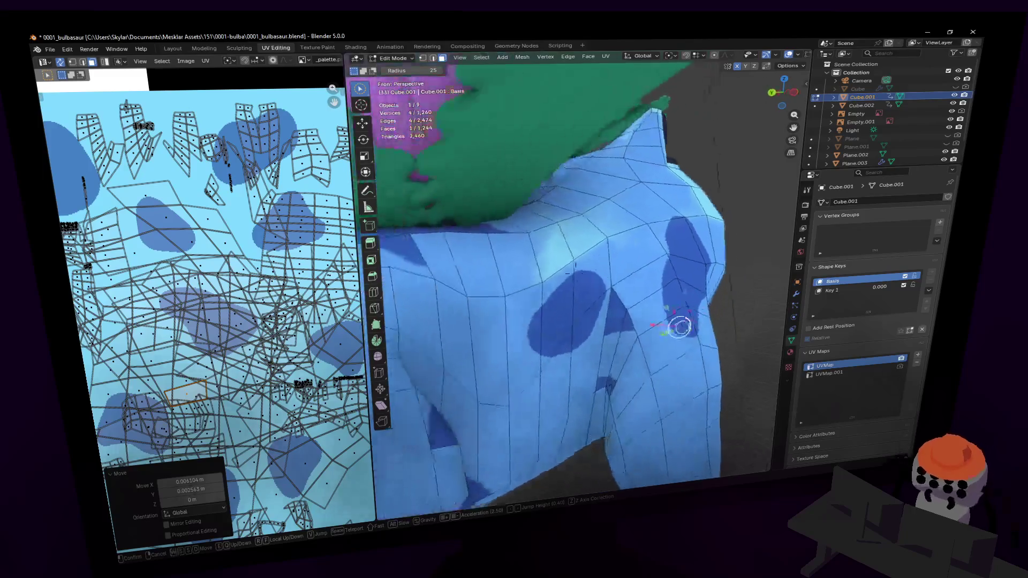
Step: Select a narrow side face's linked island, move it down-left and scale it to about 0.586
drag(583, 293, 574, 316)
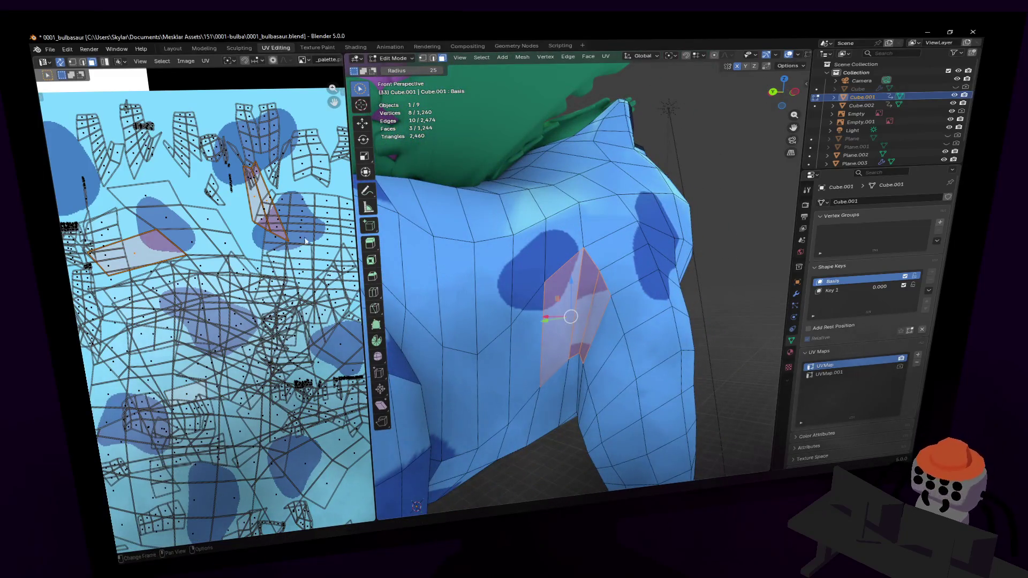
click(593, 318)
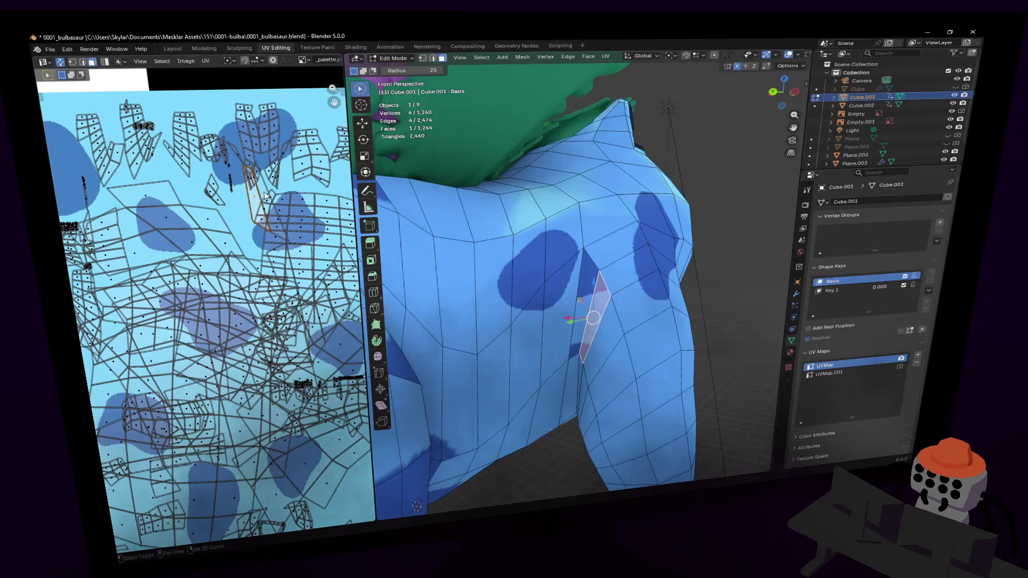
key(l)
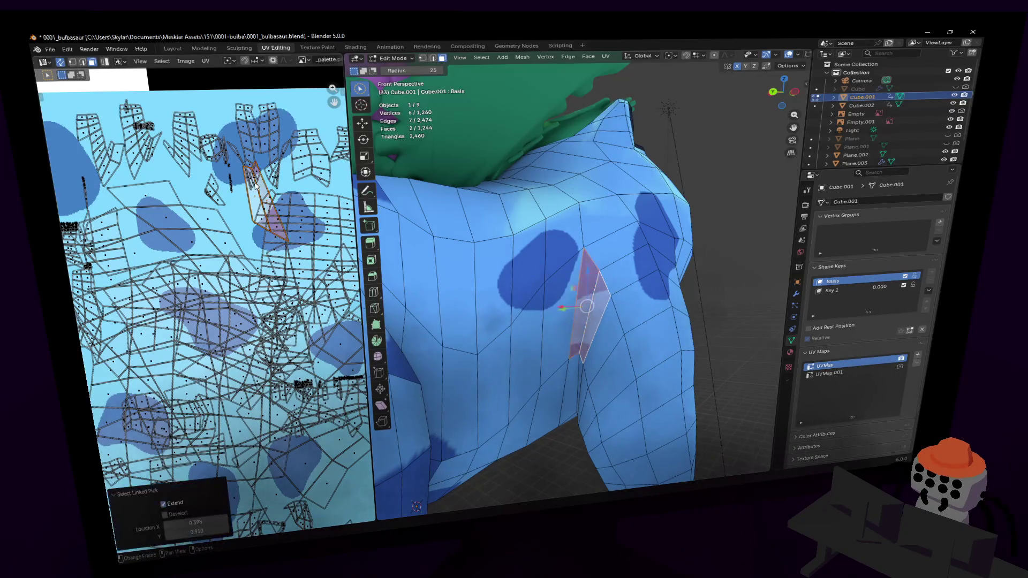
key(g)
click(227, 204)
key(s)
click(227, 211)
middle_drag(227, 211, 286, 226)
Step: Select a chest face and move its UV onto the spotted tile
mouse_move(581, 290)
middle_down()
mouse_move(502, 291)
mouse_move(567, 288)
middle_up()
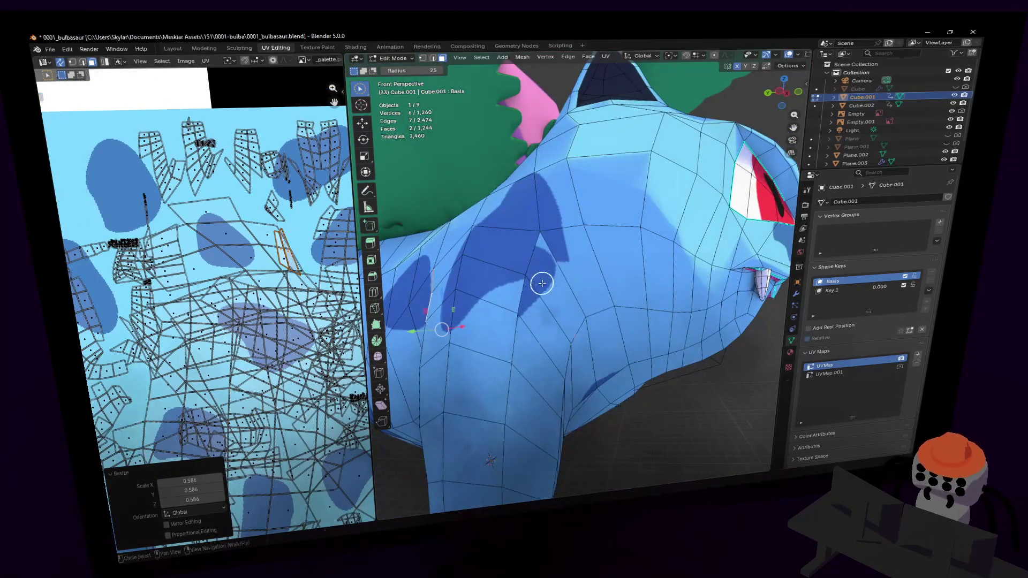
click(541, 283)
scroll(287, 294, down, 2)
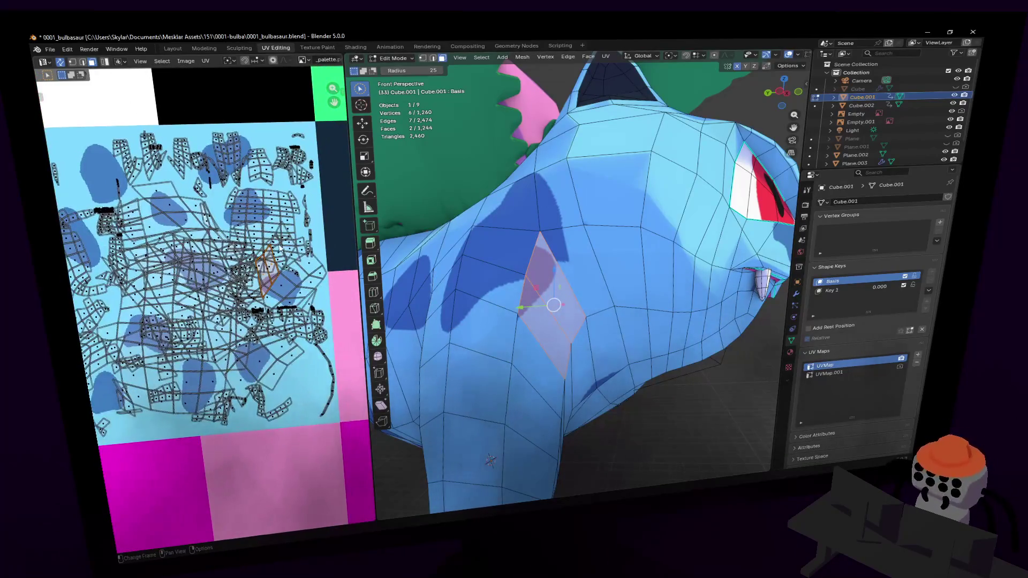
middle_drag(278, 300, 271, 308)
scroll(267, 311, up, 1)
scroll(267, 310, up, 2)
scroll(270, 310, down, 2)
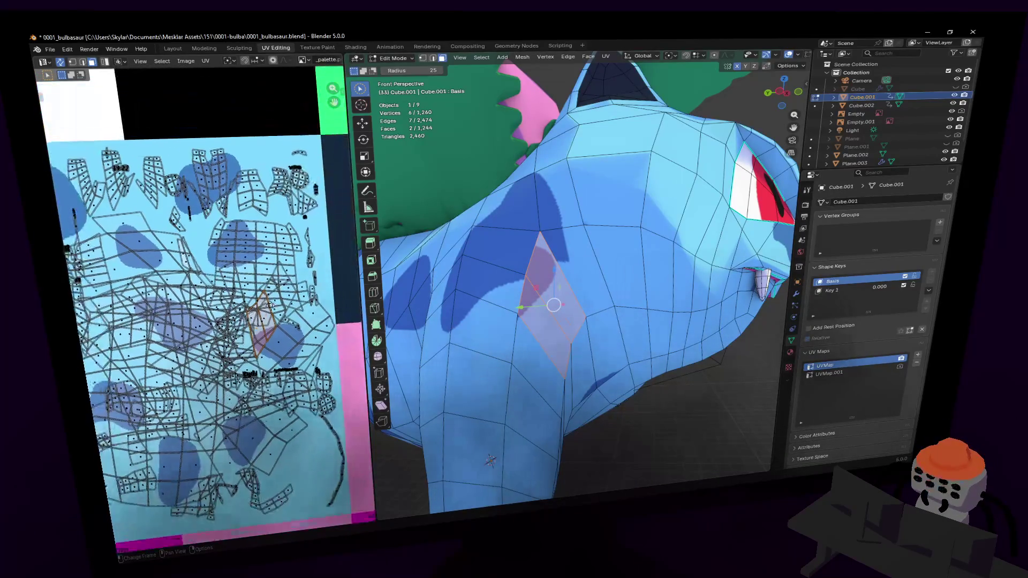
scroll(273, 308, up, 1)
key(g)
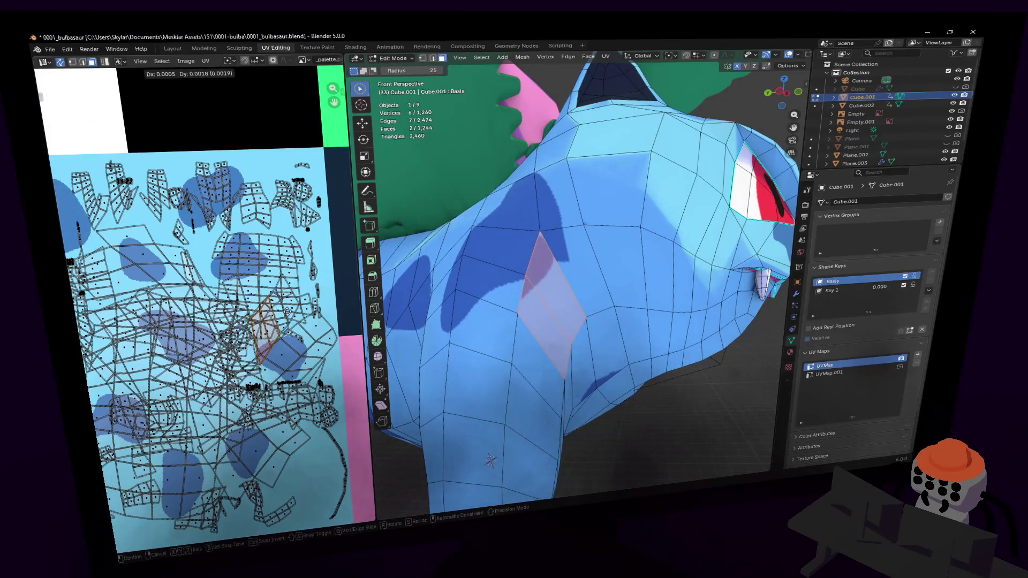
click(289, 315)
Step: Rotate the chest face's UV to 53°, then -15.7°, and nudge it over the spot
key(r)
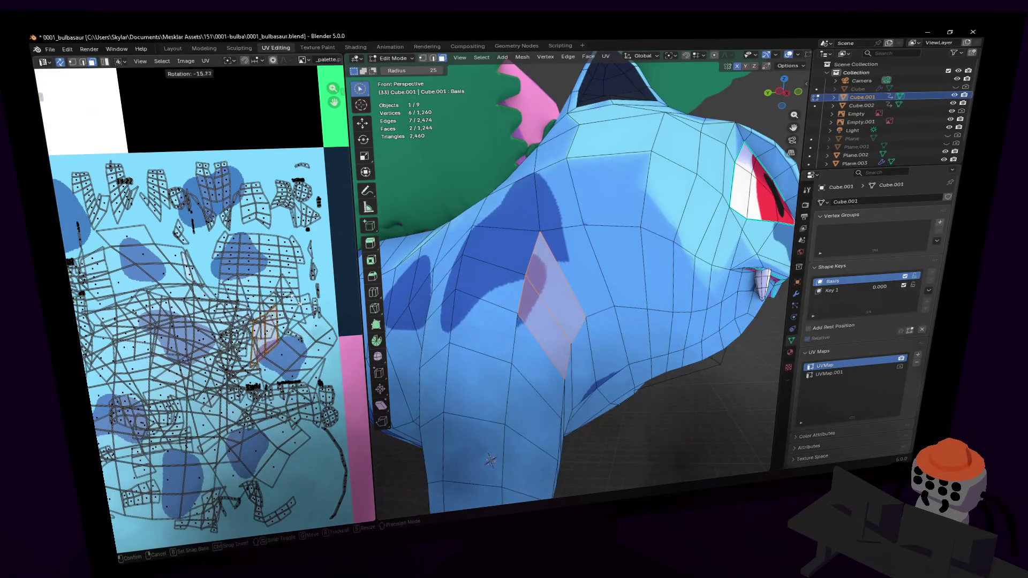
click(291, 300)
key(r)
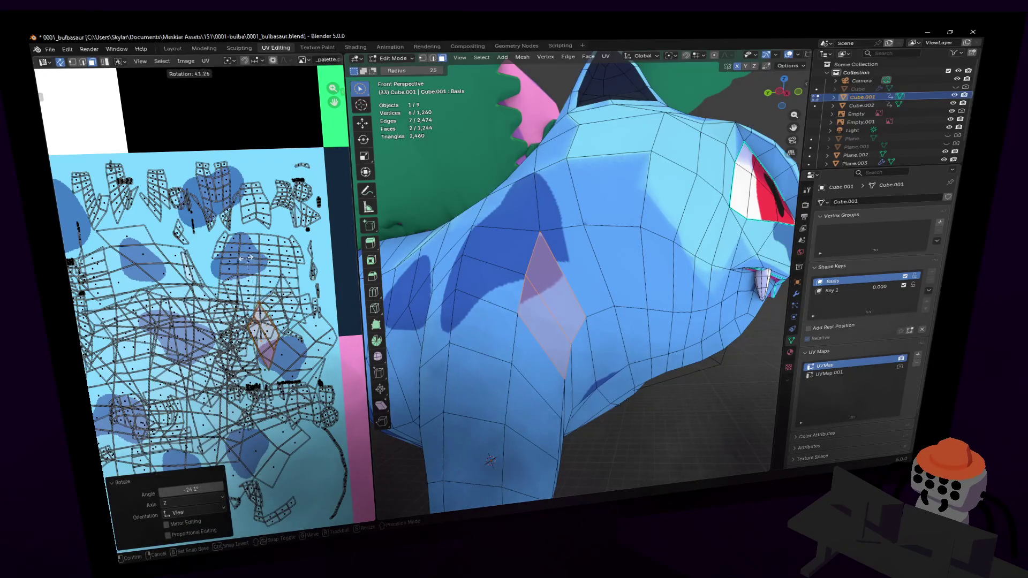
click(234, 263)
key(g)
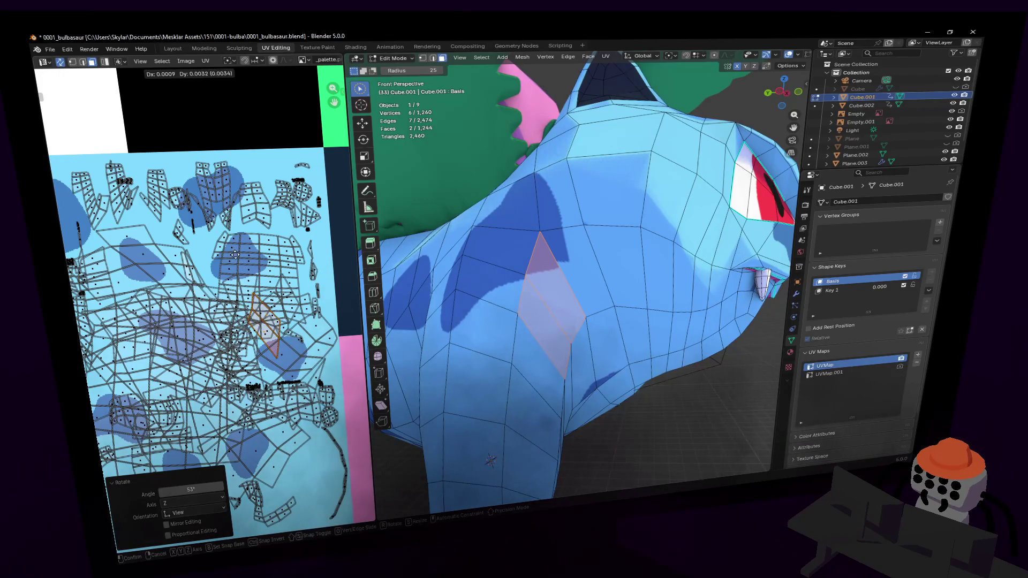
click(234, 254)
key(r)
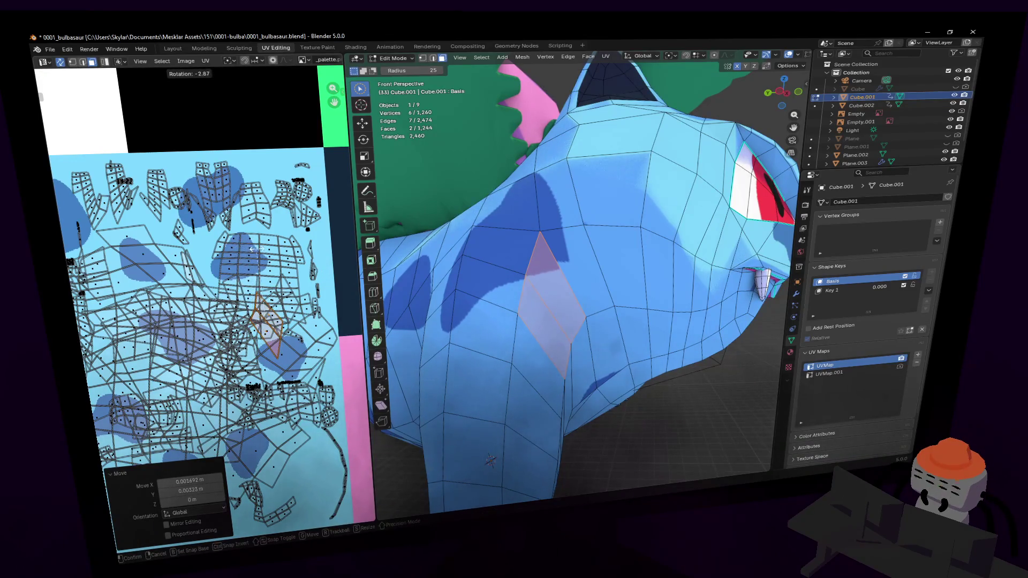
click(263, 262)
key(g)
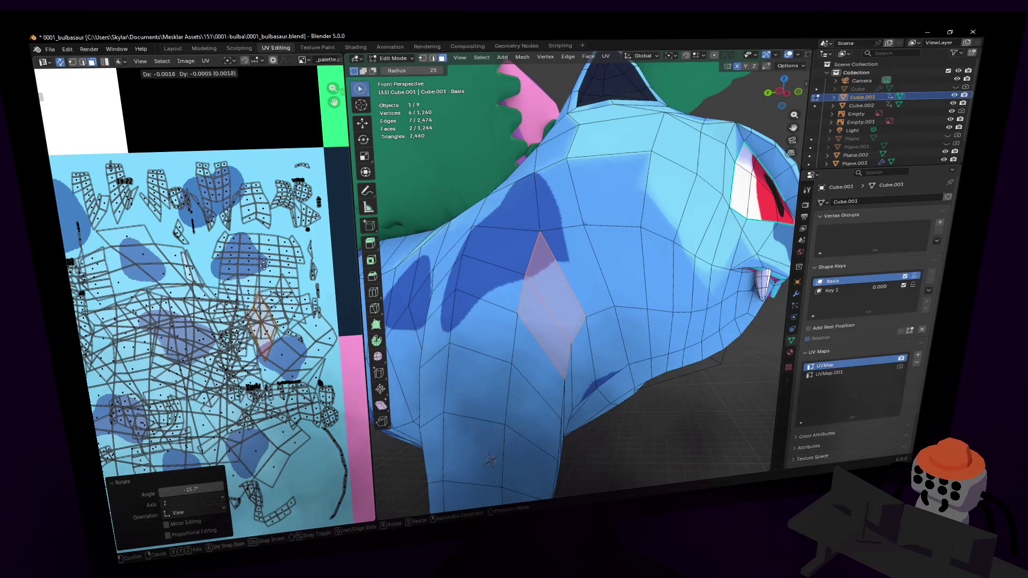
click(267, 262)
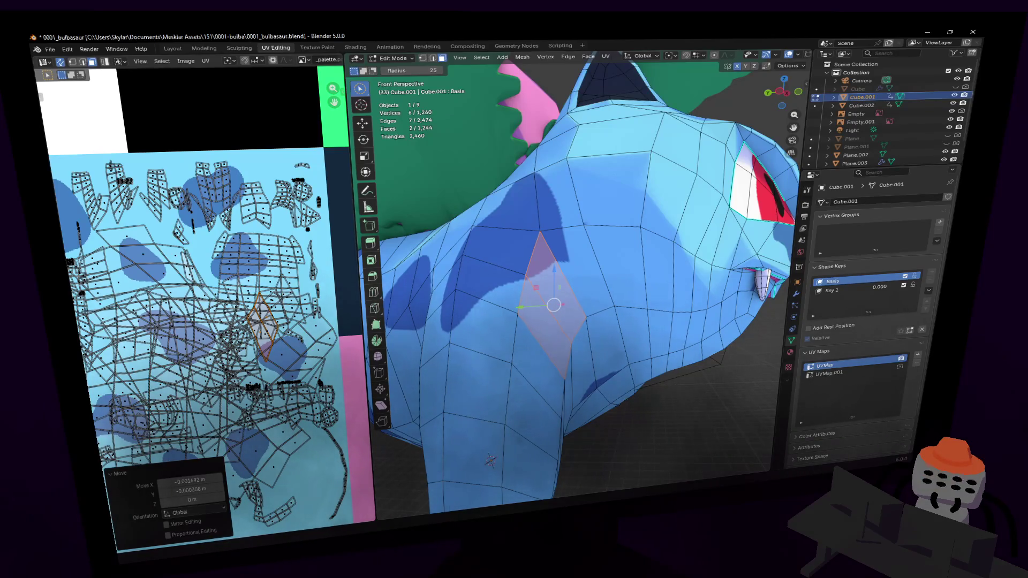
key(shift+grave)
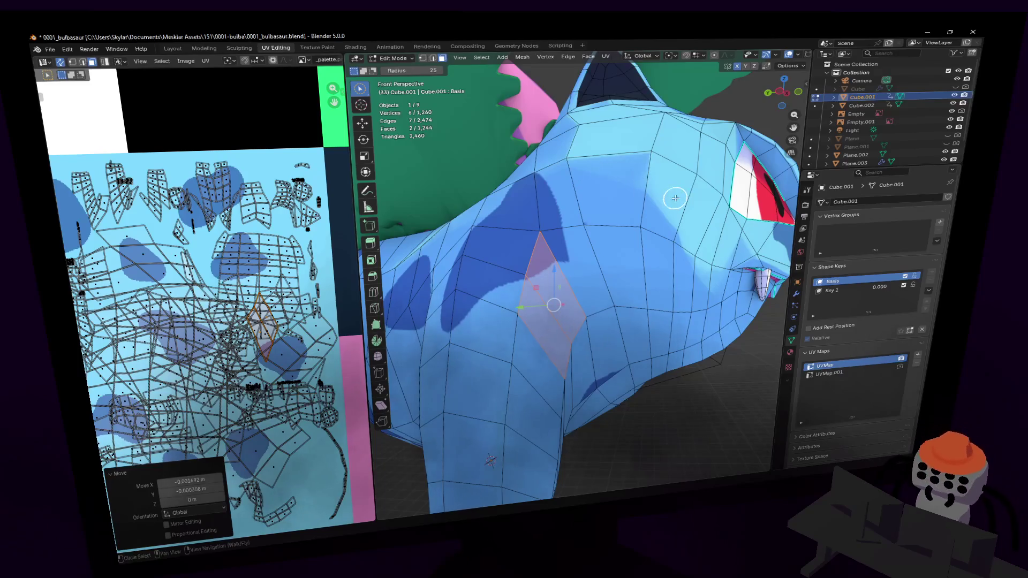
Step: Select another body face and nudge the selected vertices very slightly
click(624, 176)
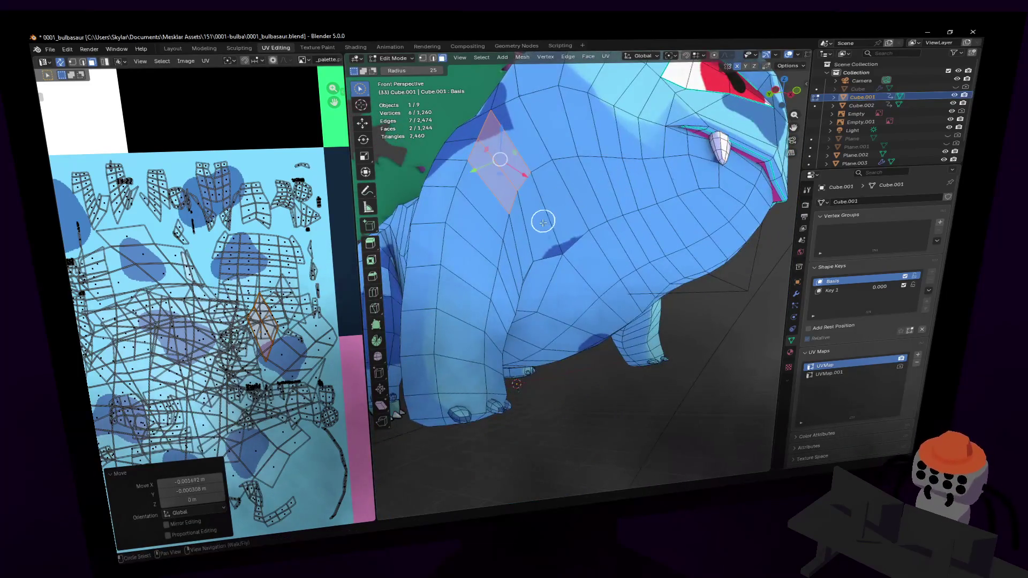
click(557, 213)
mouse_move(557, 213)
middle_down()
mouse_move(605, 191)
mouse_move(662, 224)
middle_up()
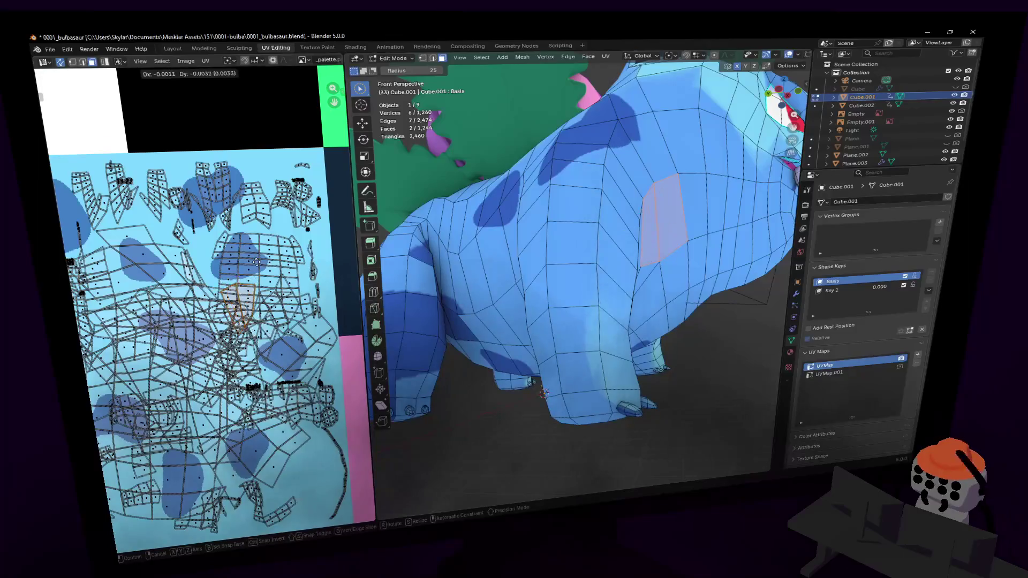
drag(662, 223, 661, 225)
Step: Fly down under the body for a close look at the legs
key(shift+grave)
key(w)
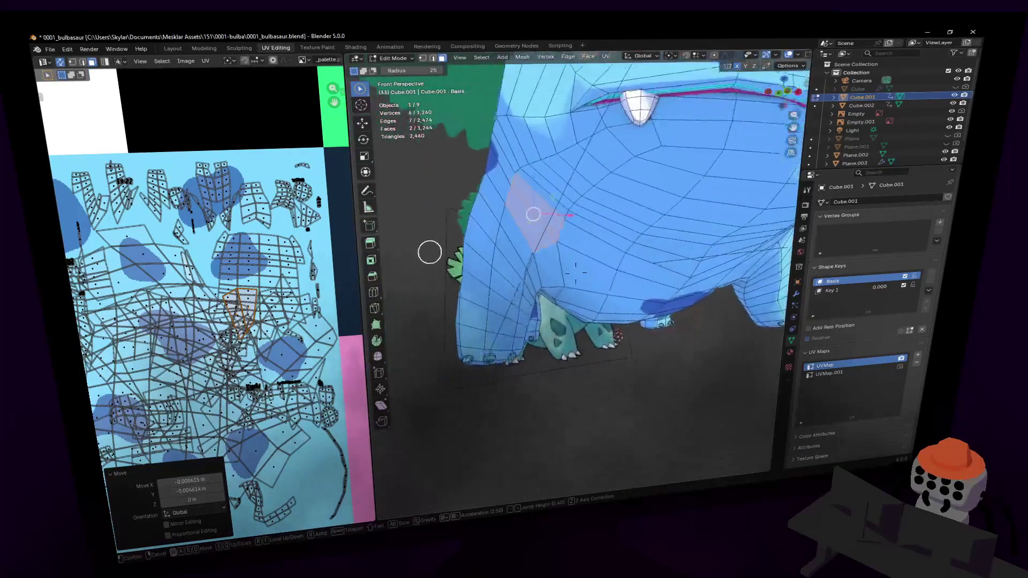
key(s)
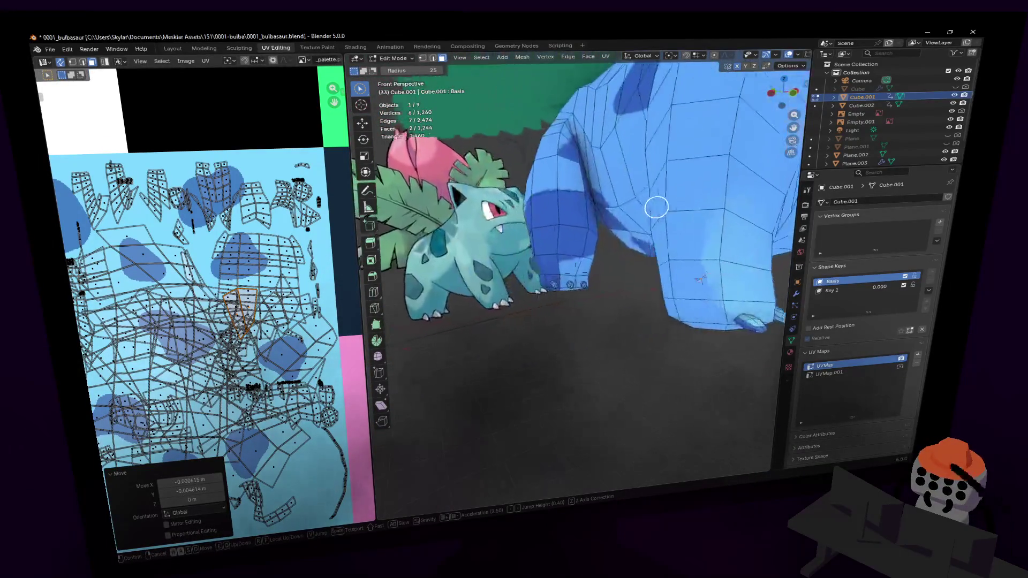
key(w)
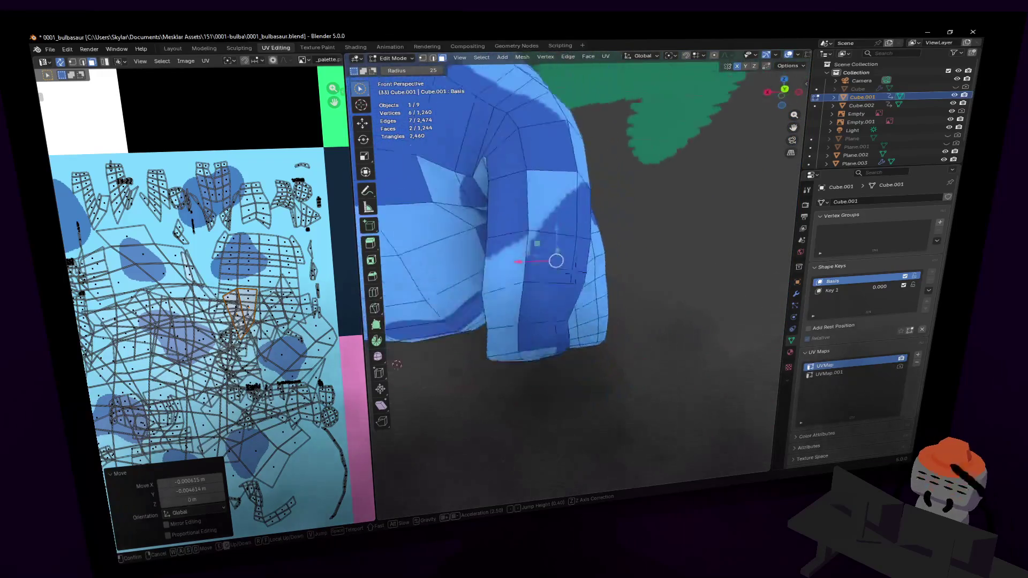
key(w)
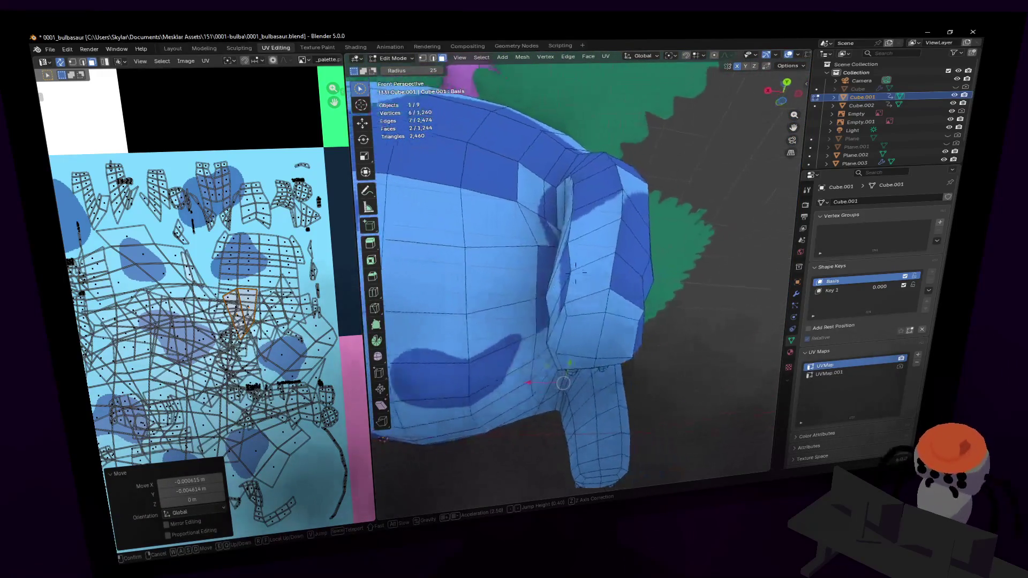
click(602, 205)
Step: Back away to a side view and circle-select a face on the front leg
key(shift+grave)
key(s)
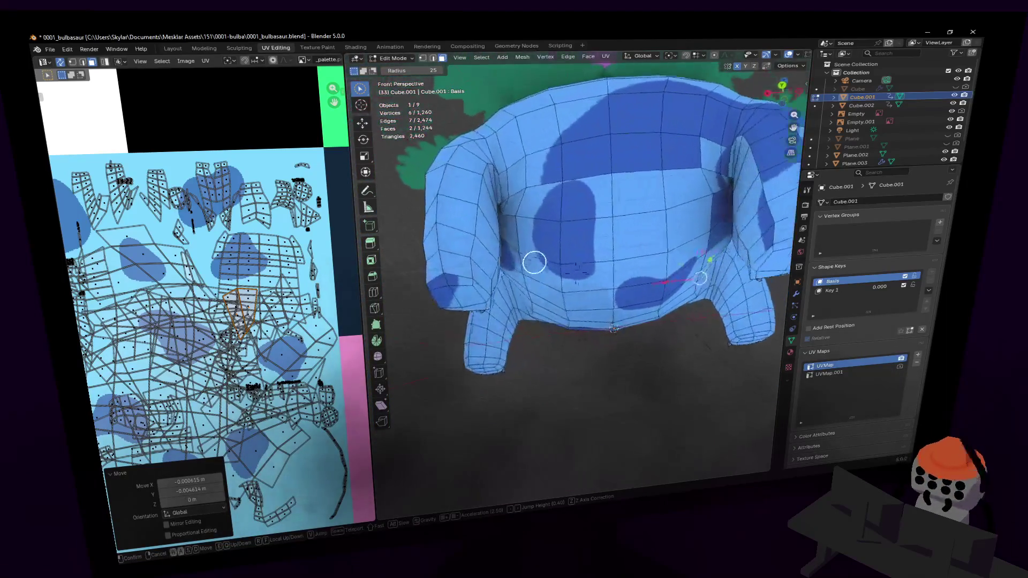
click(620, 233)
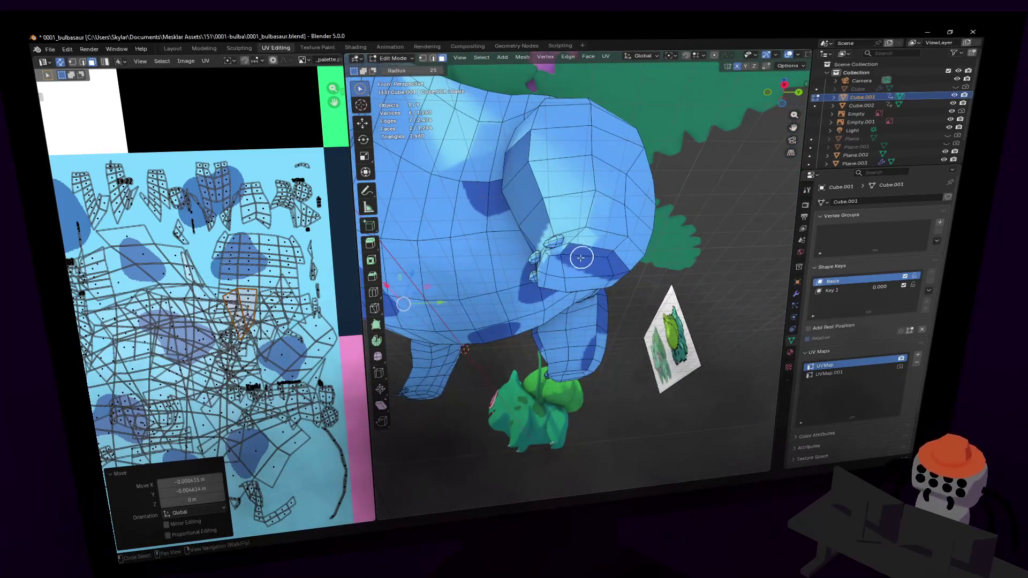
drag(580, 258, 598, 266)
mouse_move(608, 269)
middle_down()
mouse_move(592, 229)
mouse_move(627, 211)
mouse_move(616, 211)
mouse_move(593, 227)
mouse_move(780, 231)
mouse_move(422, 267)
middle_up()
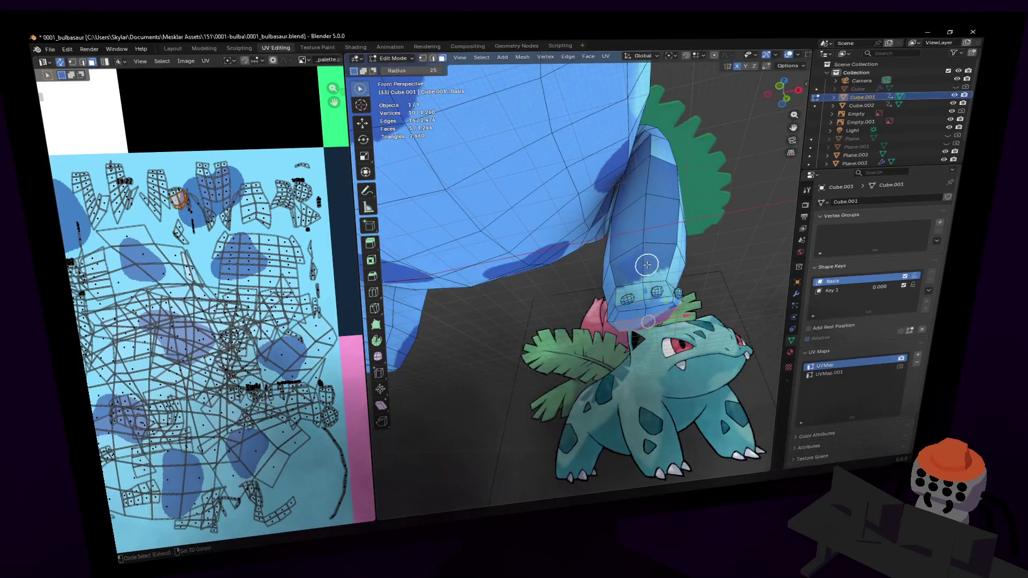
Step: Fly and orbit in close beside the front leg, viewing it from a lower angle
key(shift+grave)
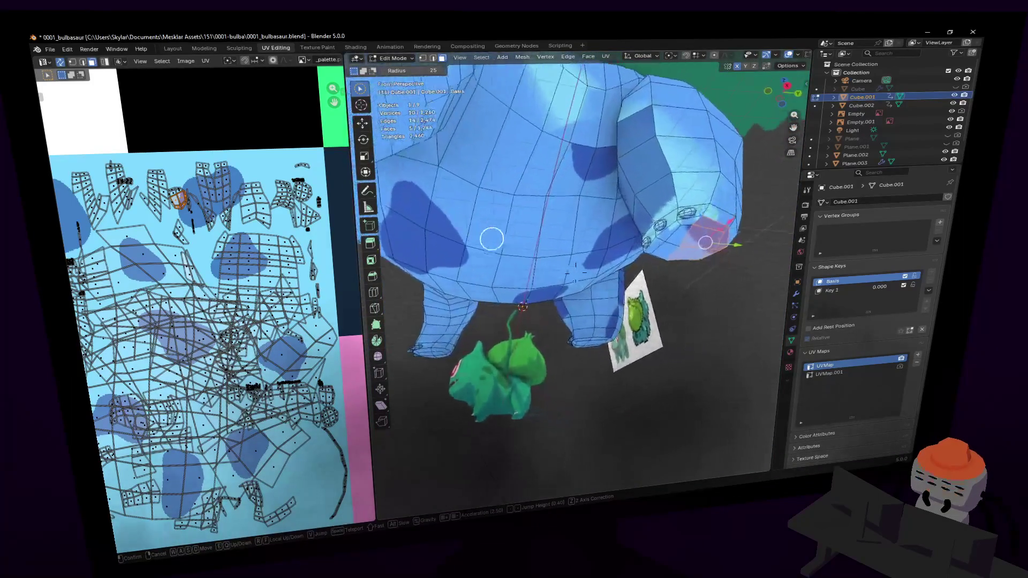
key(w)
click(678, 218)
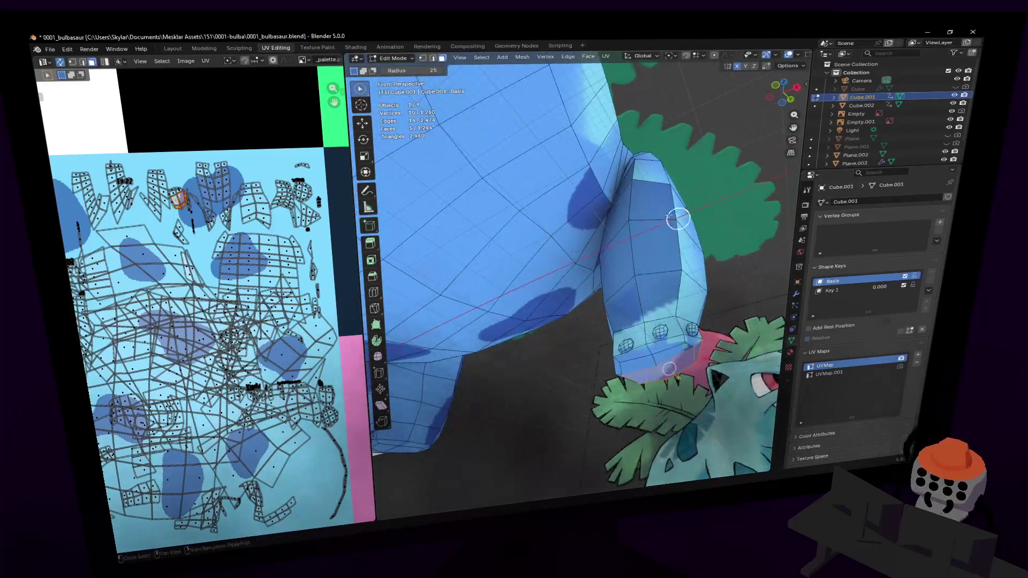
mouse_move(596, 198)
middle_down()
mouse_move(768, 206)
mouse_move(555, 199)
middle_up()
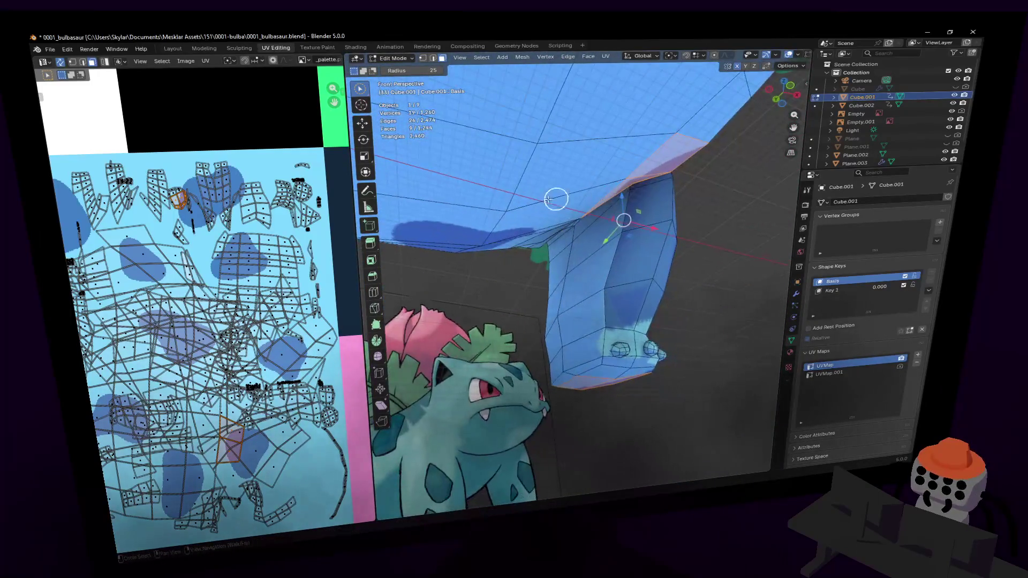
mouse_move(620, 210)
middle_down()
mouse_move(617, 202)
mouse_move(561, 277)
middle_up()
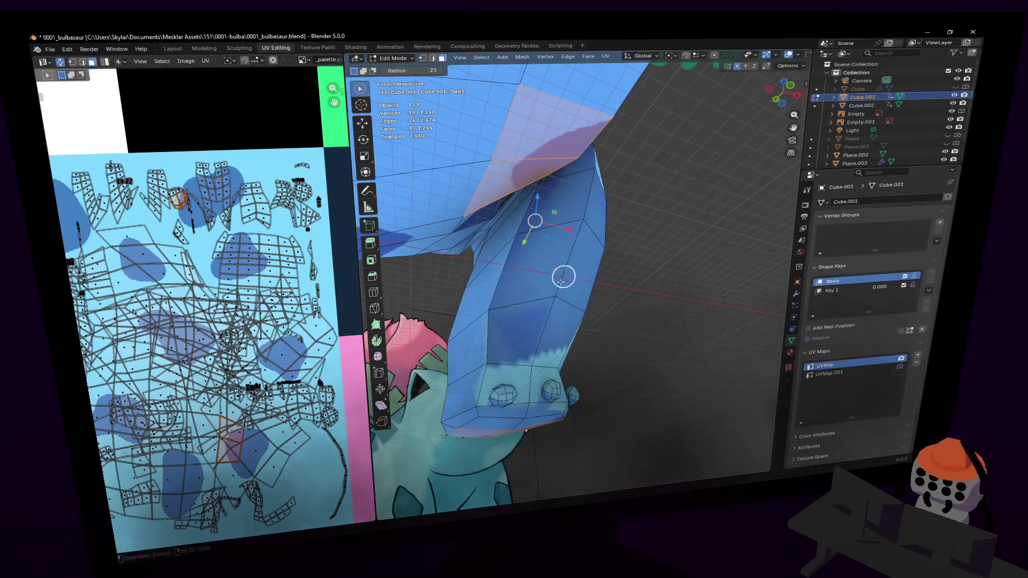
key(shift+grave)
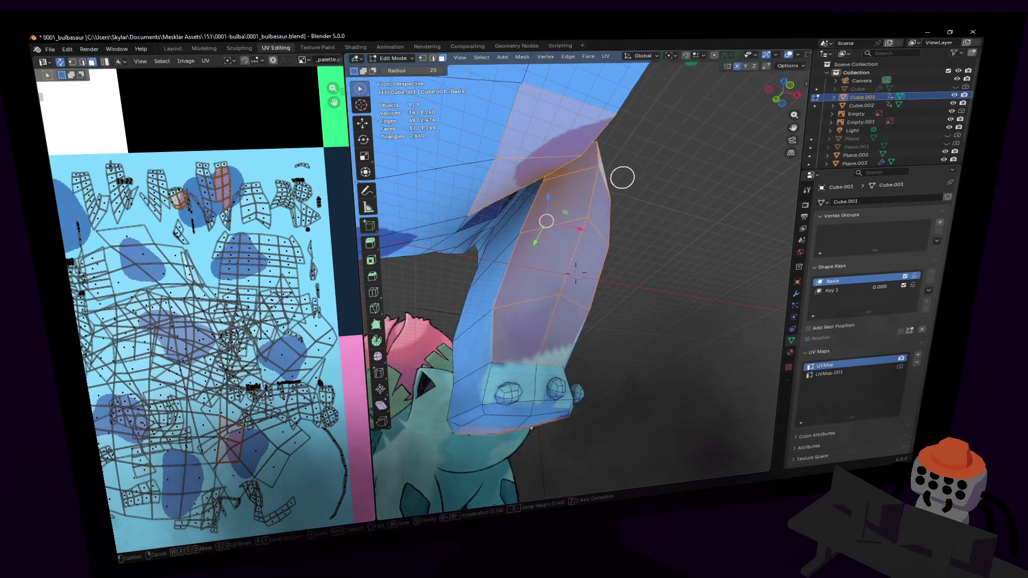
click(622, 175)
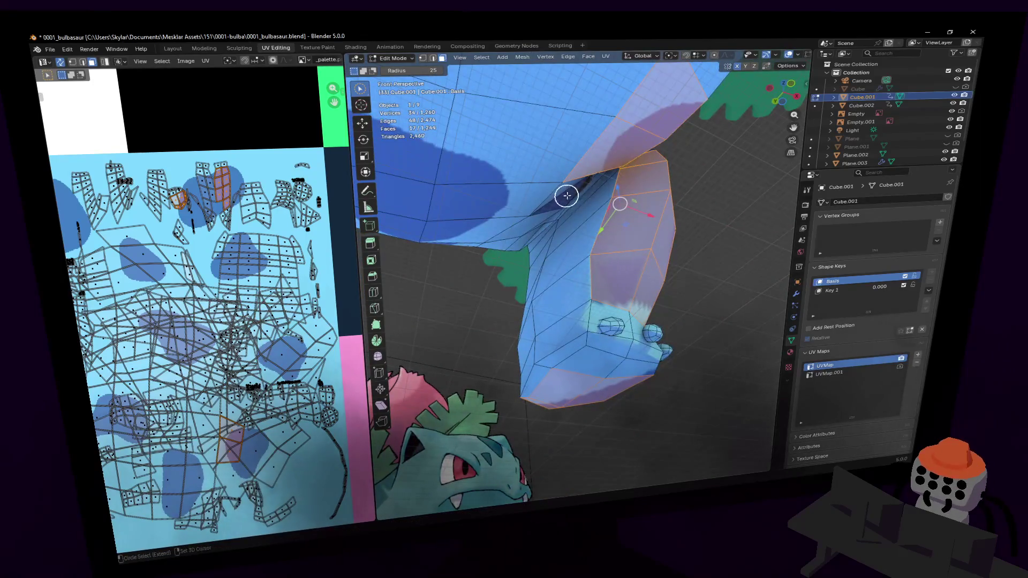
key(shift+grave)
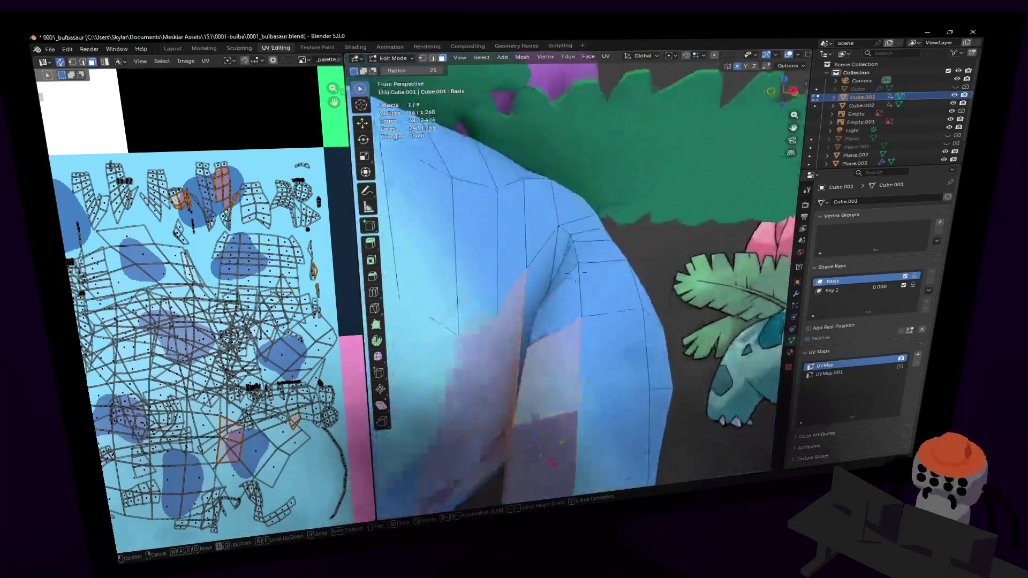
click(616, 196)
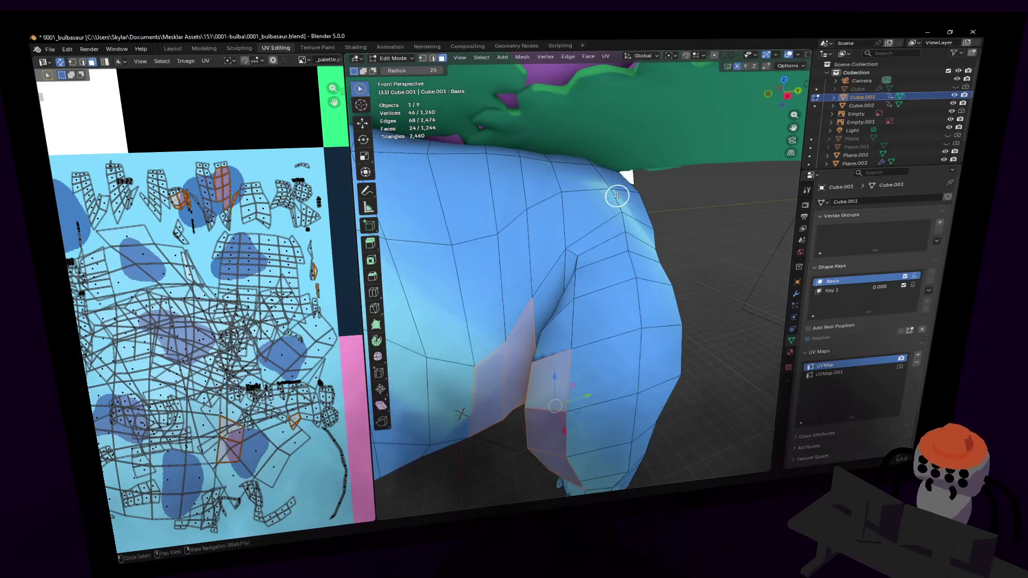
key(shift+grave)
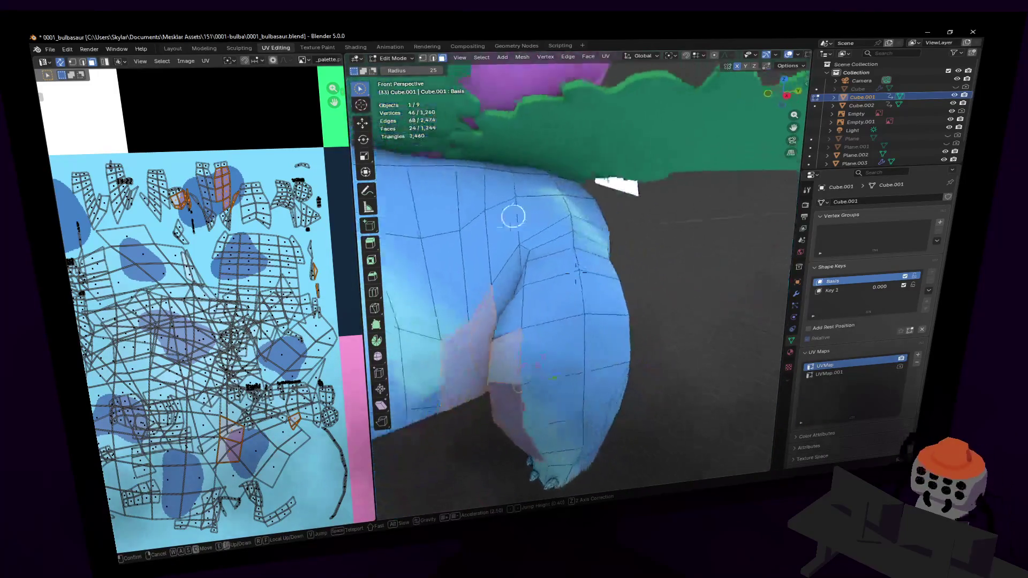
click(637, 264)
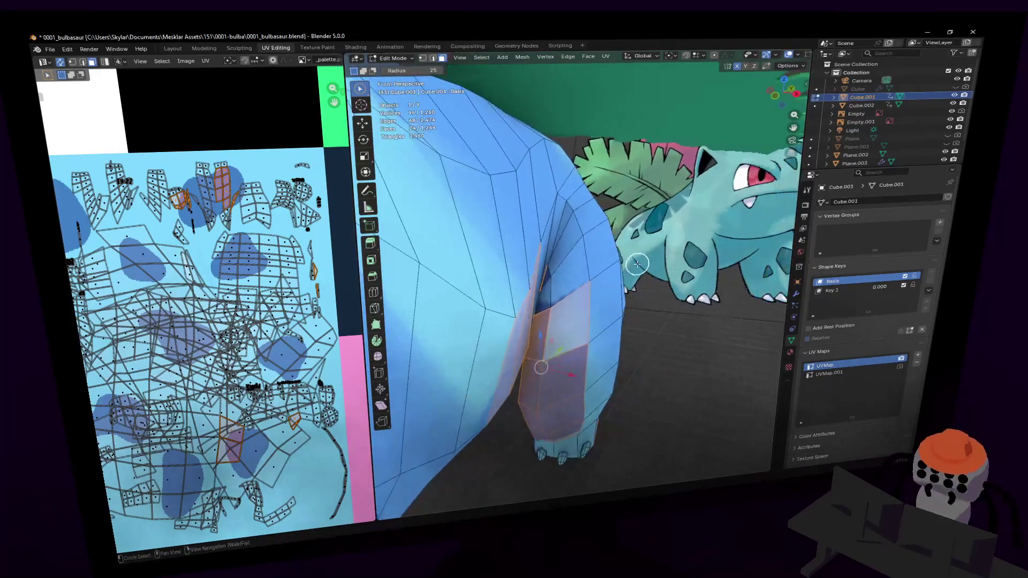
key(shift+grave)
click(599, 260)
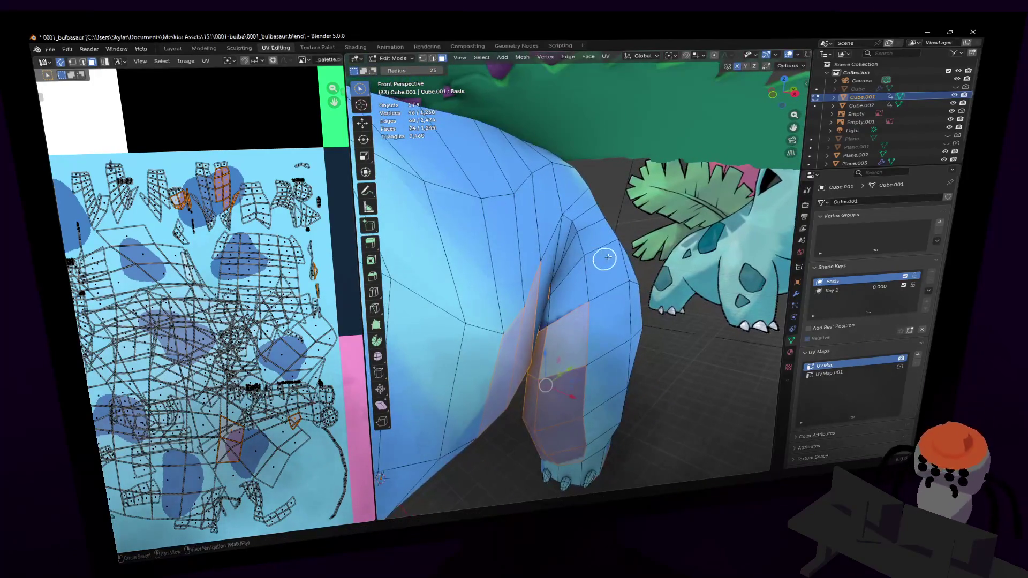
Step: Circle-select additional front-leg faces, then back away to view the body from below
shift+drag(550, 273, 559, 270)
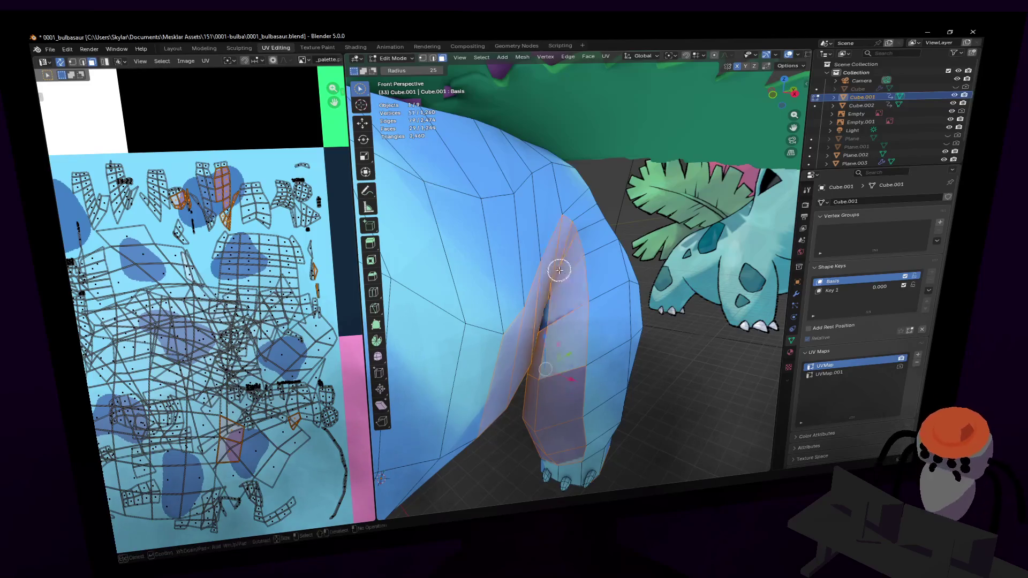
key(Escape)
key(shift+grave)
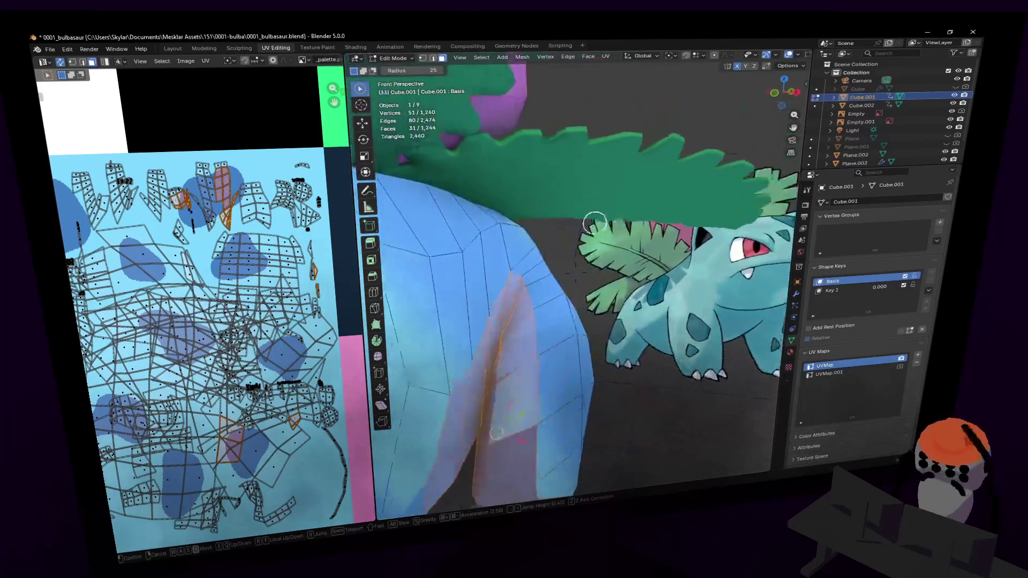
key(s)
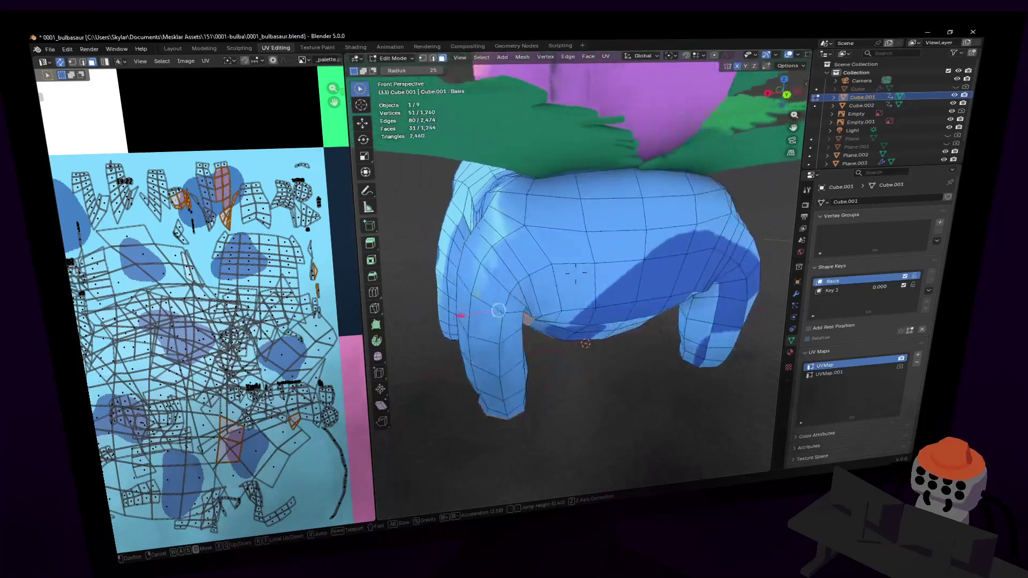
key(w)
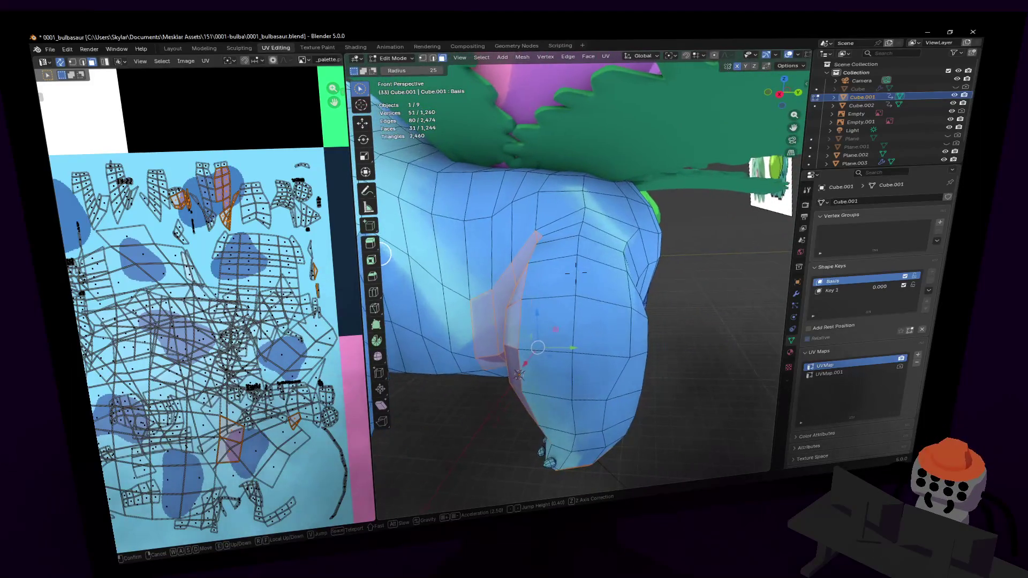
key(w)
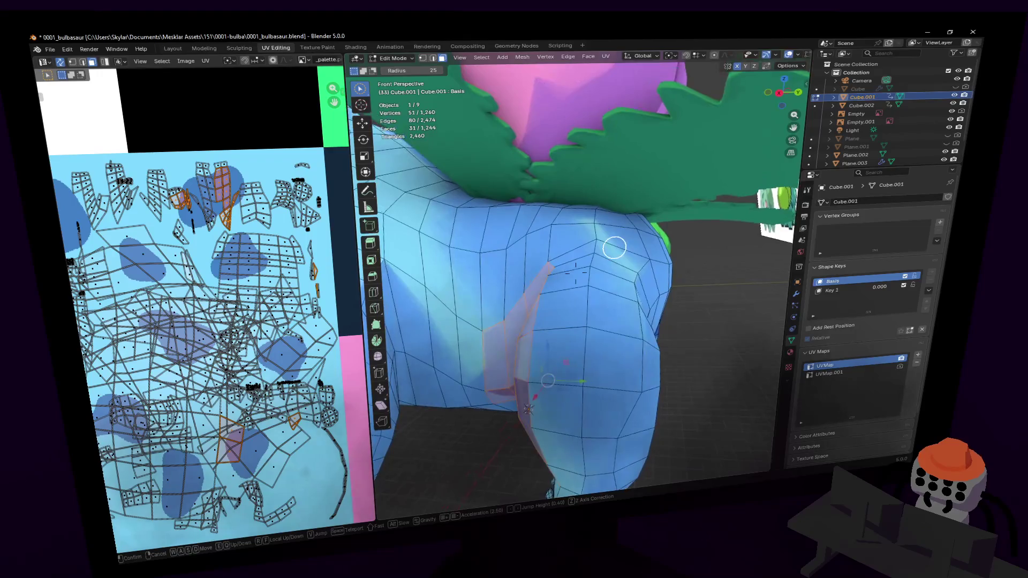
key(s)
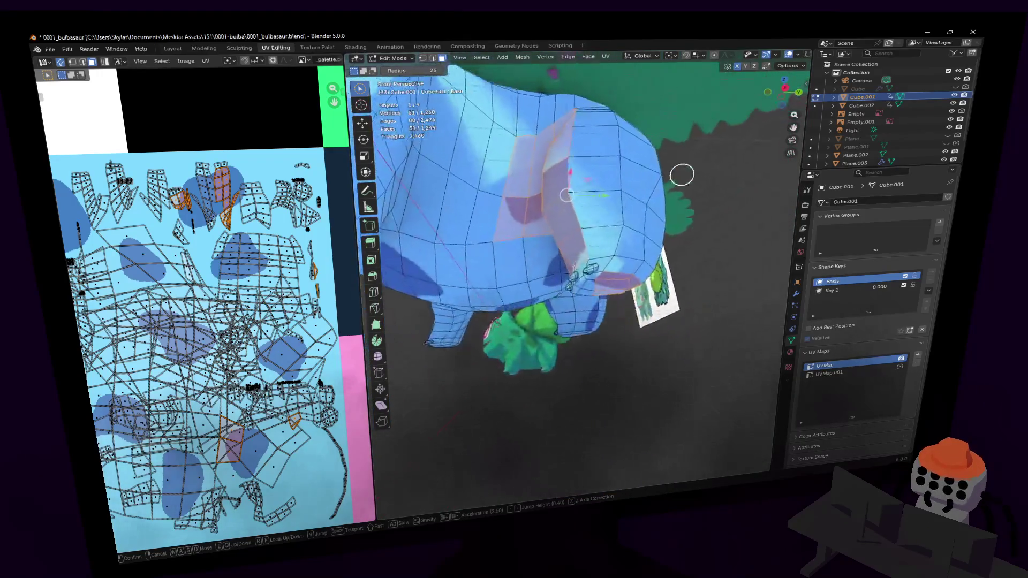
Step: Fly the view past the head and down over the front feet
click(572, 298)
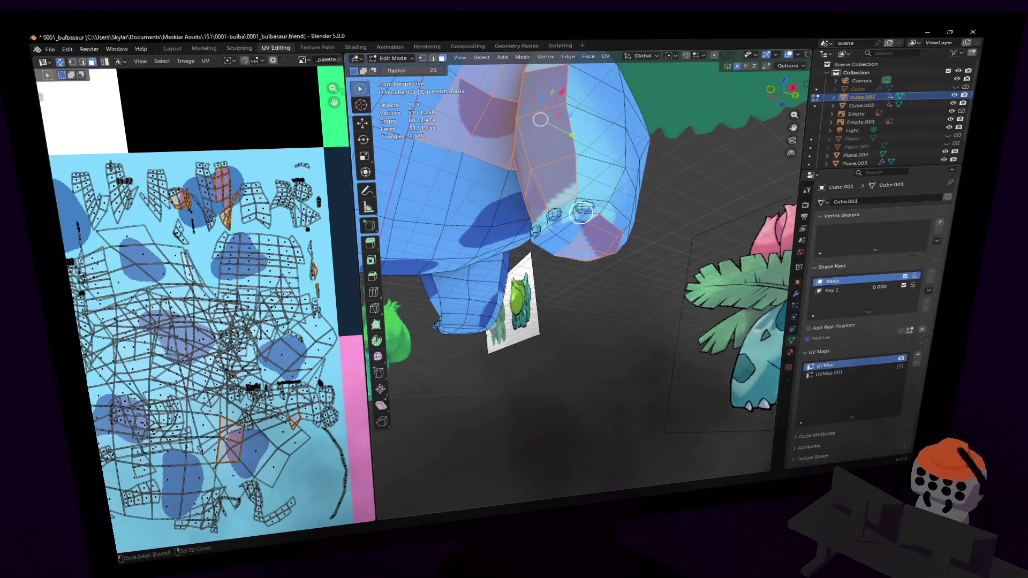
key(shift+grave)
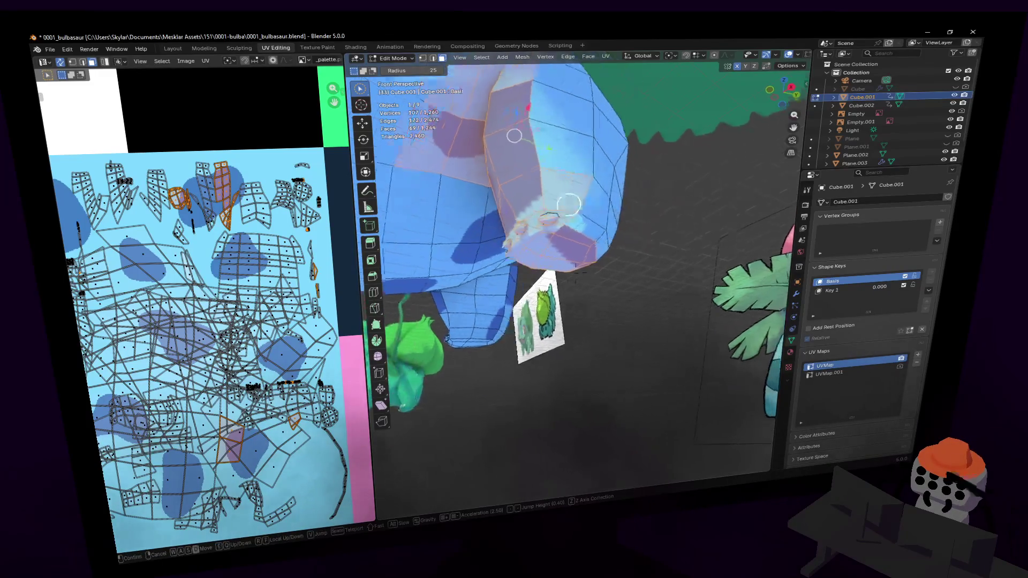
click(590, 208)
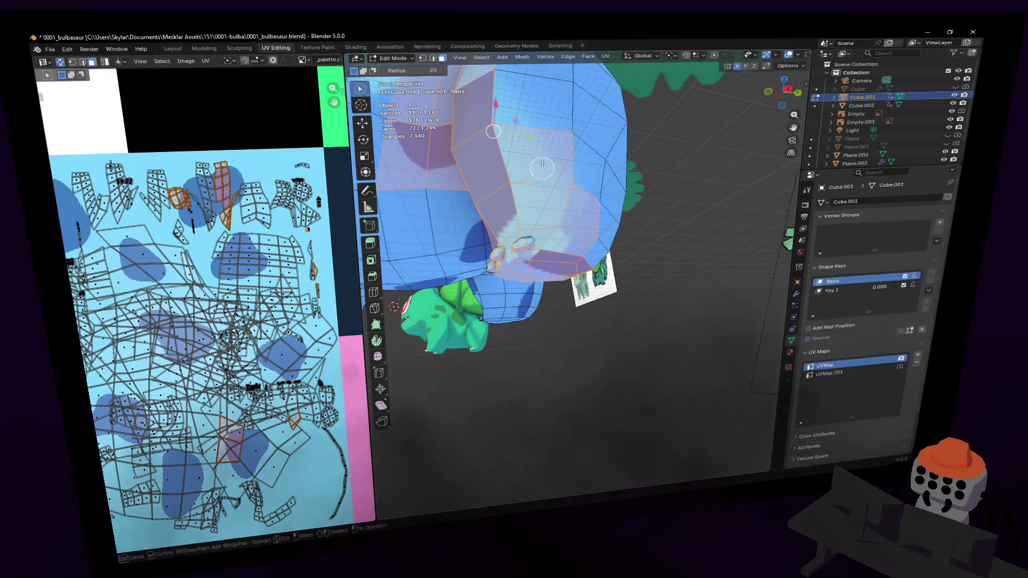
key(shift+grave)
click(571, 160)
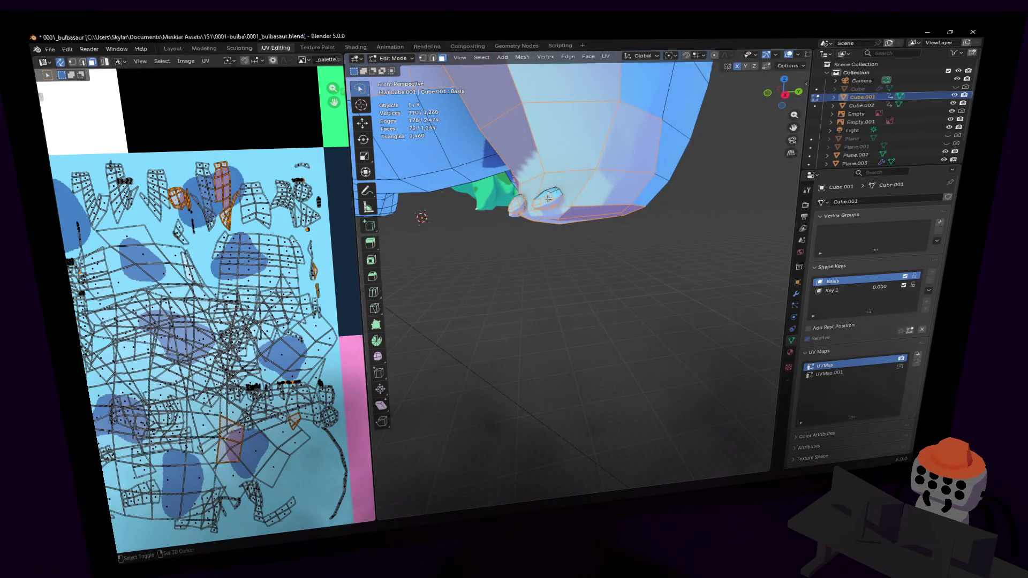
key(shift+grave)
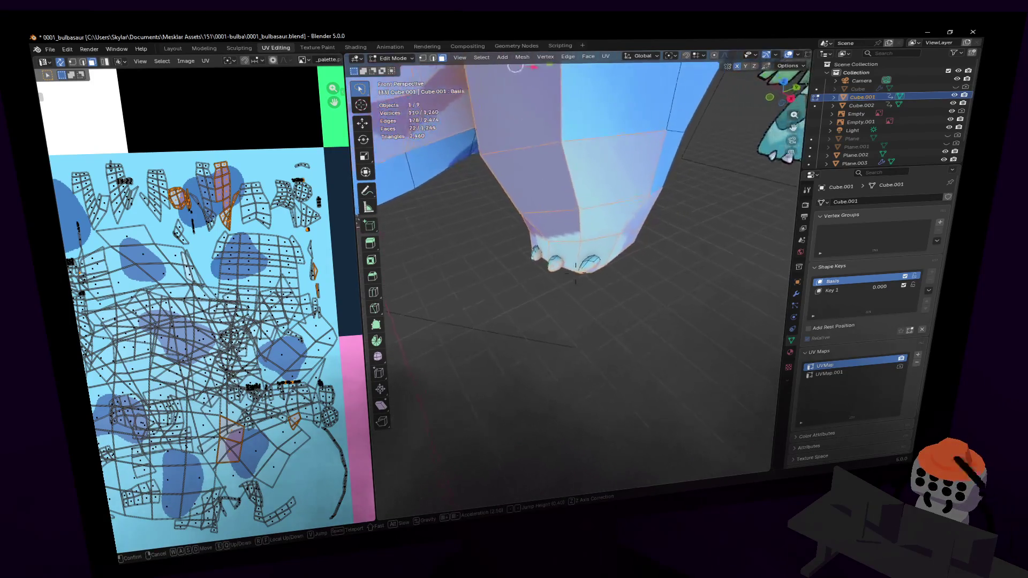
click(551, 191)
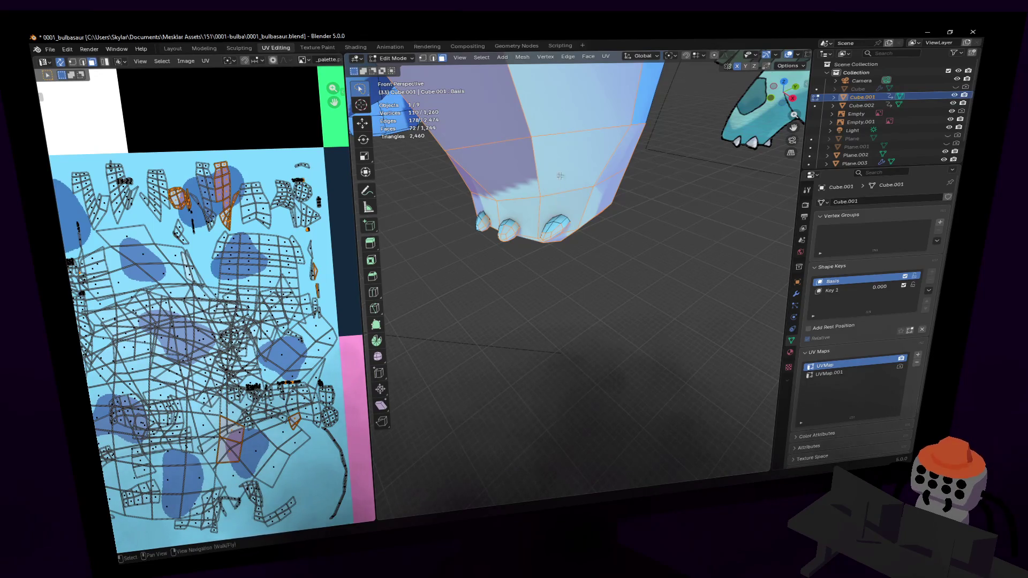
shift+middle_drag(560, 178, 560, 238)
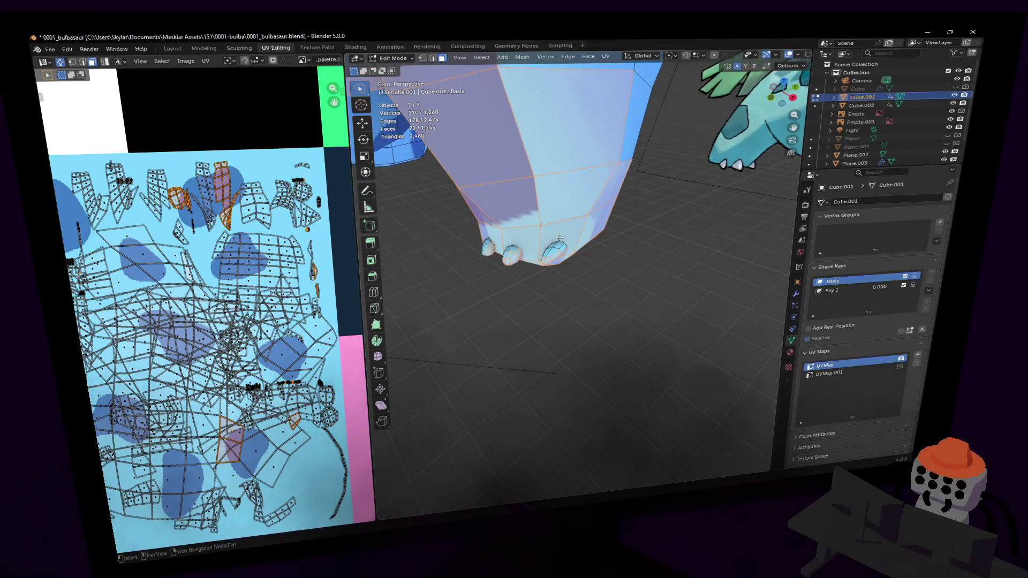
Step: Select all linked front-leg faces with L, then fly in close to inspect the leg
key(l)
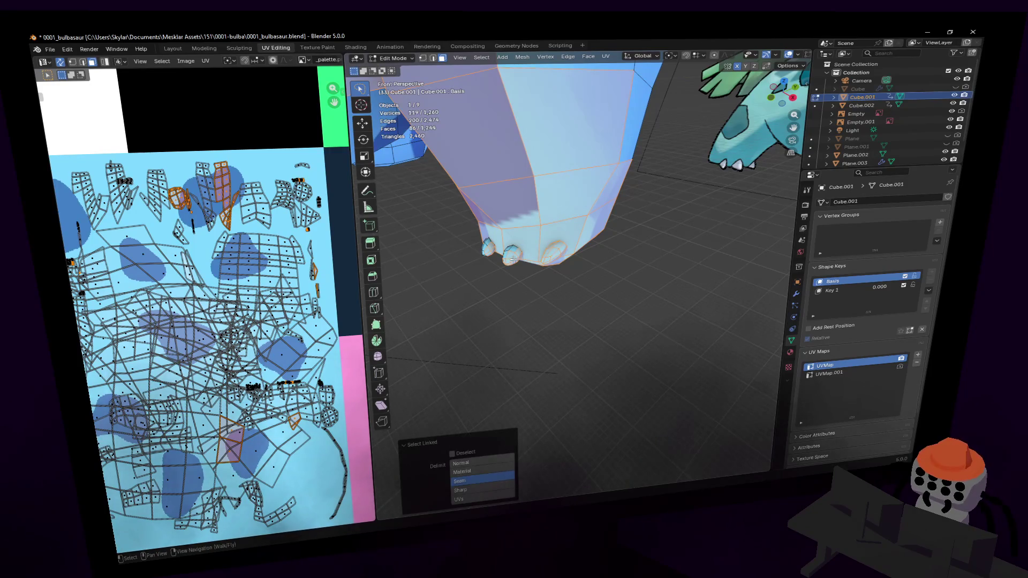
key(l)
key(shift+grave)
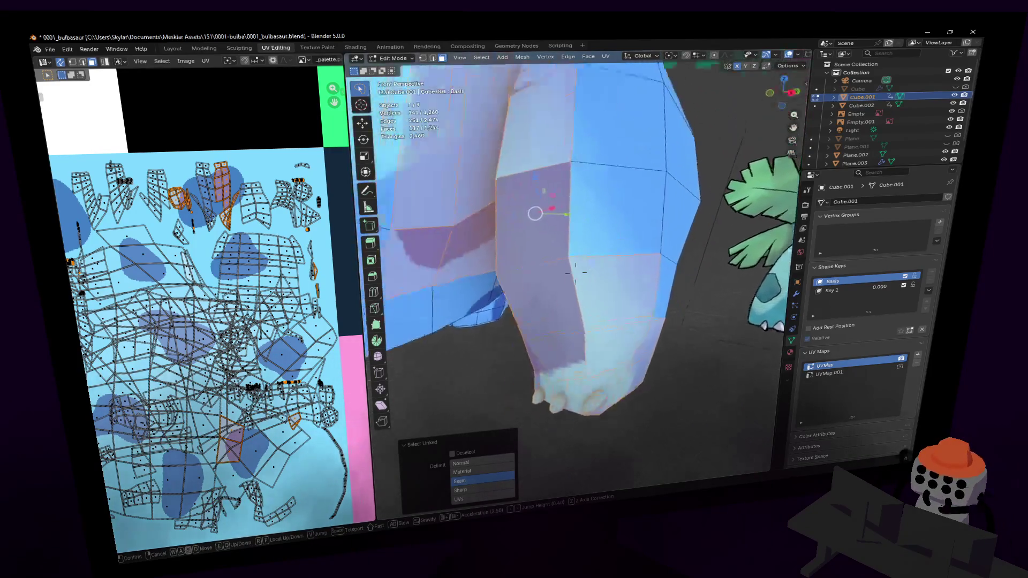
key(s)
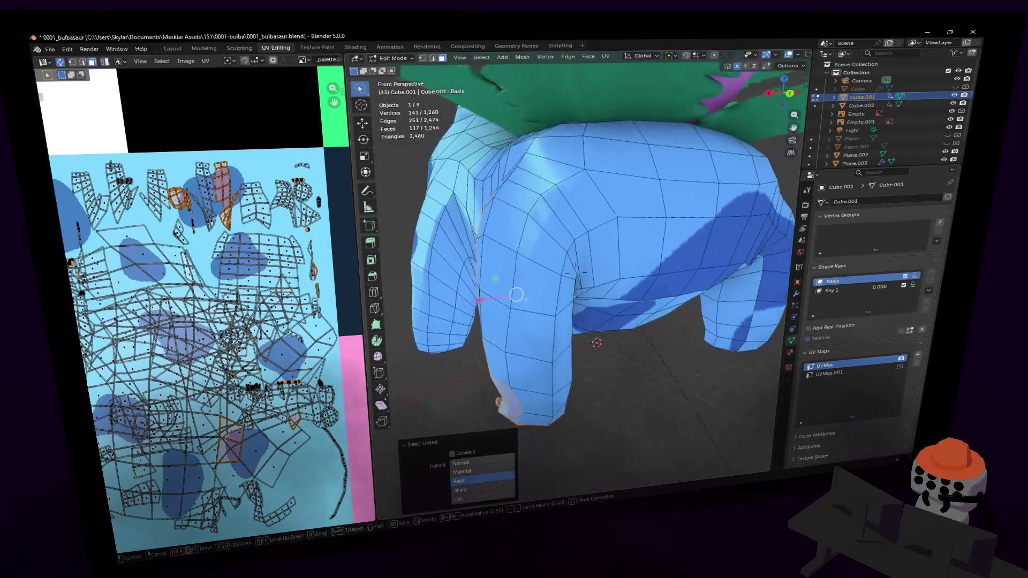
click(629, 222)
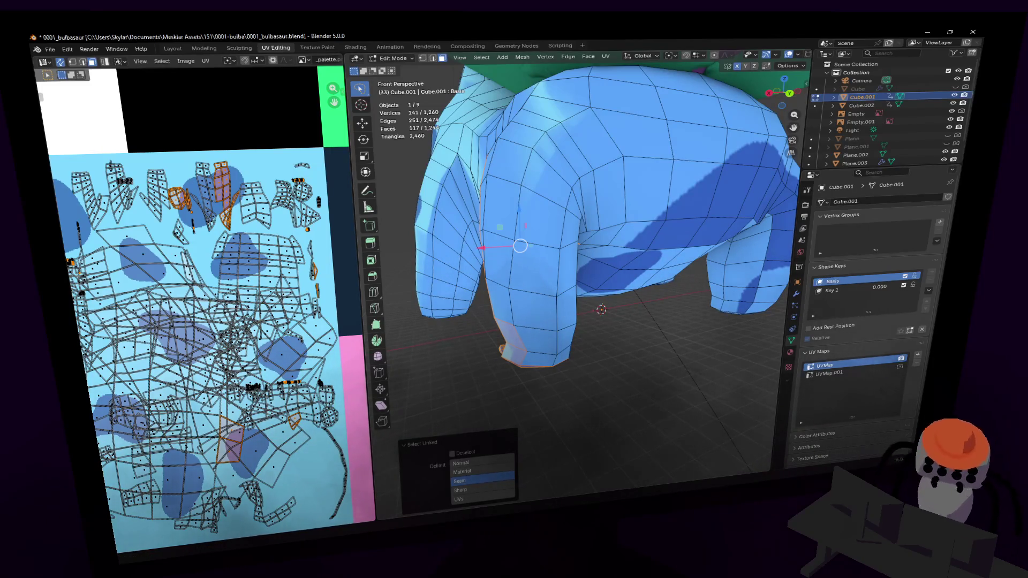
key(shift+grave)
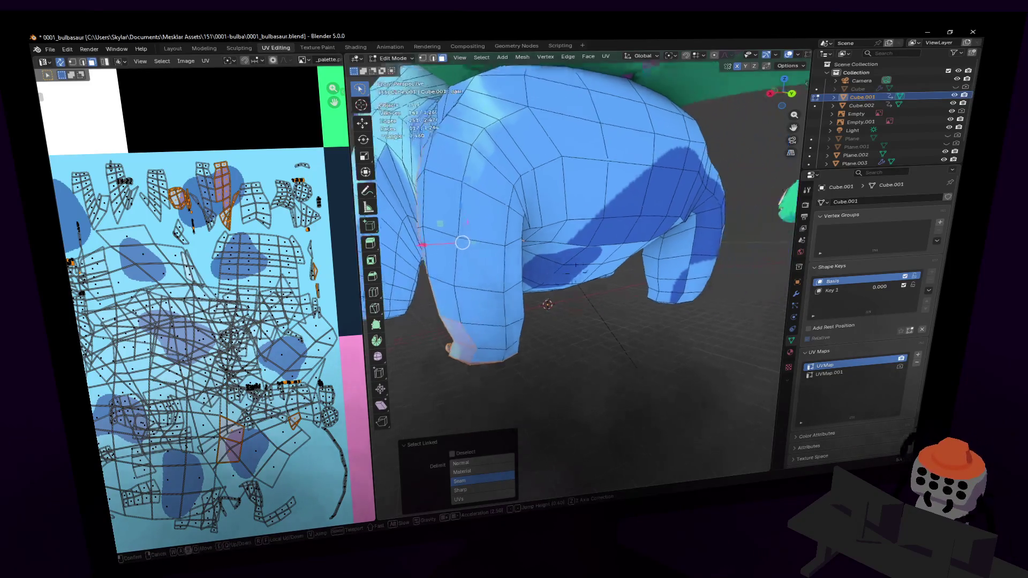
key(w)
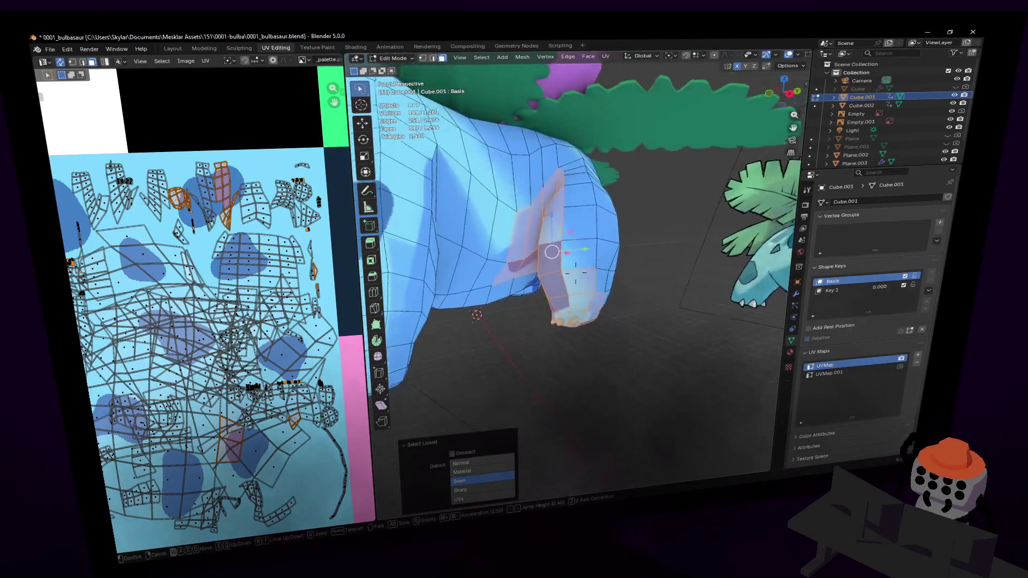
Step: Re-unwrap the selected front-leg faces with Smart UV Project
click(634, 196)
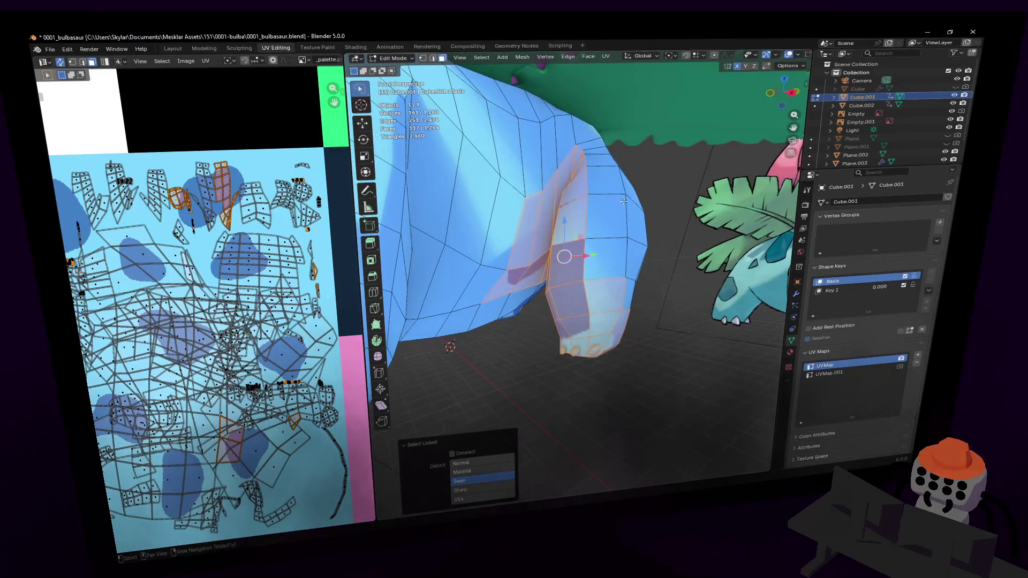
key(u)
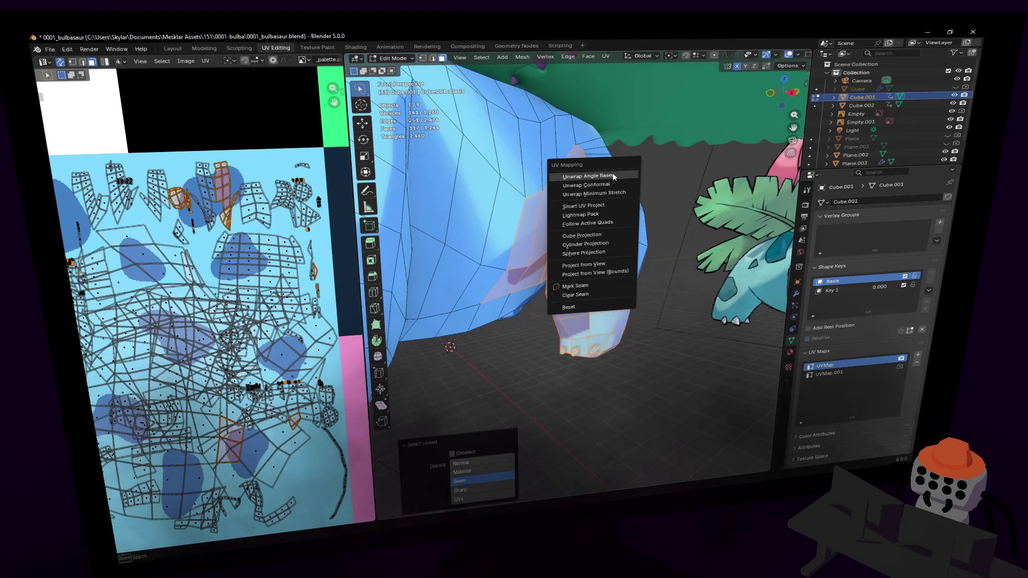
click(602, 205)
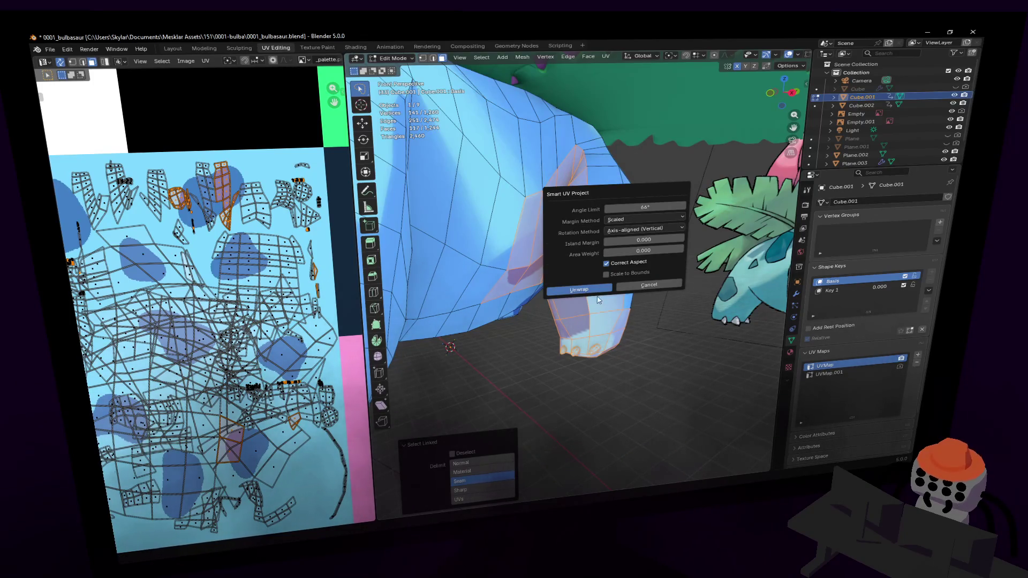
click(579, 289)
Step: Scale the new leg UV islands down to 0.320 and move them onto the pink patch
scroll(193, 230, up, 2)
scroll(192, 231, down, 3)
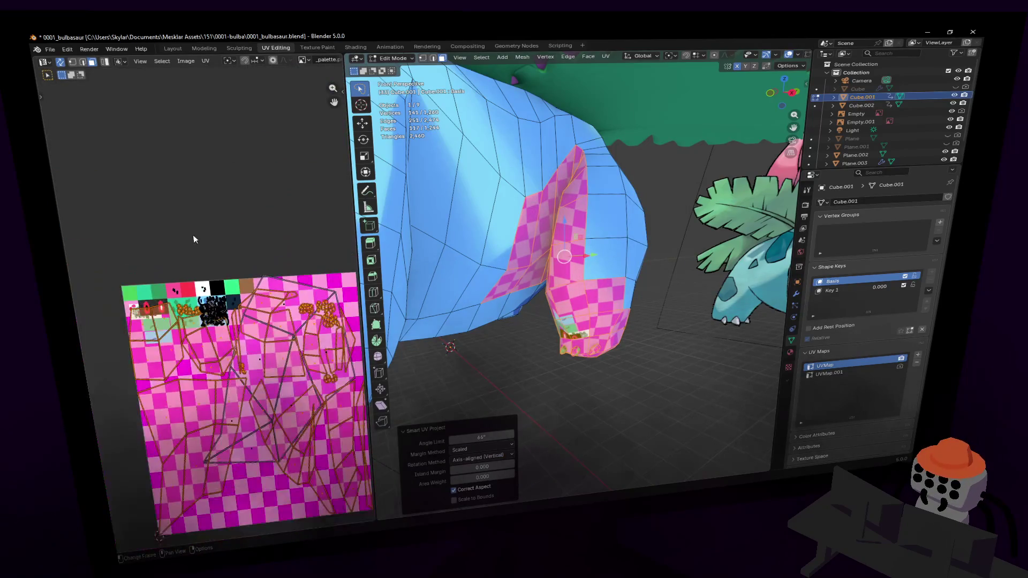
key(s)
click(253, 377)
key(s)
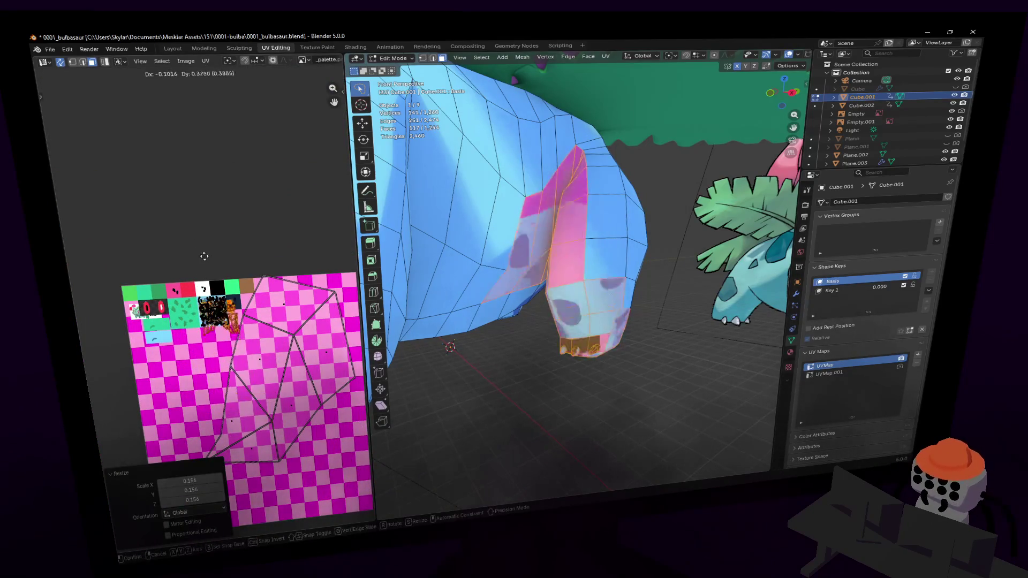
click(206, 301)
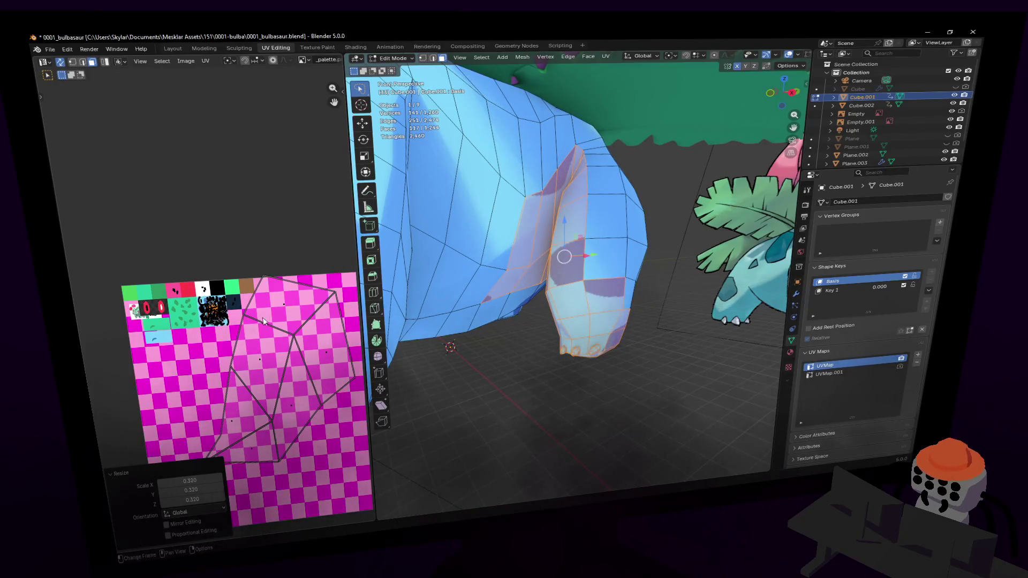
scroll(268, 321, up, 5)
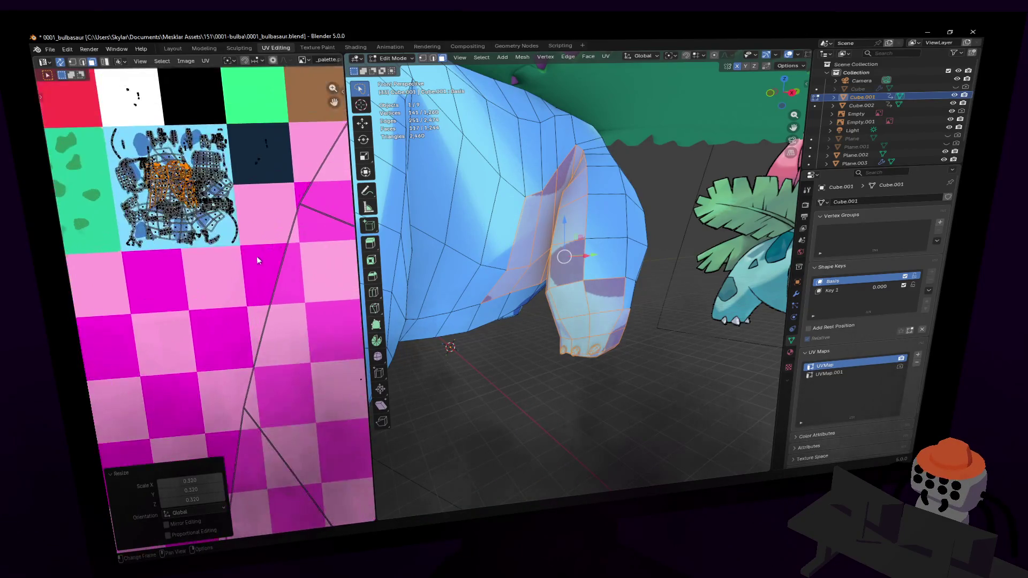
key(g)
click(337, 318)
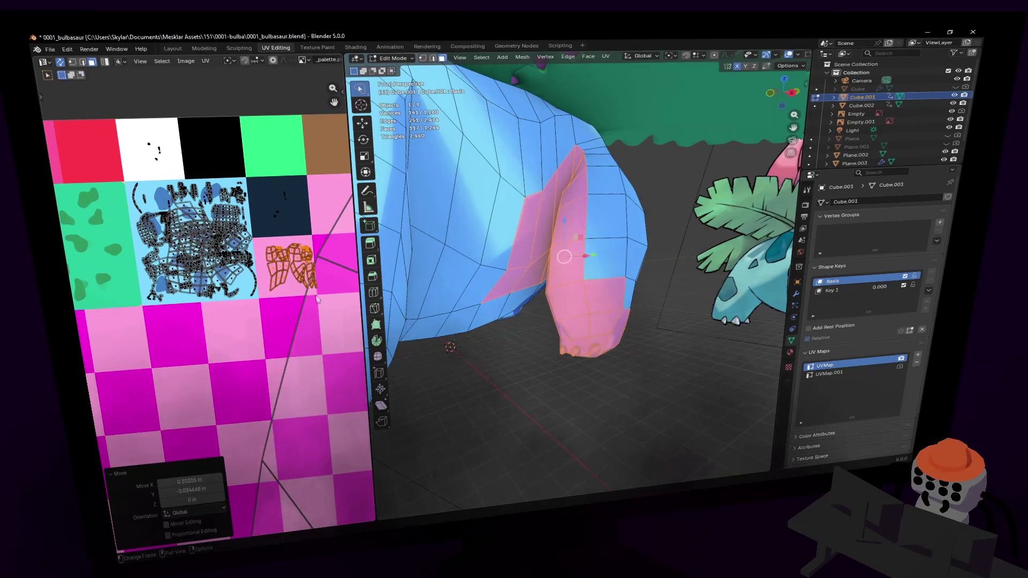
Step: Shrink the leg islands further and place them on the light-blue region, then deselect
scroll(252, 244, up, 2)
scroll(341, 249, up, 4)
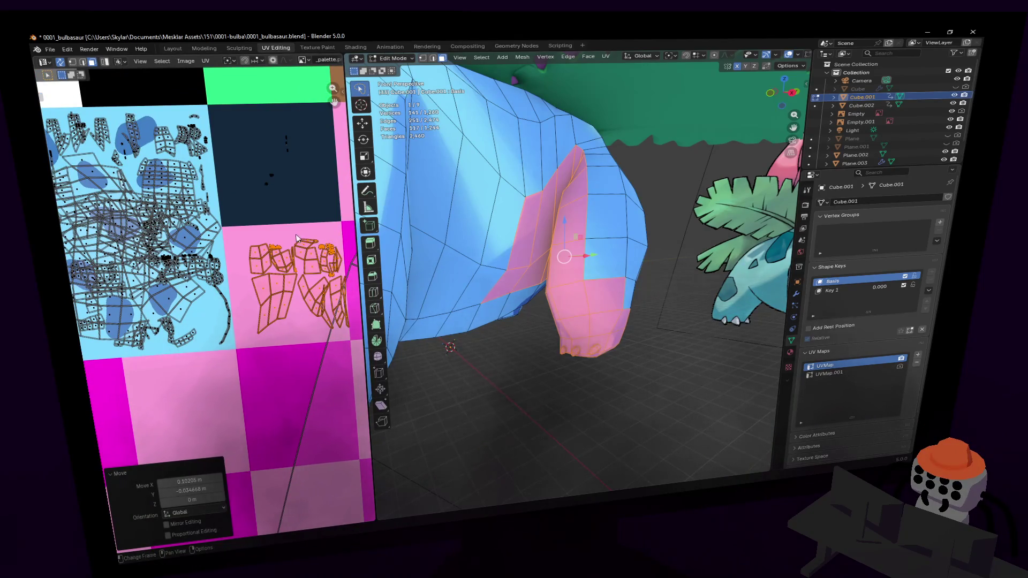
key(s)
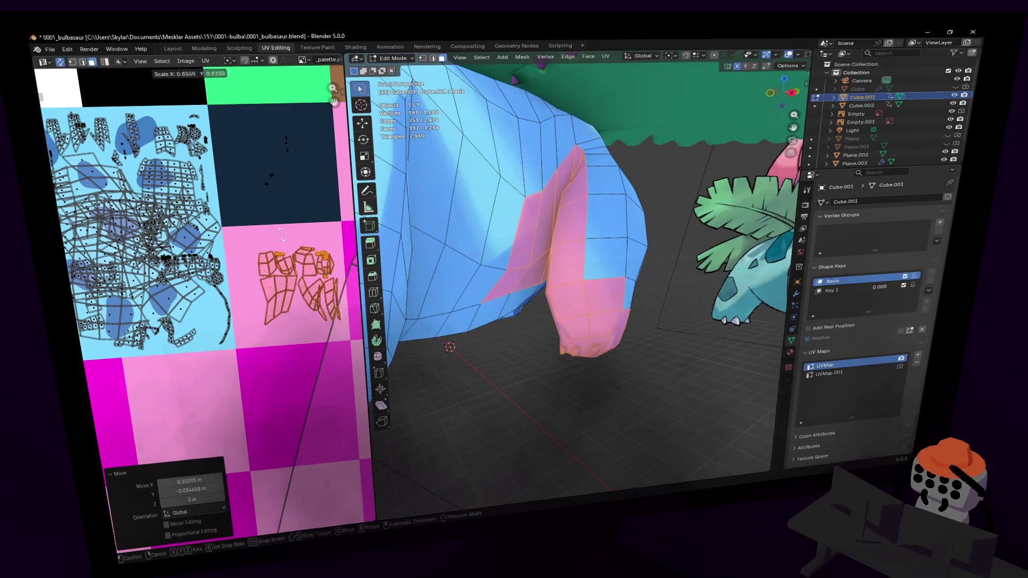
click(278, 289)
key(g)
click(205, 315)
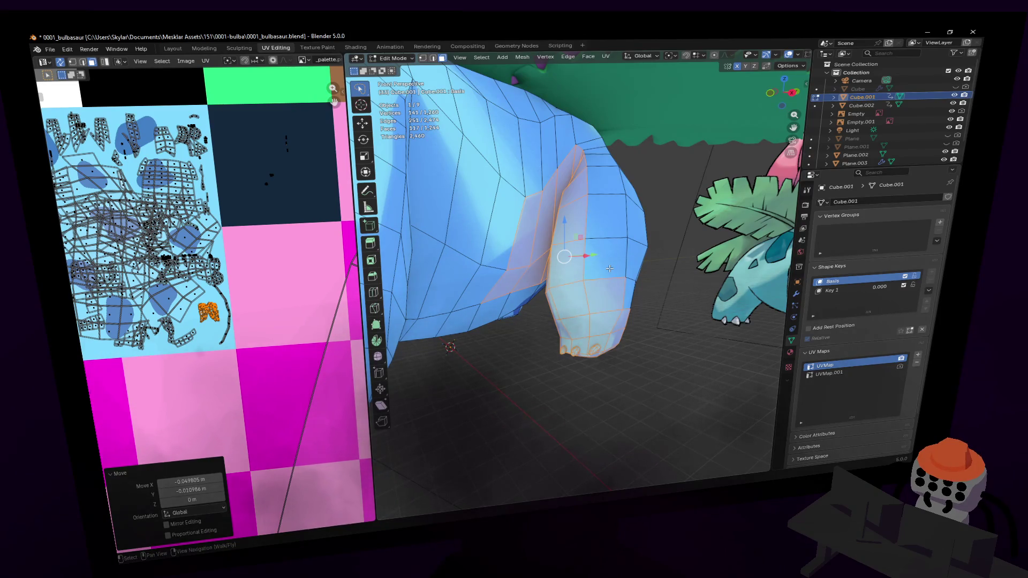
click(665, 187)
mouse_move(665, 188)
middle_down()
mouse_move(673, 203)
mouse_move(652, 177)
mouse_move(699, 148)
middle_up()
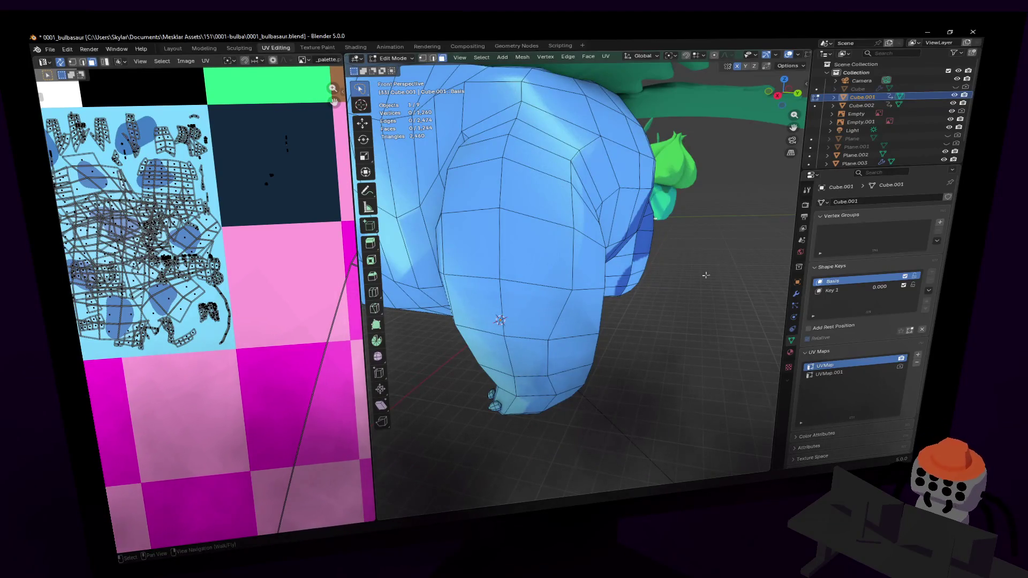
Step: Circle-select a block of faces on the body's side just above the legs
middle_drag(583, 229, 603, 209)
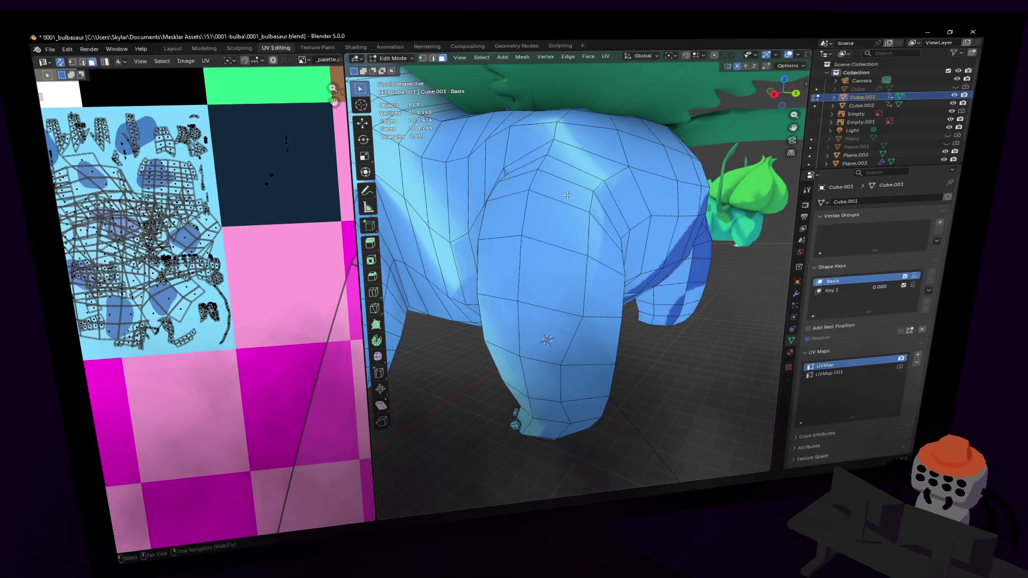
mouse_move(574, 190)
right_down()
mouse_move(551, 171)
mouse_move(477, 178)
right_up()
key(w)
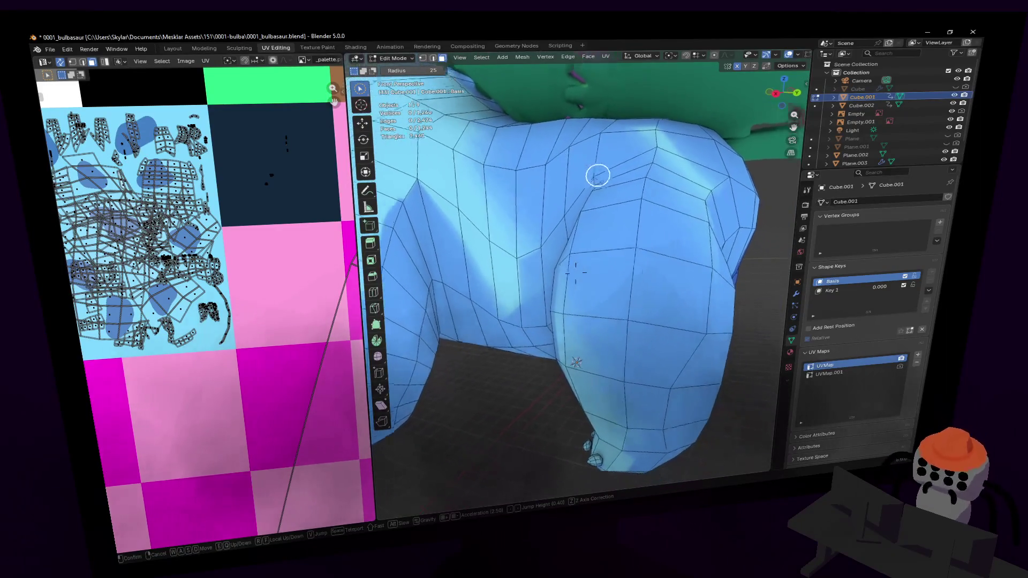
click(576, 187)
mouse_move(576, 187)
middle_down()
mouse_move(612, 181)
mouse_move(576, 200)
mouse_move(660, 230)
mouse_move(584, 231)
middle_up()
key(shift+grave)
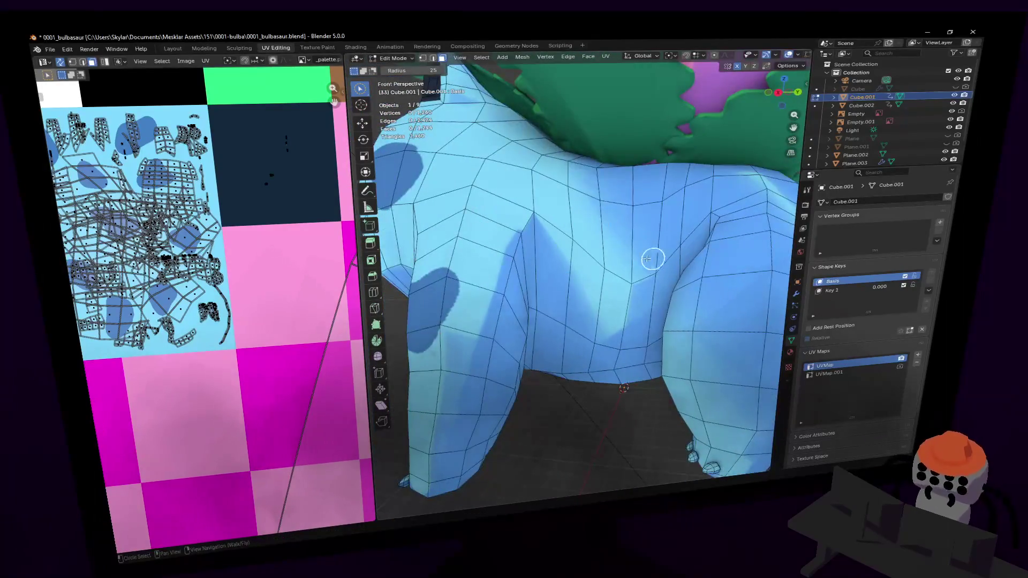
click(591, 263)
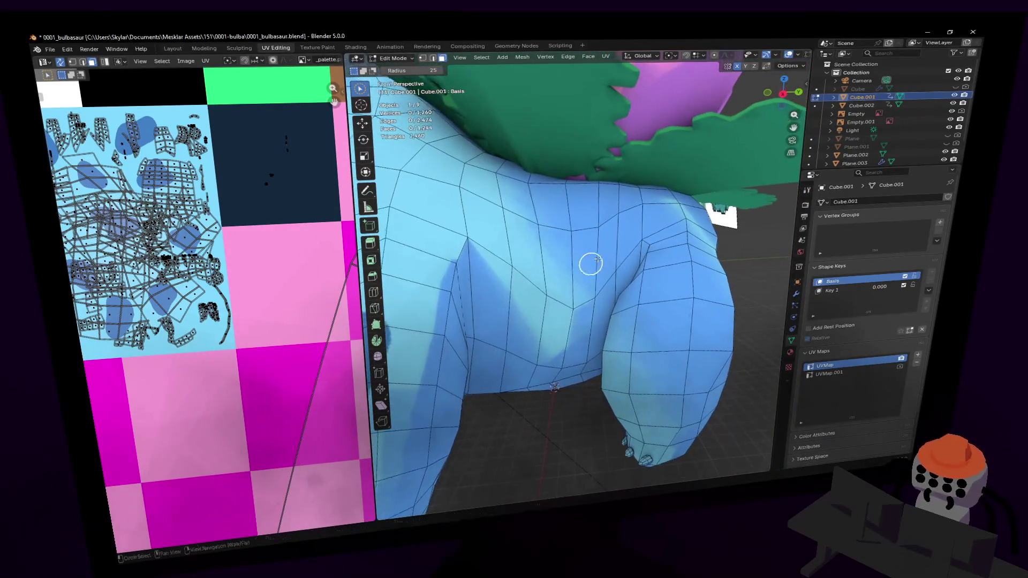
mouse_move(550, 292)
middle_down()
mouse_move(535, 294)
mouse_move(555, 307)
middle_up()
mouse_move(555, 307)
mouse_down()
mouse_move(534, 318)
mouse_move(486, 280)
mouse_up()
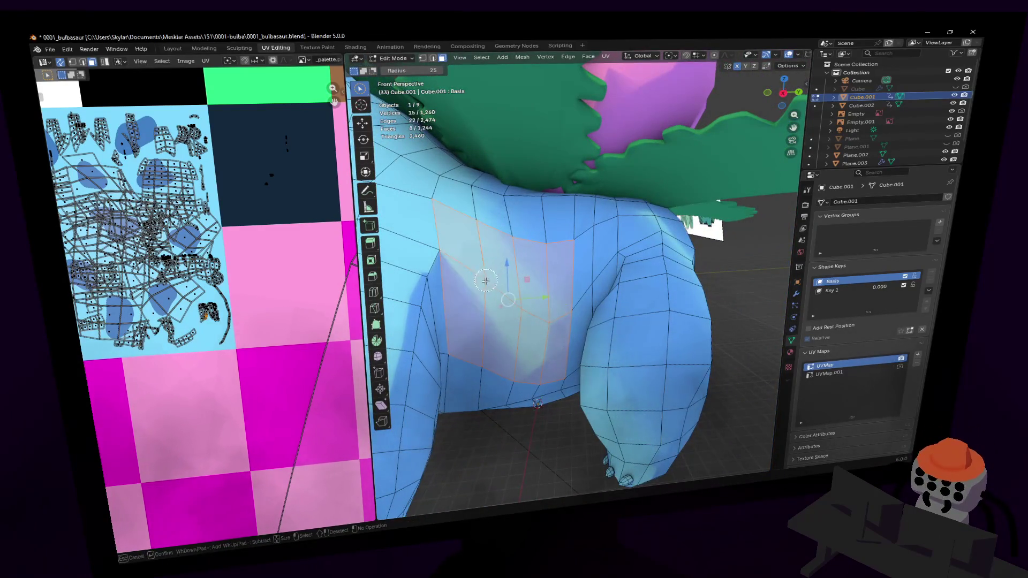
Step: Extend the flank face selection and re-unwrap it with Smart UV Project
mouse_move(516, 243)
mouse_down()
mouse_move(607, 232)
mouse_move(615, 219)
mouse_up()
key(shift+grave)
key(Escape)
scroll(298, 202, up, 3)
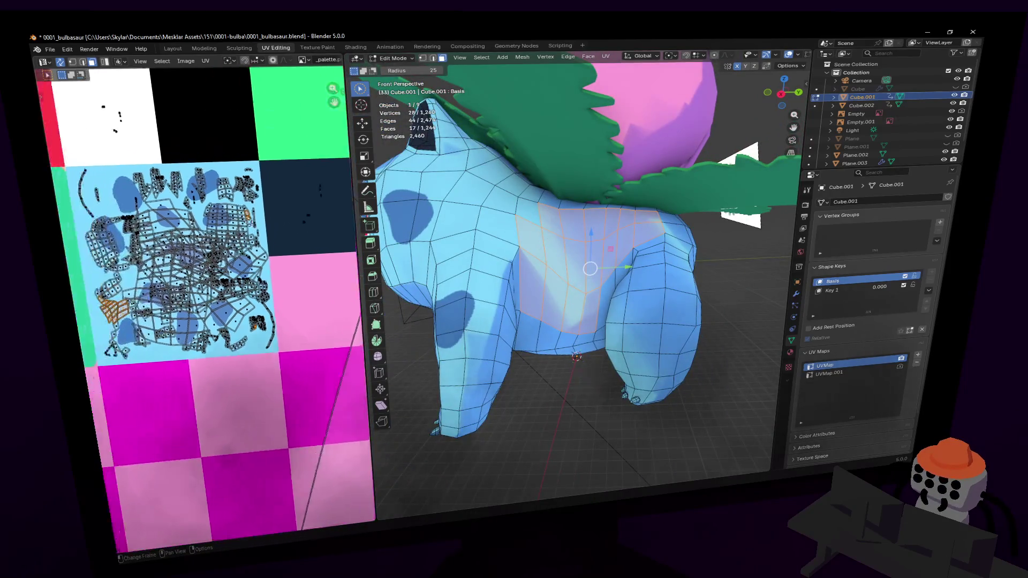
key(u)
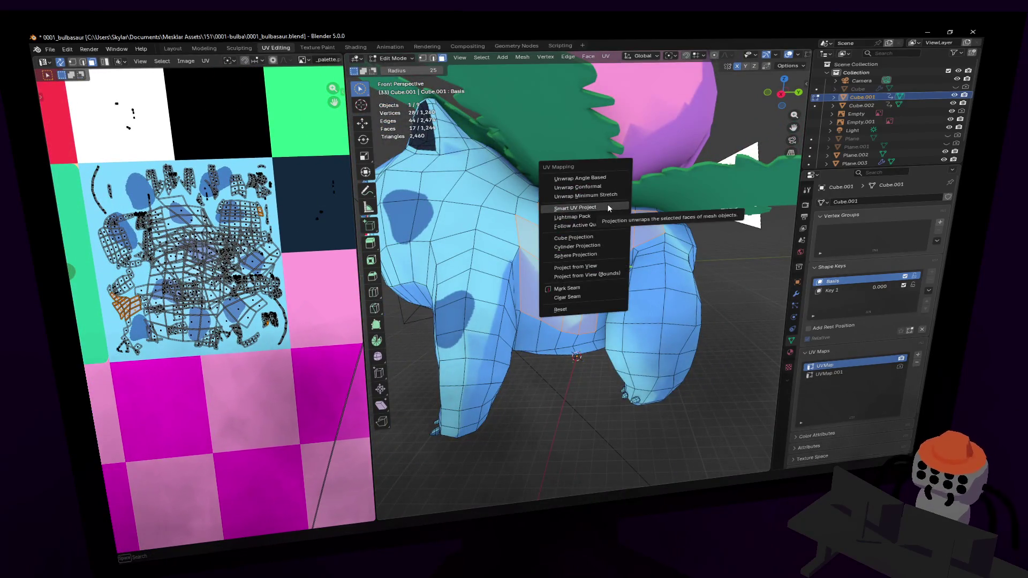
click(607, 204)
click(583, 289)
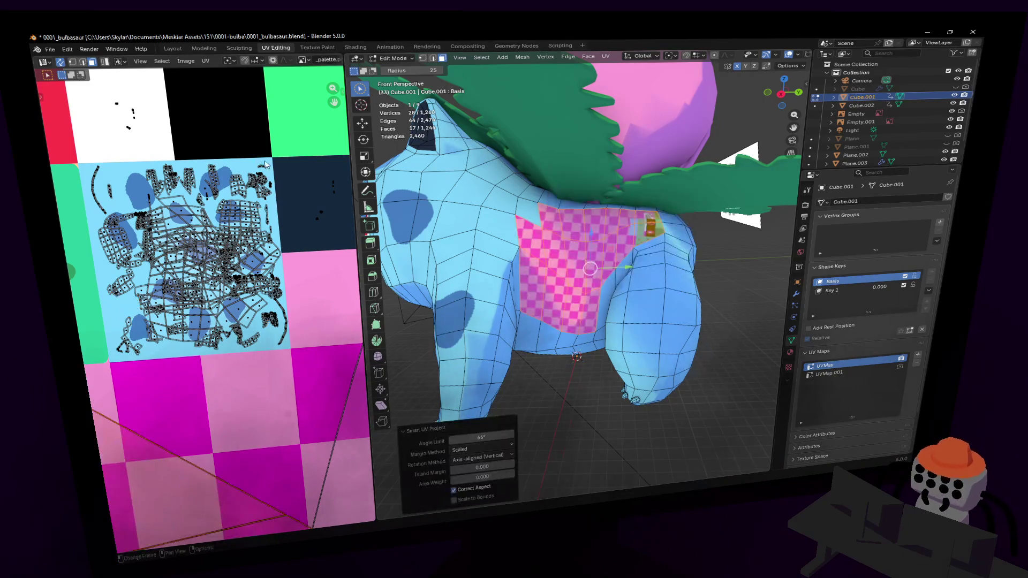
Step: Shrink the flank UV island, place it on the texture, and rescale it to 0.558
key(s)
click(313, 475)
key(s)
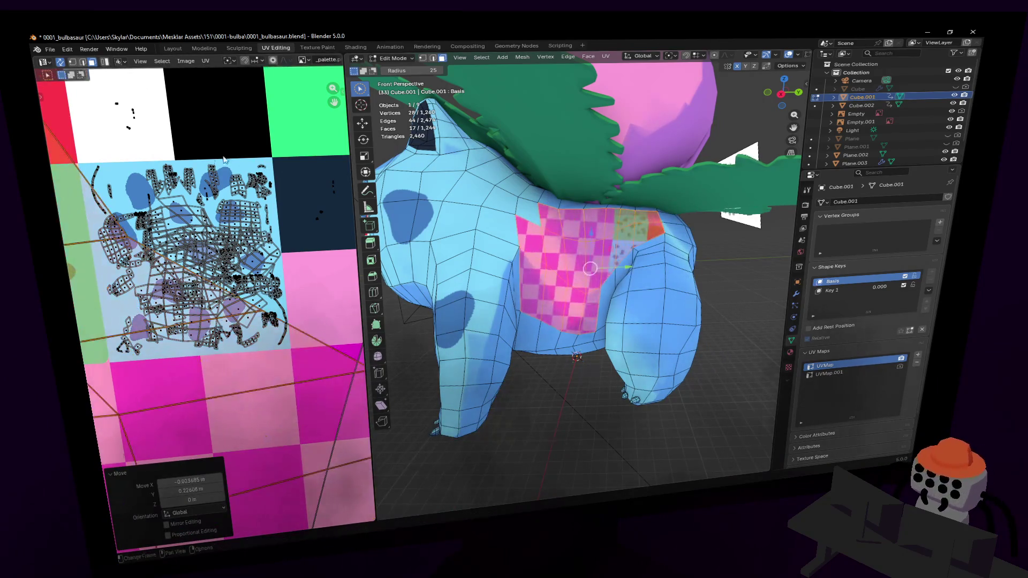
click(312, 458)
key(g)
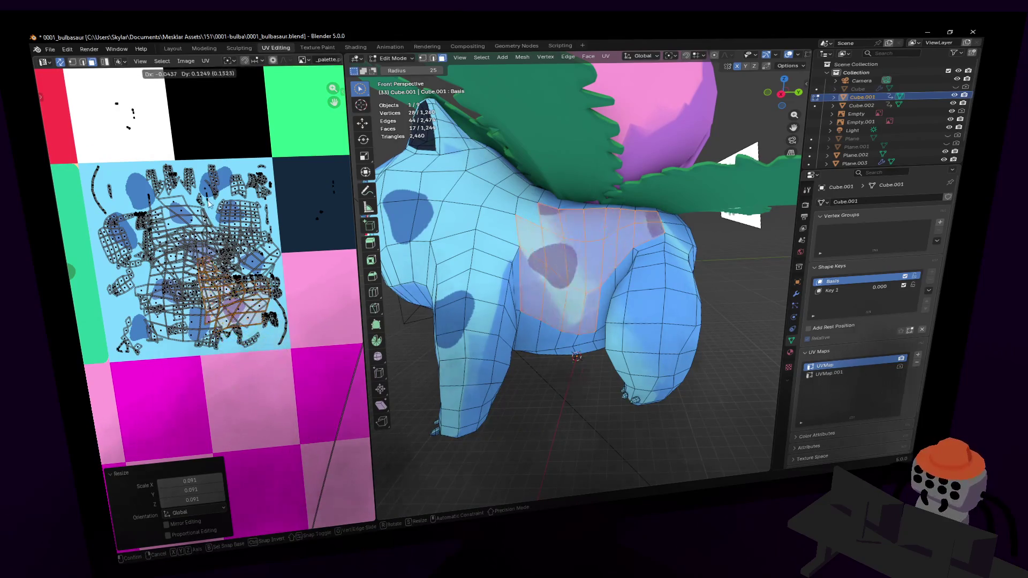
click(230, 299)
key(s)
click(219, 250)
Step: Move the flank island over a dark-blue spot and nudge it into its final position
scroll(228, 258, up, 5)
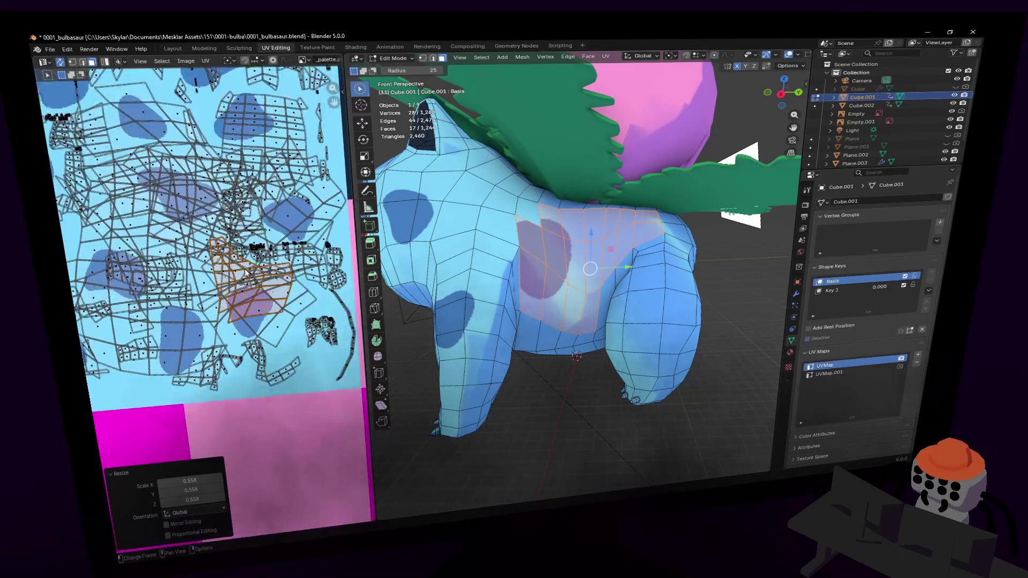
middle_drag(229, 257, 252, 236)
key(g)
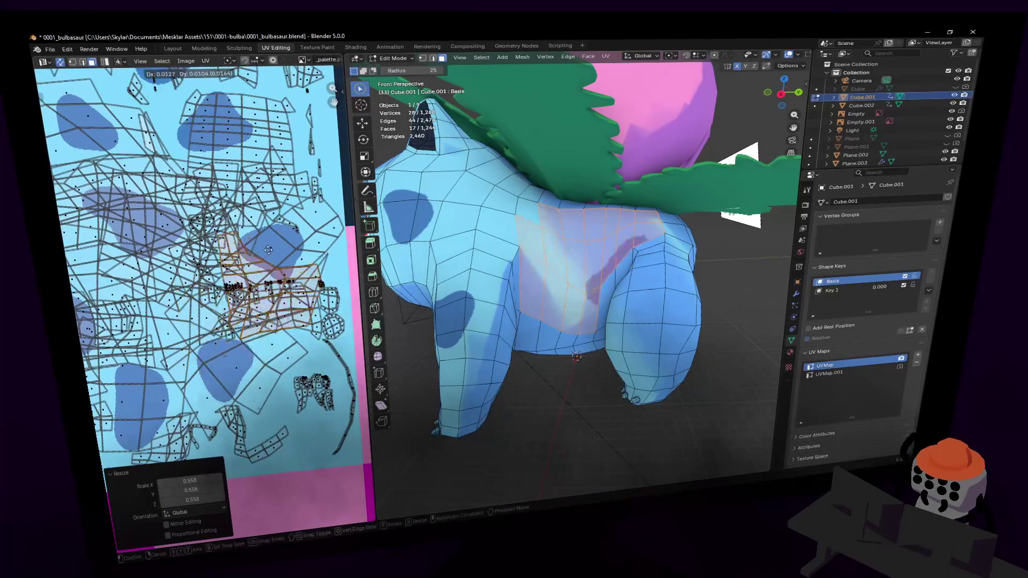
click(265, 209)
key(g)
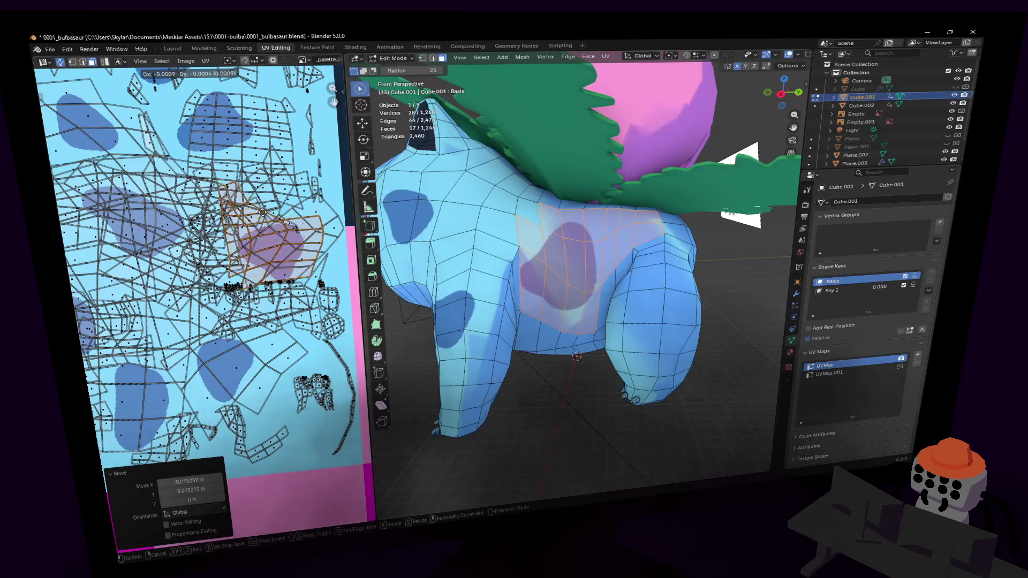
click(262, 204)
key(s)
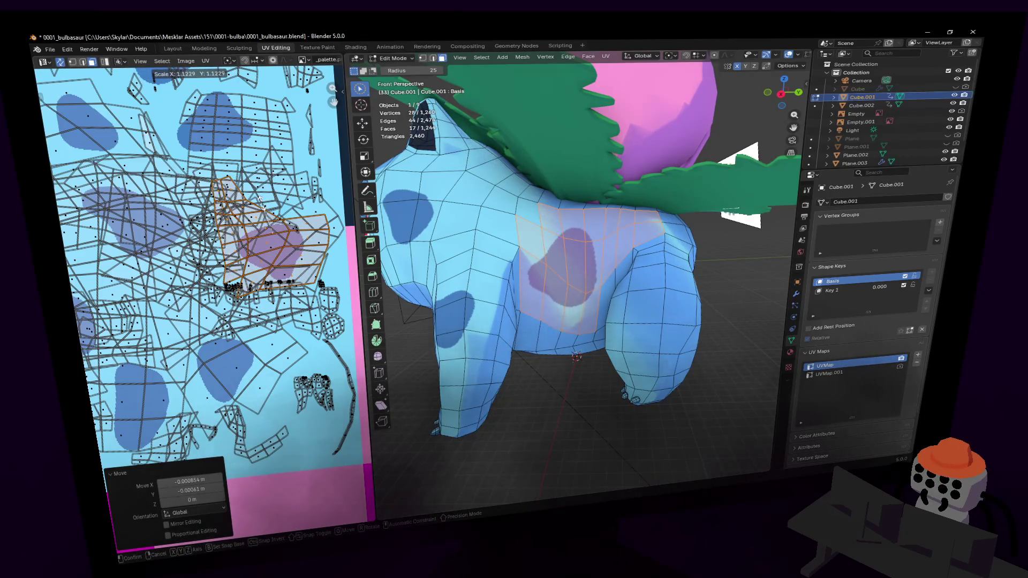
key(Escape)
key(g)
click(274, 230)
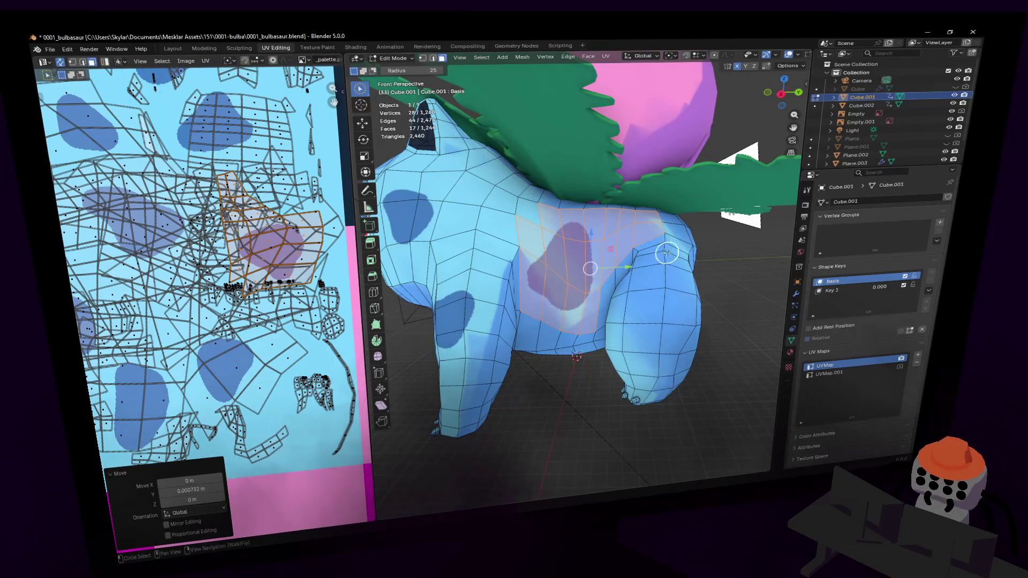
key(shift+grave)
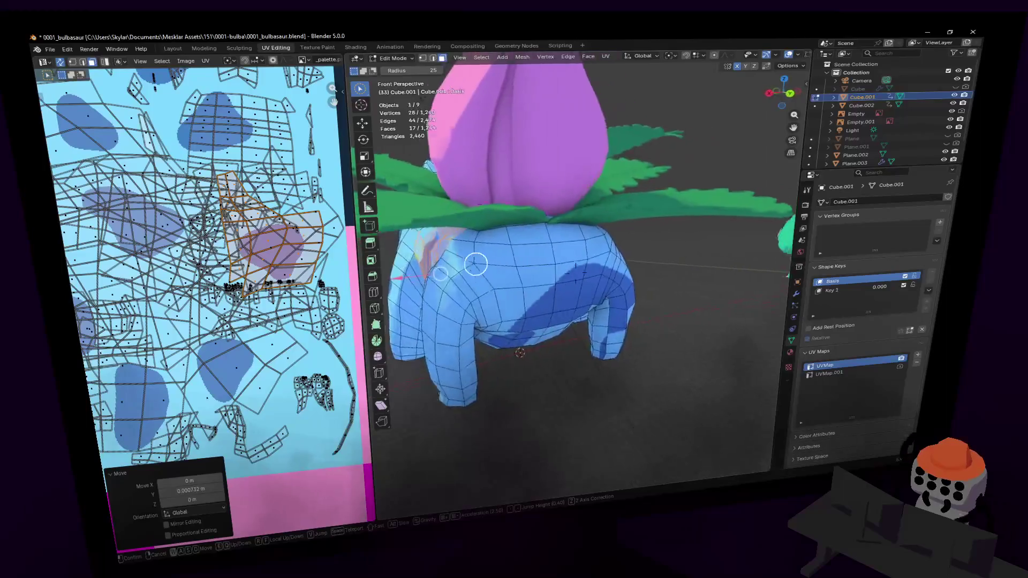
Step: Fly the view around behind the model and close to the upper back
key(d)
click(647, 258)
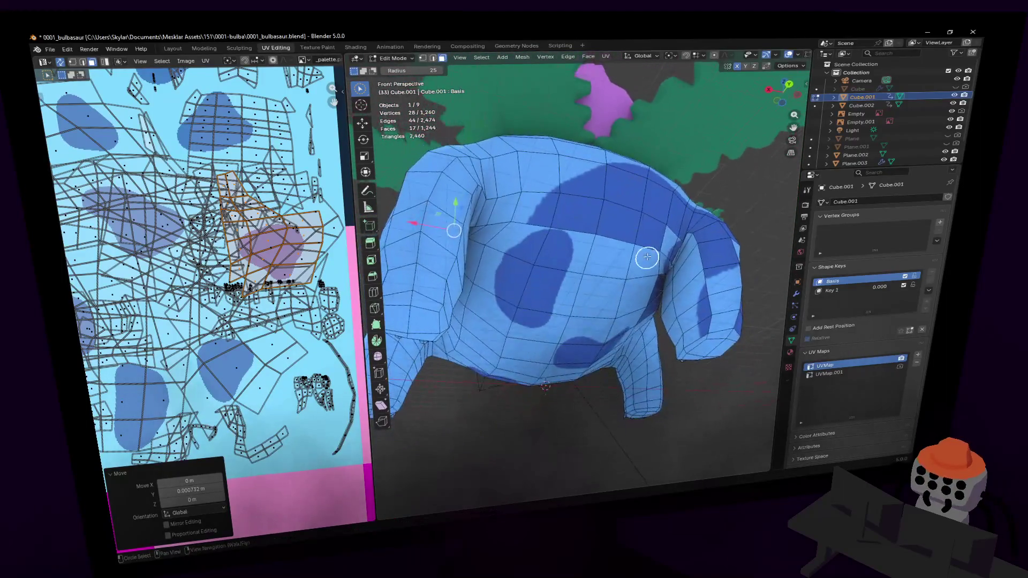
key(shift+grave)
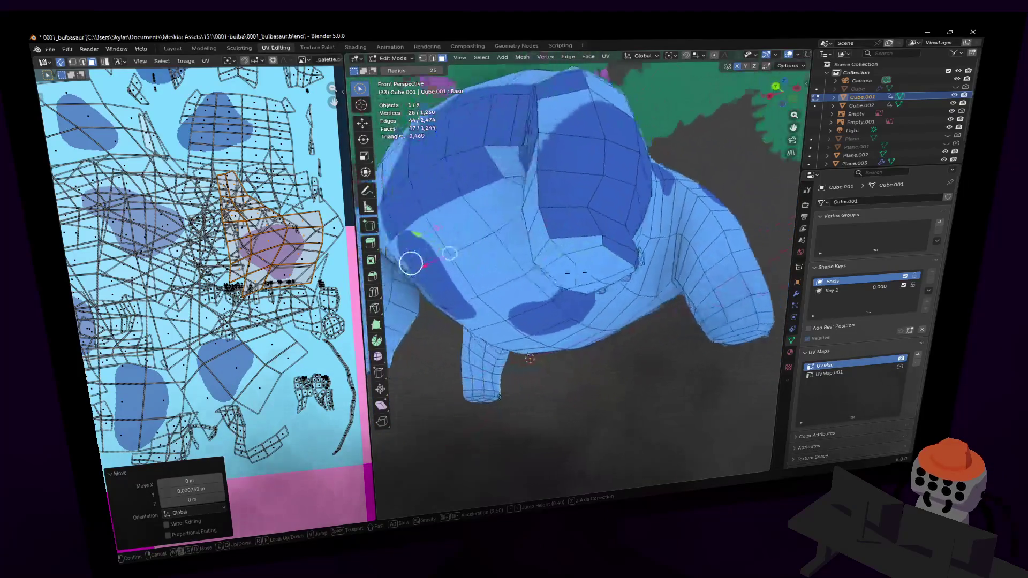
click(571, 227)
key(shift+grave)
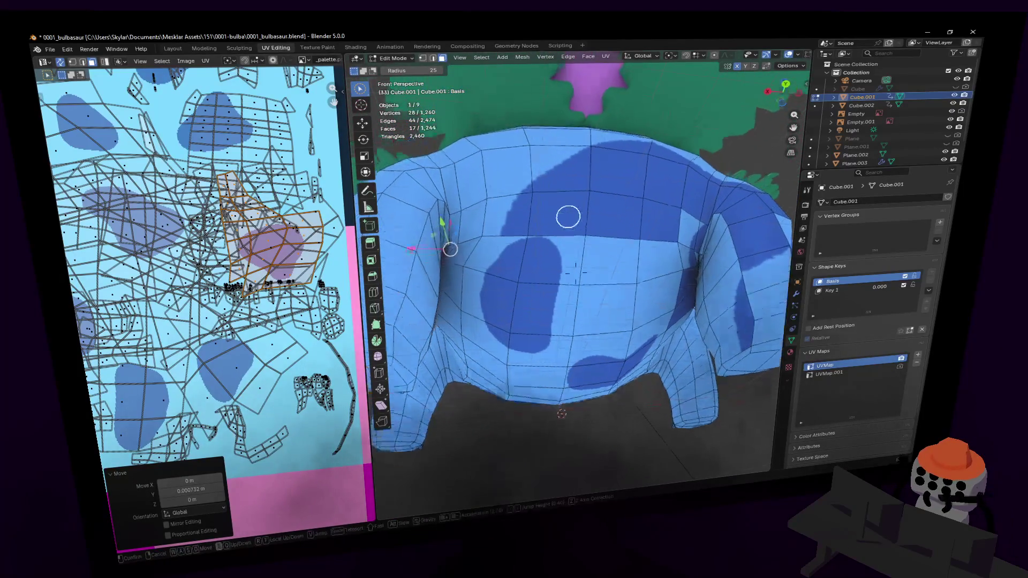
key(w)
click(510, 235)
Step: Circle-select the upper-back faces behind the bulb and orbit to check the patch
drag(511, 234, 674, 227)
mouse_move(674, 227)
middle_down()
mouse_move(656, 230)
mouse_move(656, 248)
mouse_move(677, 228)
middle_up()
drag(488, 163, 464, 169)
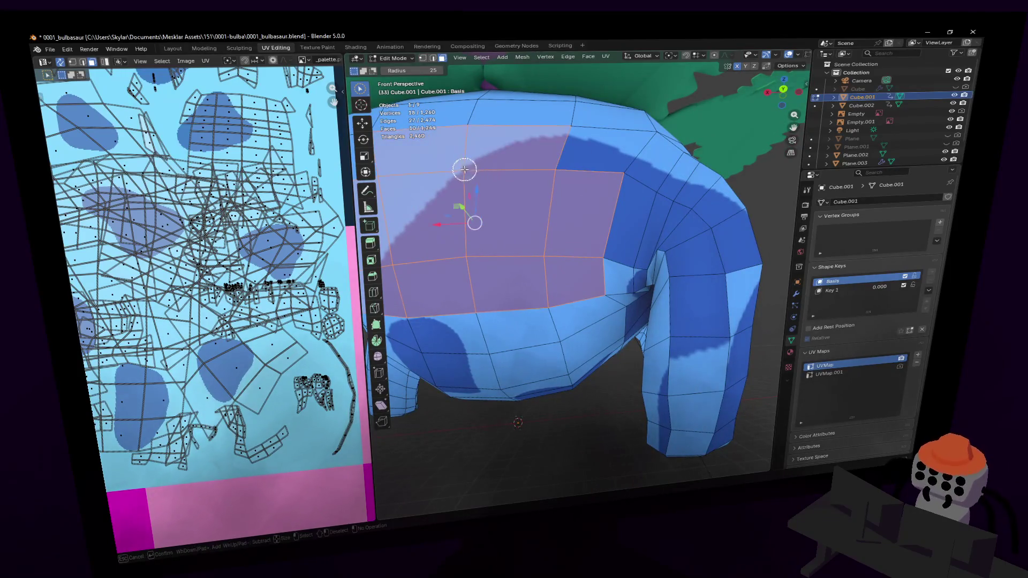
drag(564, 169, 610, 172)
mouse_move(610, 171)
middle_down()
mouse_move(624, 188)
mouse_move(596, 188)
middle_up()
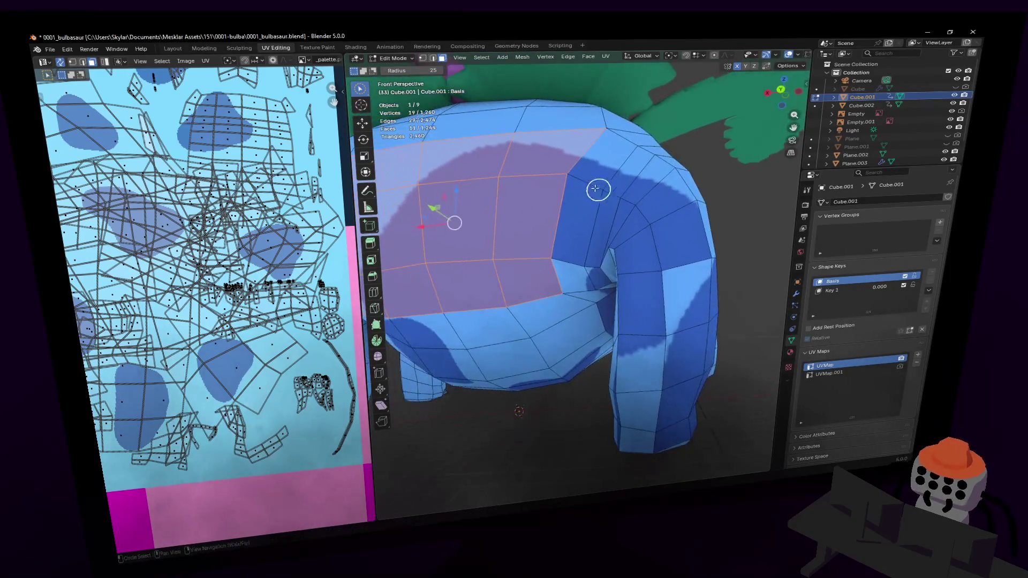
drag(596, 188, 580, 175)
mouse_move(580, 176)
middle_down()
mouse_move(631, 168)
mouse_move(562, 220)
middle_up()
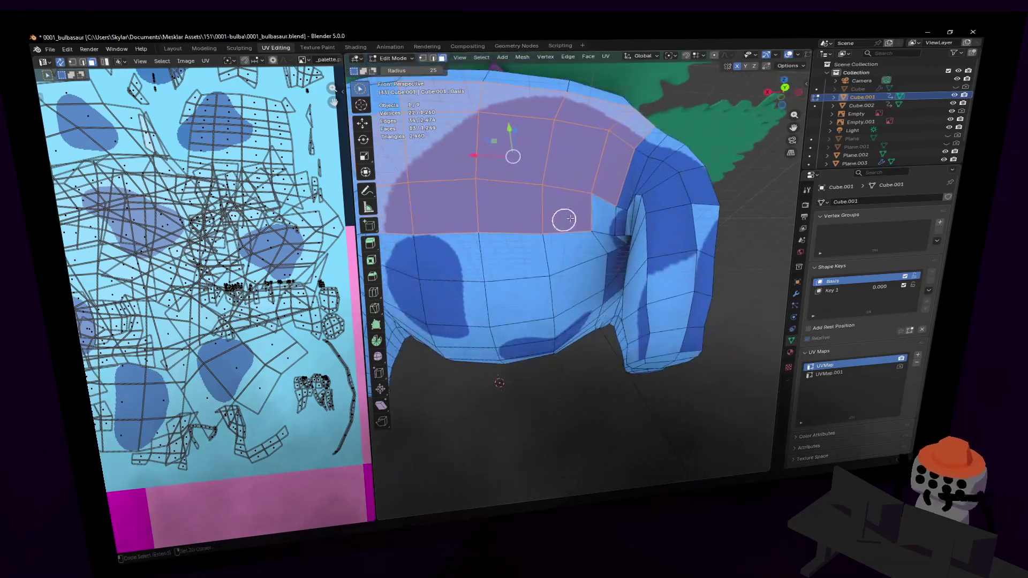
drag(562, 220, 588, 210)
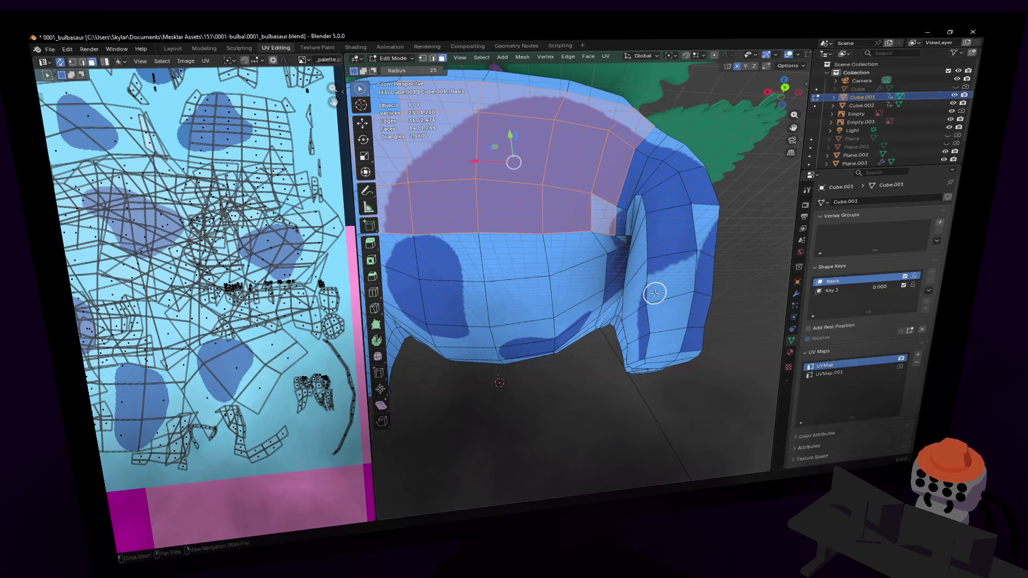
mouse_move(553, 303)
middle_down()
mouse_move(555, 208)
mouse_move(580, 197)
mouse_move(612, 209)
mouse_move(616, 242)
middle_up()
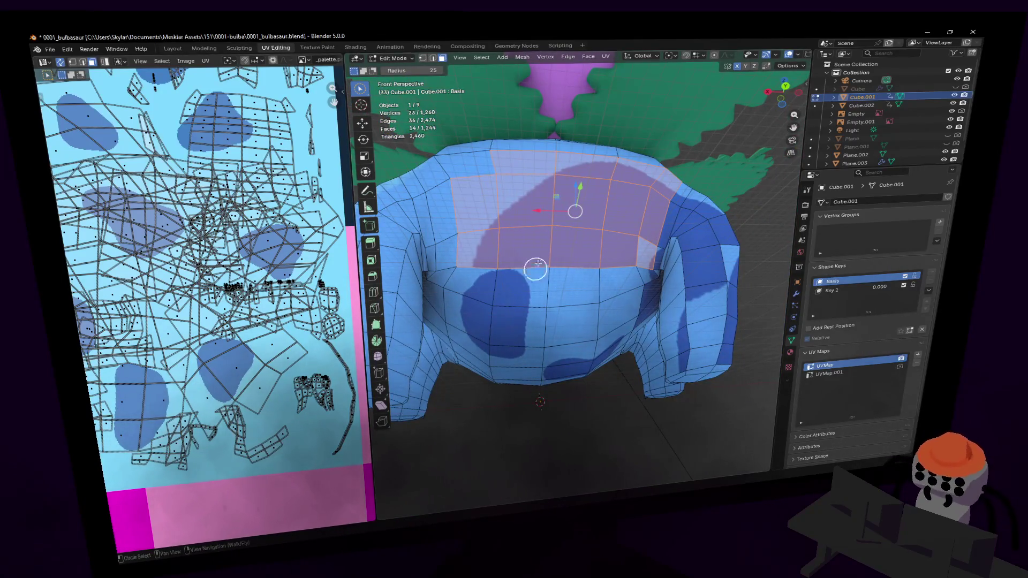
mouse_move(613, 227)
middle_down()
mouse_move(594, 225)
mouse_move(605, 221)
middle_up()
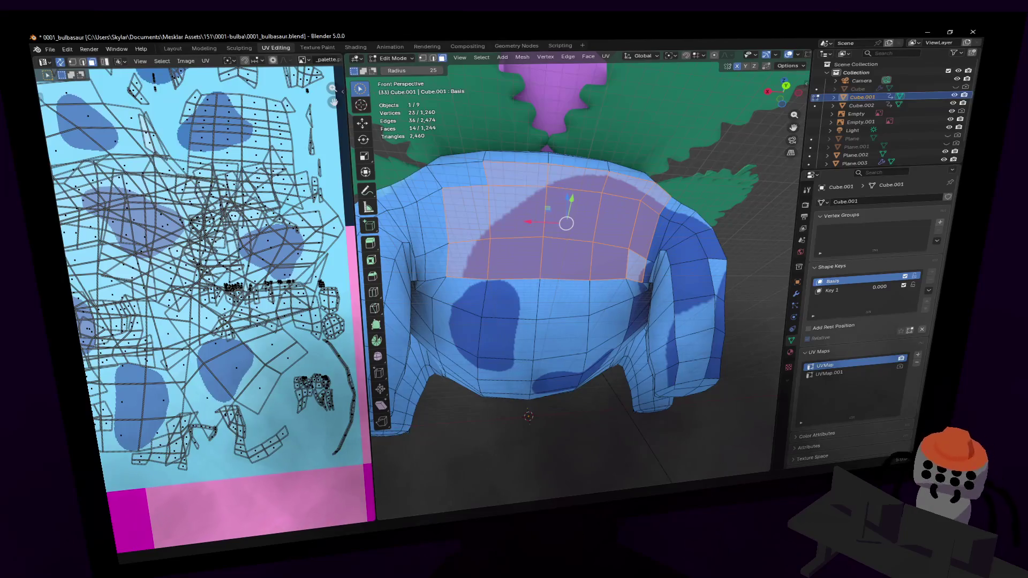
scroll(298, 271, down, 5)
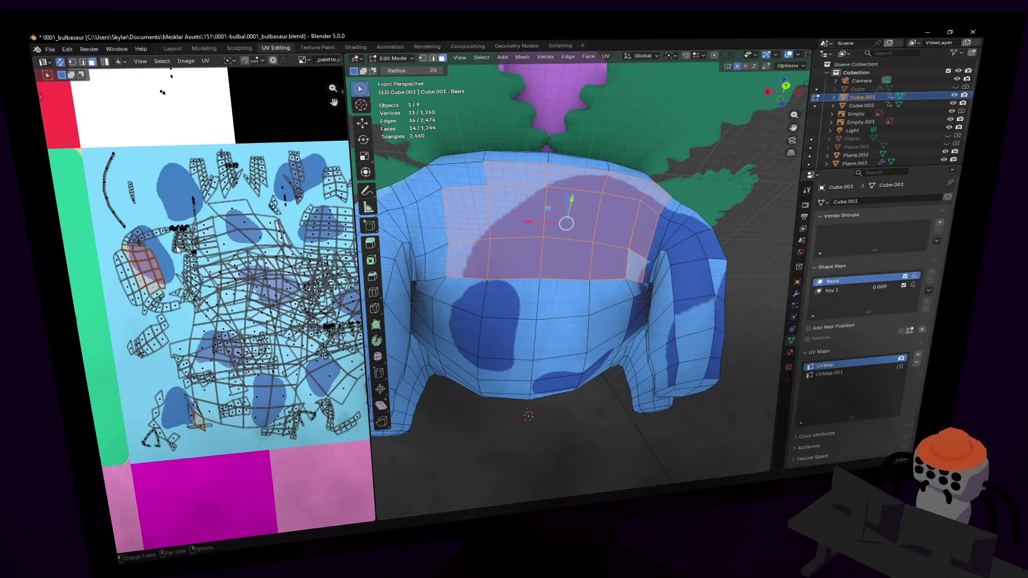
Step: Re-unwrap the selected upper-back faces
shift+scroll(209, 222, up, 2)
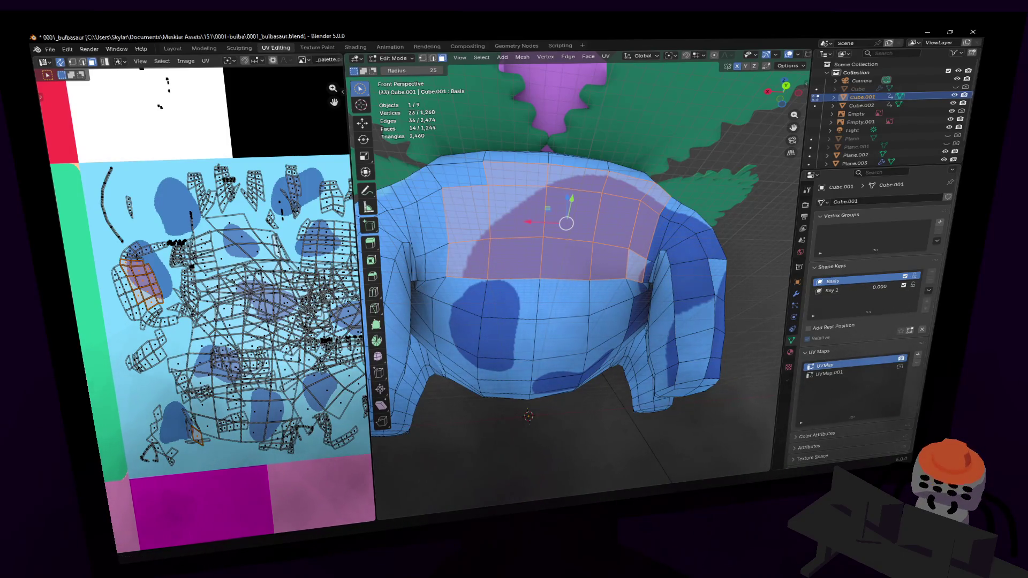
middle_drag(293, 264, 253, 251)
key(u)
click(217, 236)
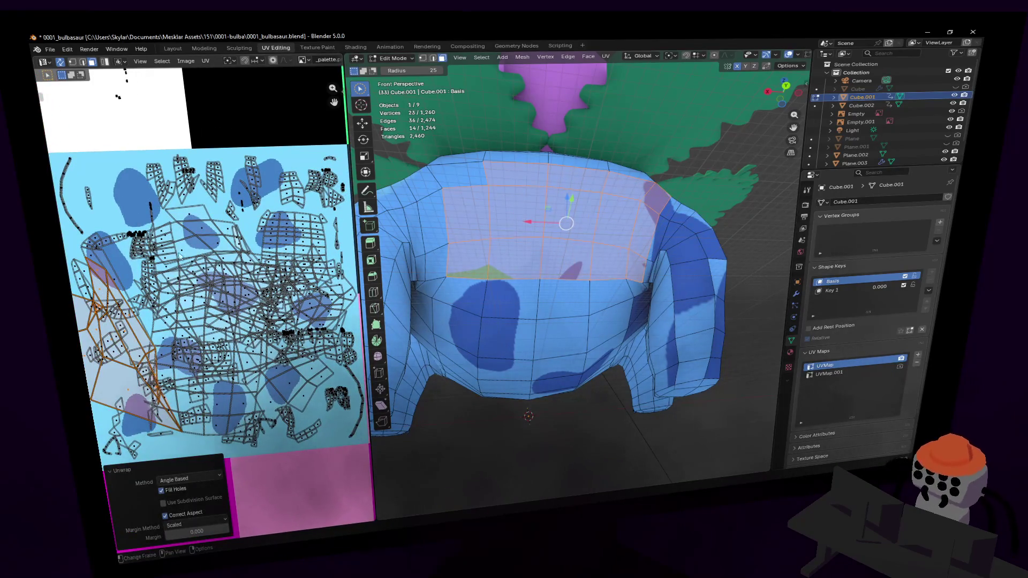
scroll(181, 256, down, 2)
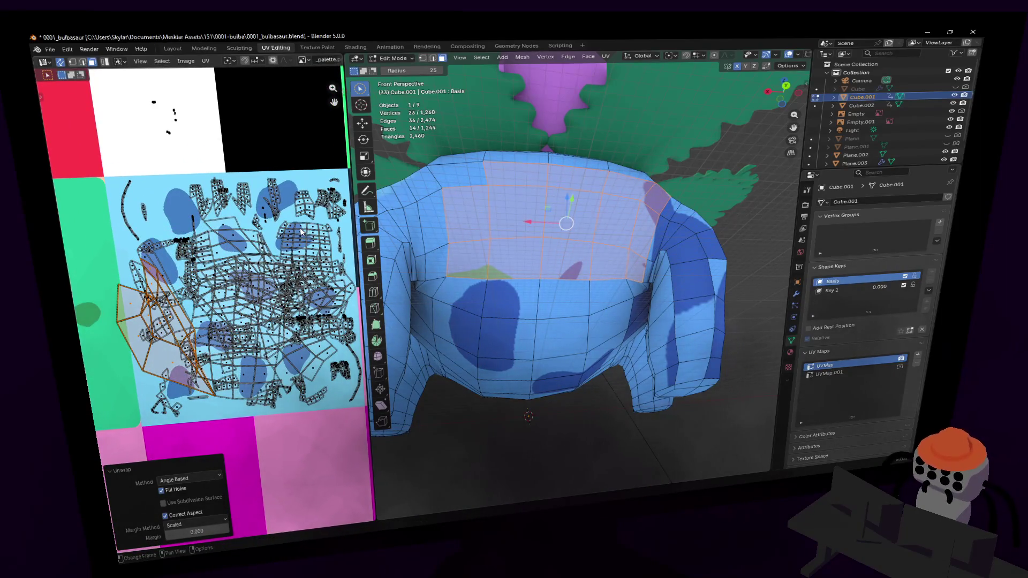
Step: Move the back UV island, rotate it −57°, and place it over the dark spots
key(g)
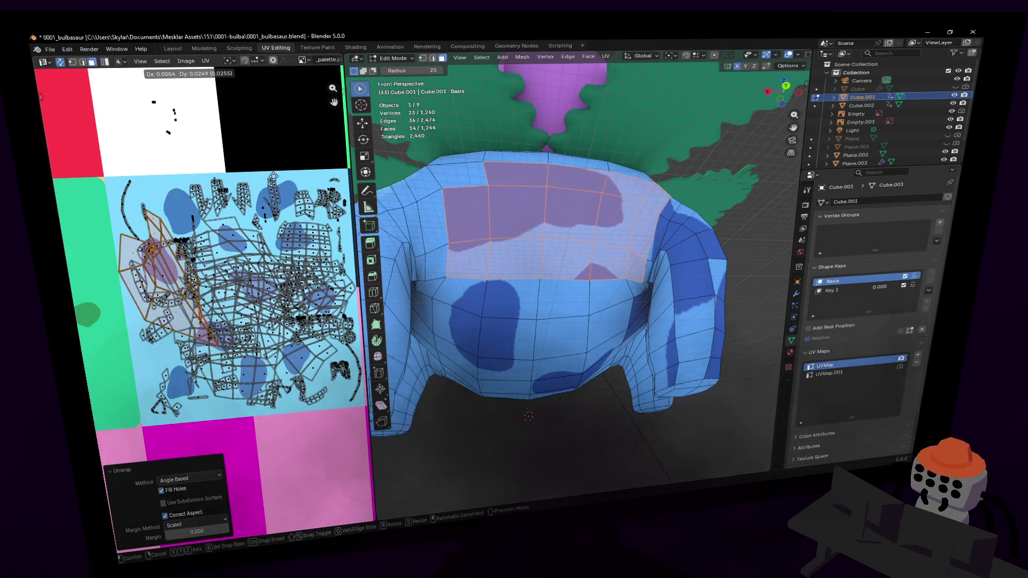
click(264, 189)
key(r)
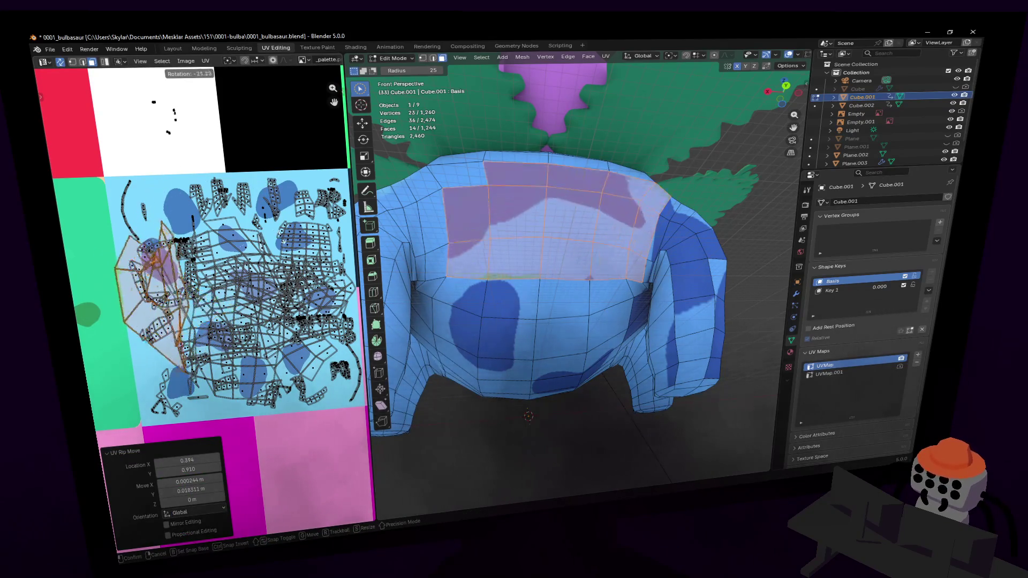
click(303, 323)
key(g)
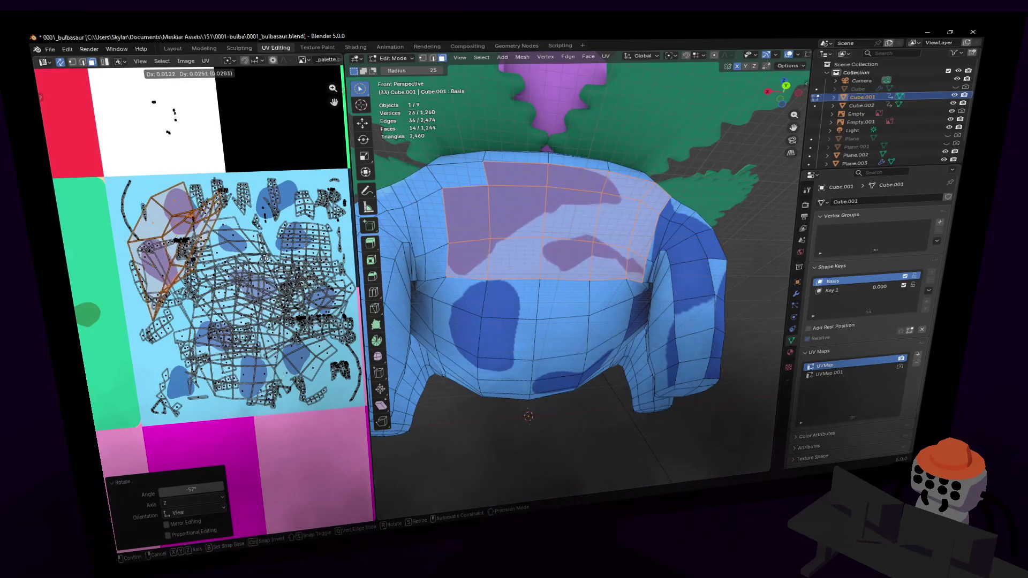
click(271, 260)
scroll(273, 260, down, 2)
scroll(207, 220, up, 4)
scroll(205, 220, up, 2)
Step: Rotate the back island by 74.2° and shift it further up-left on the texture
key(s)
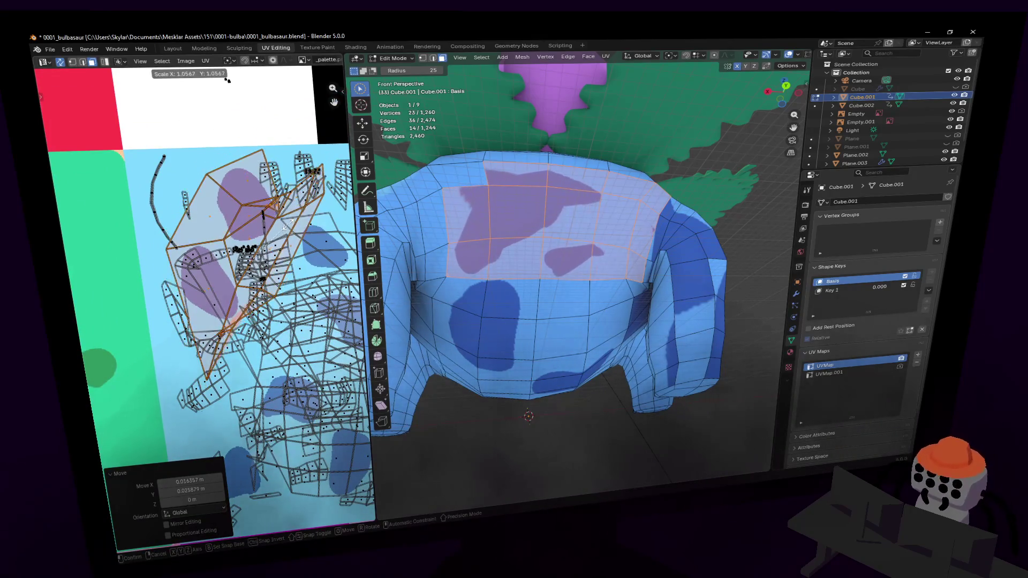
right_click(228, 80)
scroll(280, 218, down, 2)
middle_drag(279, 218, 222, 176)
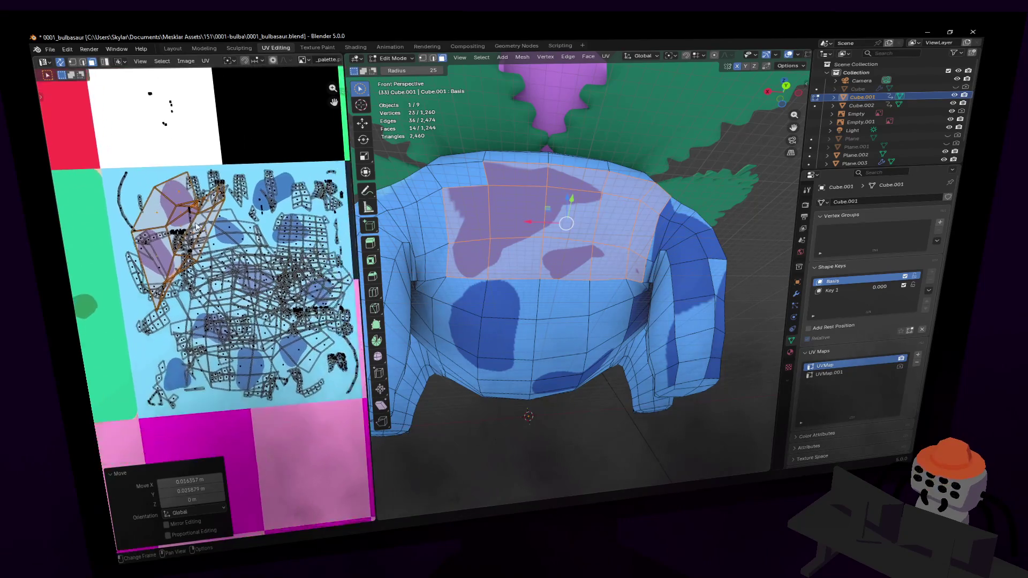
key(r)
click(222, 175)
key(g)
click(172, 161)
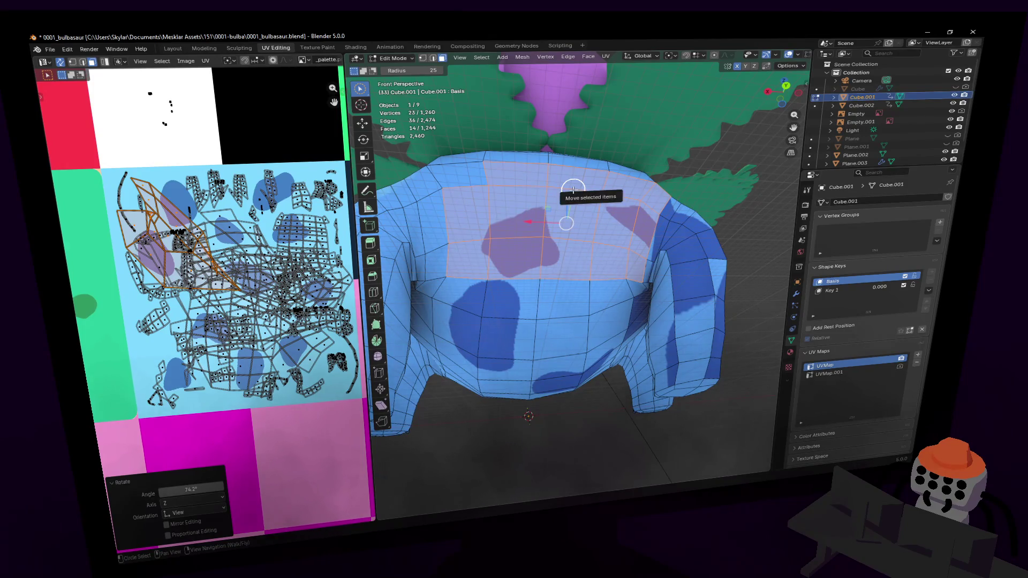
key(u)
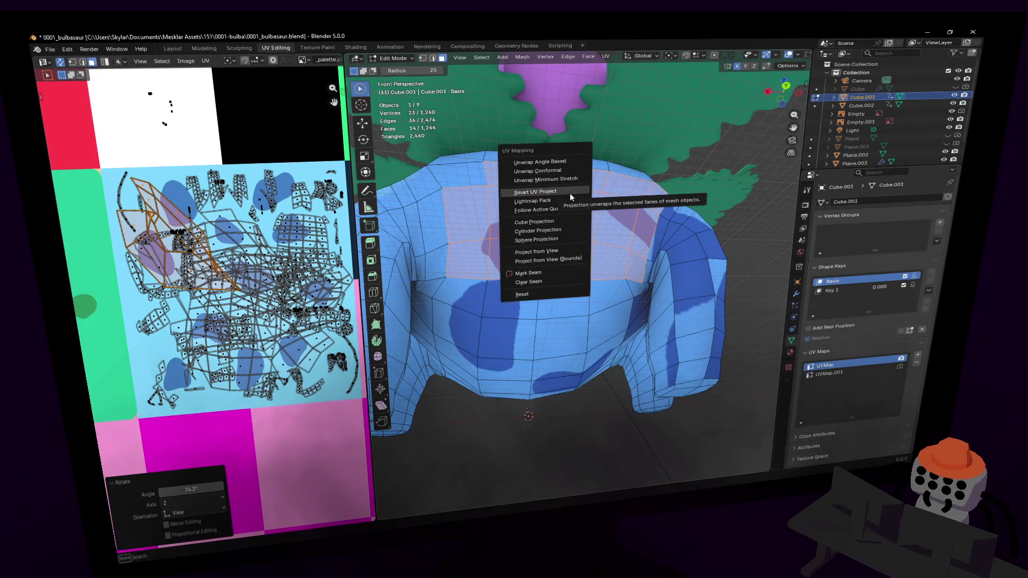
Step: Smart UV Project the back patch, then shrink its island to 0.307 and rotate it 45.3°
click(551, 191)
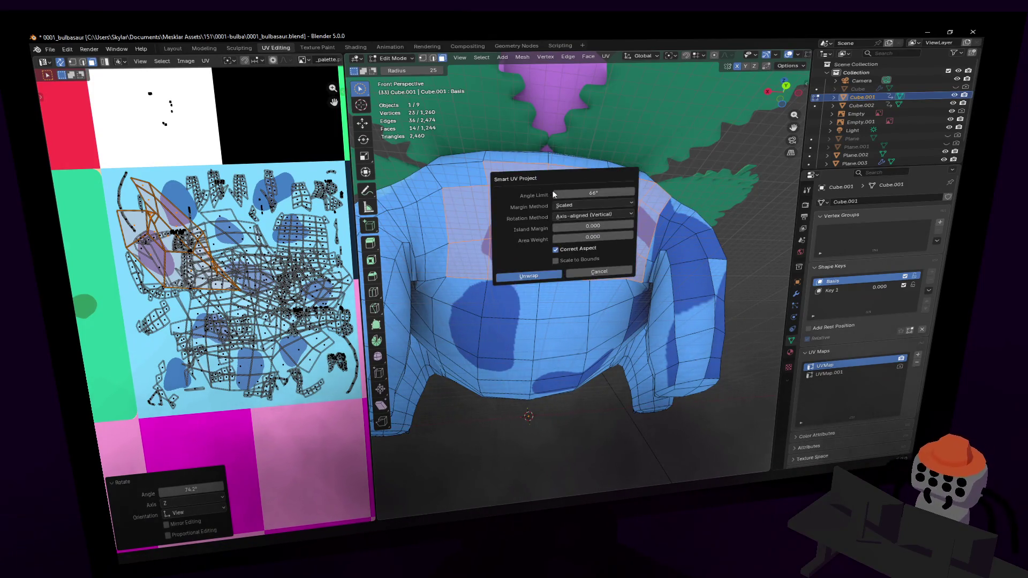
click(528, 275)
scroll(204, 214, down, 4)
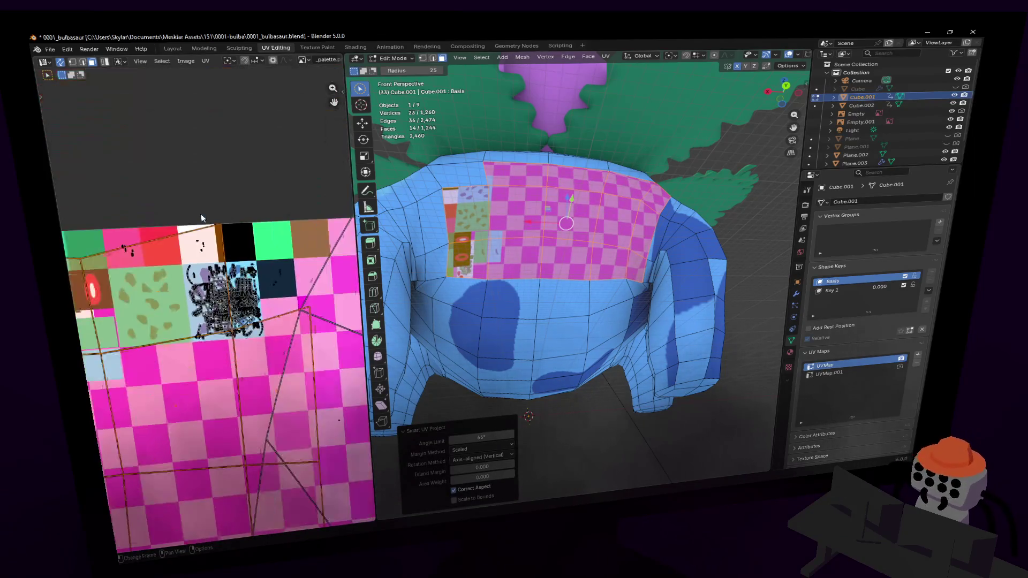
key(s)
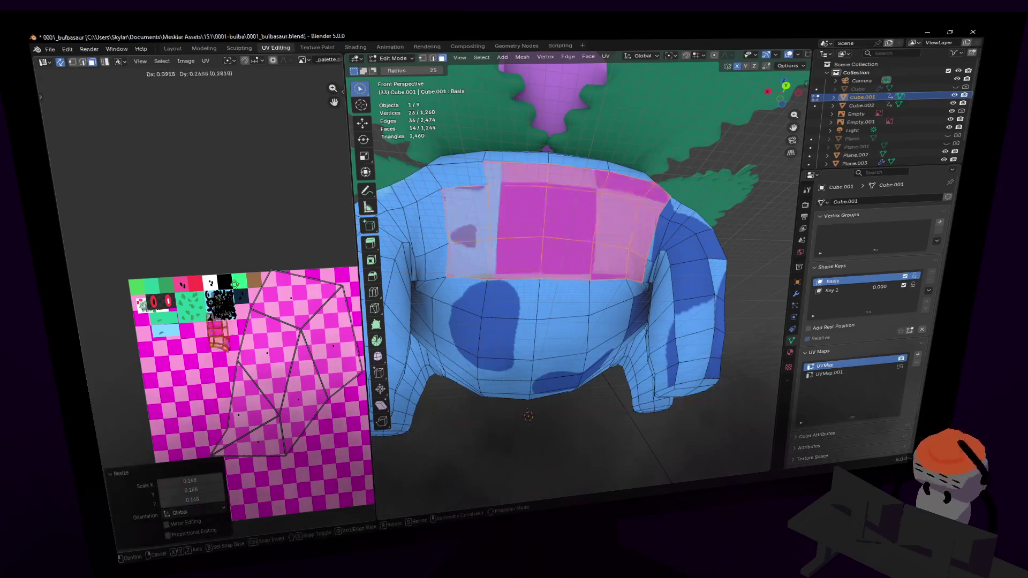
click(219, 284)
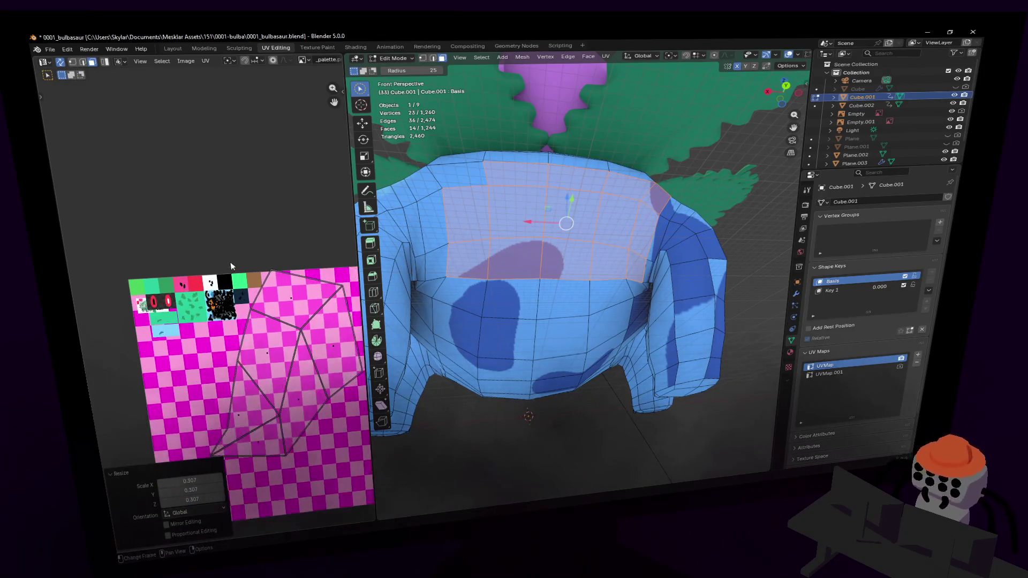
scroll(221, 273, up, 1)
scroll(221, 273, up, 5)
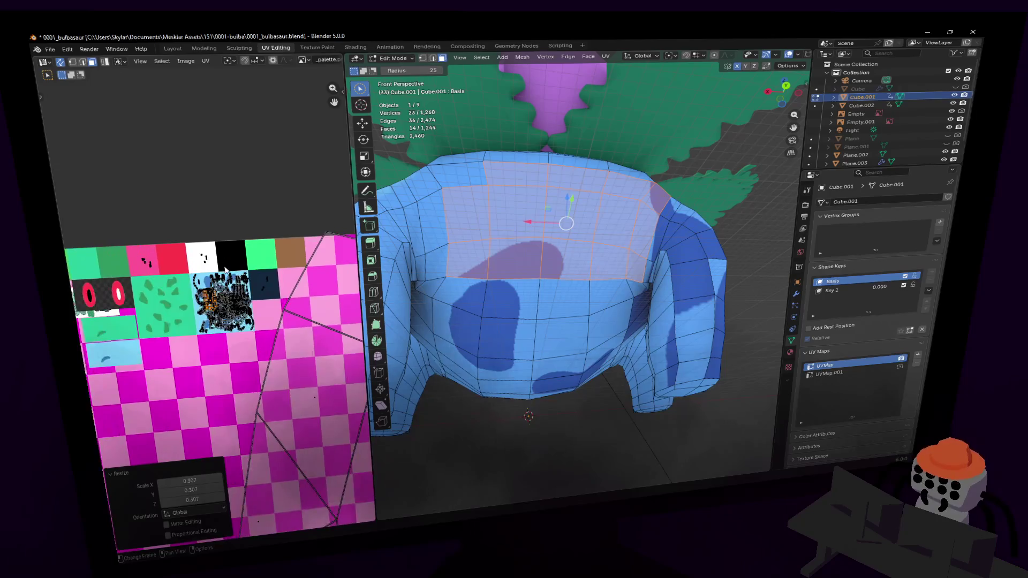
key(r)
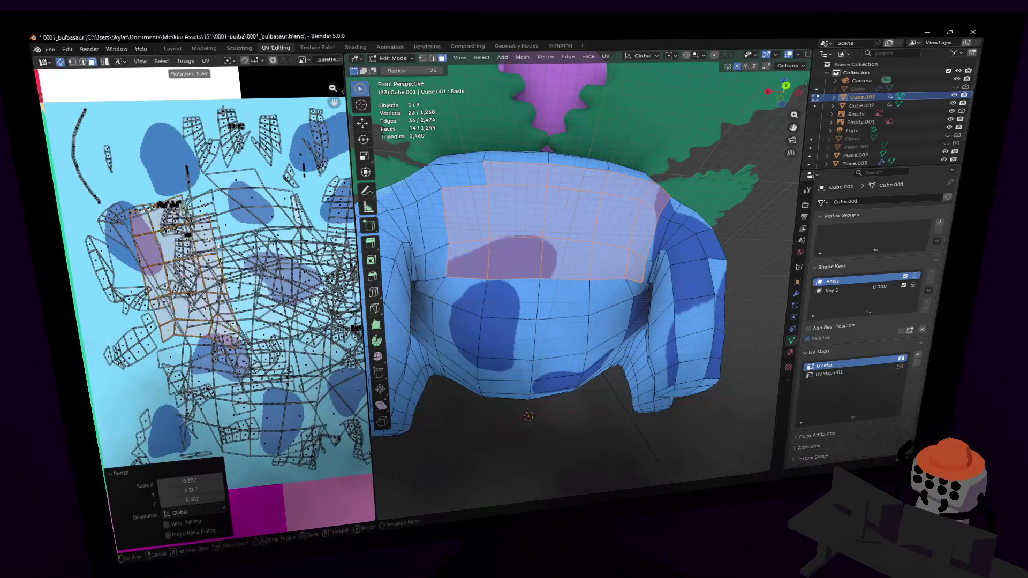
click(227, 290)
Step: Move the island over the two dark-blue spots, enlarge it to 1.298, and fine-tune its rotation and position
key(g)
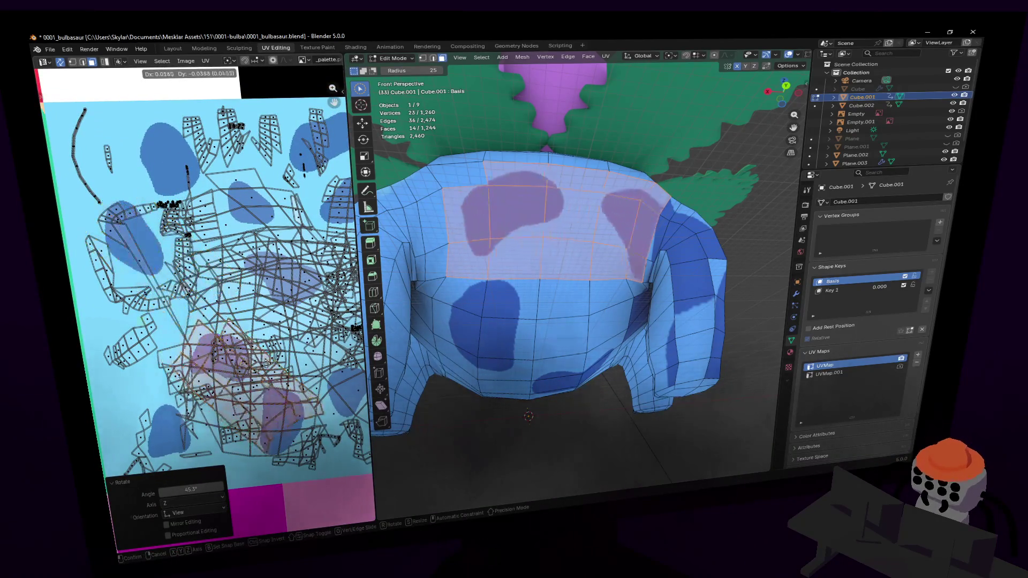
click(268, 342)
key(s)
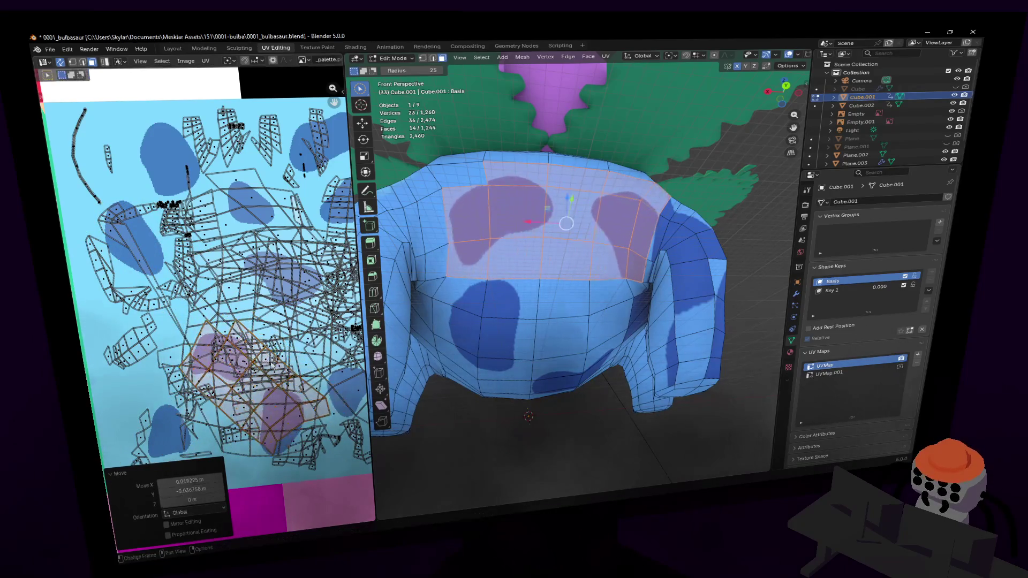
click(270, 334)
key(r)
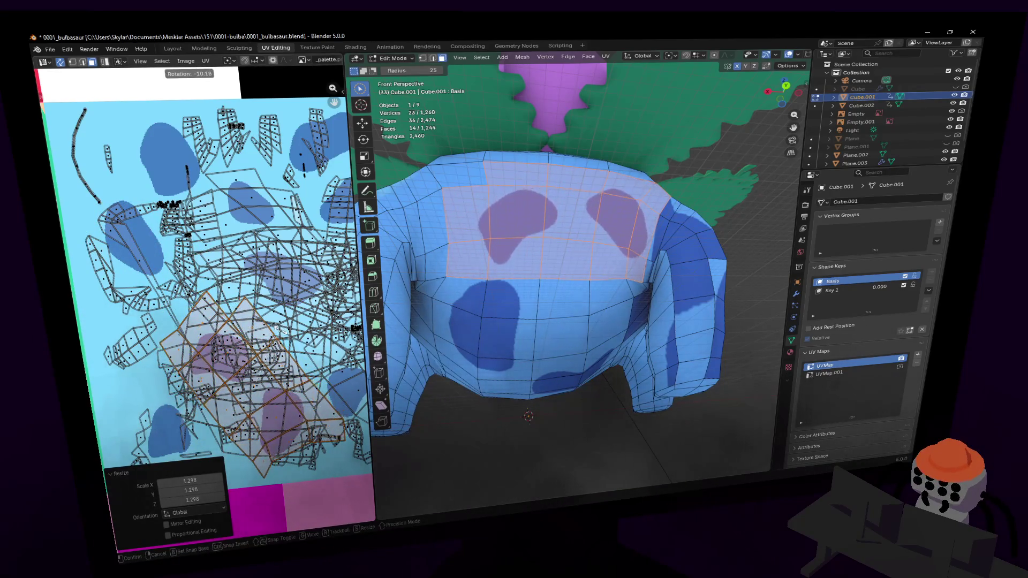
click(517, 366)
key(g)
click(531, 367)
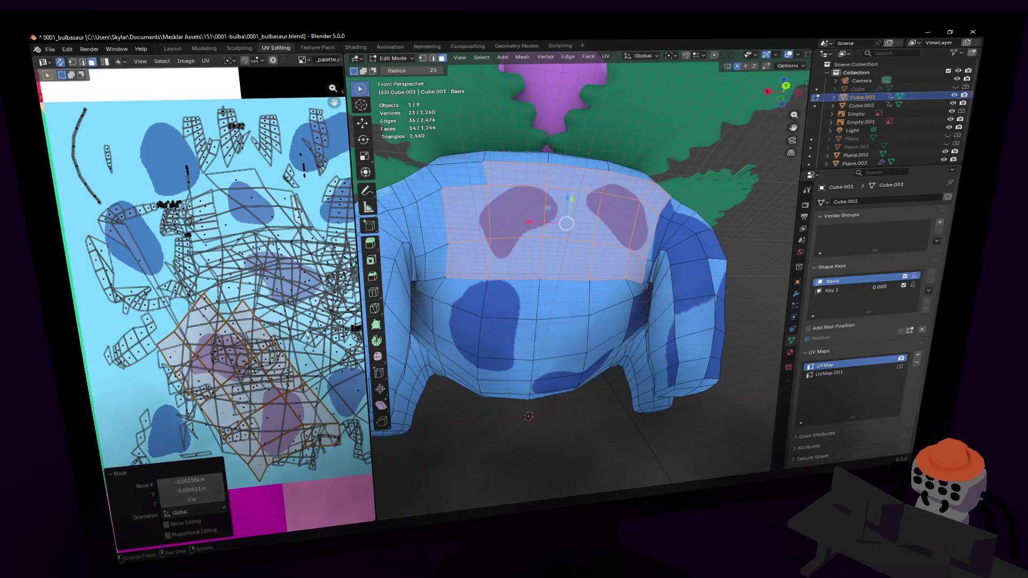
key(shift+grave)
Step: Reposition the view on the body's side and clear the current face selection
key(w)
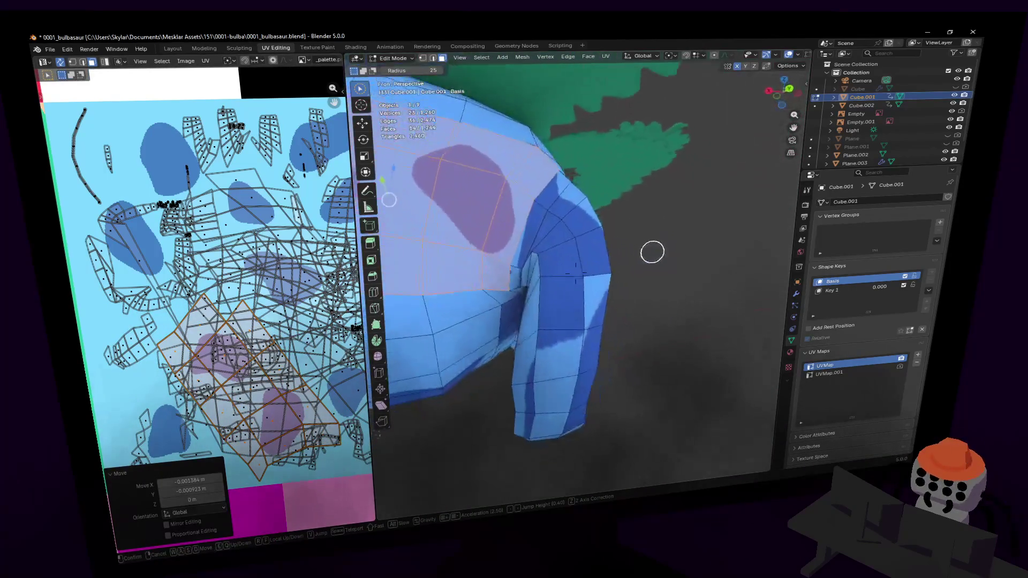
key(s)
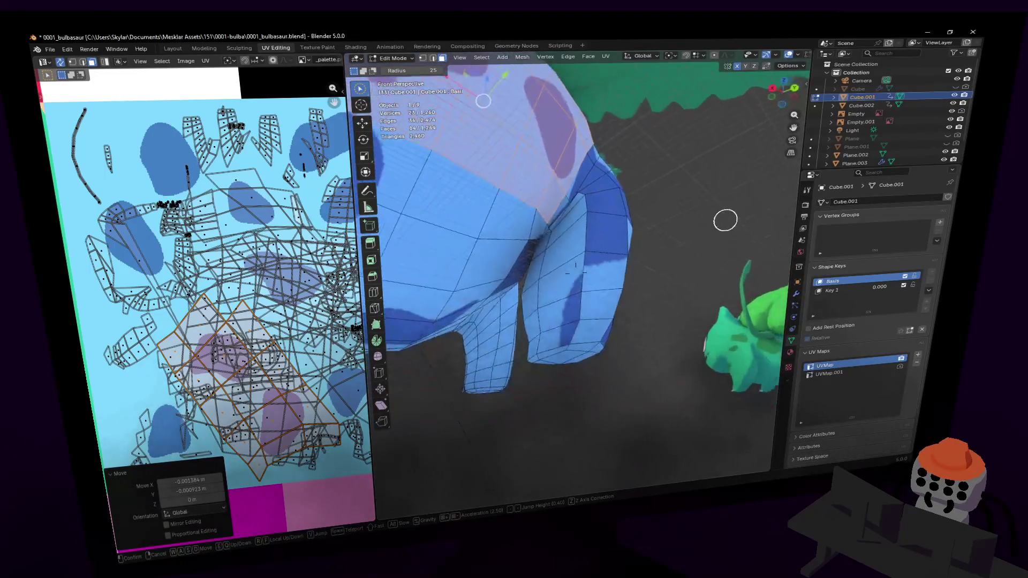
click(724, 220)
key(period)
click(615, 220)
key(alt+a)
Step: Select the faces at the top and lower part of the front leg
key(shift+grave)
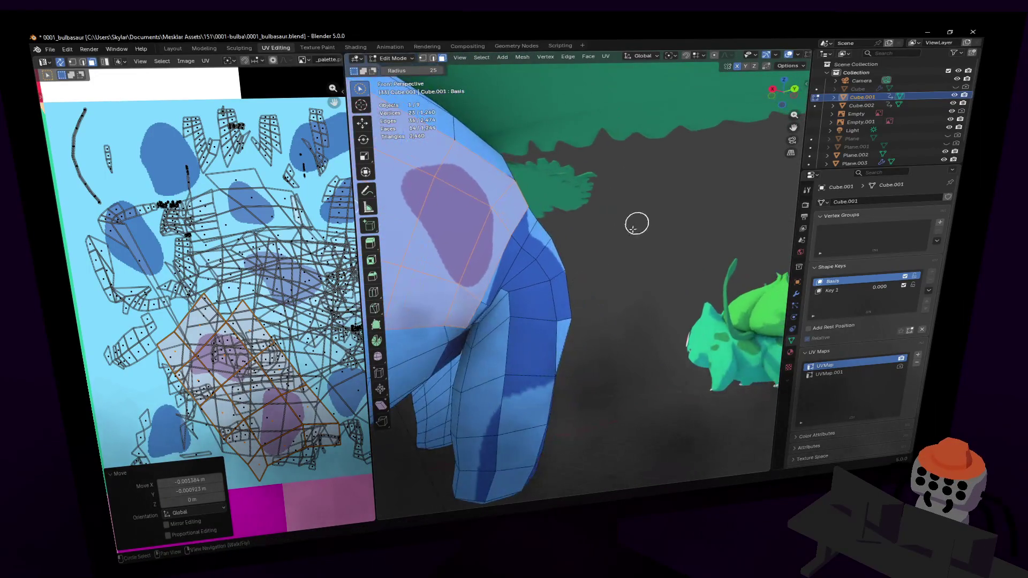
mouse_move(537, 250)
mouse_down()
mouse_move(528, 252)
mouse_move(546, 321)
mouse_up()
mouse_move(546, 321)
middle_down()
mouse_move(553, 353)
mouse_move(514, 374)
mouse_move(452, 374)
mouse_move(534, 364)
middle_up()
click(488, 377)
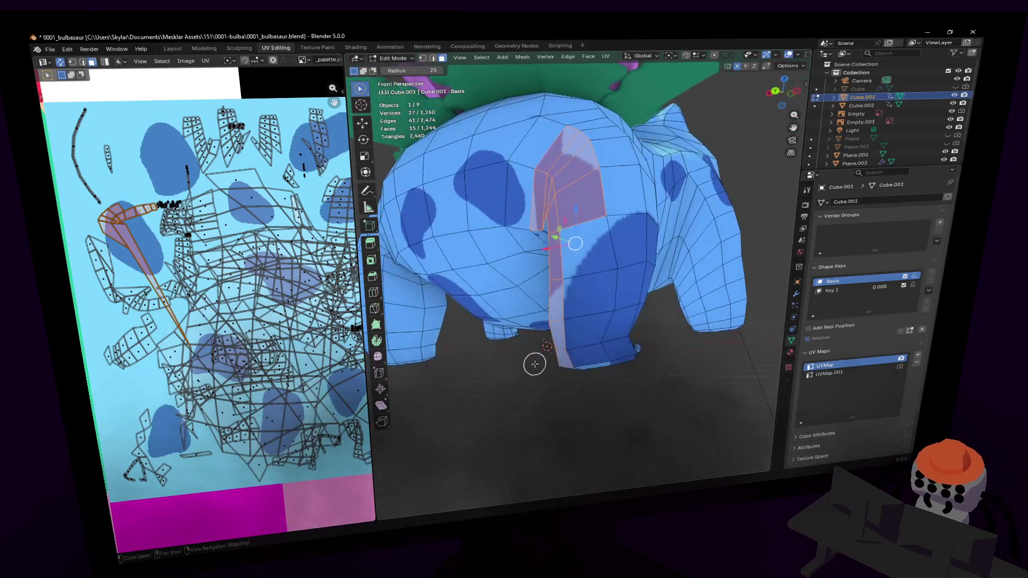
middle_drag(565, 324, 583, 324)
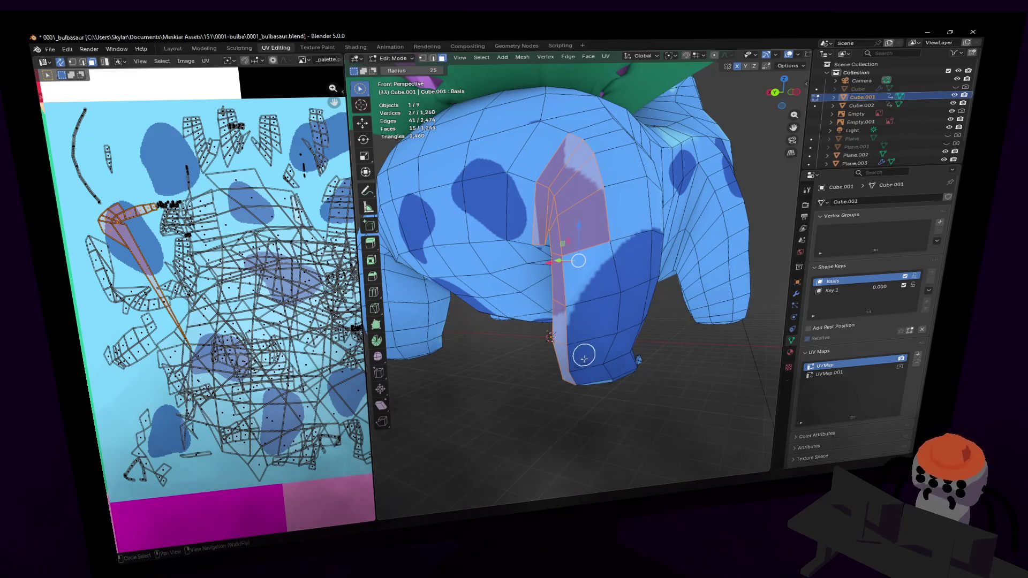
Step: Add further front-leg faces to the selection while flying around the leg
key(shift+grave)
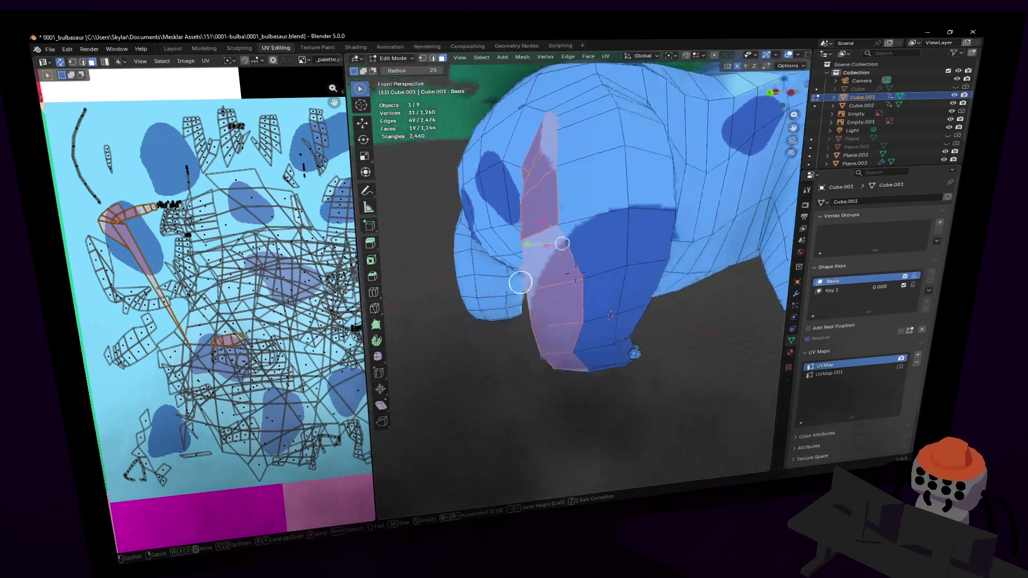
key(s)
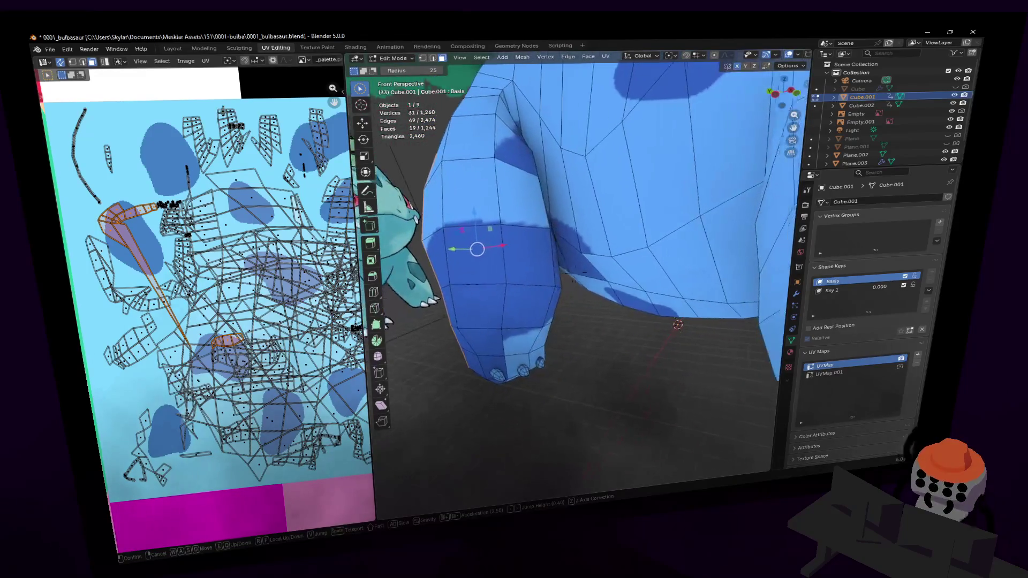
click(591, 264)
middle_drag(598, 274, 573, 250)
key(shift+grave)
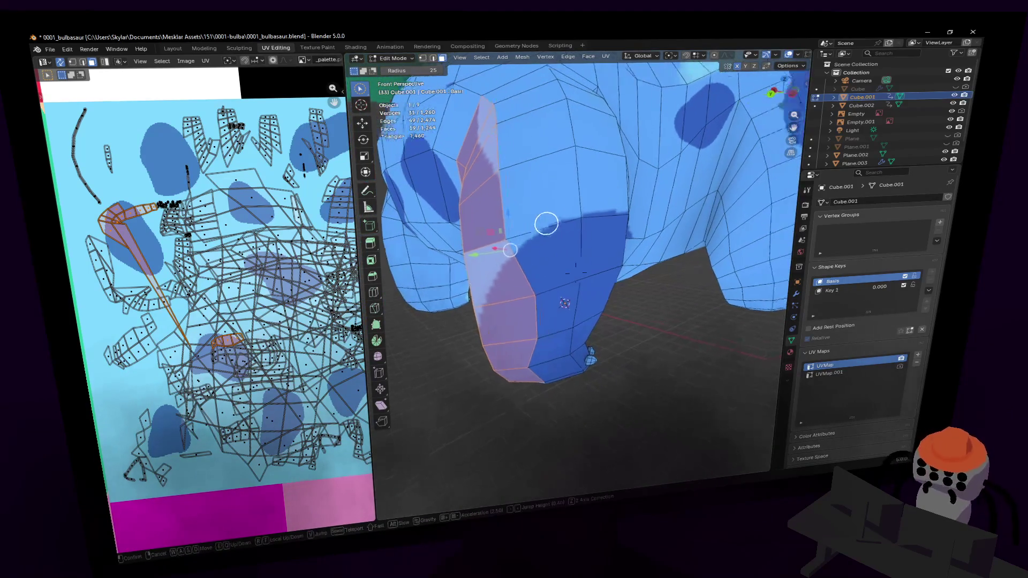
key(w)
key(s)
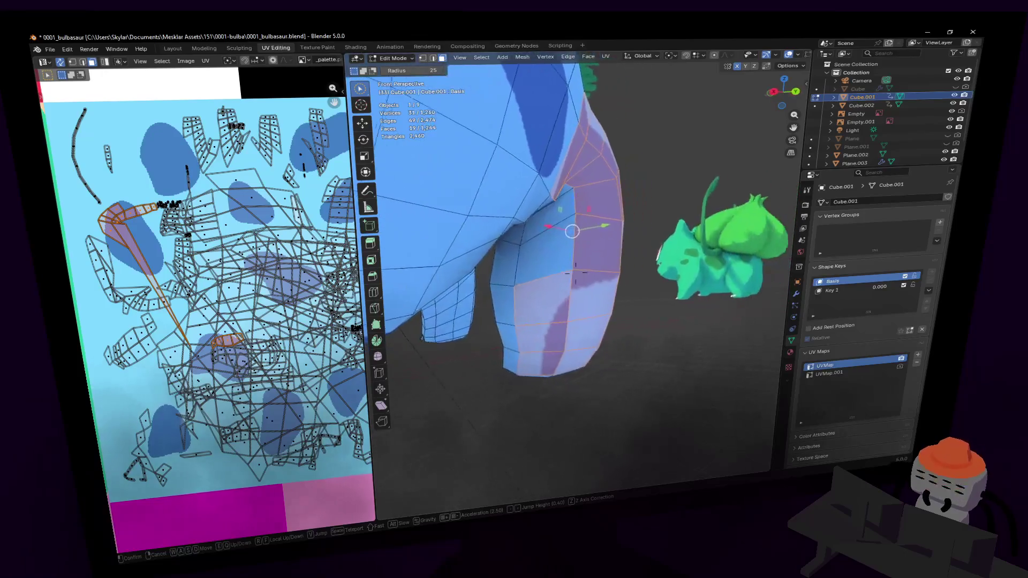
key(w)
mouse_move(482, 275)
mouse_down()
mouse_move(550, 225)
mouse_move(589, 232)
mouse_up()
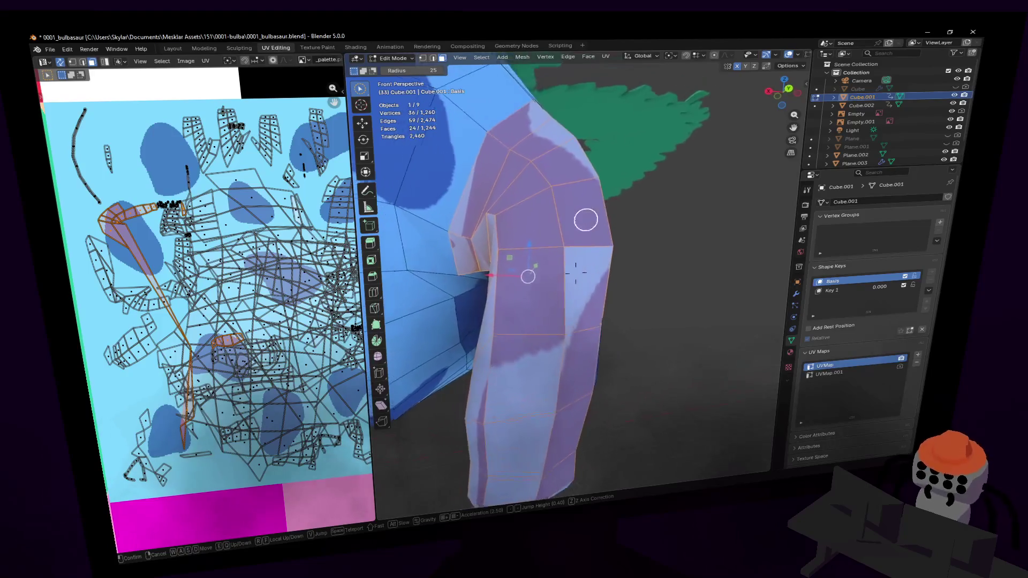
key(s)
click(537, 310)
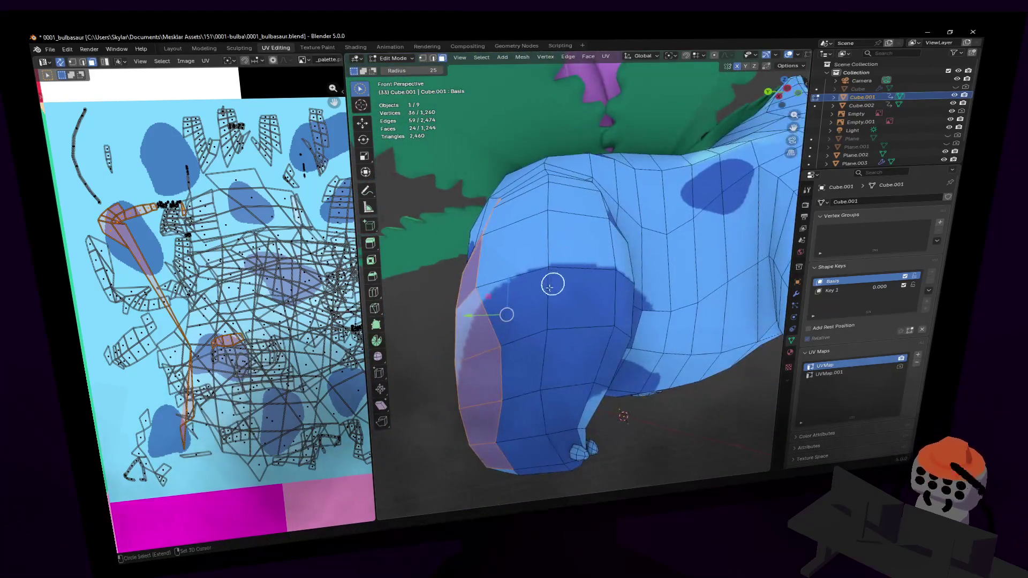
Step: Add the remaining lower-leg and leg faces to the selection
mouse_move(551, 344)
mouse_down()
mouse_move(489, 385)
mouse_move(488, 443)
mouse_up()
key(shift+grave)
key(s)
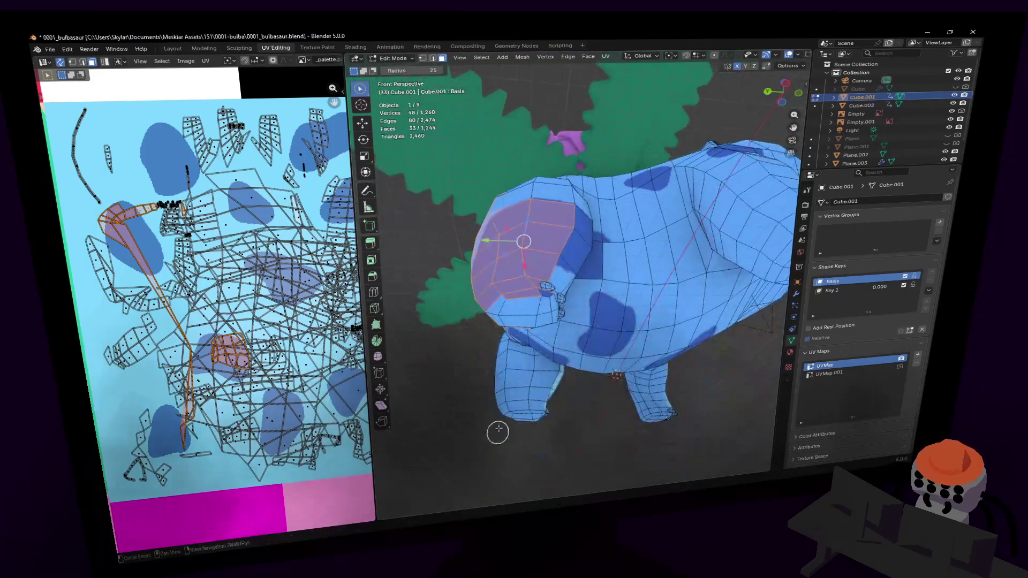
key(w)
click(510, 378)
middle_drag(510, 379, 561, 328)
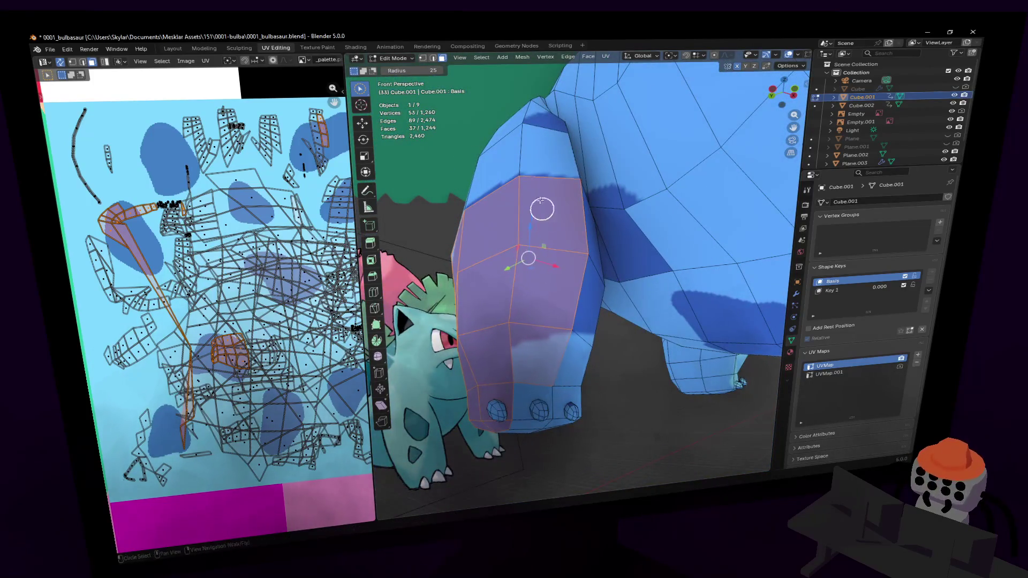
click(541, 209)
middle_drag(542, 208, 525, 259)
key(shift+grave)
key(w)
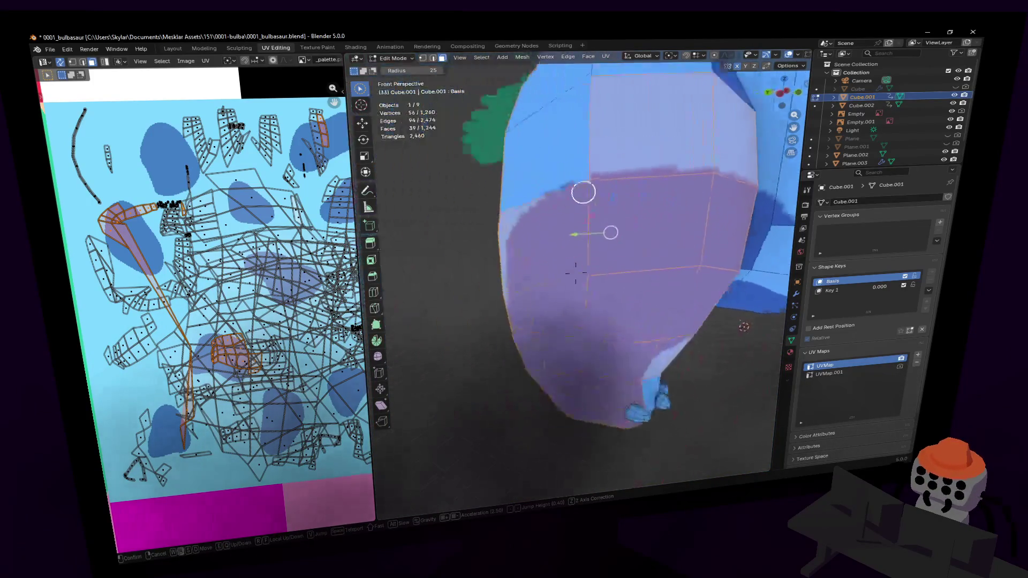
key(s)
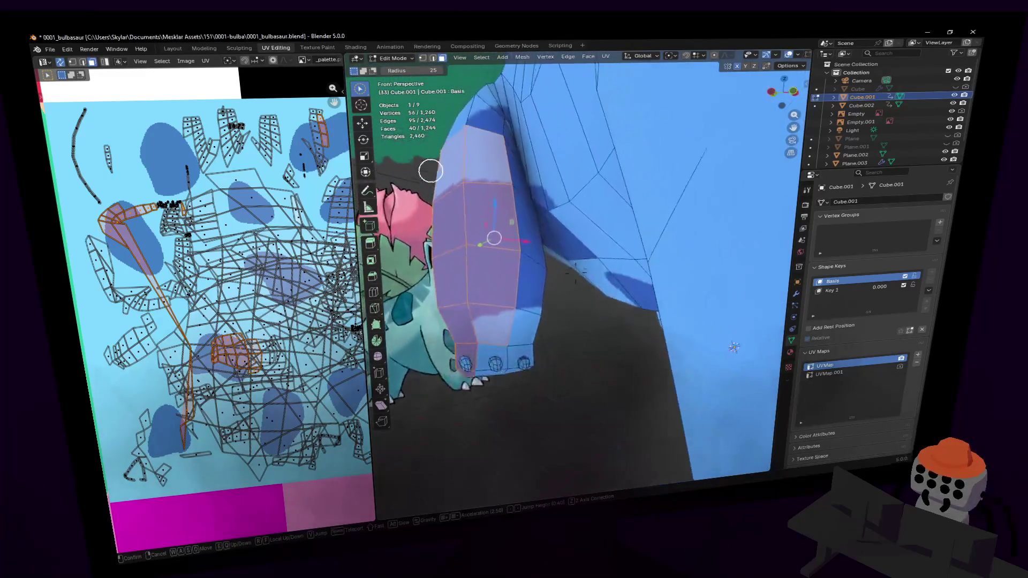
key(w)
click(633, 182)
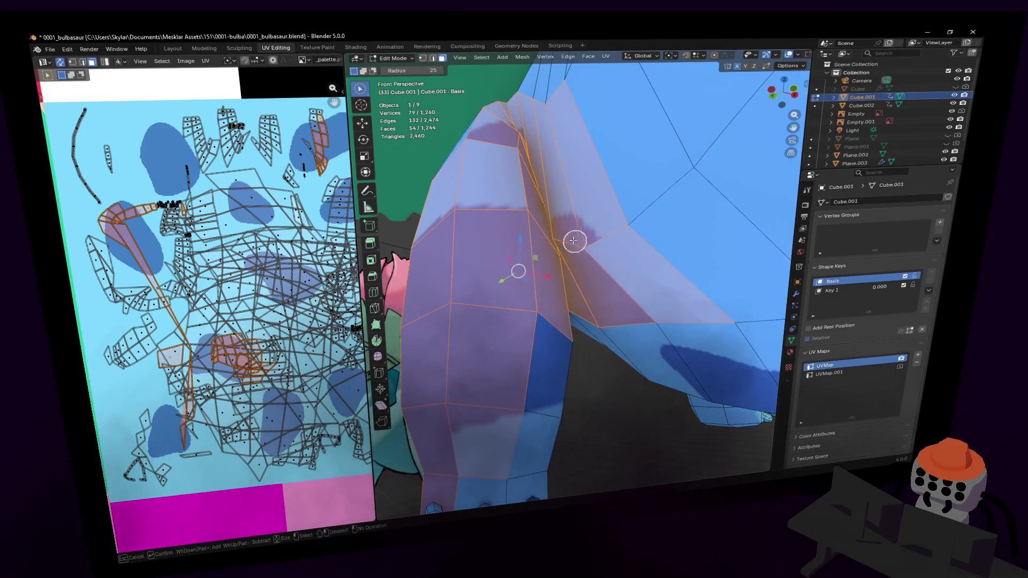
Step: Add the faces where the leg joins the body, checking the leg from below and above
click(528, 396)
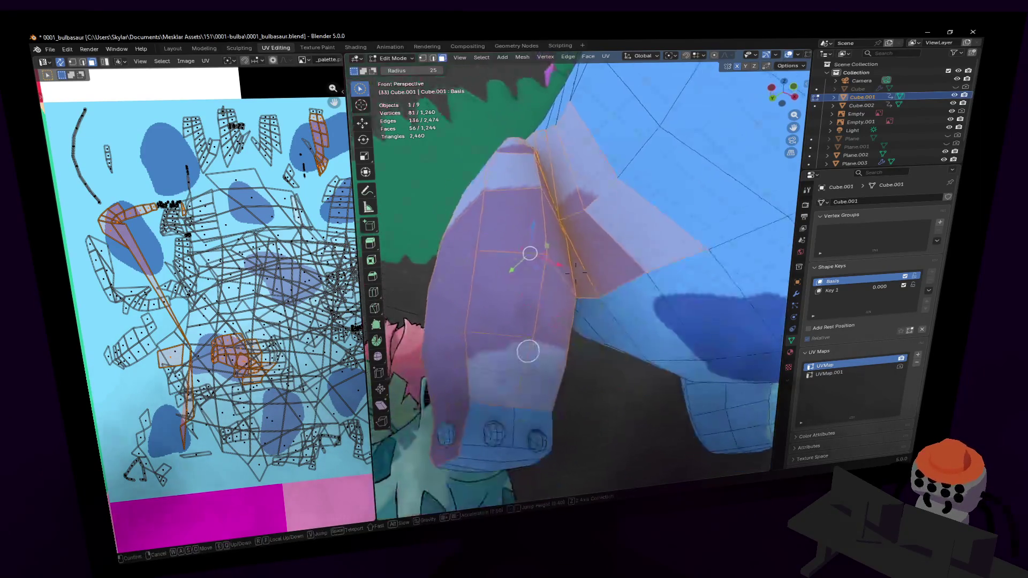
key(shift+grave)
key(w)
key(s)
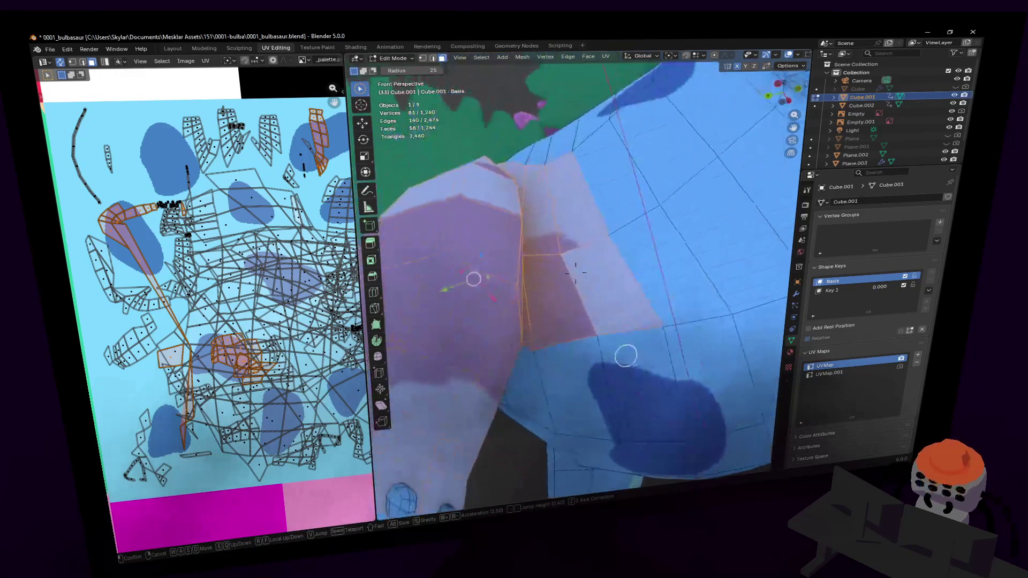
key(w)
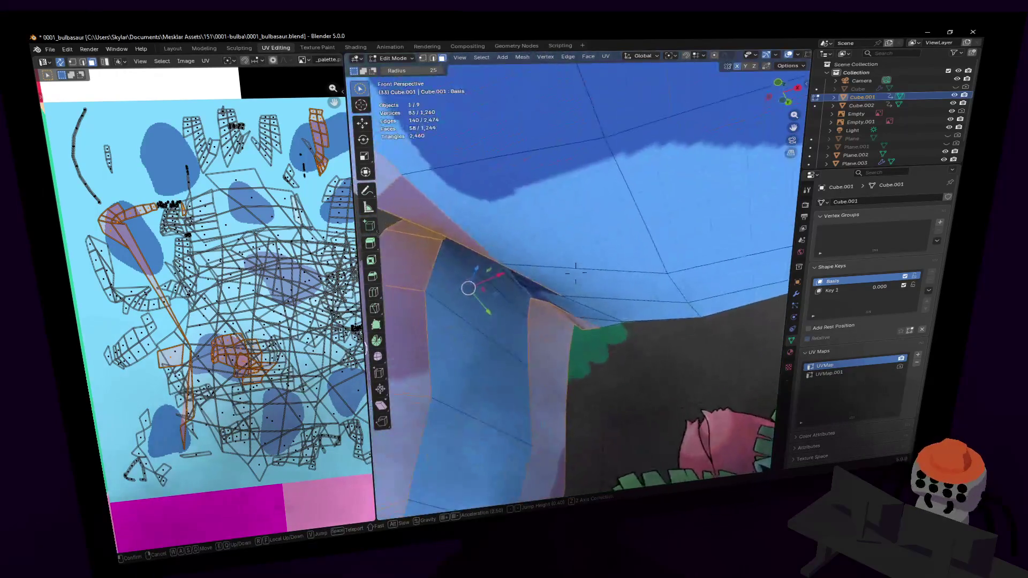
key(w)
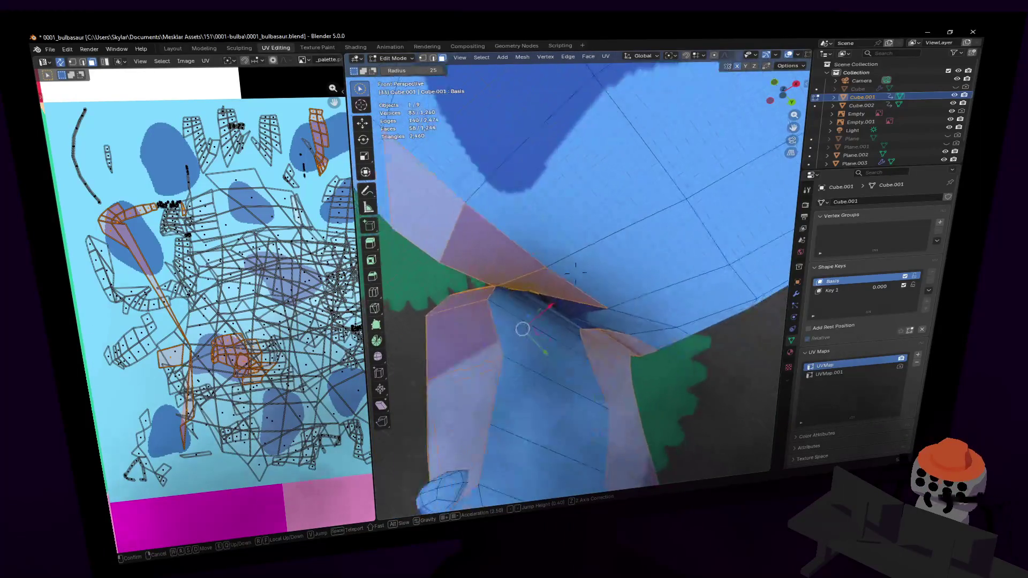
click(575, 273)
key(shift+grave)
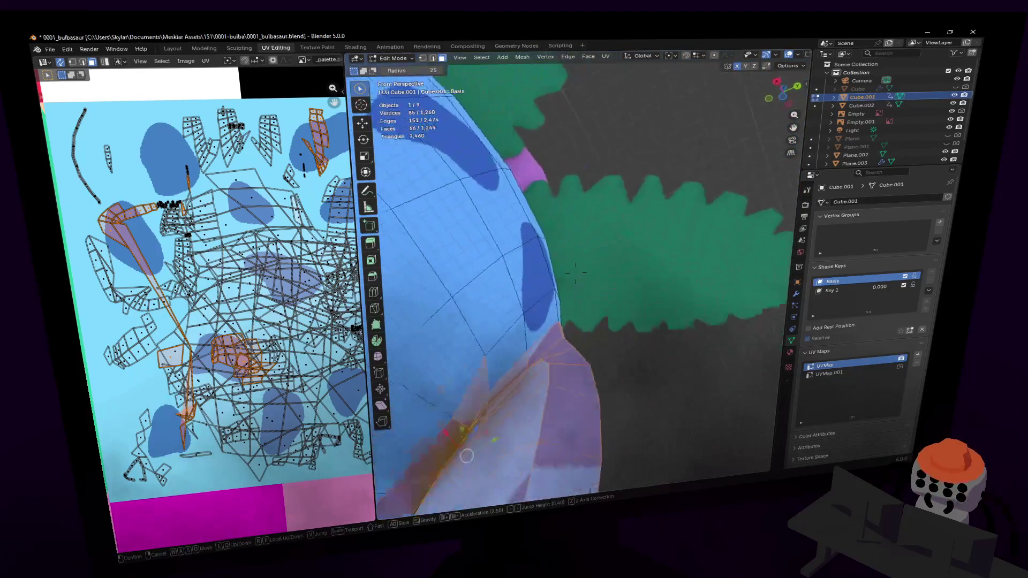
key(w)
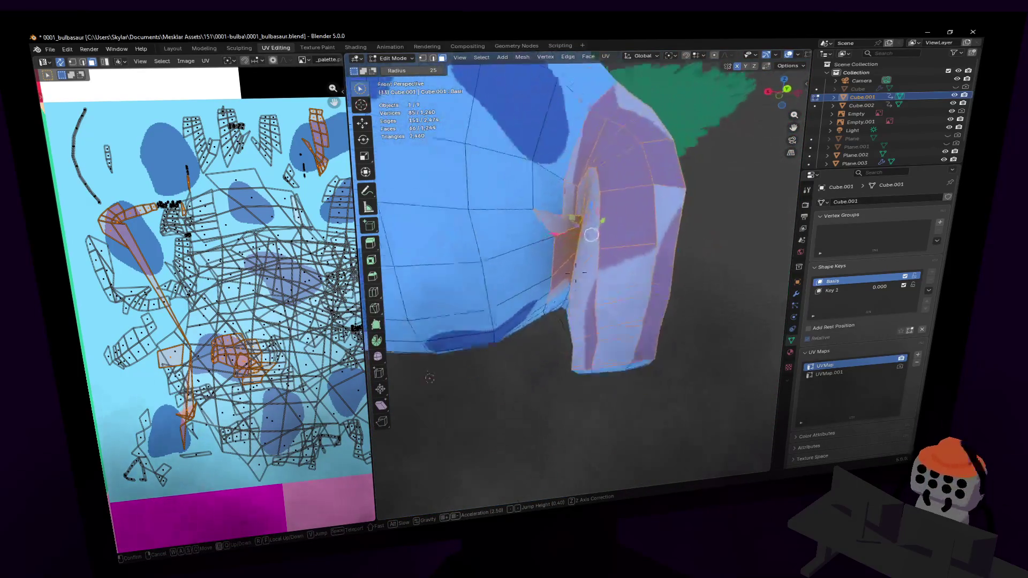
key(s)
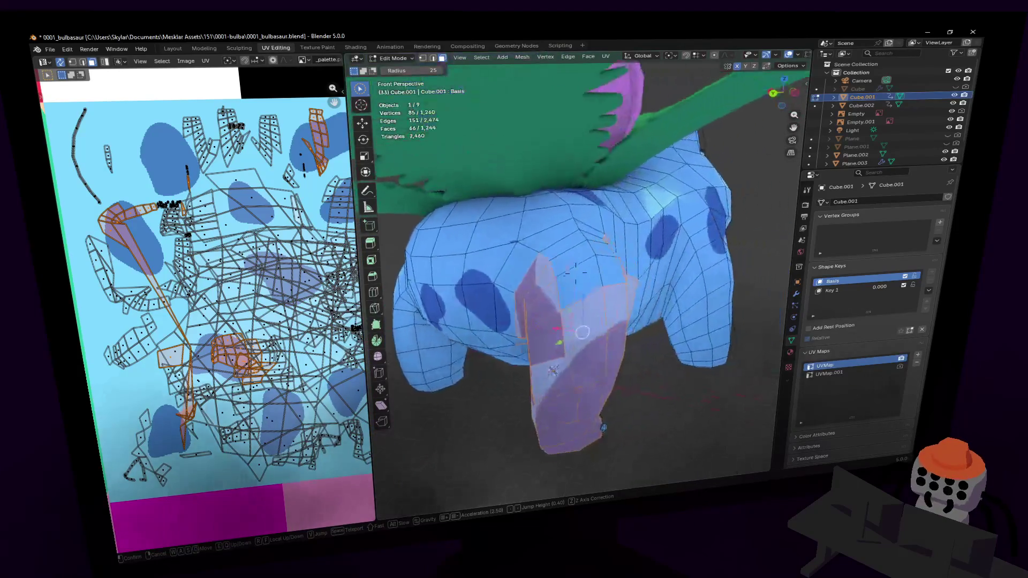
click(588, 312)
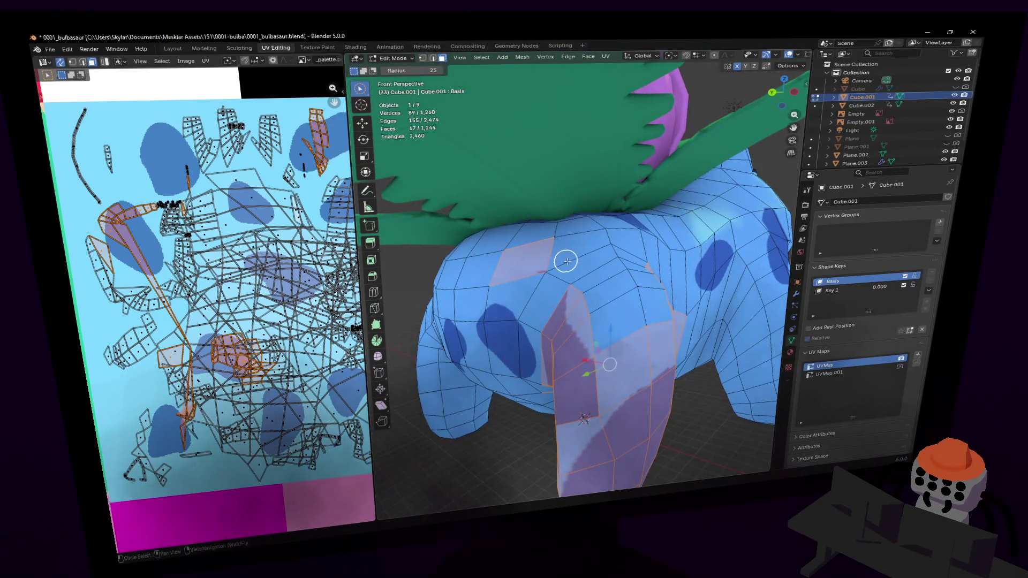
mouse_move(592, 257)
middle_down()
mouse_move(475, 287)
mouse_move(609, 259)
middle_up()
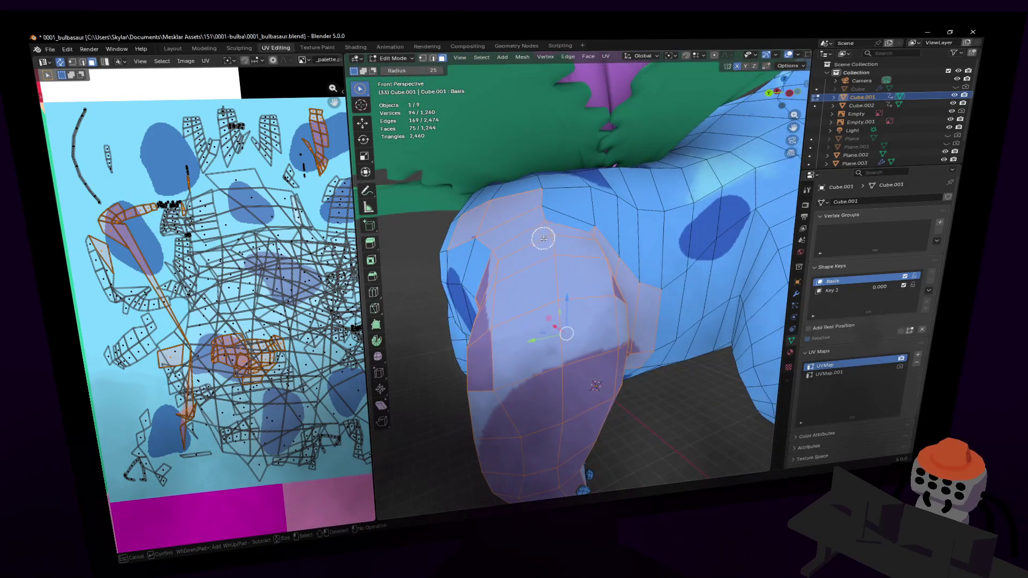
key(shift+grave)
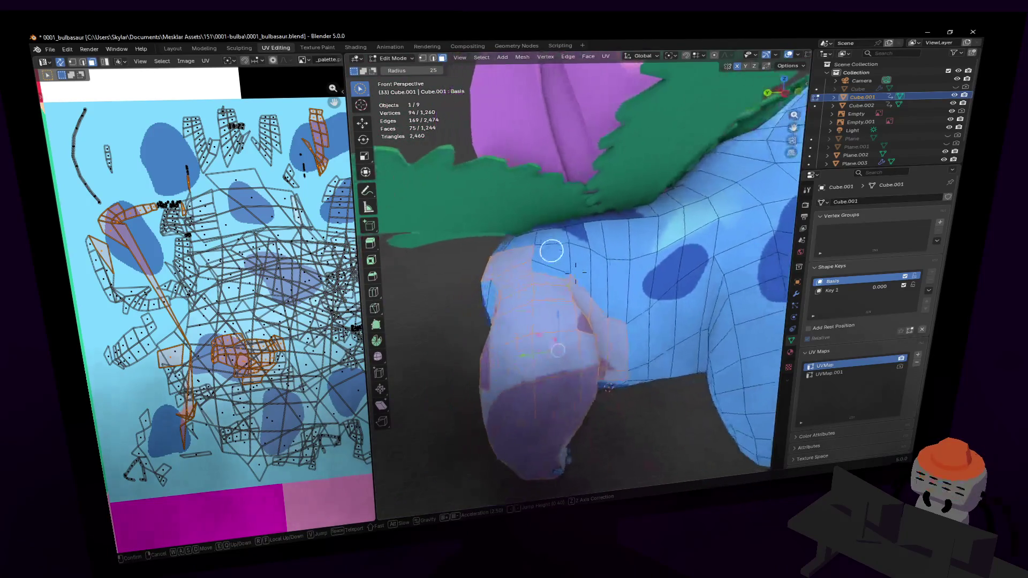
click(609, 246)
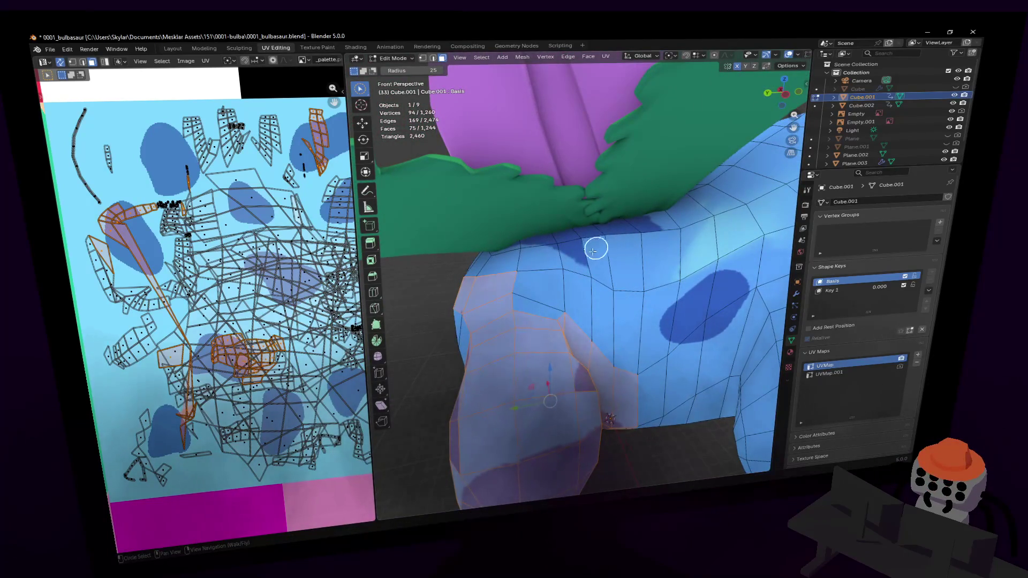
middle_drag(572, 266, 567, 285)
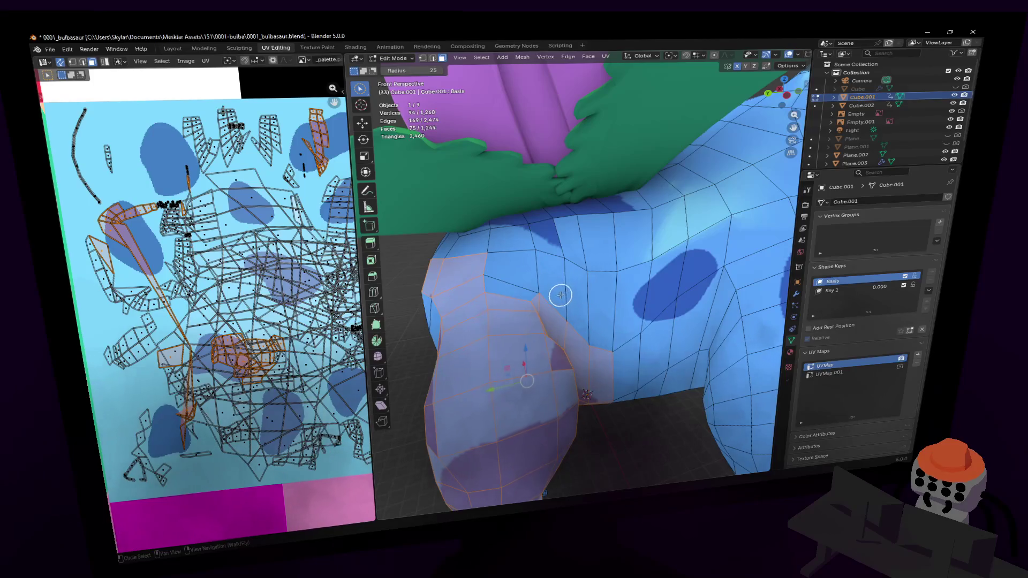
Step: Test the leg selection with H, Alt+H and Shift+H, then undo the isolate
key(h)
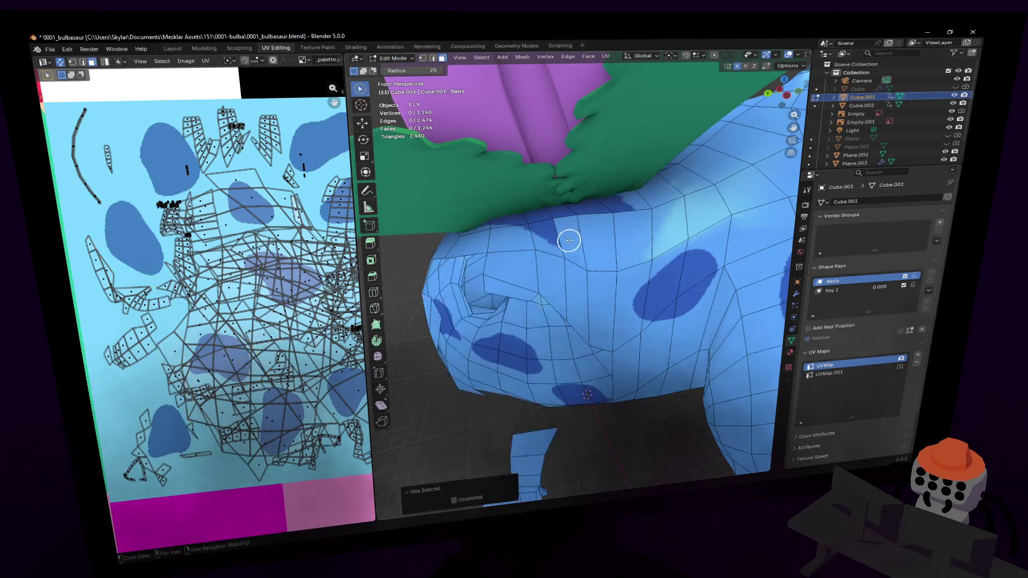
key(alt+h)
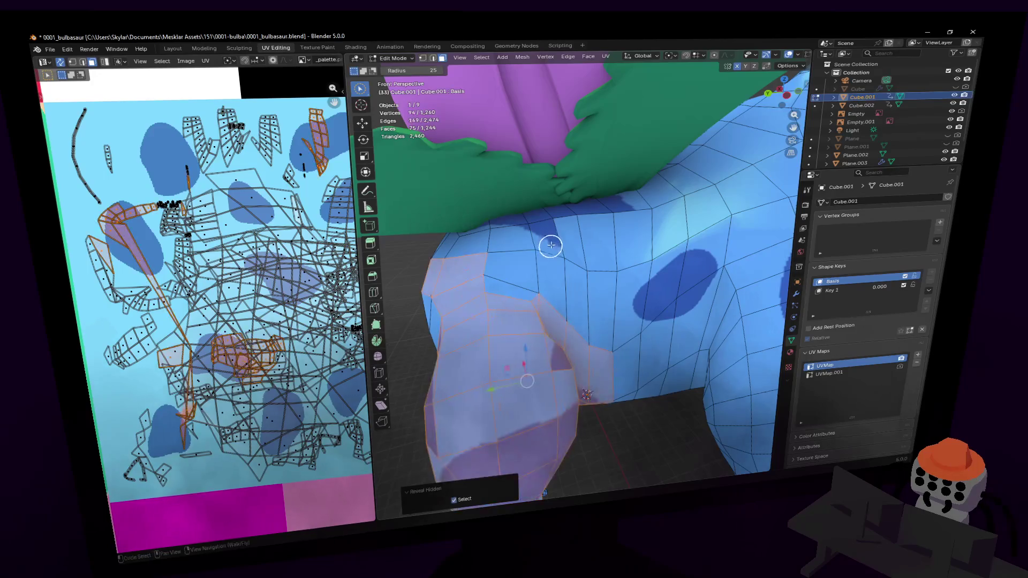
key(shift+h)
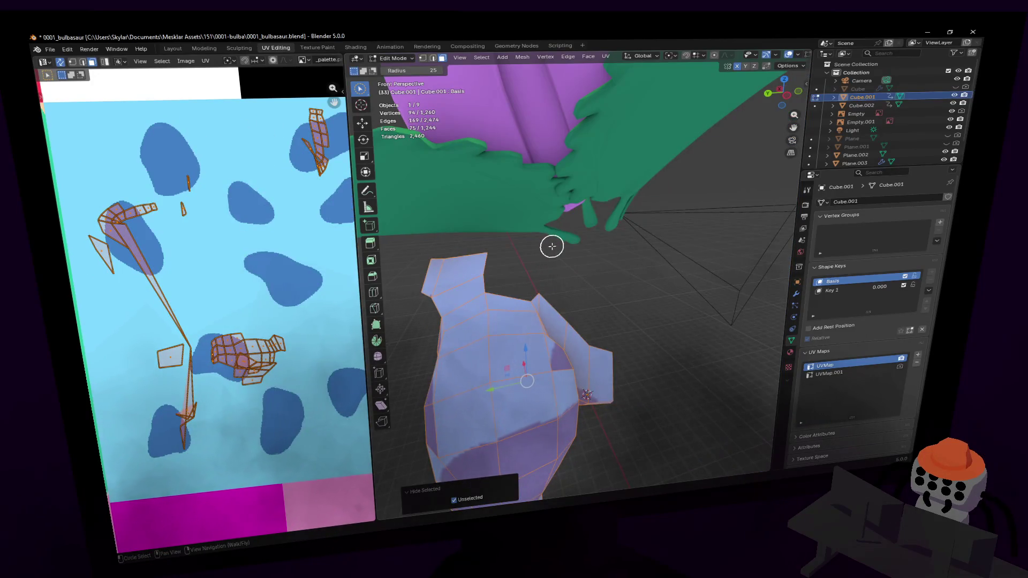
key(ctrl+z)
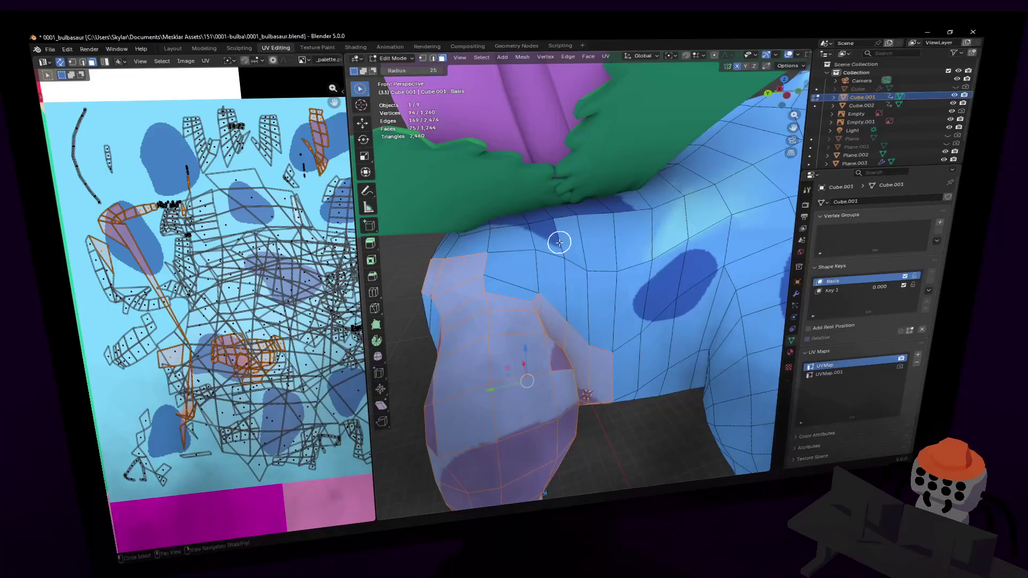
Step: Switch the mesh to local view and fly in toward it
key(slash)
key(shift+grave)
key(w)
click(583, 297)
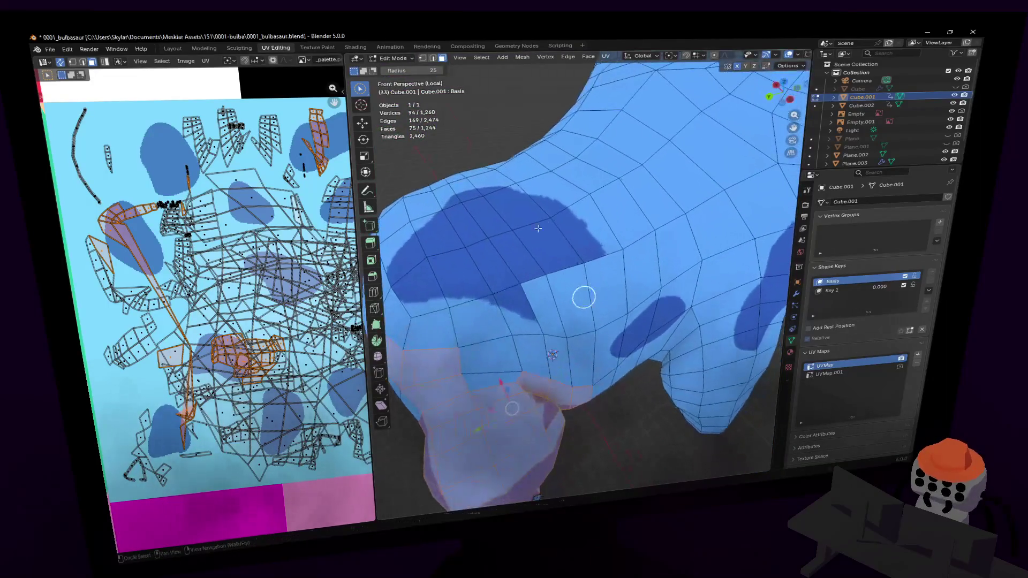
Step: Unwrap the leg faces, undo it, then re-unwrap them with Smart UV Project
mouse_move(561, 253)
middle_down()
mouse_move(534, 234)
mouse_move(573, 227)
mouse_move(574, 204)
mouse_move(561, 244)
middle_up()
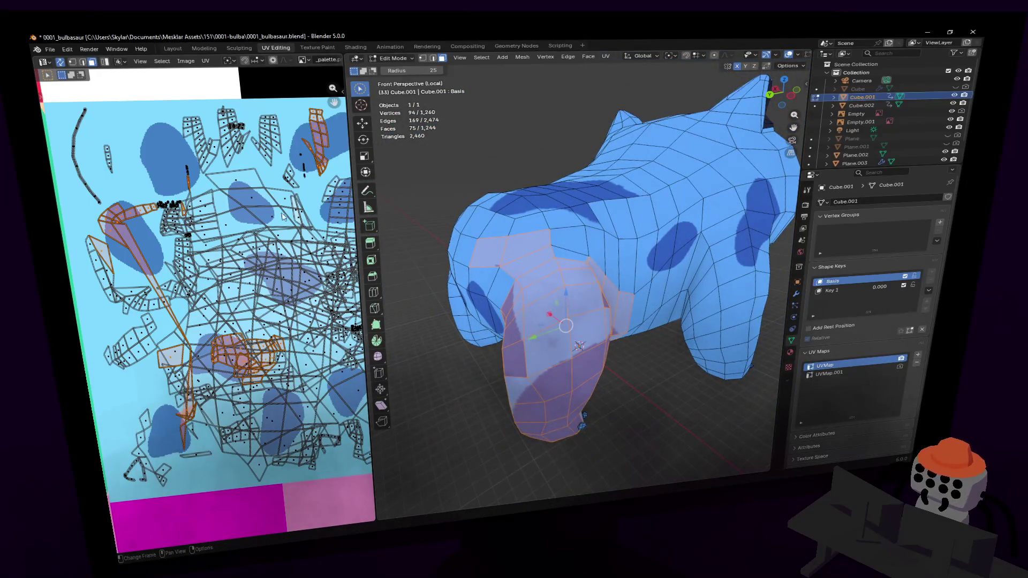
key(u)
click(257, 170)
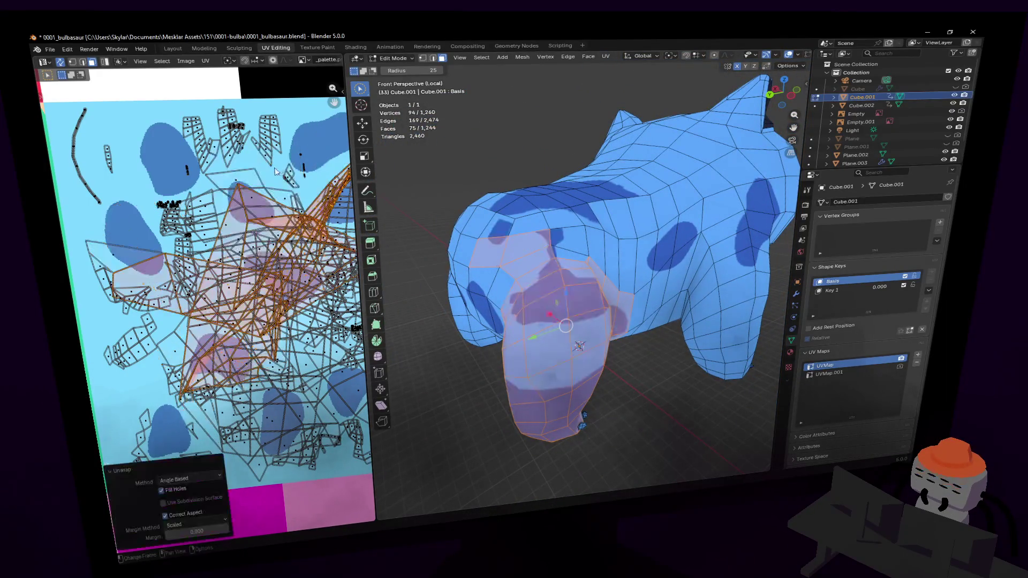
scroll(315, 183, down, 3)
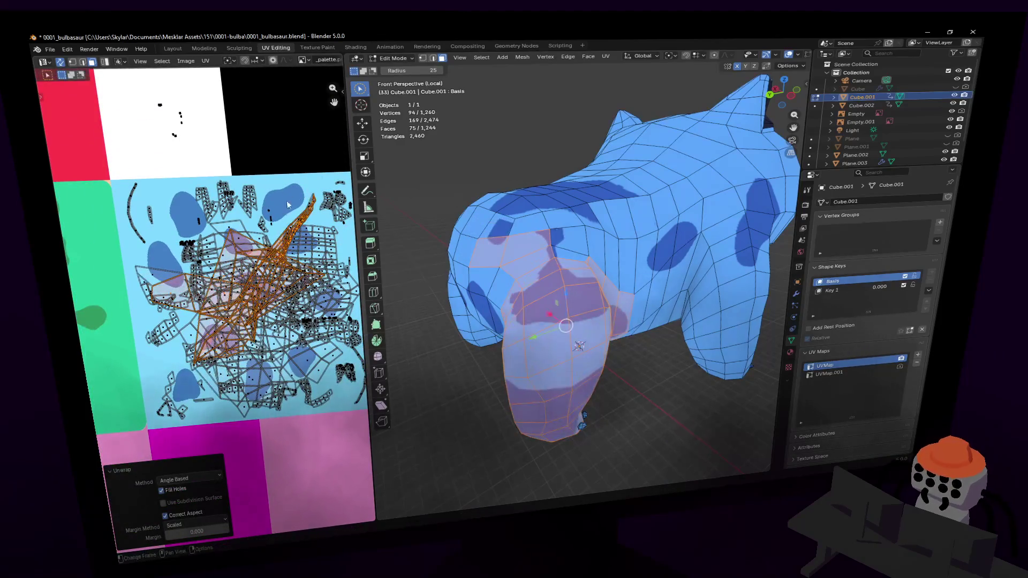
key(ctrl+z)
key(u)
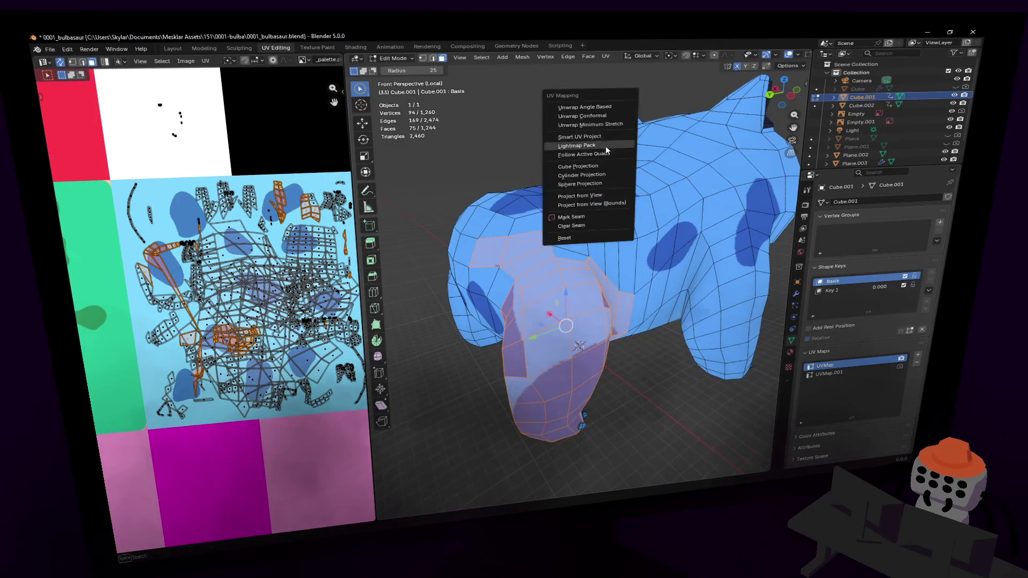
click(605, 146)
click(609, 221)
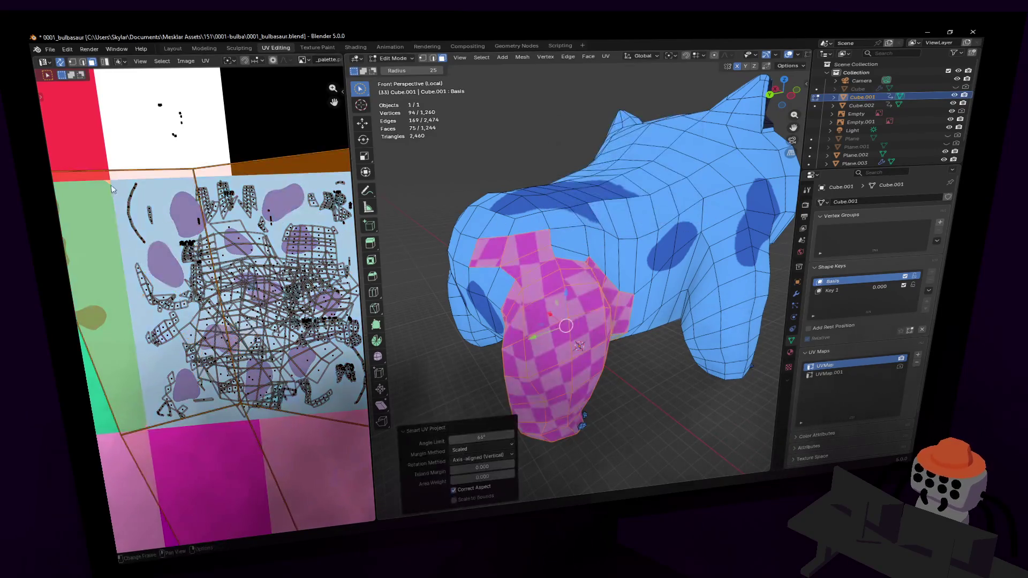
Step: Shrink the leg UV islands into a small block and drop them on the light-blue palette area
key(s)
key(g)
key(Return)
key(s)
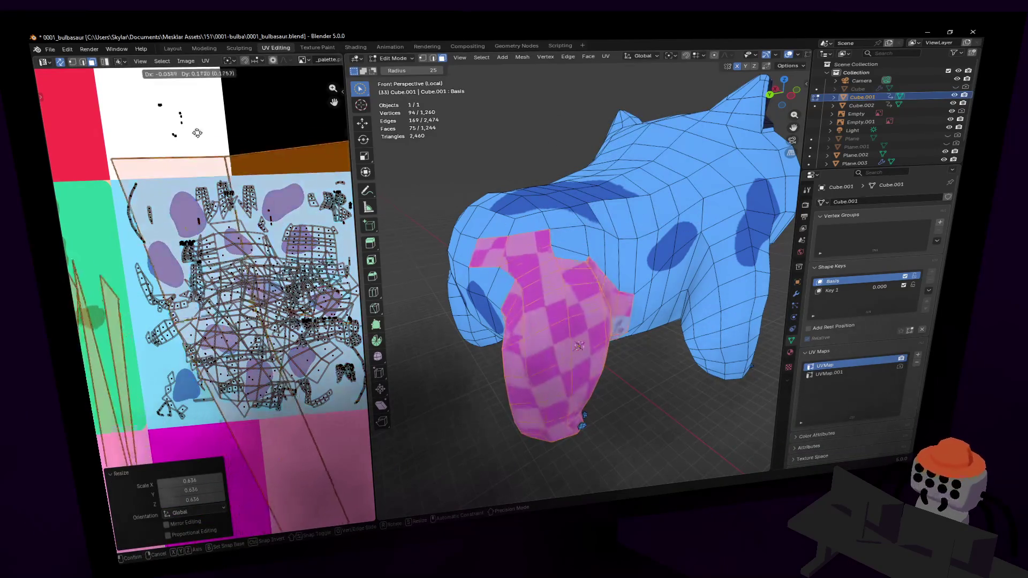
click(316, 416)
key(g)
click(316, 416)
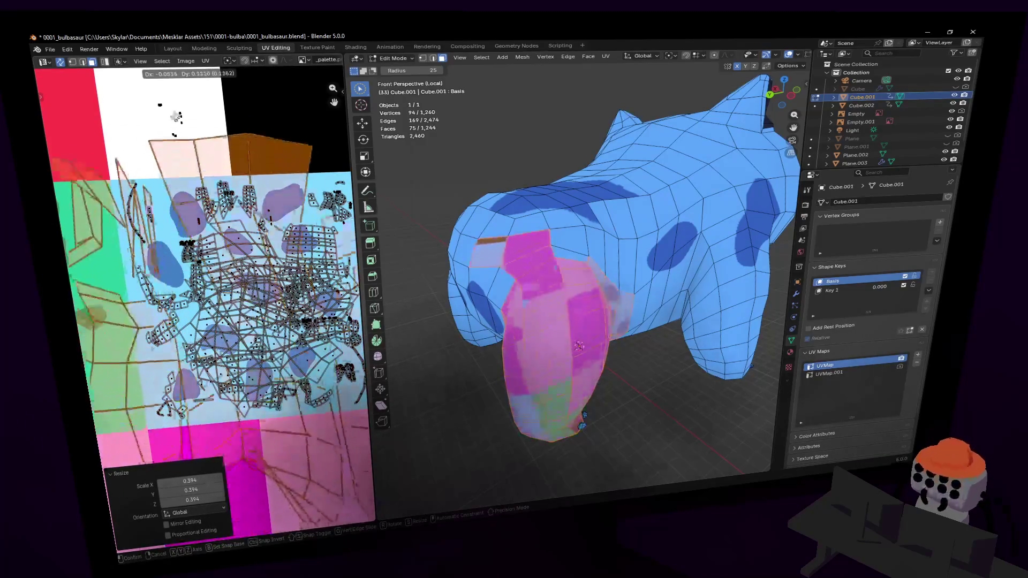
key(s)
click(265, 340)
key(s)
click(257, 305)
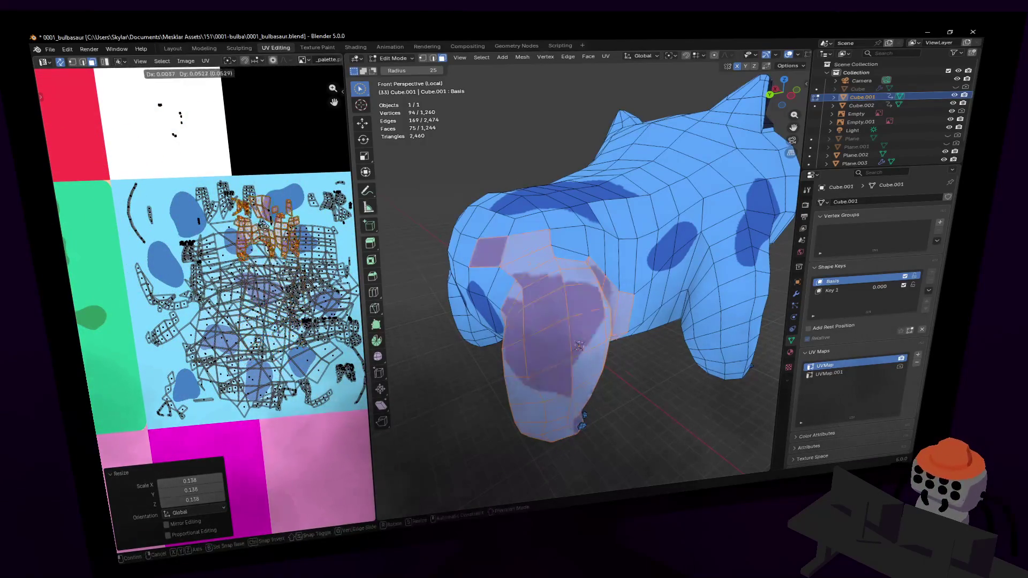
key(g)
key(g)
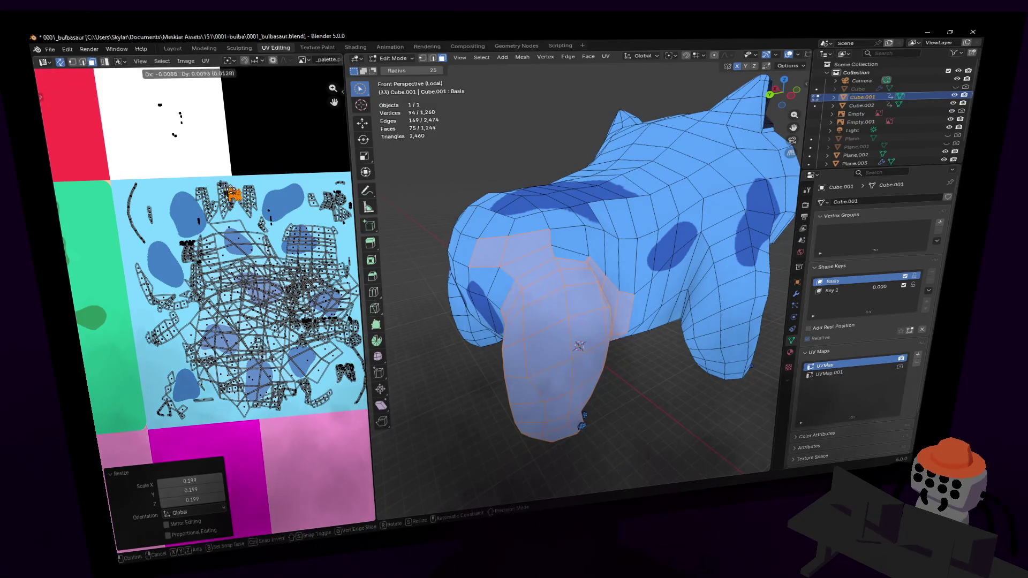
click(234, 195)
key(shift+grave)
Step: Select five faces on the upper back plus a neighbouring face
key(w)
mouse_move(592, 236)
mouse_down()
mouse_move(615, 241)
mouse_move(649, 227)
mouse_up()
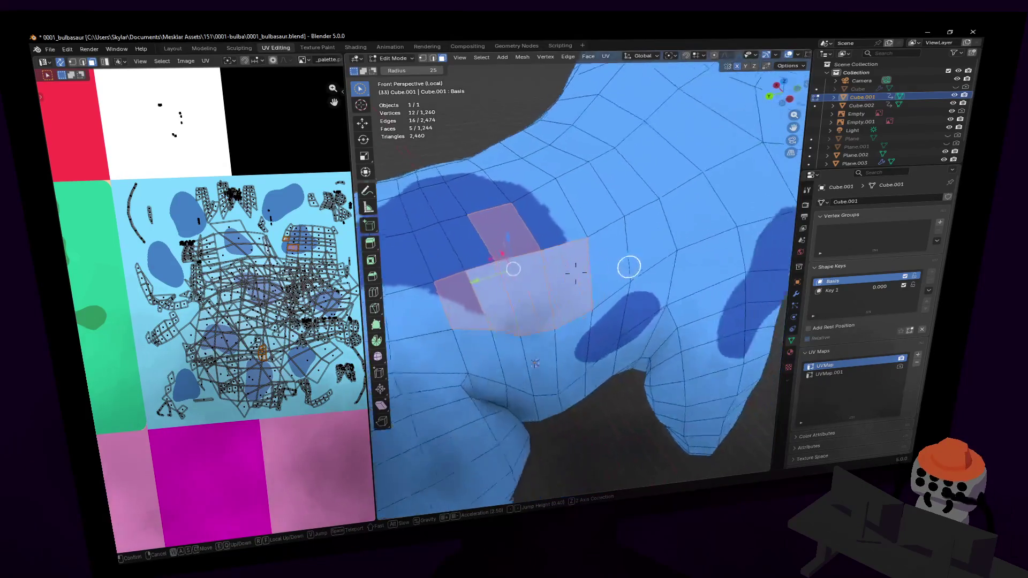
click(653, 230)
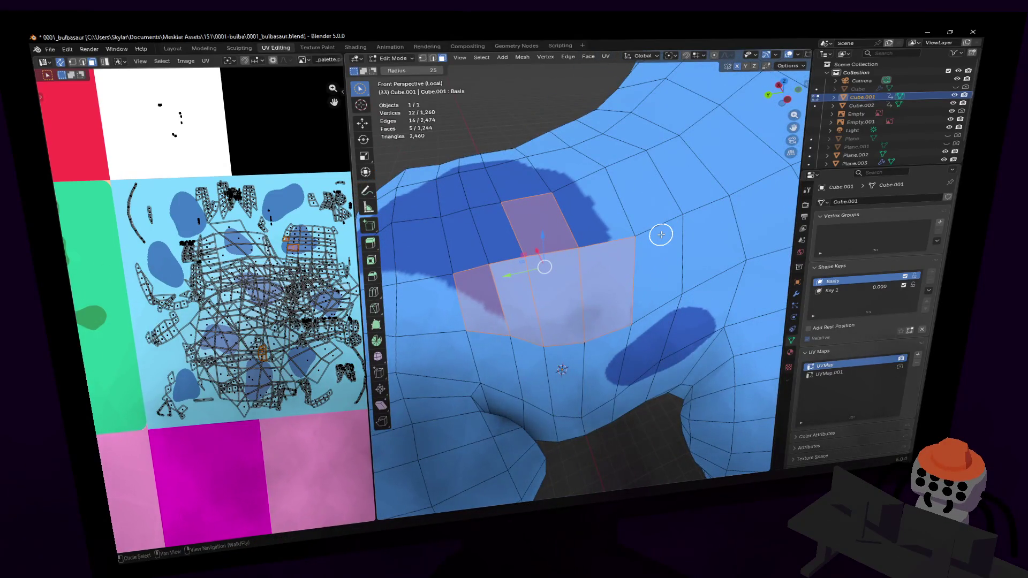
key(shift+grave)
key(s)
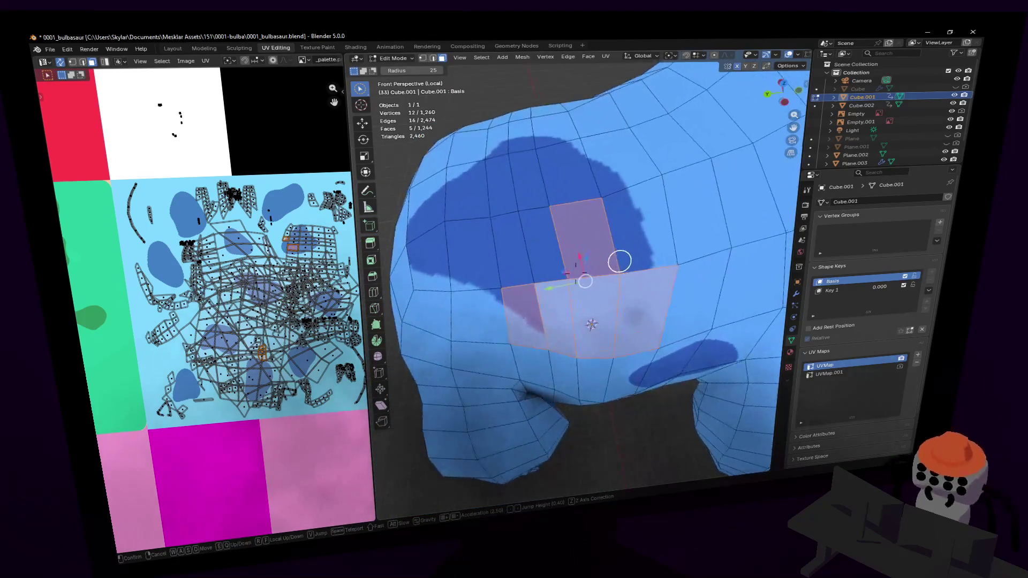
click(665, 210)
shift+click(613, 227)
scroll(615, 225, down, 4)
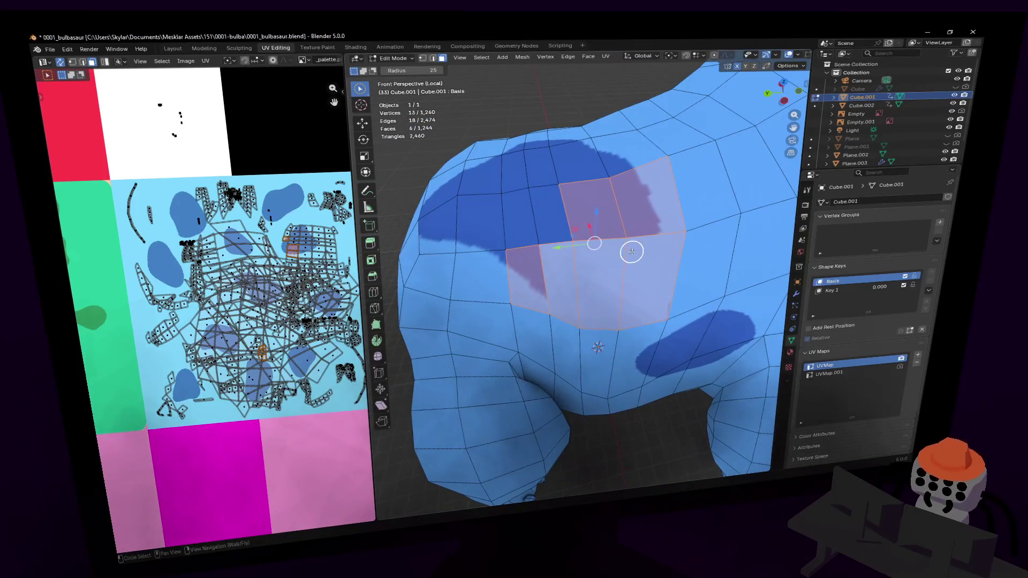
Step: Circle-select the remaining faces around the dark spot, extending up-left
key(shift+grave)
mouse_move(616, 230)
middle_down()
mouse_move(545, 248)
mouse_move(601, 271)
mouse_move(551, 245)
middle_up()
key(c)
click(589, 245)
mouse_move(589, 244)
mouse_down()
mouse_move(551, 214)
mouse_move(511, 252)
mouse_move(502, 308)
mouse_up()
key(Escape)
mouse_move(578, 305)
middle_down()
mouse_move(591, 292)
mouse_move(585, 303)
middle_up()
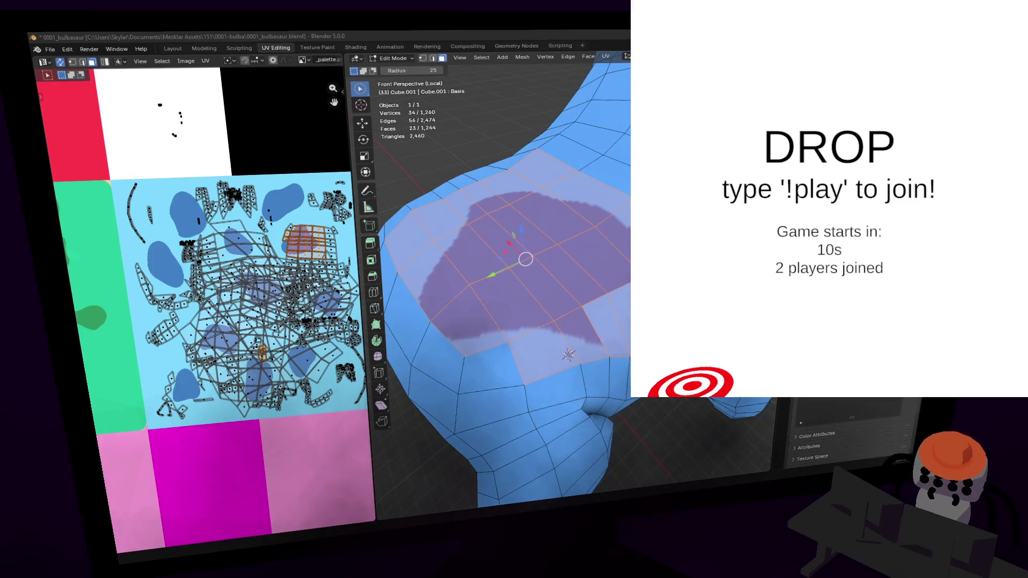
Step: Fly around the mesh to view the body's side, face and rear
key(shift+grave)
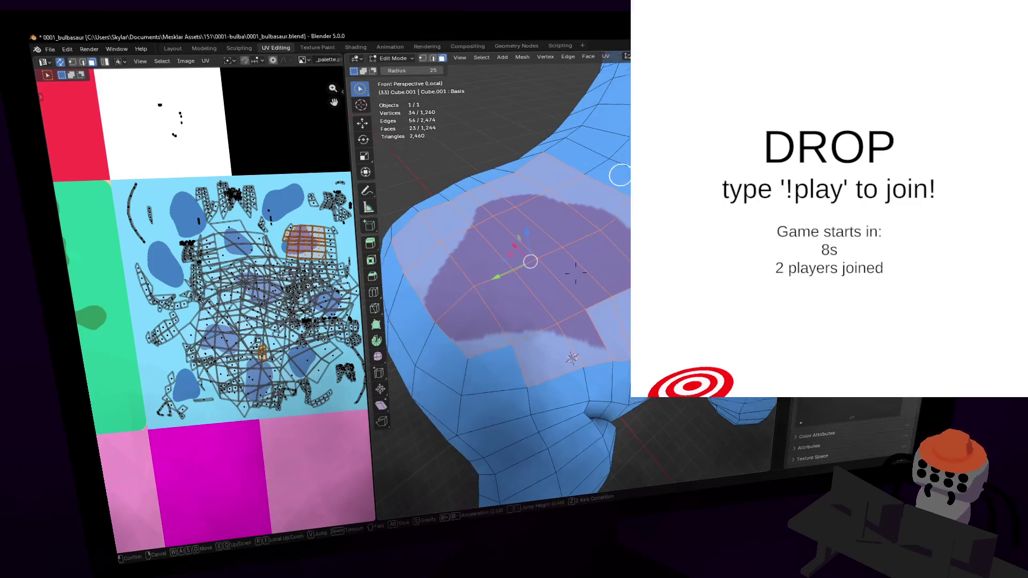
key(q)
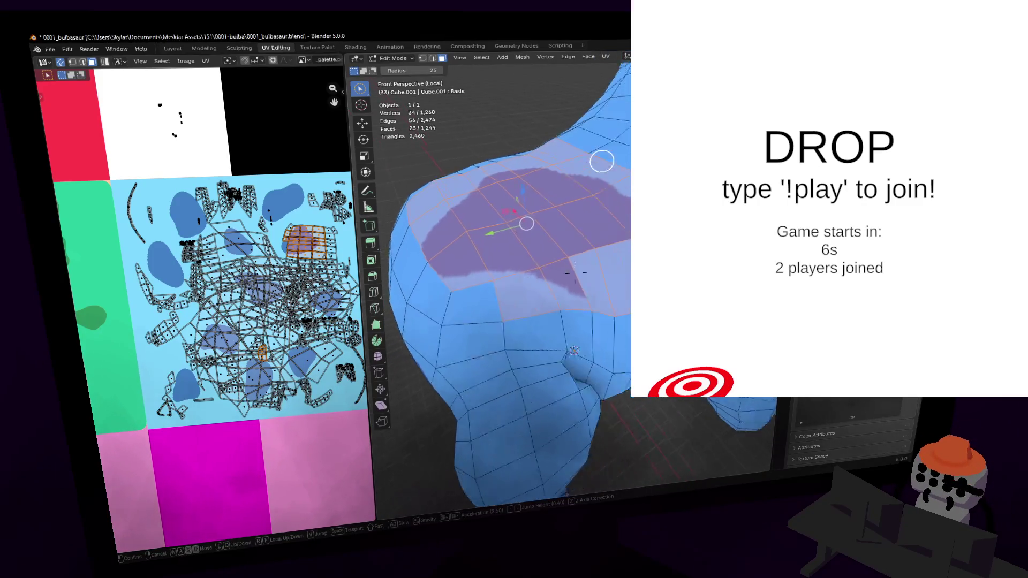
key(s)
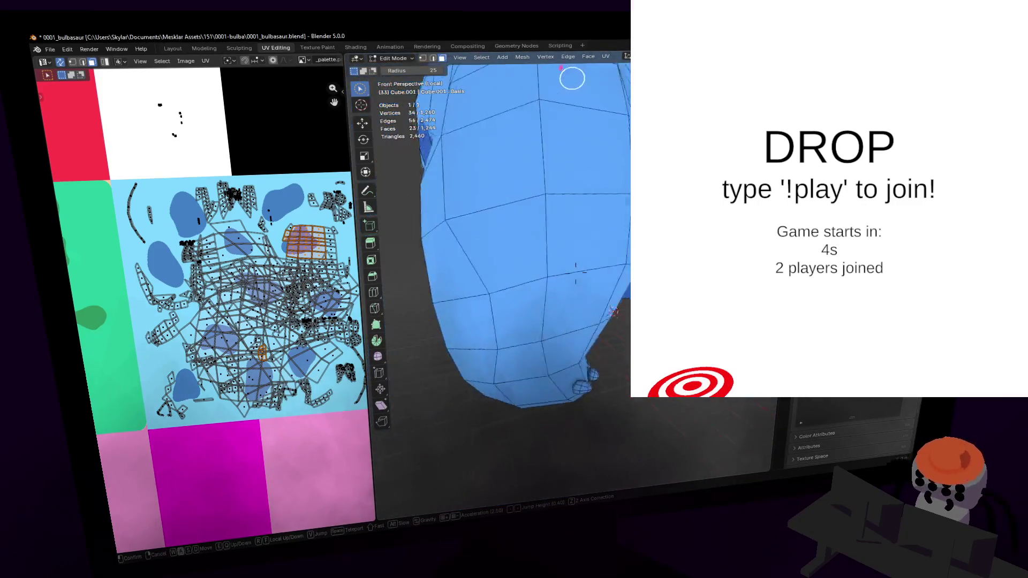
key(s)
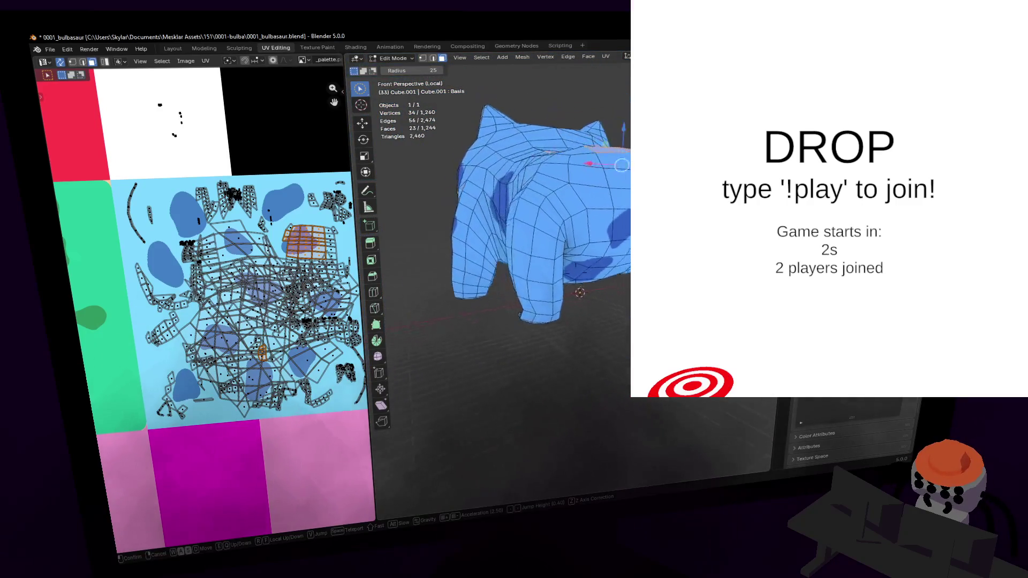
key(w)
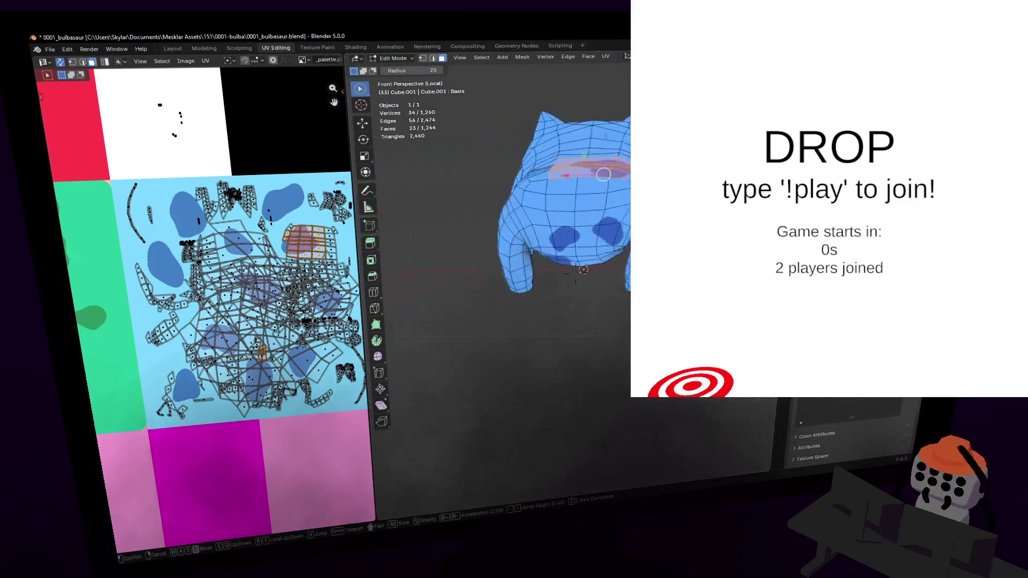
key(d)
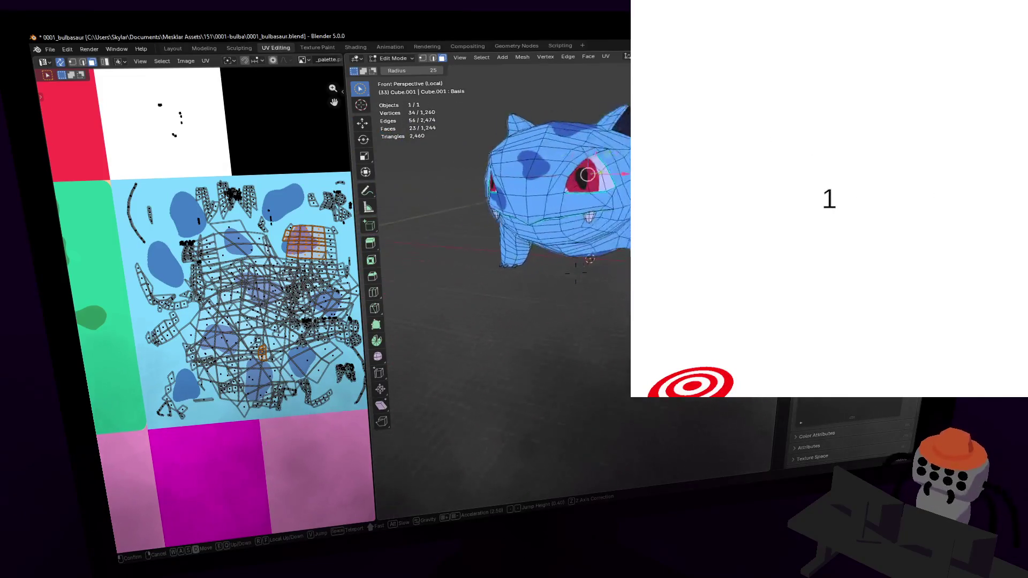
key(a)
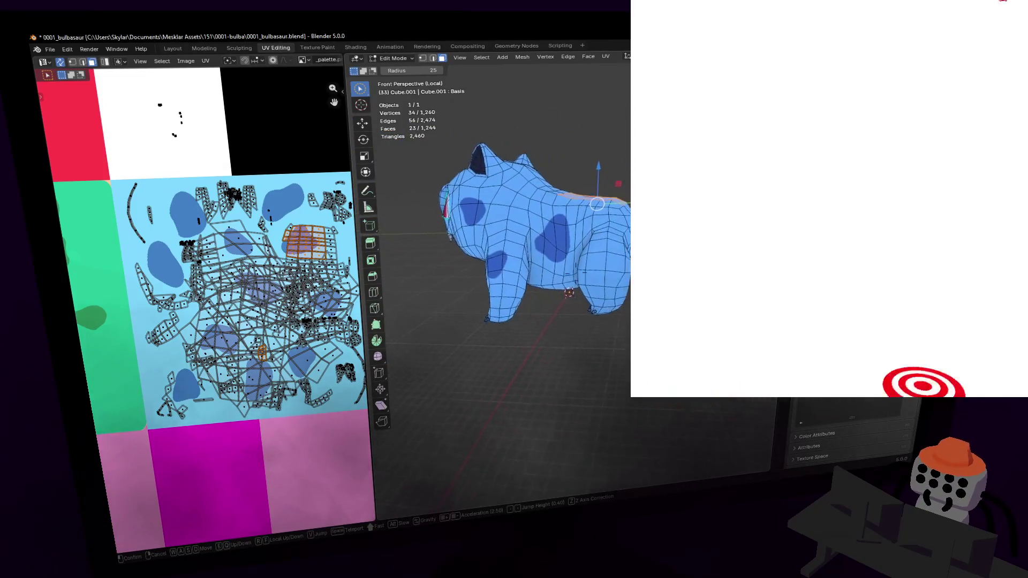
Step: Switch to Object Mode to check the spotted light-blue texture on the whole body
key(Tab)
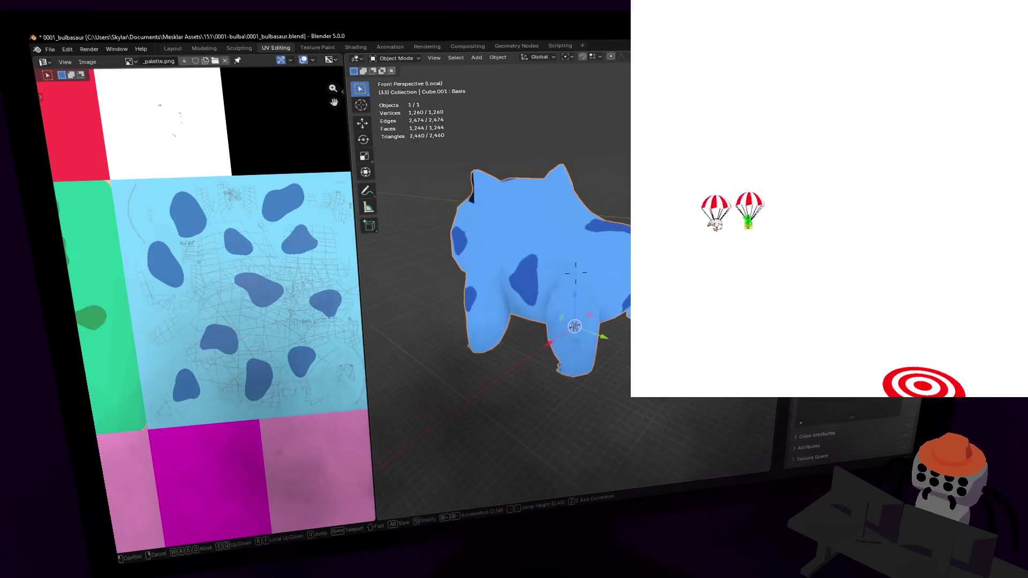
click(610, 234)
key(Tab)
middle_drag(610, 234, 606, 227)
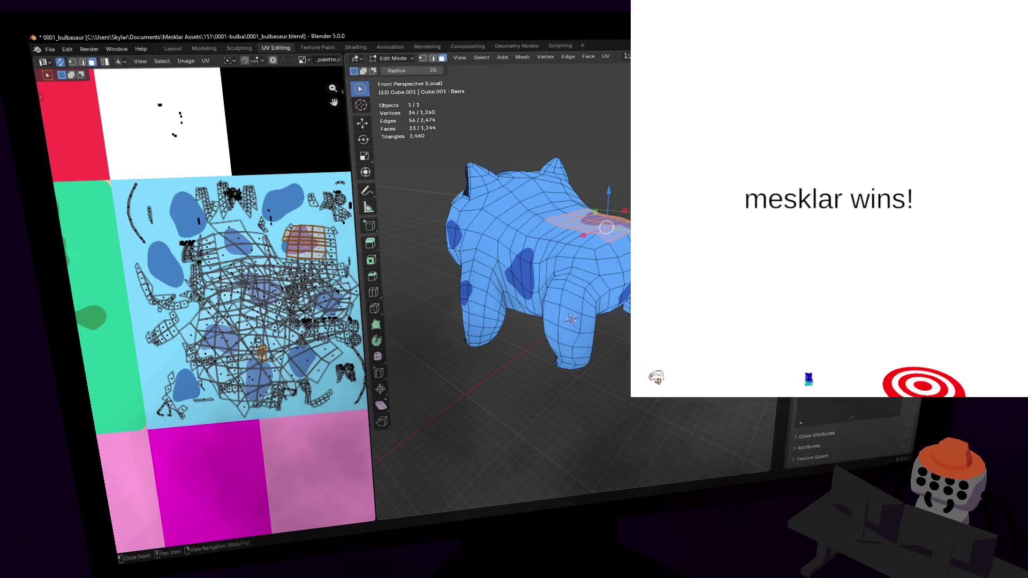
key(Tab)
mouse_move(575, 273)
middle_down()
mouse_move(557, 270)
mouse_move(575, 273)
middle_up()
click(576, 273)
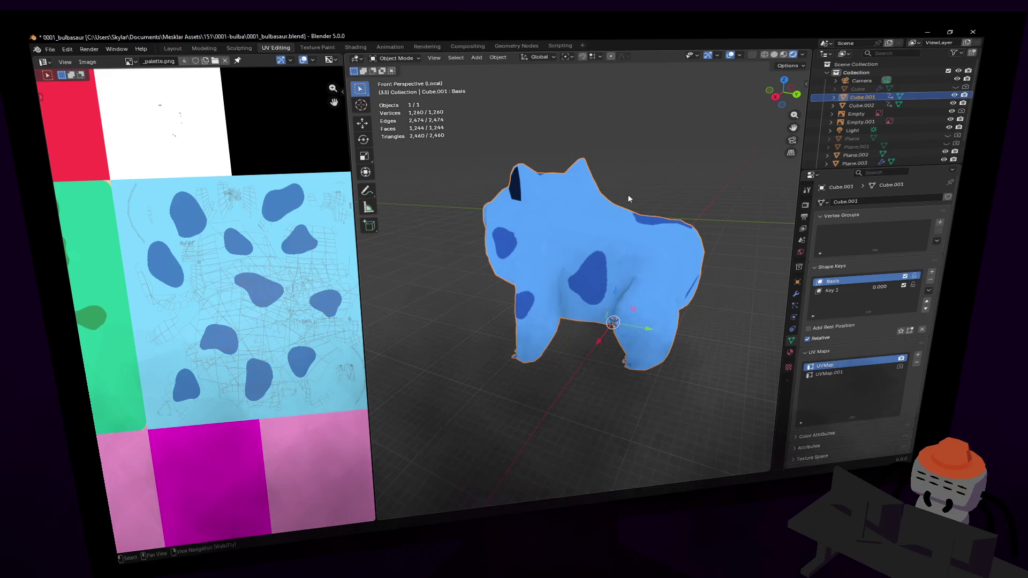
Step: Fly the view to face Ivysaur's front and re-enter Edit Mode on the body
key(KP_Divide)
key(shift+grave)
key(s)
key(w)
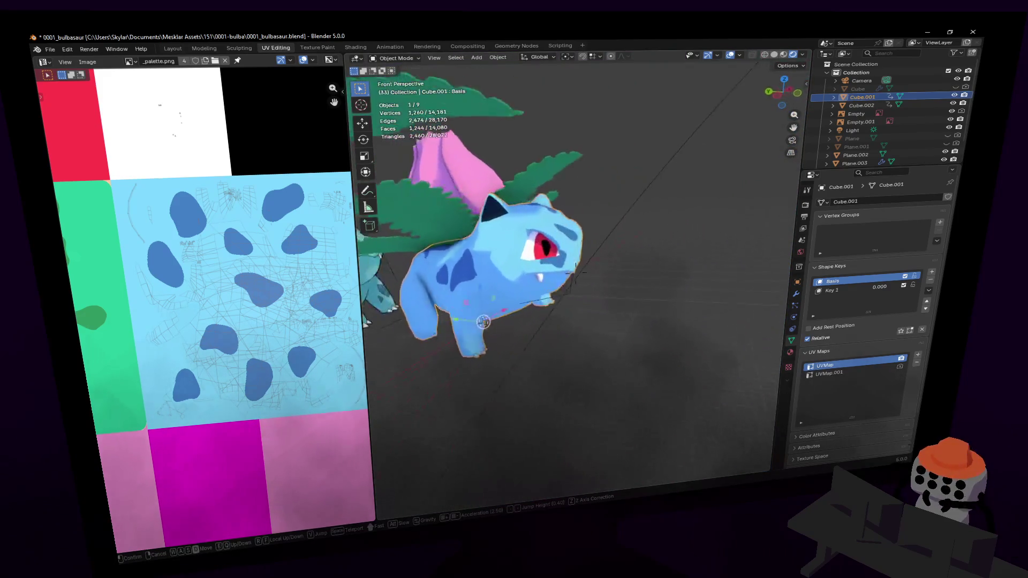
click(575, 273)
key(Tab)
key(c)
scroll(596, 198, up, 10)
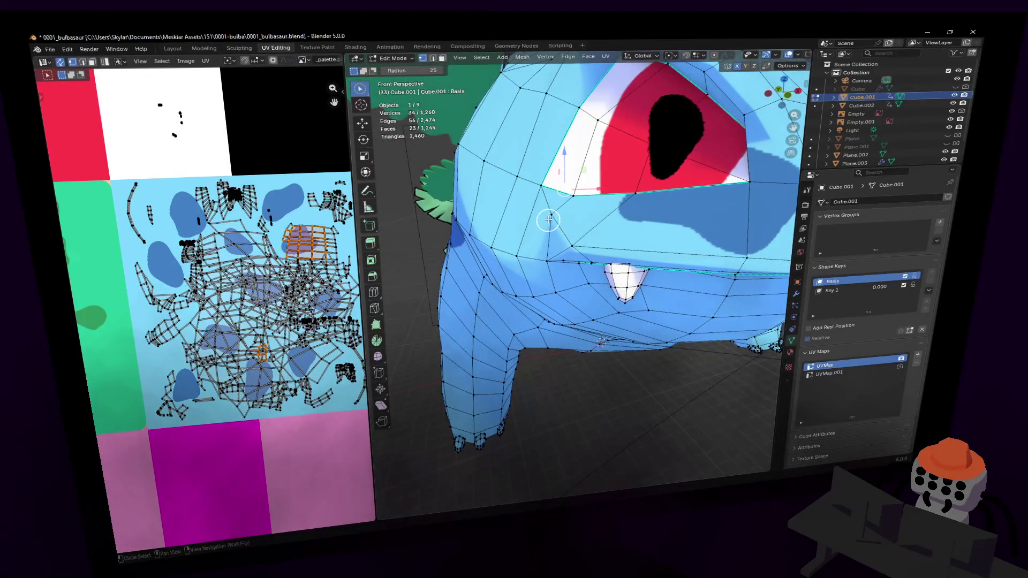
Step: Move vertices near the eye and the mouth to reshape the face
key(g)
click(603, 206)
key(shift+grave)
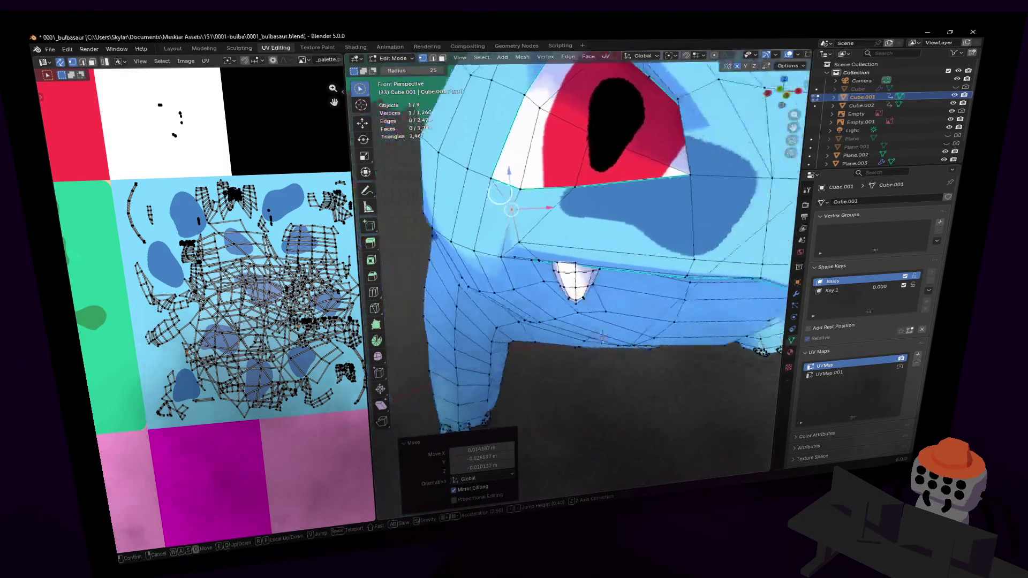
click(542, 225)
key(c)
key(g)
click(551, 212)
key(shift+grave)
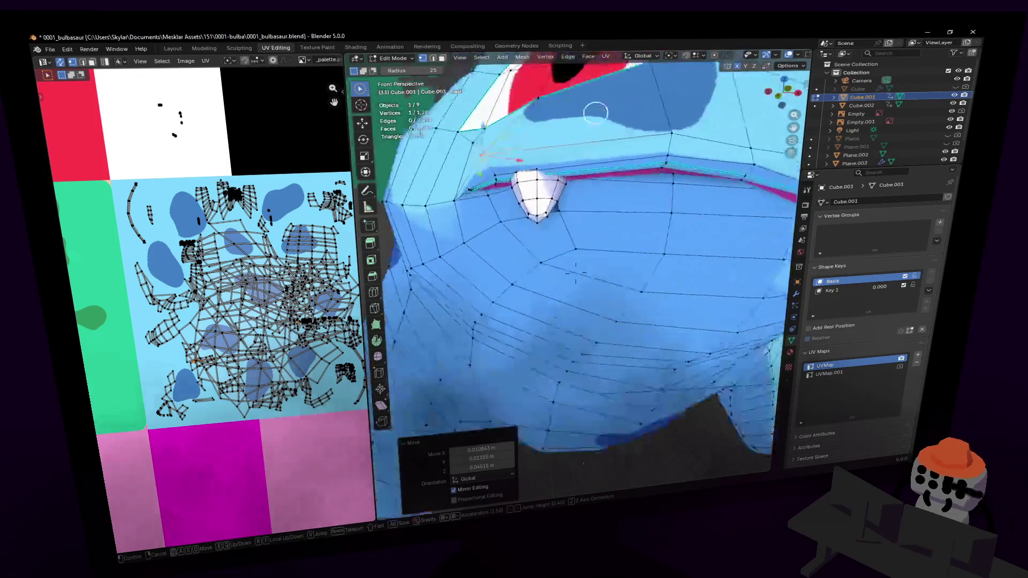
key(s)
click(551, 217)
Step: Nudge the upper-lip vertices along the mouth, then return to Object Mode showing the whole front
key(g)
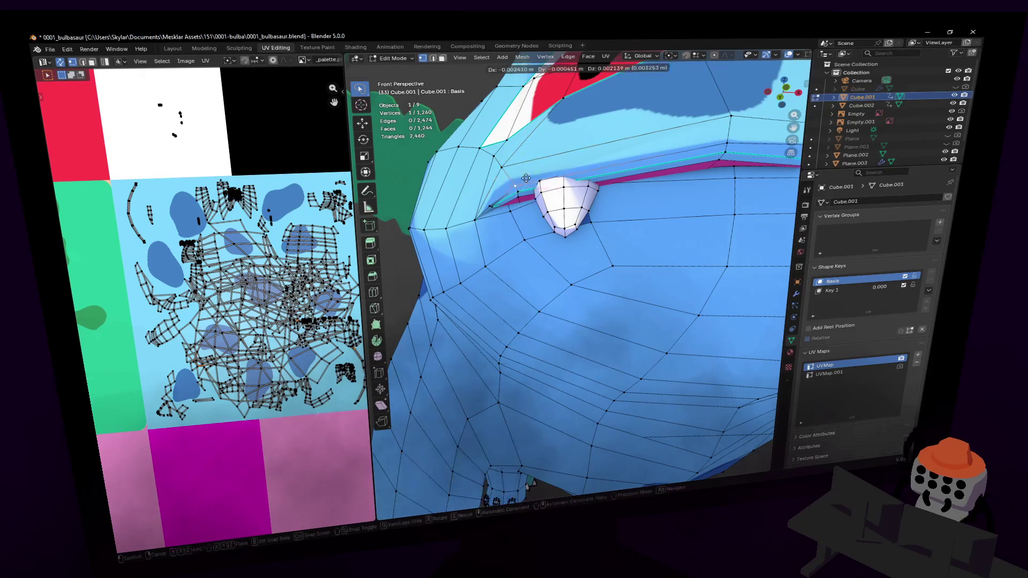
click(517, 174)
key(shift+grave)
key(s)
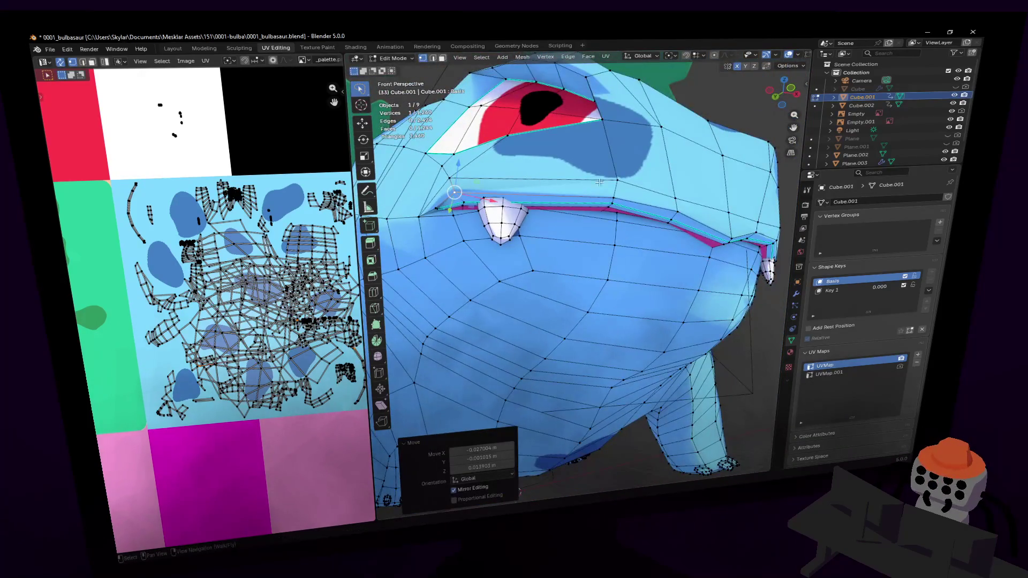
key(g)
click(621, 194)
key(shift+grave)
key(s)
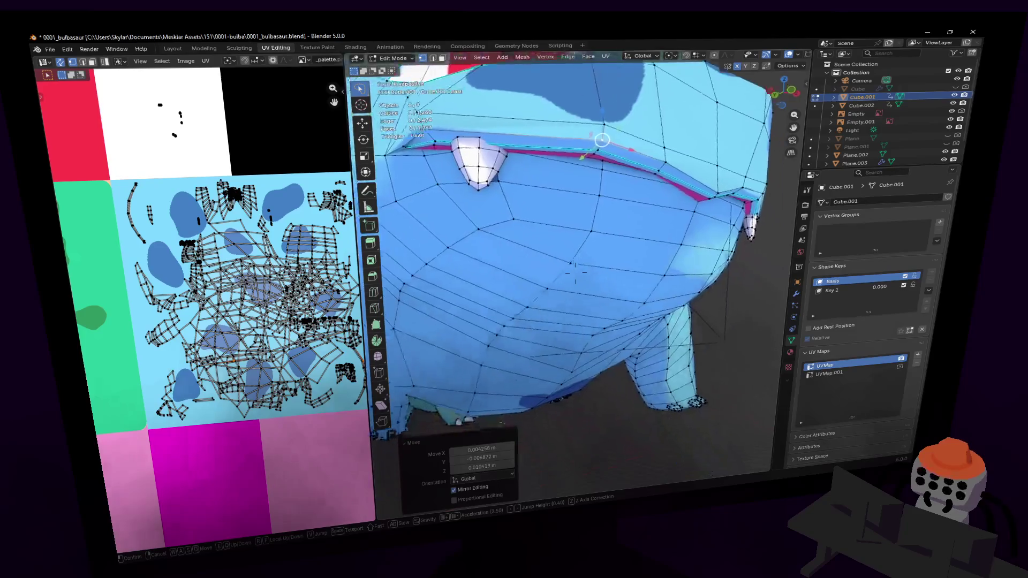
key(g)
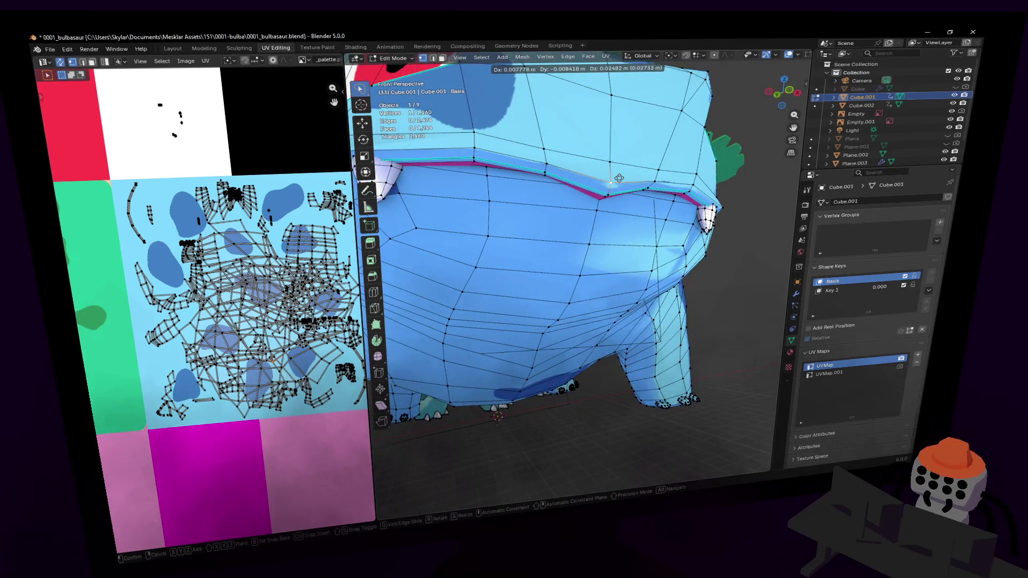
click(619, 178)
key(shift+grave)
key(s)
key(Tab)
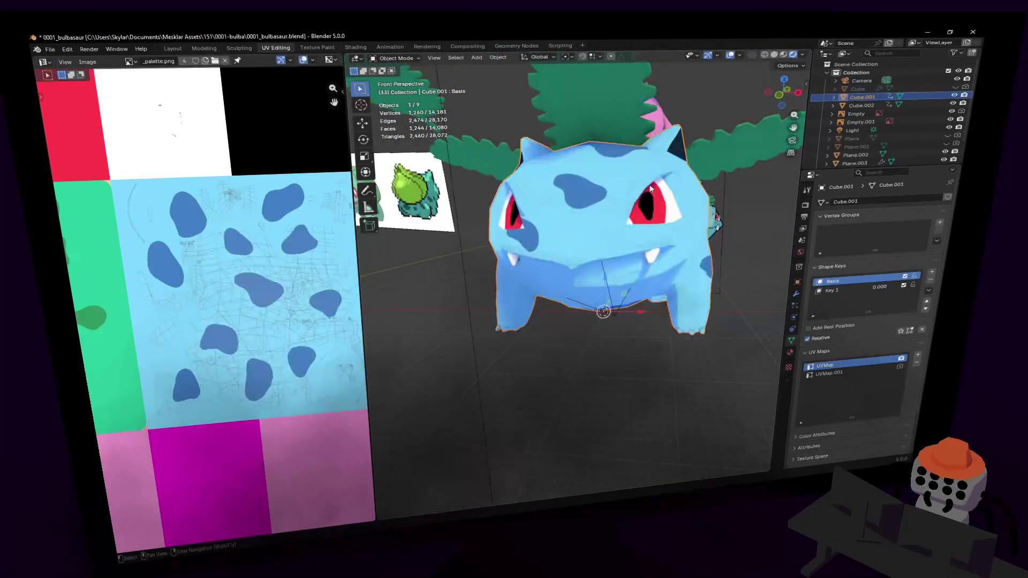
Step: Raise a vertex on the upper lip line to tidy the mouth shape
key(w)
click(705, 111)
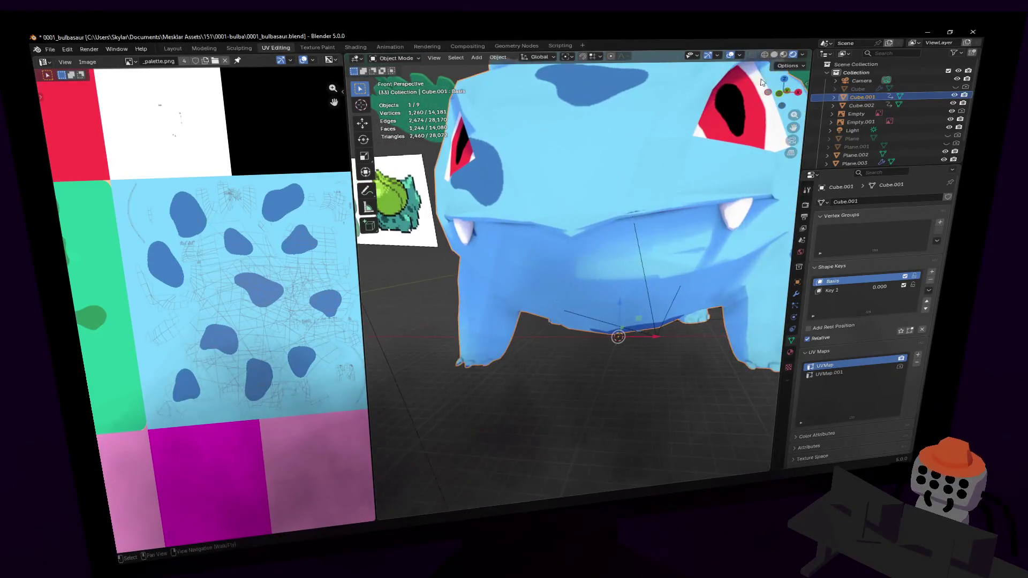
key(Tab)
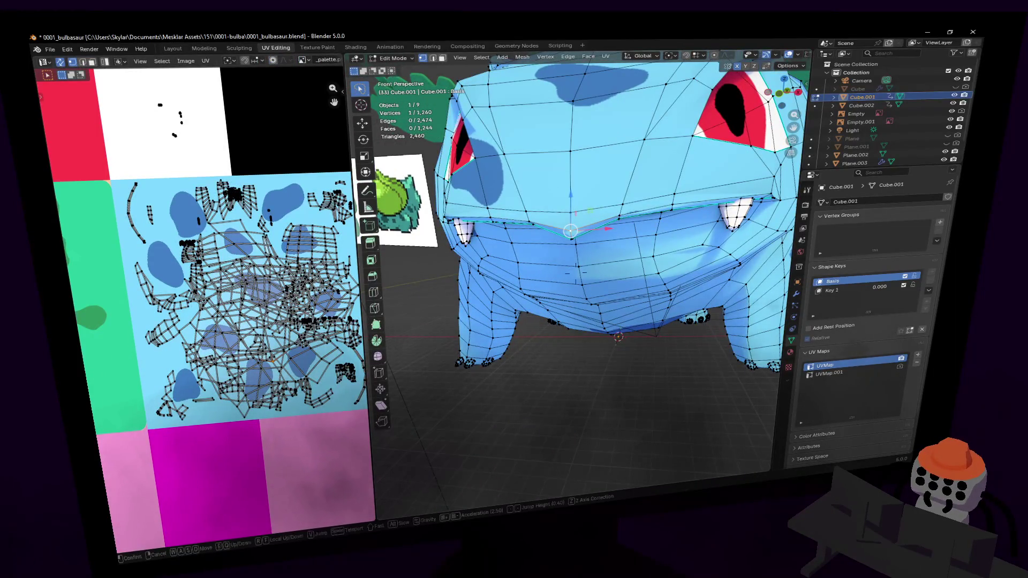
click(616, 209)
click(592, 219)
key(g)
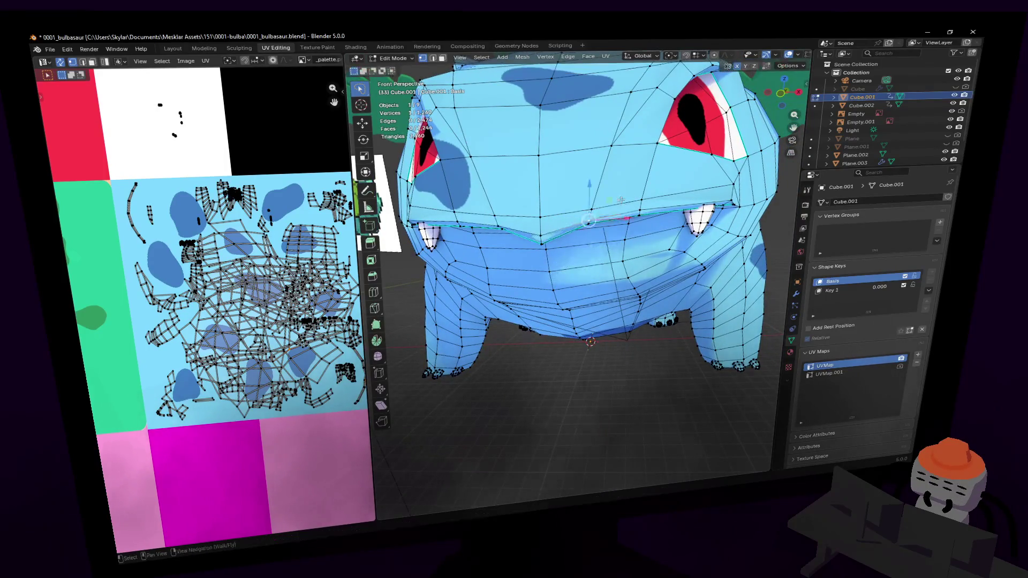
click(634, 202)
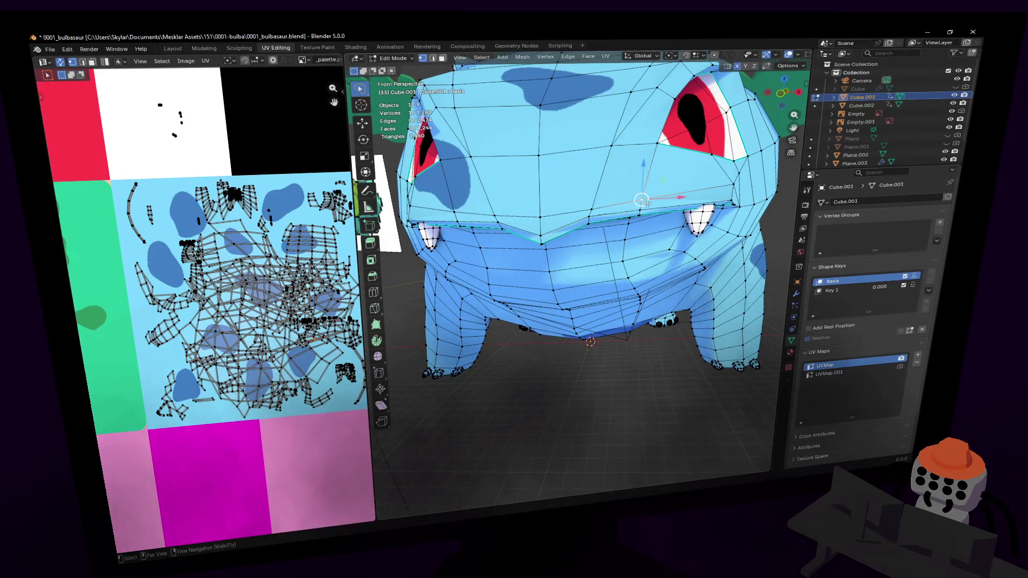
Step: Check the mouth in Object Mode, then return to Edit Mode with face select mode
key(Tab)
key(shift+grave)
key(w)
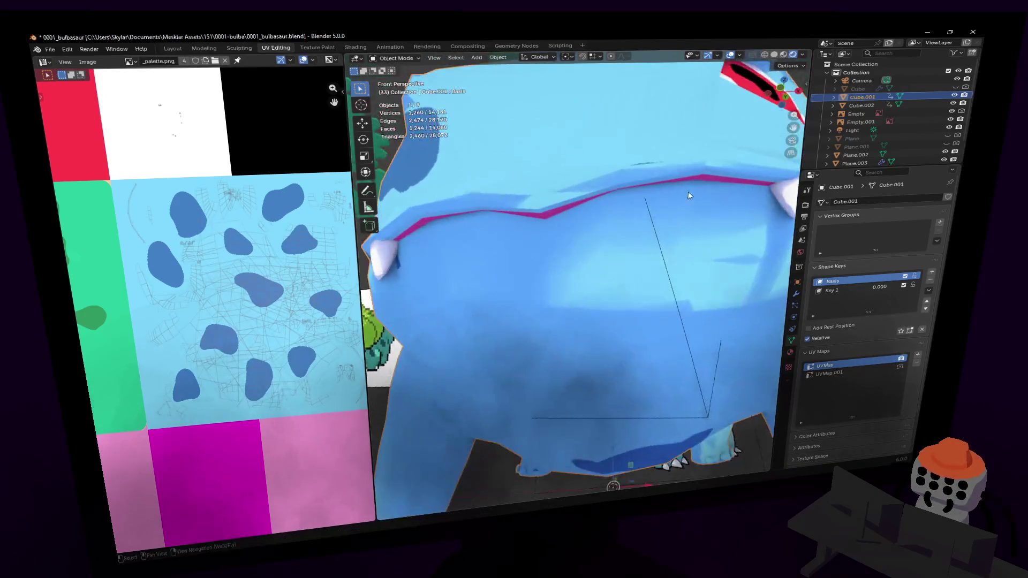
key(s)
click(575, 272)
key(Tab)
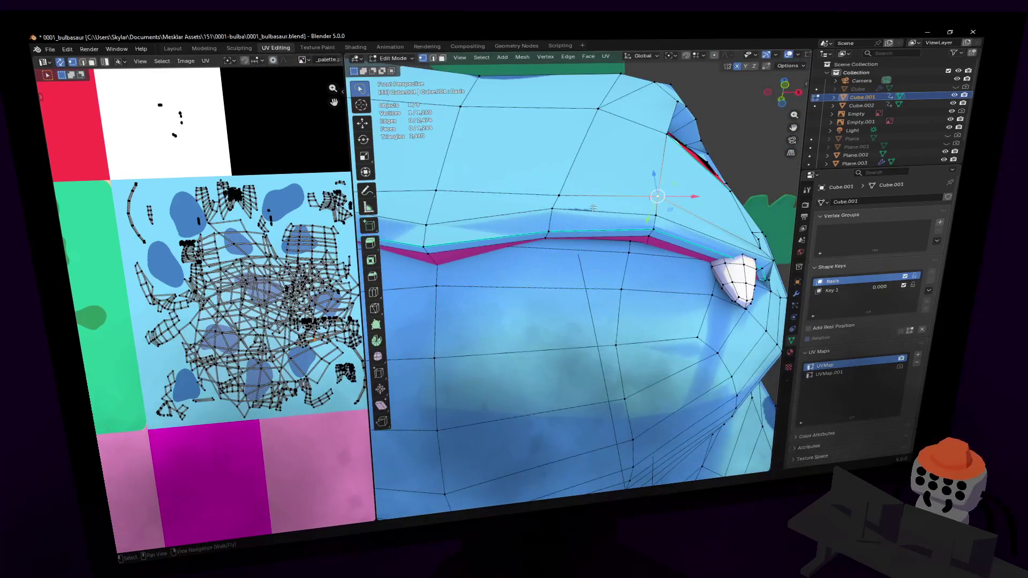
key(3)
key(s)
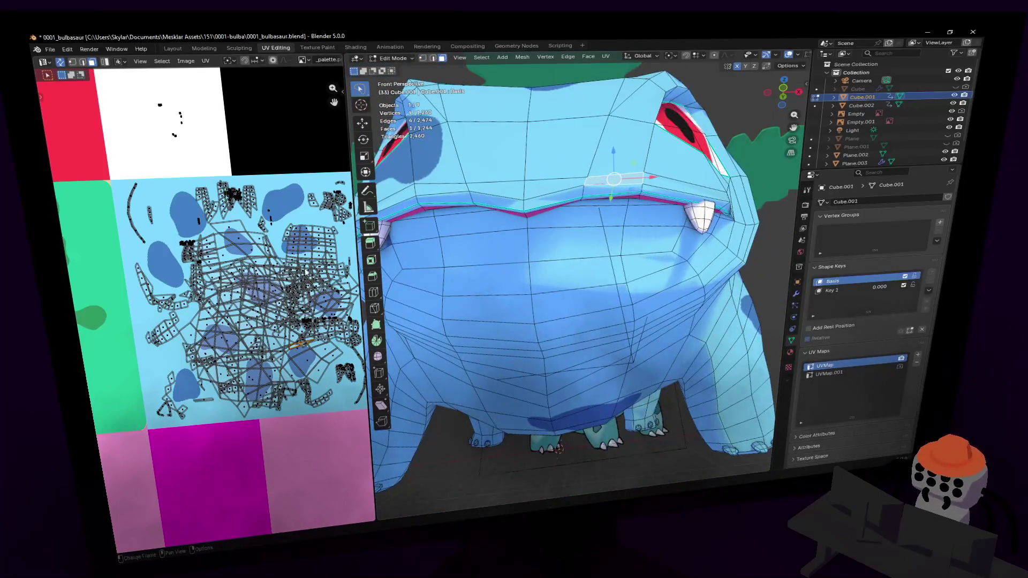
Step: Fly the view behind the blue body and re-enter Edit Mode
key(Tab)
key(shift+grave)
key(s)
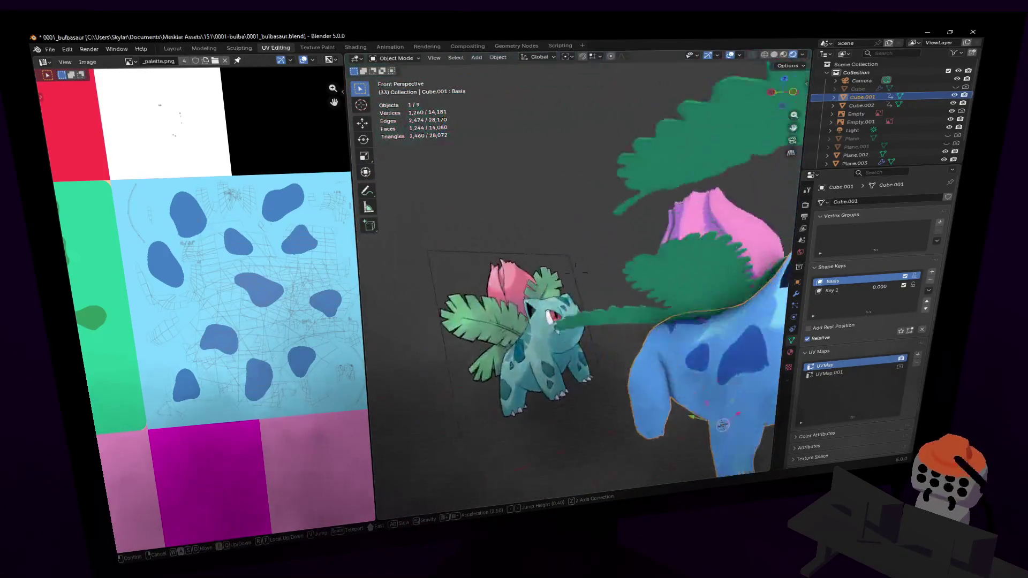
key(w)
click(616, 104)
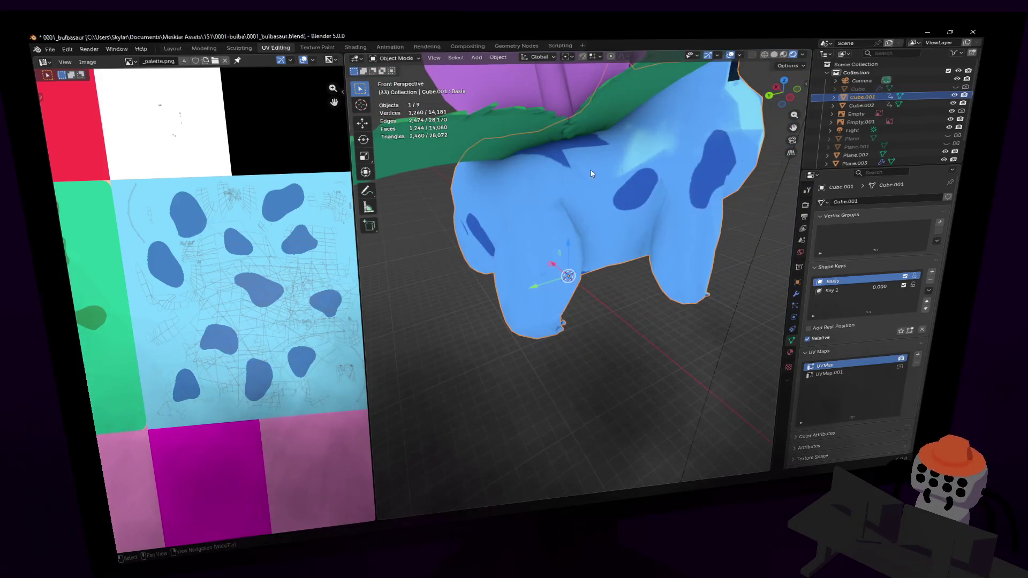
key(Tab)
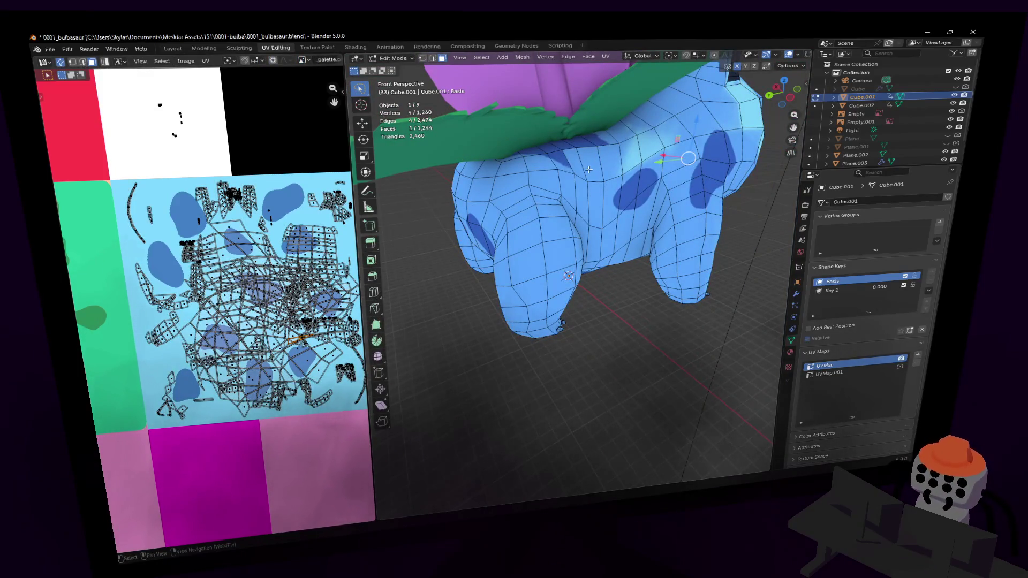
Step: Isolate the body in Local View and circle-select the faces of the dark-blue spot on its back
key(a)
key(KP_Divide)
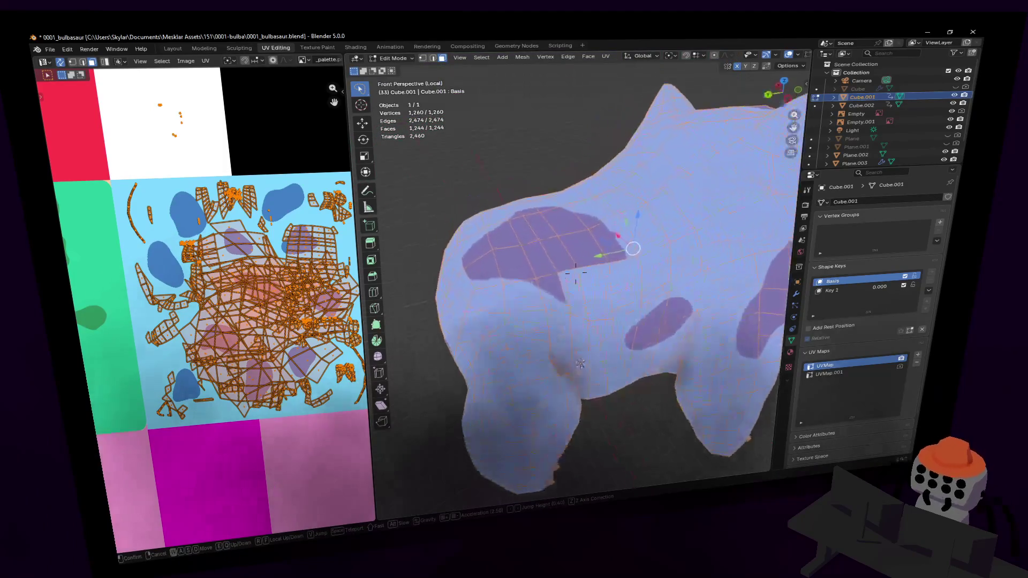
click(526, 259)
middle_drag(526, 259, 601, 240)
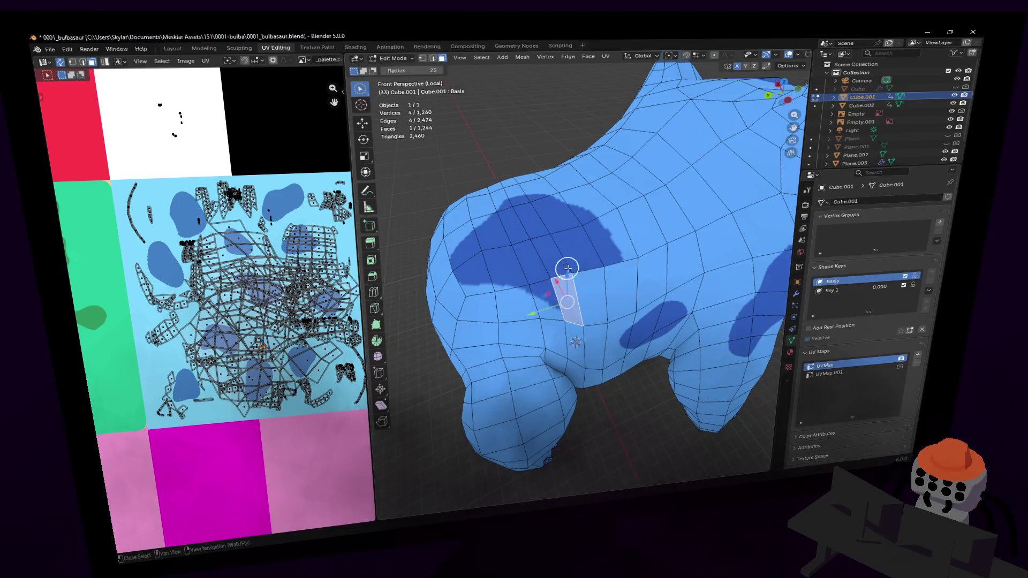
right_click(584, 252)
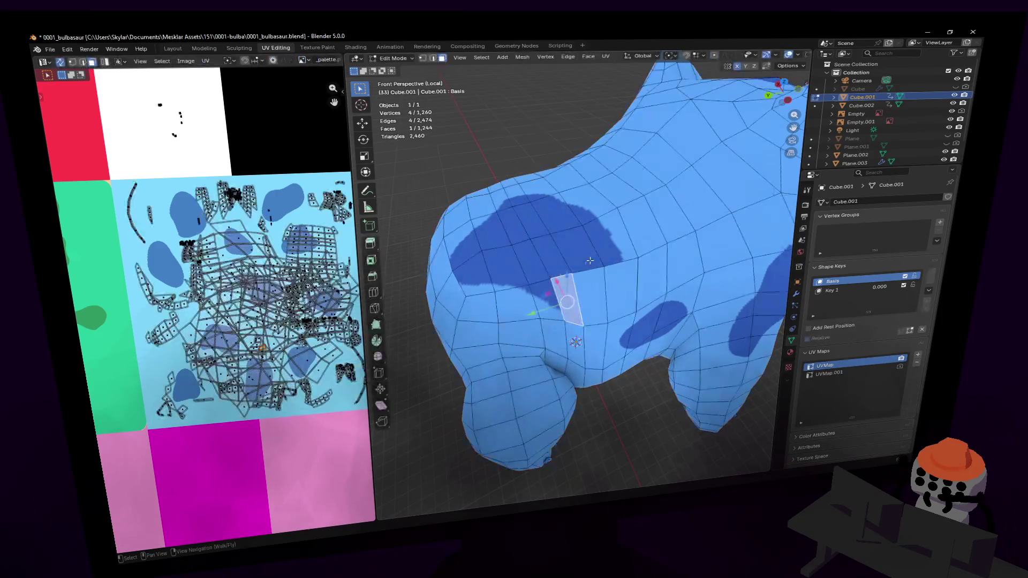
drag(590, 260, 612, 263)
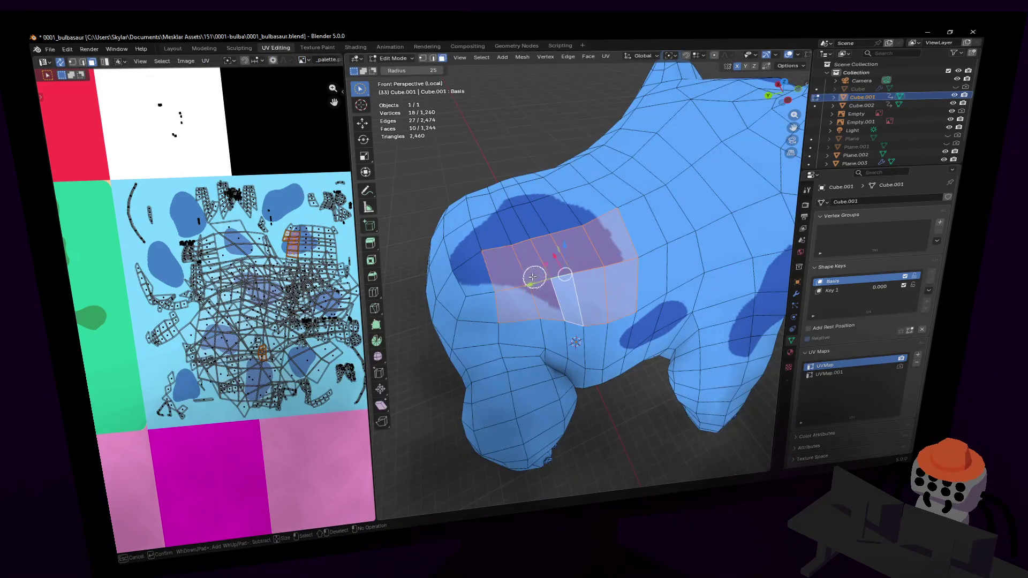
drag(503, 239, 509, 213)
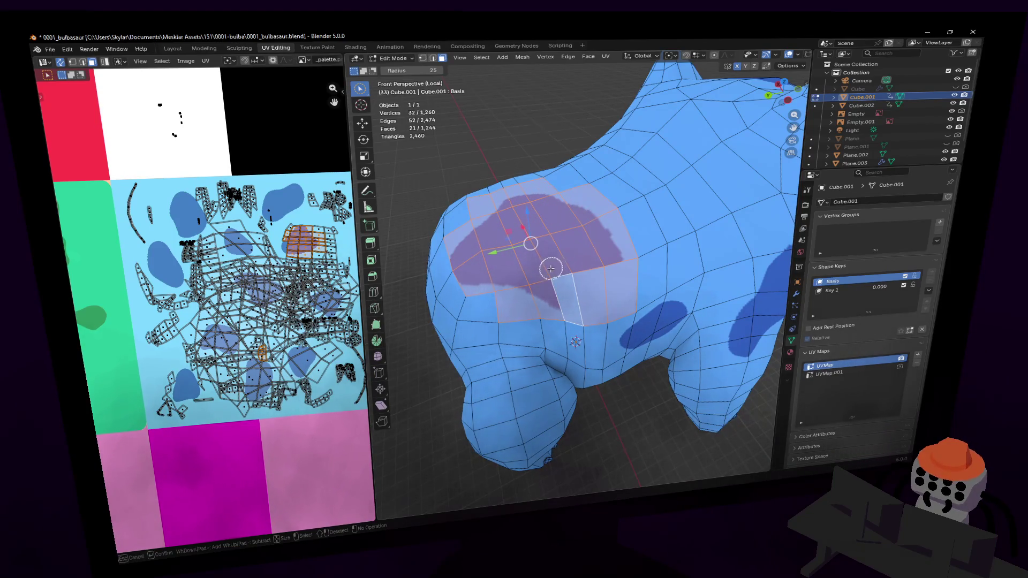
Step: Re-unwrap the selected back-spot faces with Smart UV Project
scroll(249, 194, up, 3)
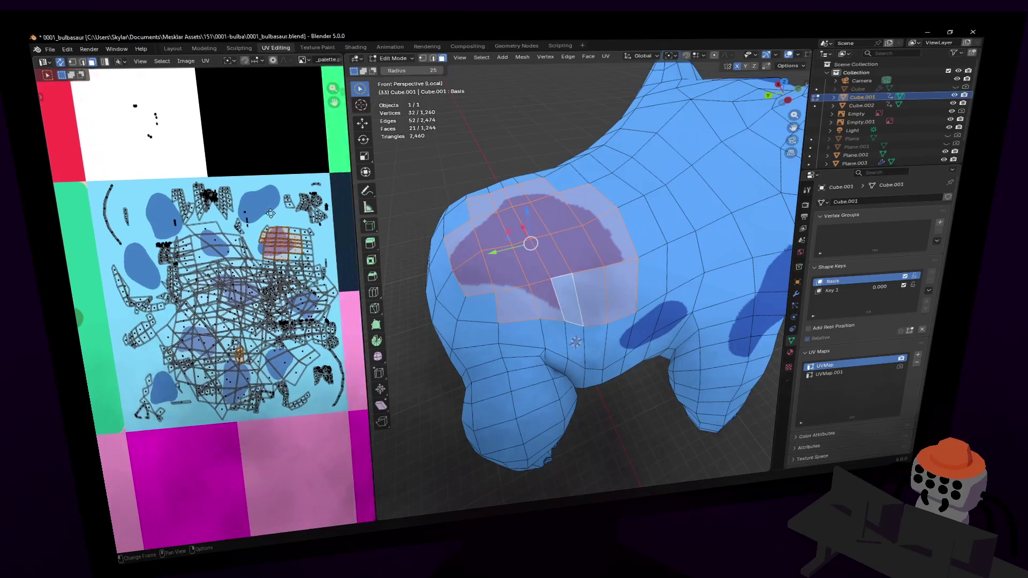
key(u)
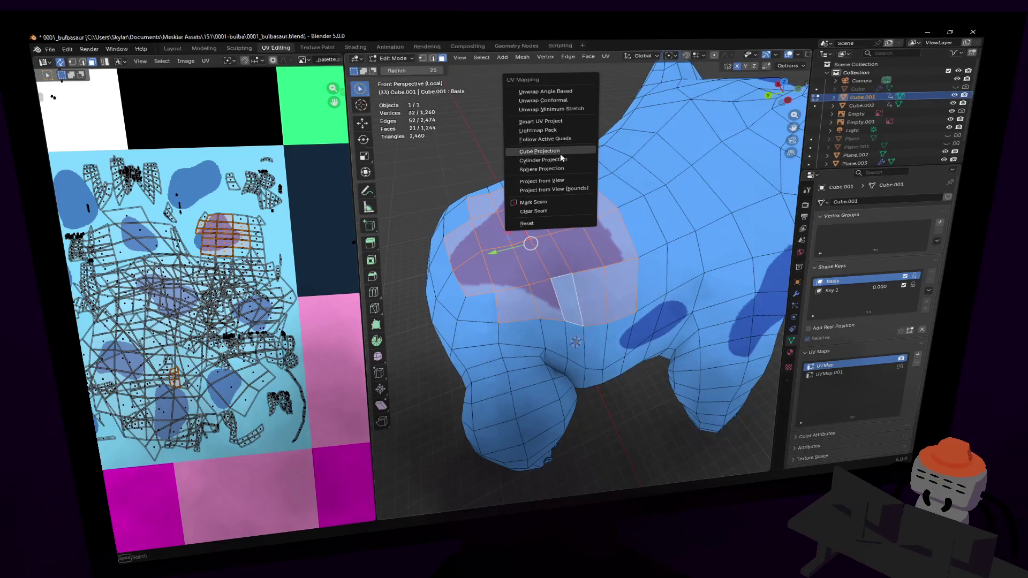
click(556, 121)
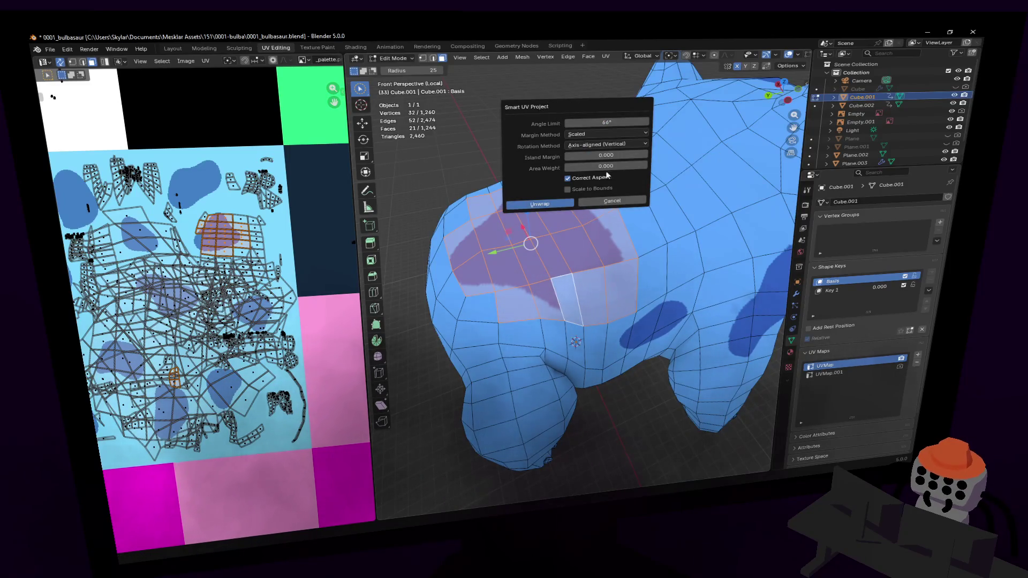
click(563, 203)
Step: Shrink the new UV islands and move them near a dark-blue spot on the palette
key(s)
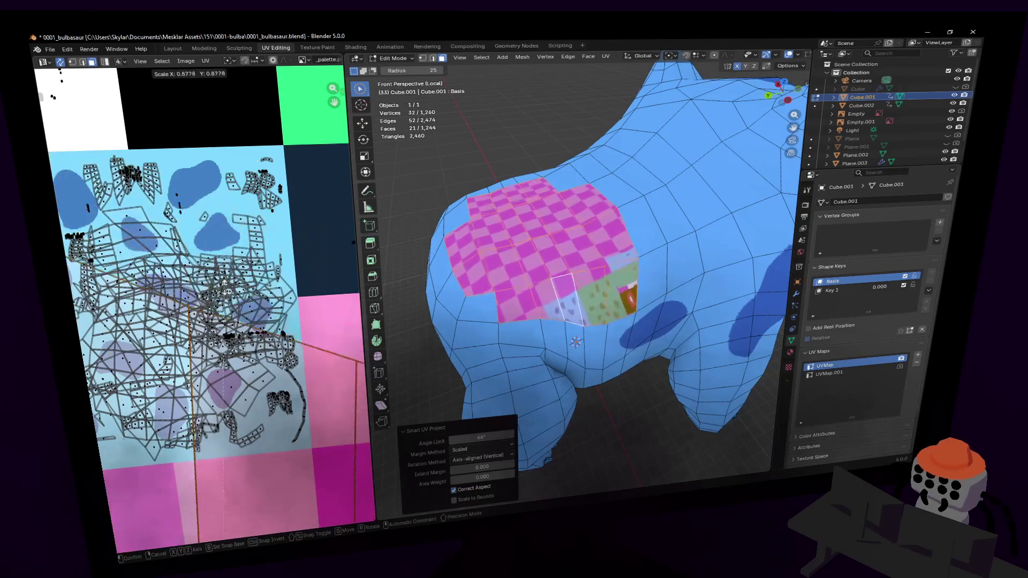
click(177, 322)
key(g)
click(217, 147)
key(s)
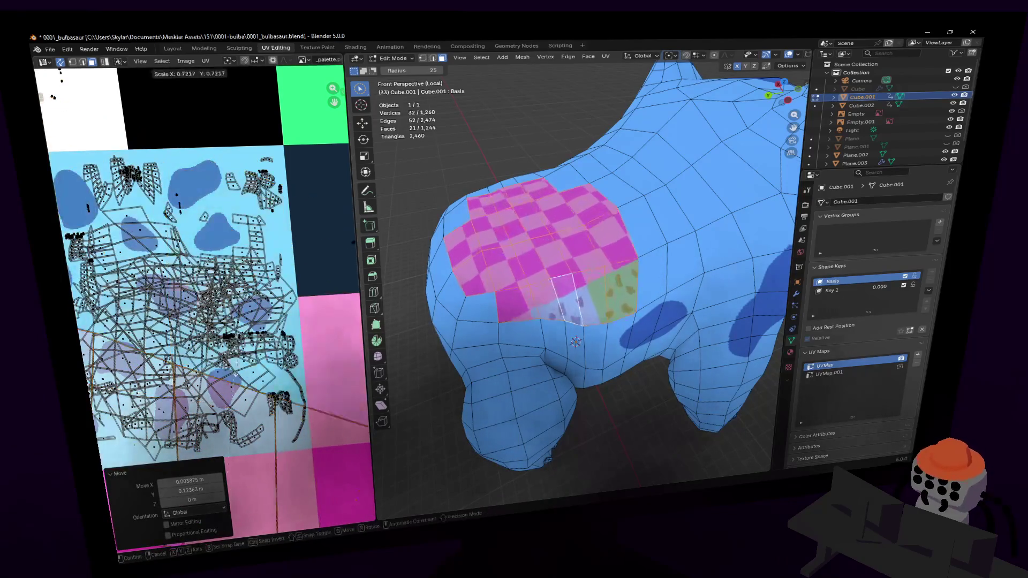
click(217, 147)
key(g)
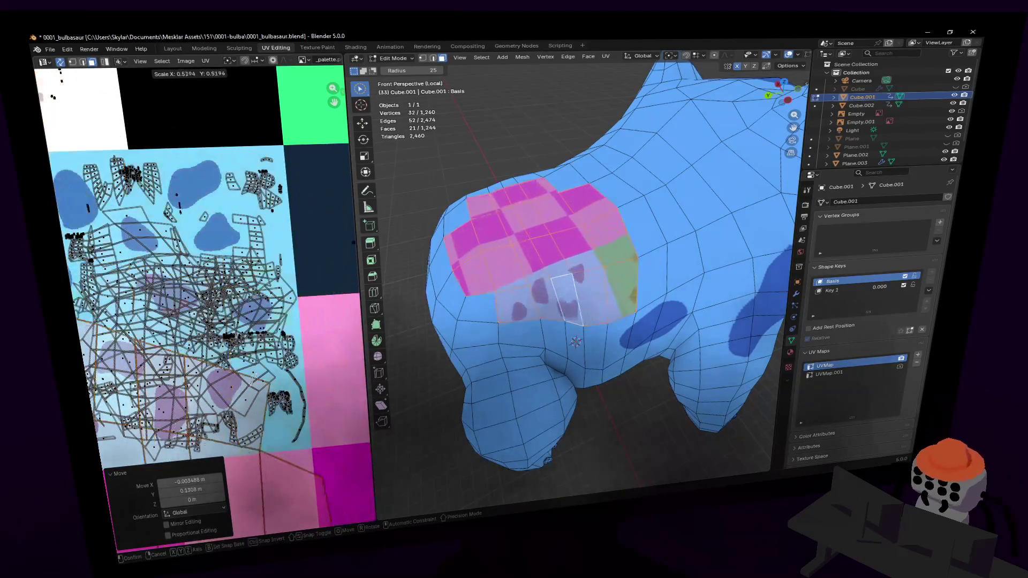
click(284, 200)
key(s)
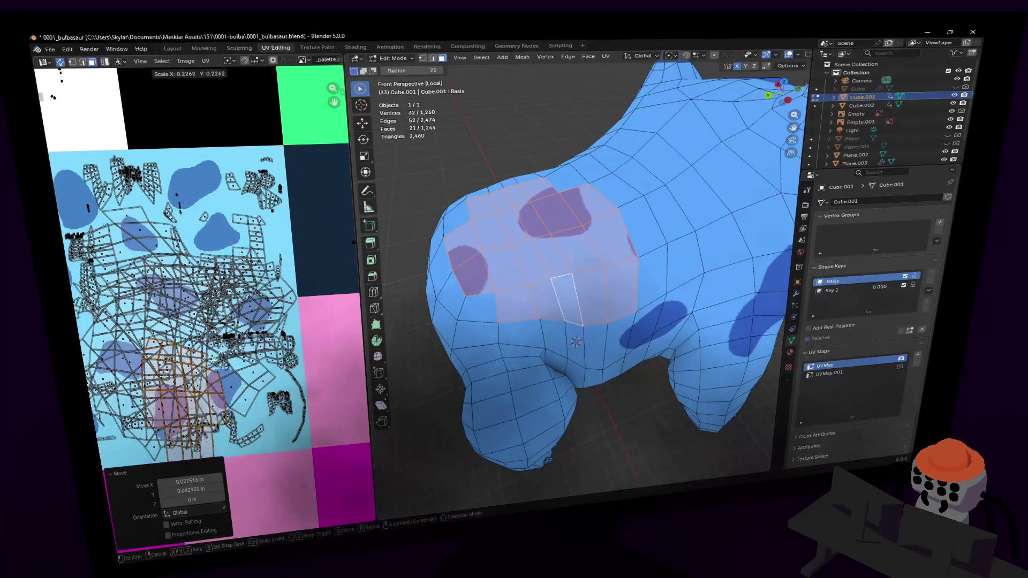
click(230, 343)
key(g)
click(252, 319)
Step: Rotate and nudge the islands until they sit over the dark-blue spot
key(r)
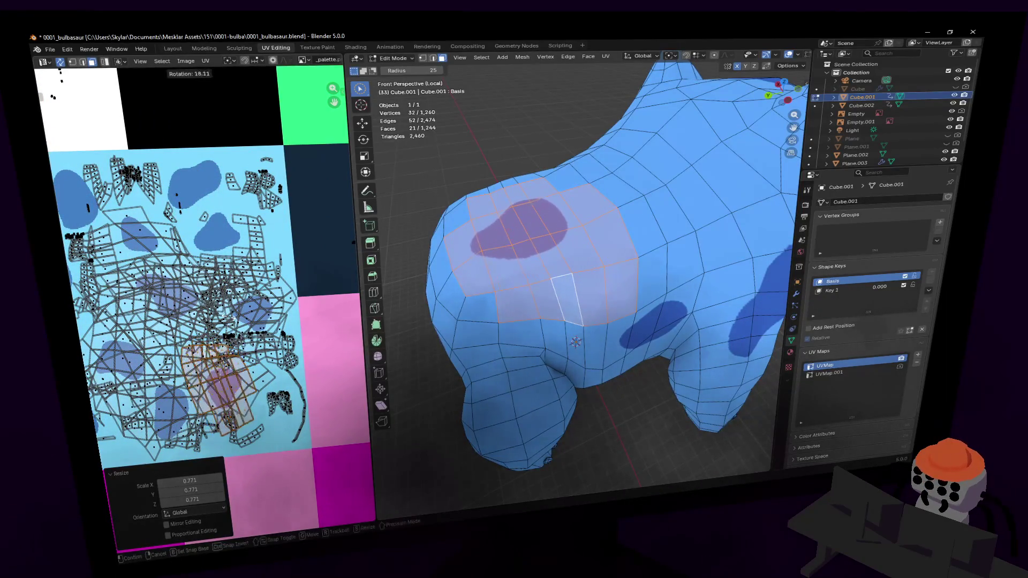
click(222, 325)
key(g)
click(222, 321)
key(g)
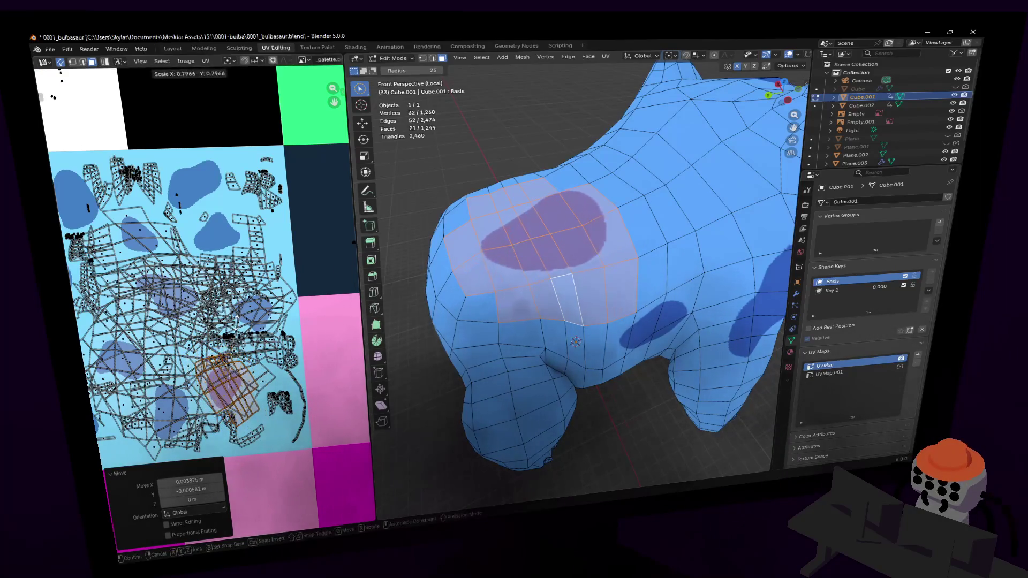
click(232, 329)
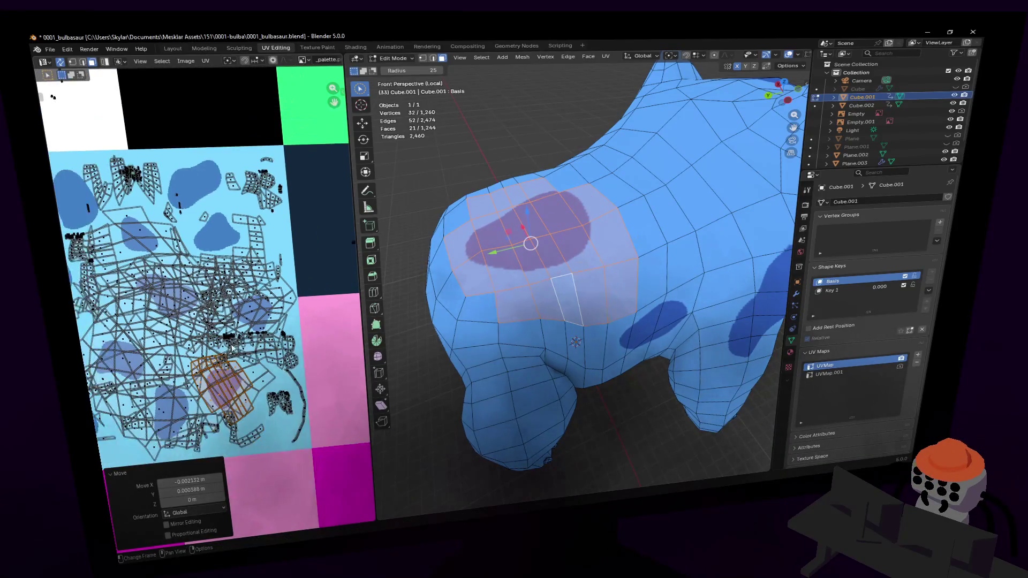
scroll(232, 346, up, 5)
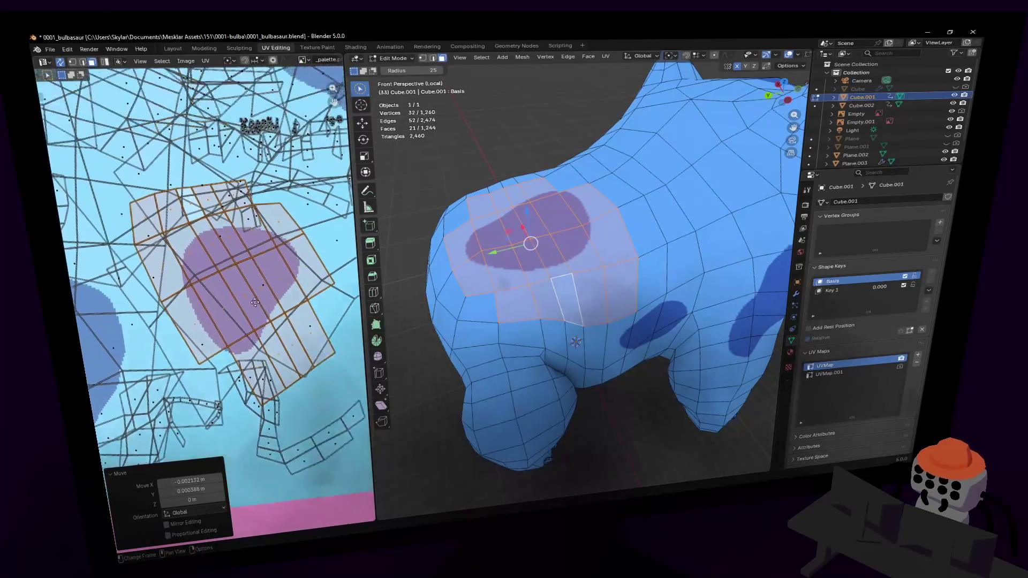
key(g)
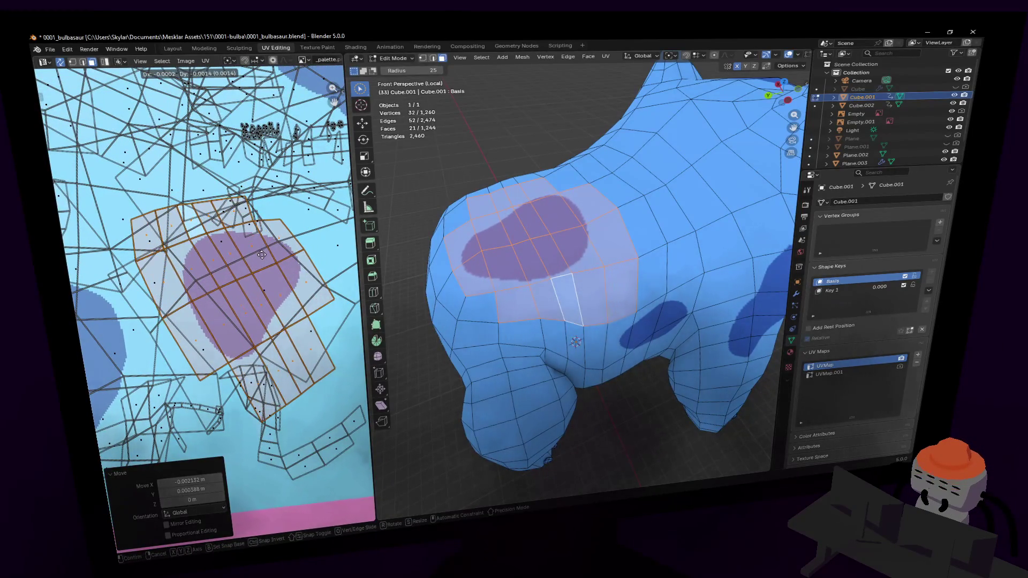
click(263, 258)
scroll(259, 214, down, 8)
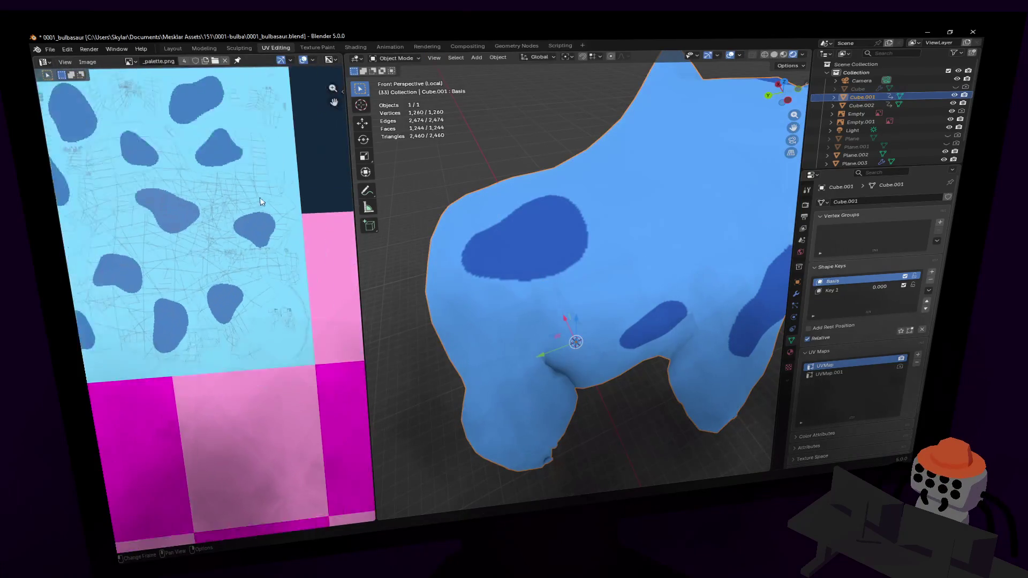
Step: Select a face on the shoulder spot and move its UVs onto the dark-blue spot
mouse_move(566, 198)
right_down()
mouse_move(658, 206)
mouse_move(466, 126)
mouse_move(432, 83)
right_up()
key(w)
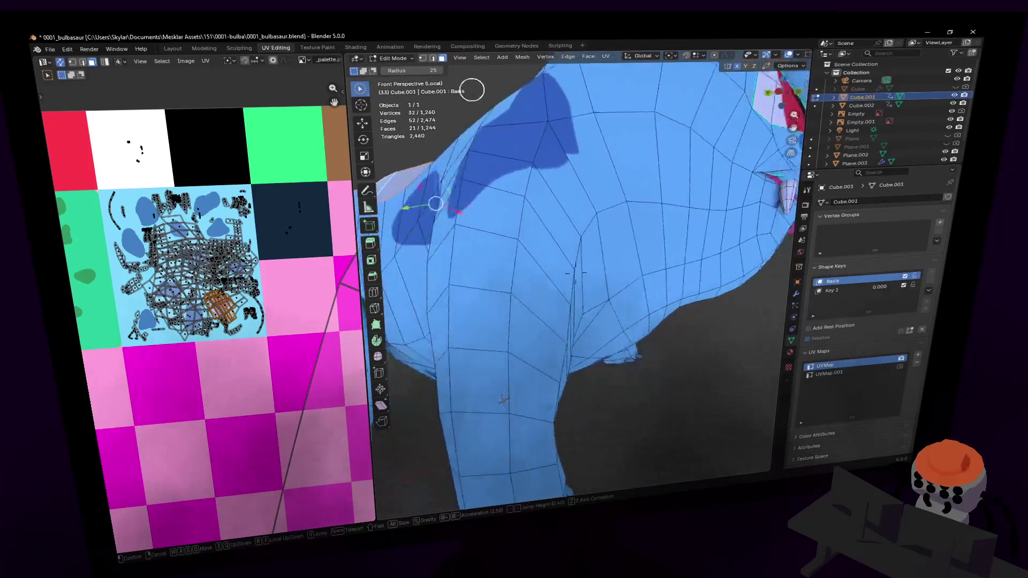
click(591, 254)
click(531, 207)
middle_drag(531, 206, 594, 220)
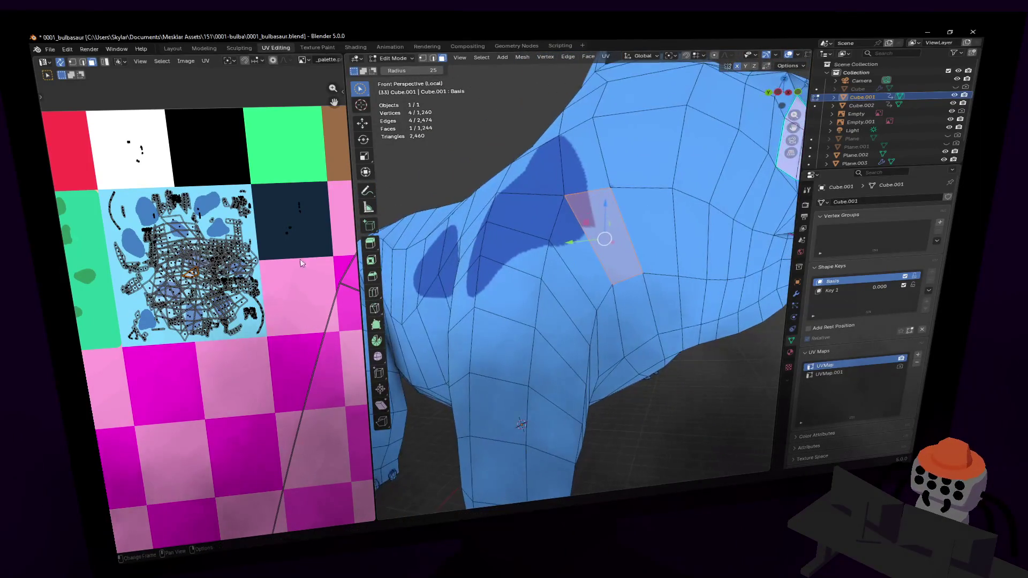
scroll(173, 234, up, 2)
scroll(173, 234, up, 6)
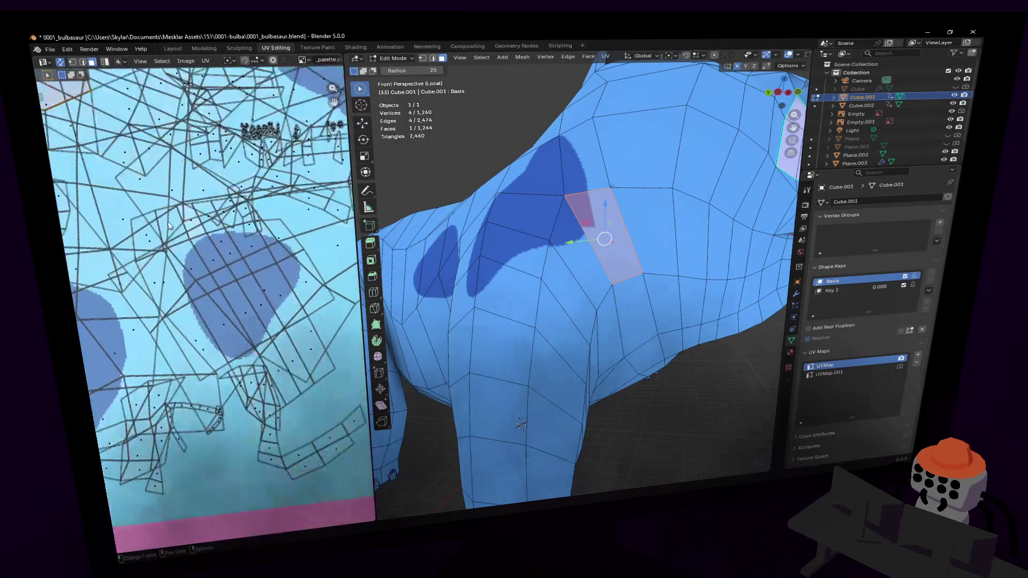
middle_drag(236, 309, 274, 339)
key(g)
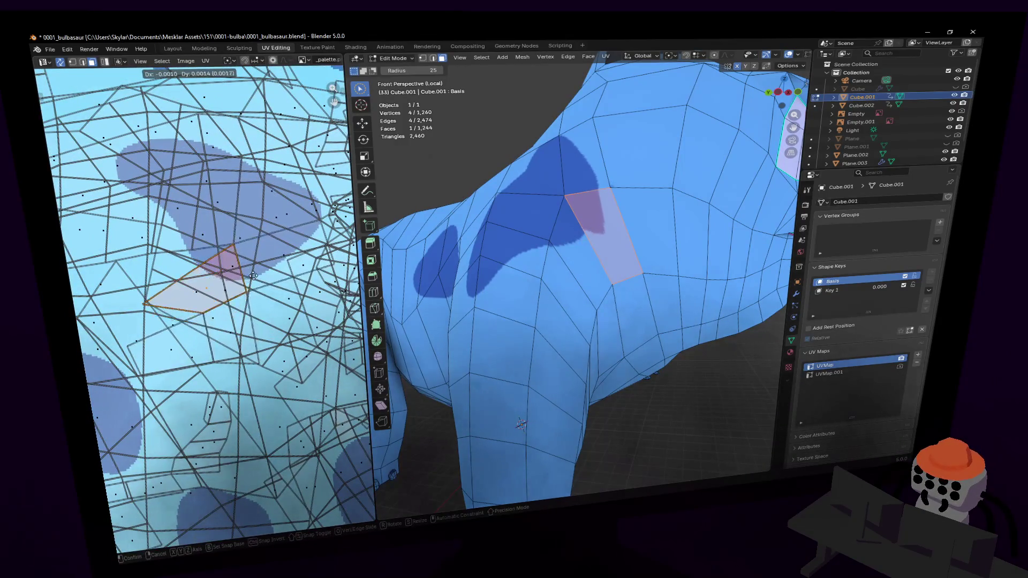
click(254, 277)
Step: Shift the UVs of a face near the top of the back, then lower the view toward the legs
click(631, 156)
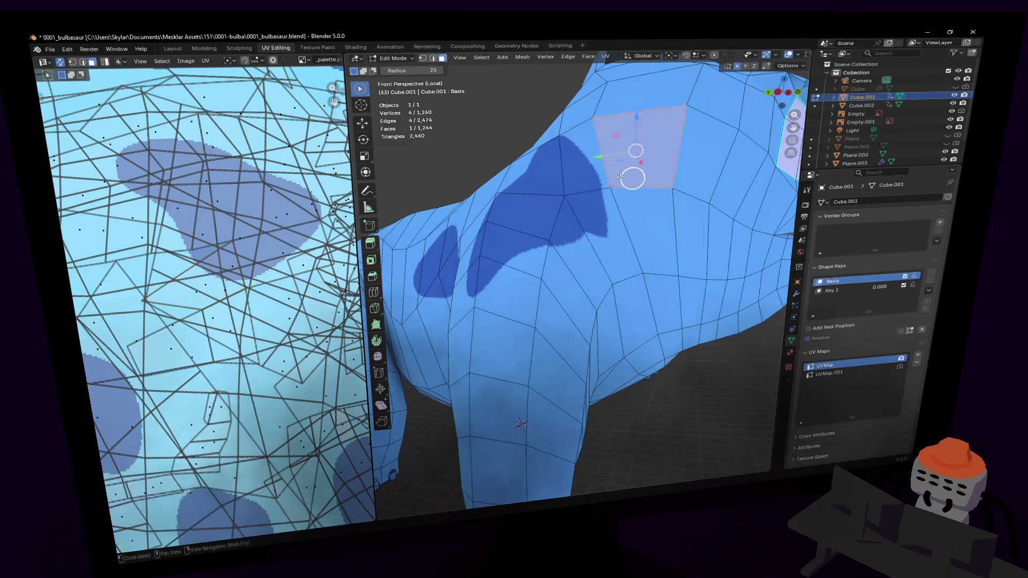
scroll(302, 249, down, 5)
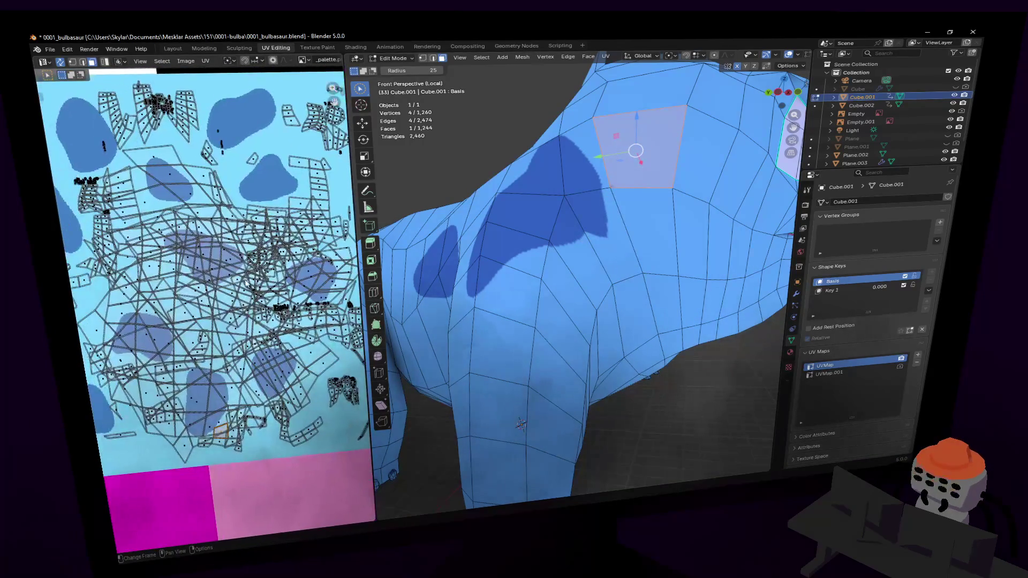
key(g)
key(Return)
key(shift+grave)
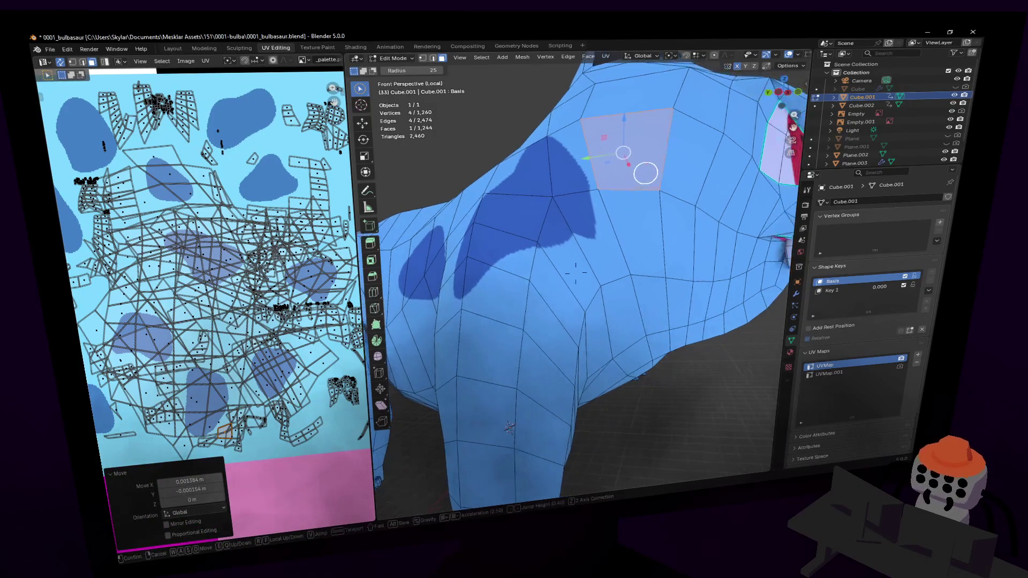
key(q)
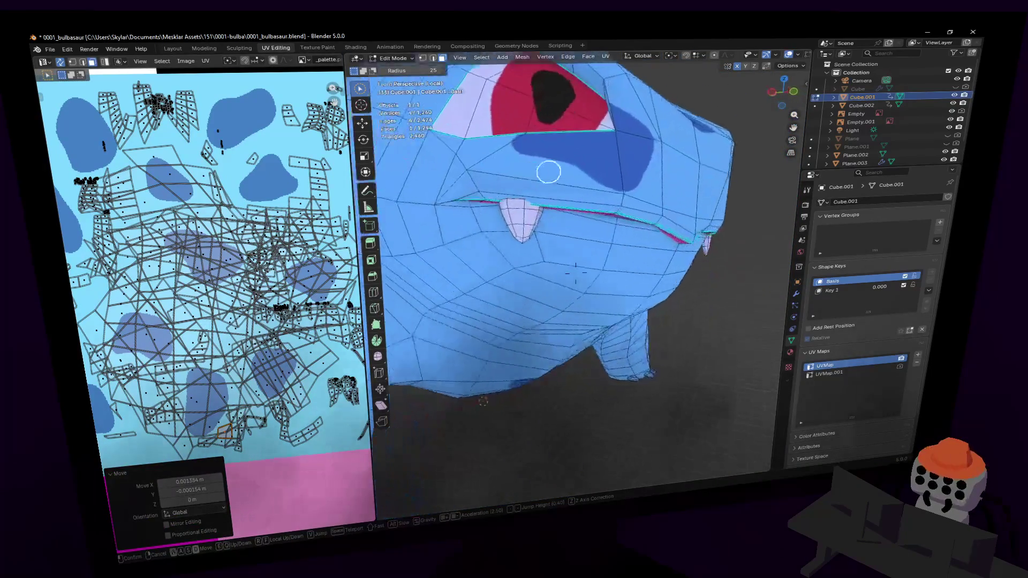
key(q)
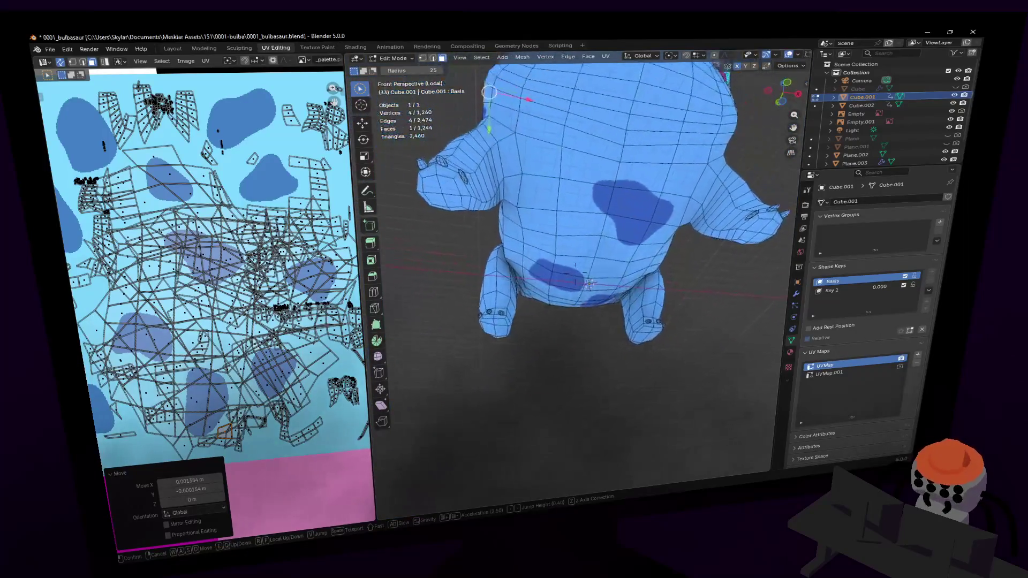
click(591, 236)
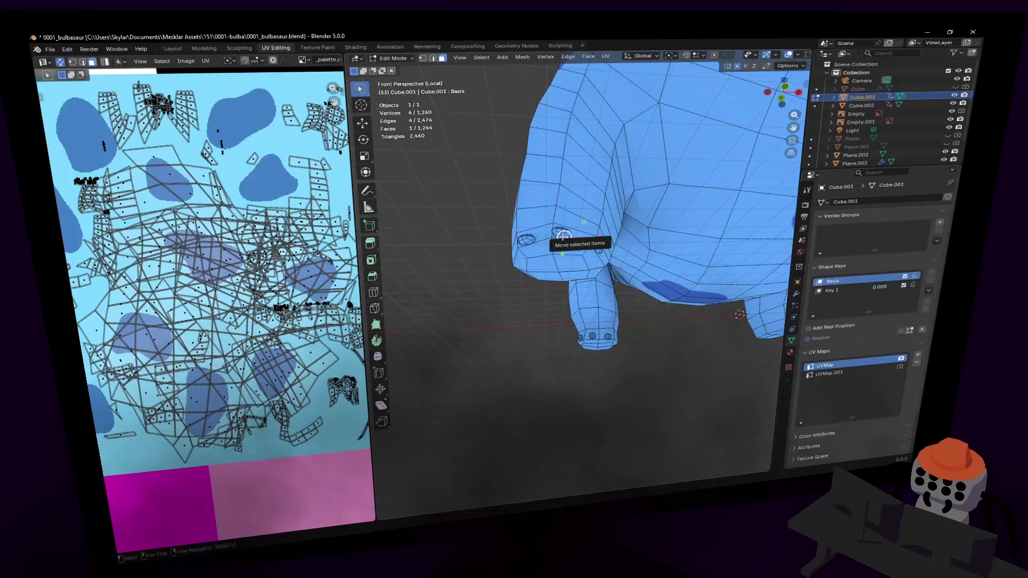
Step: Select the connected toe faces and unwrap them with Smart UV Project
key(l)
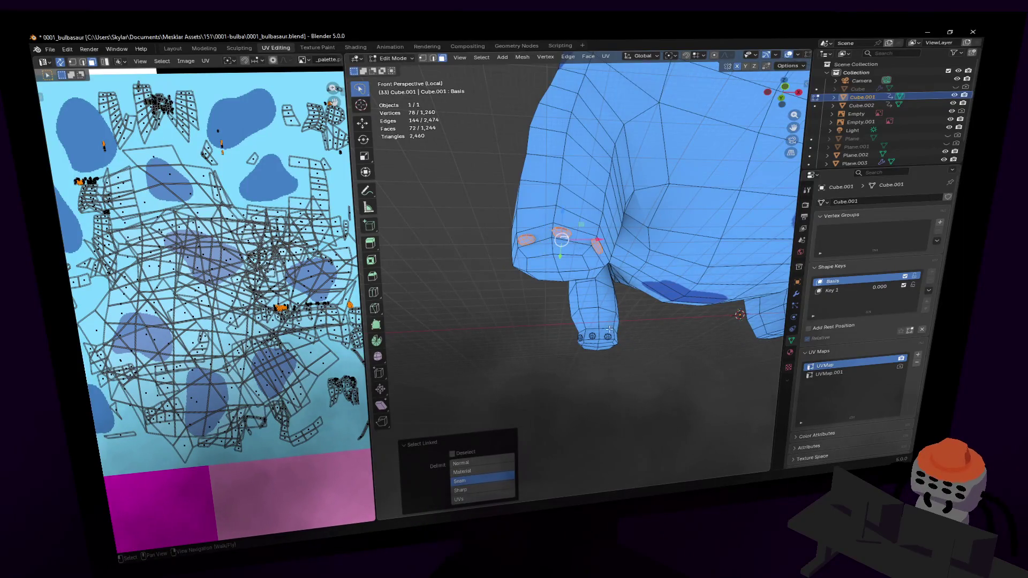
middle_drag(583, 337, 607, 328)
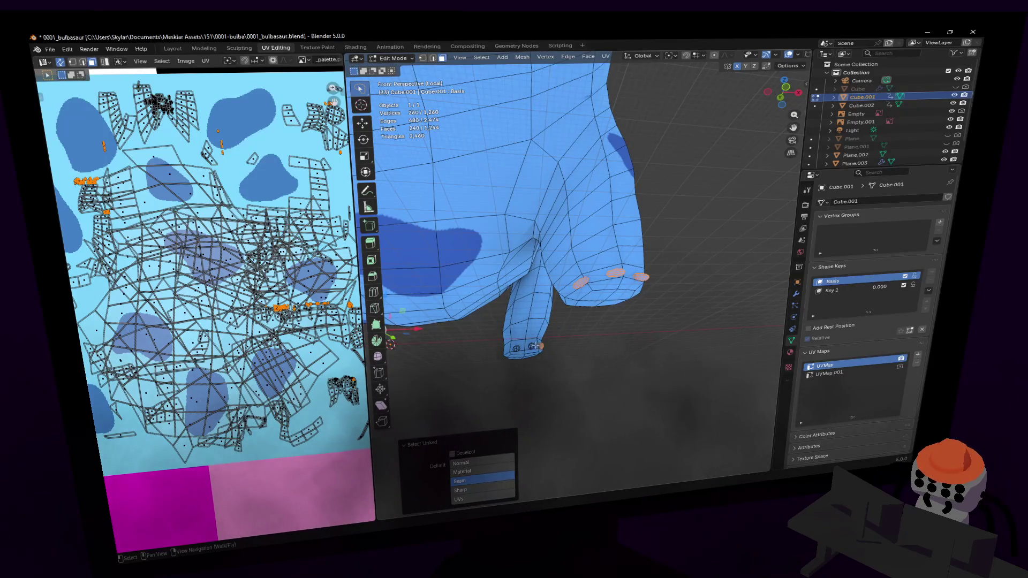
scroll(283, 296, down, 5)
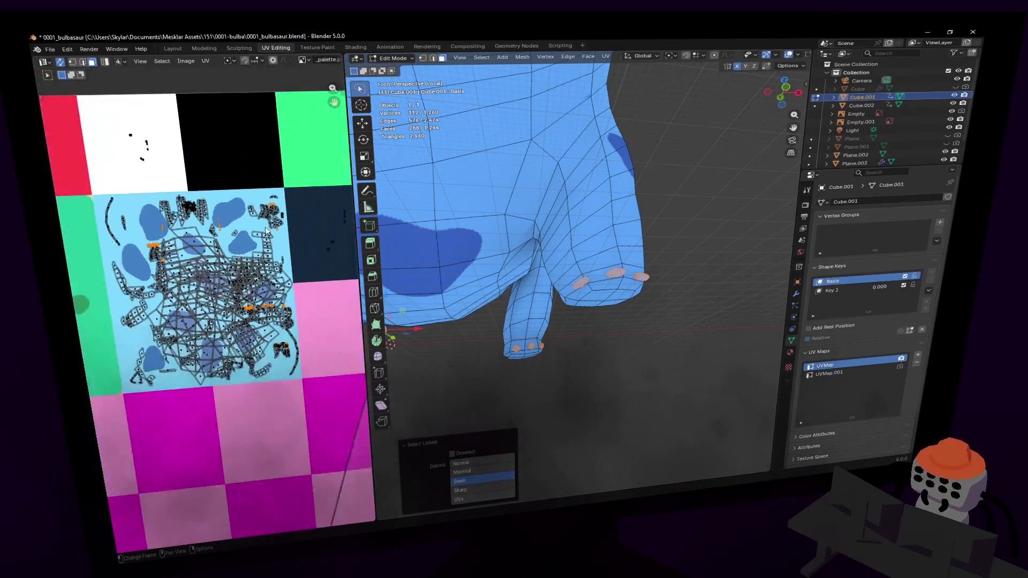
key(u)
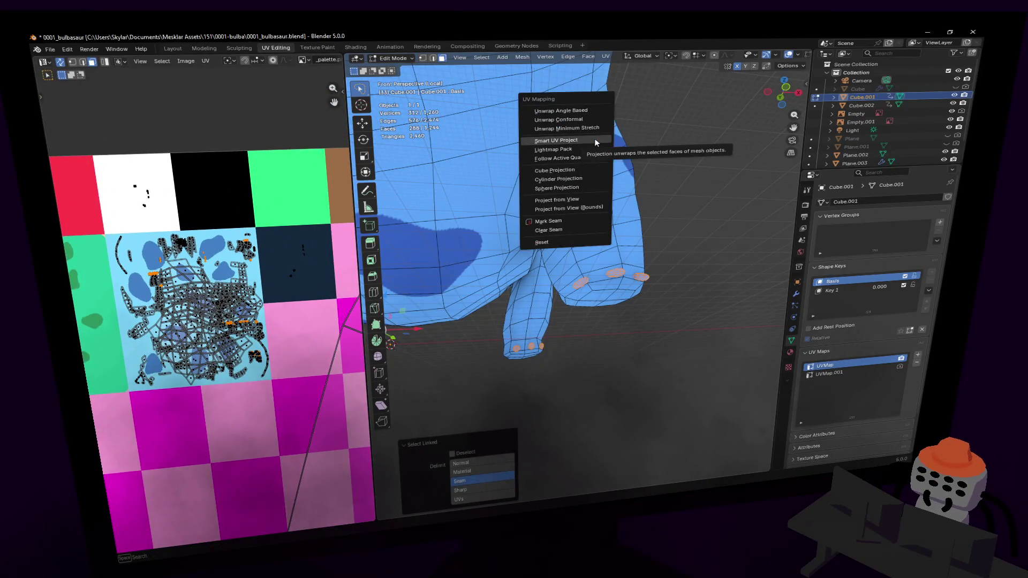
click(594, 140)
click(581, 225)
Step: Shrink the toe island to 0.078 and move it onto the palette's toe colour
scroll(240, 375, down, 3)
key(s)
click(280, 442)
key(g)
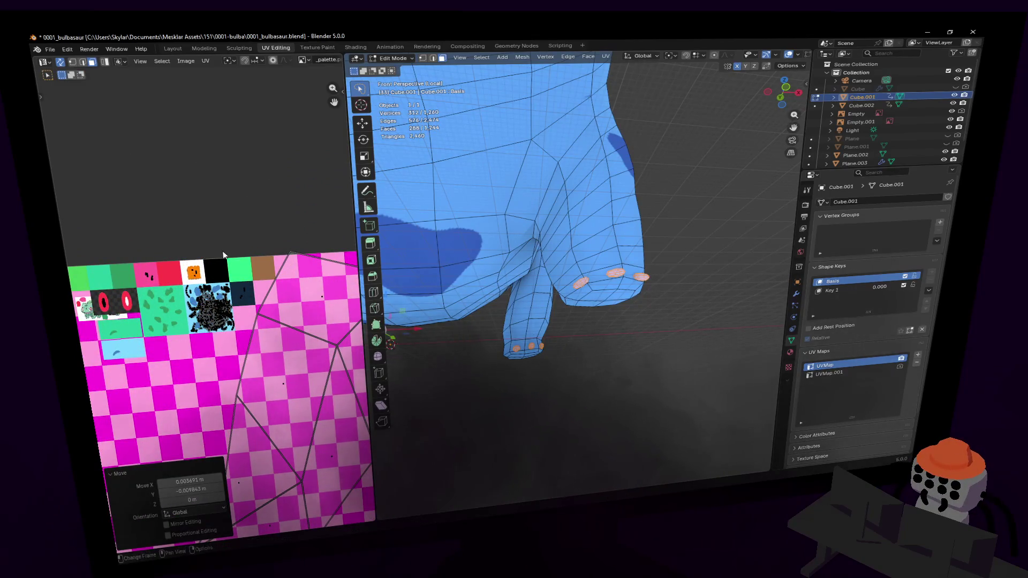
scroll(535, 268, down, 5)
Step: Return to Object Mode and exit Local View to show the whole scene
key(Tab)
key(shift+grave)
key(w)
click(563, 262)
key(KP_Divide)
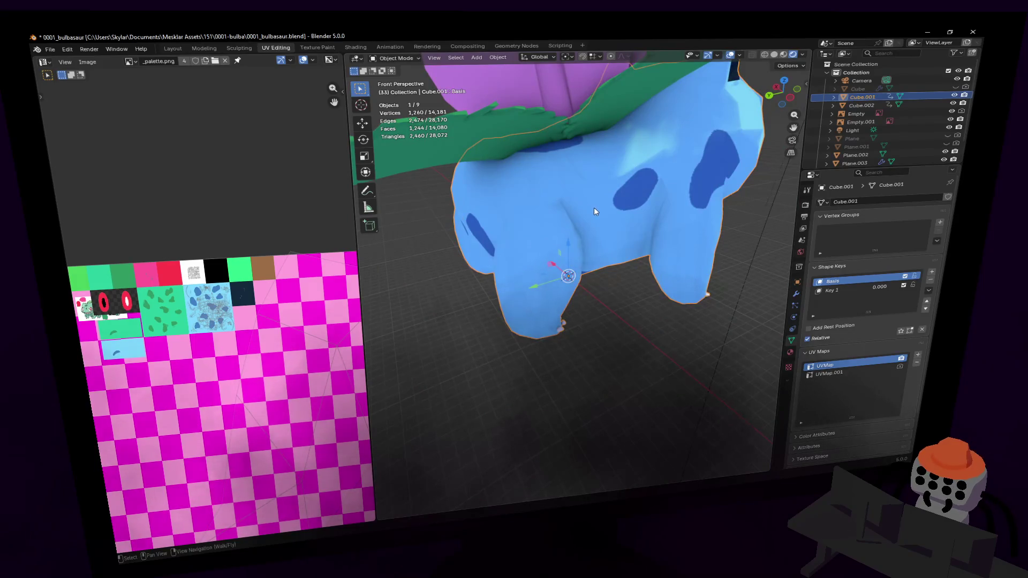
Step: Isolate the body and walk around it to see it from the side and behind
middle_drag(583, 191, 586, 192)
scroll(583, 191, down, 4)
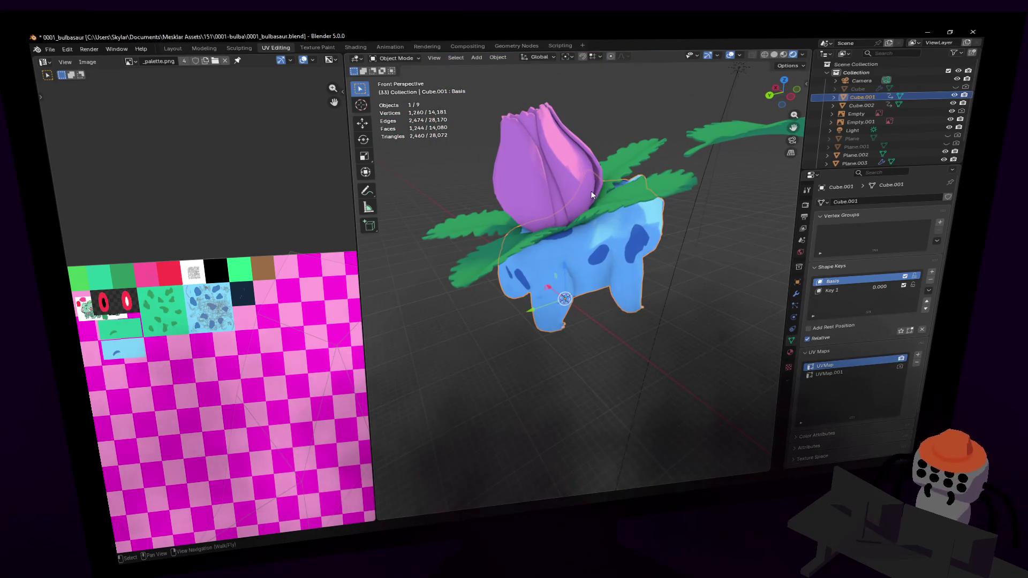
key(KP_Divide)
key(shift+grave)
key(s)
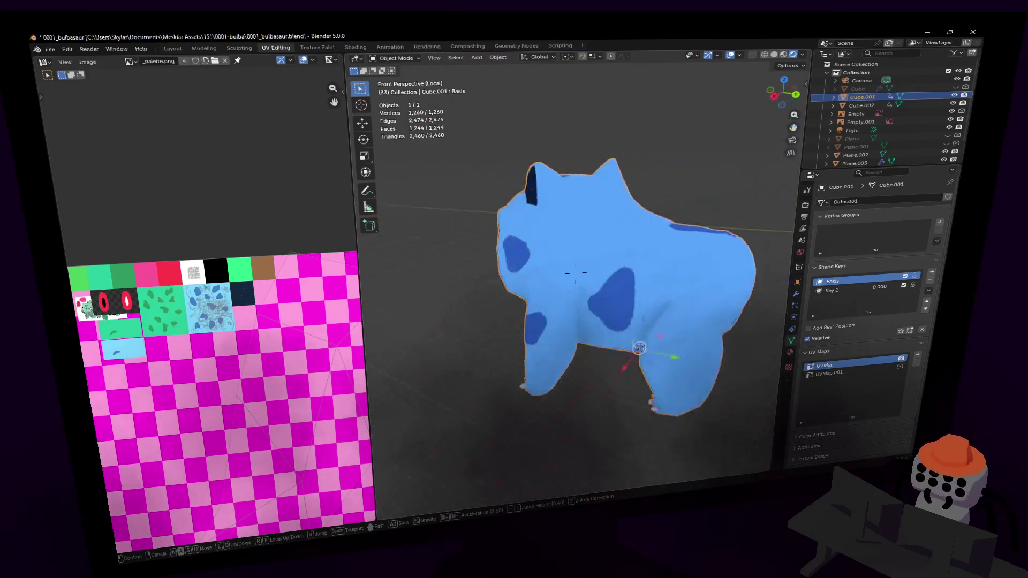
key(d)
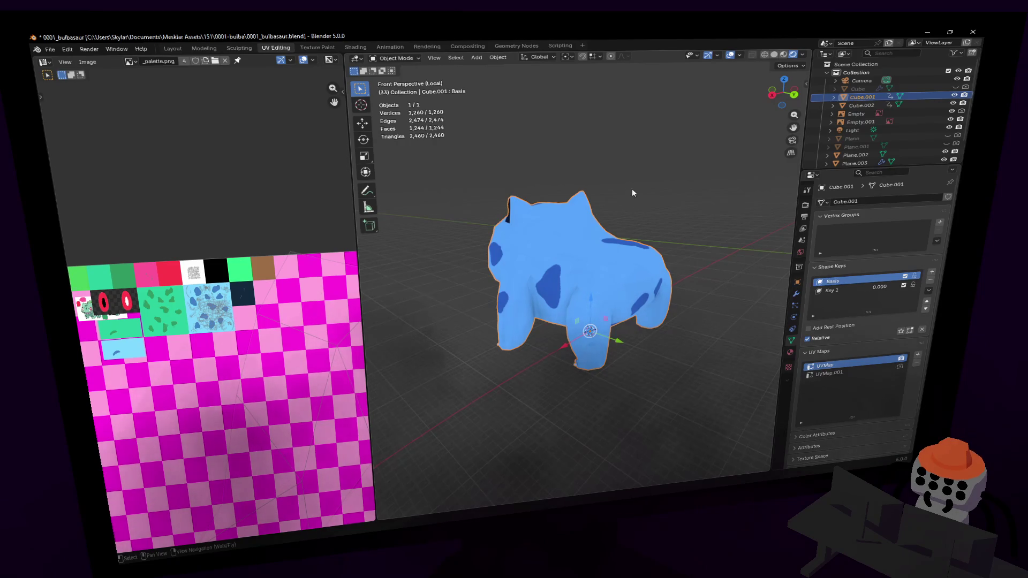
key(shift+grave)
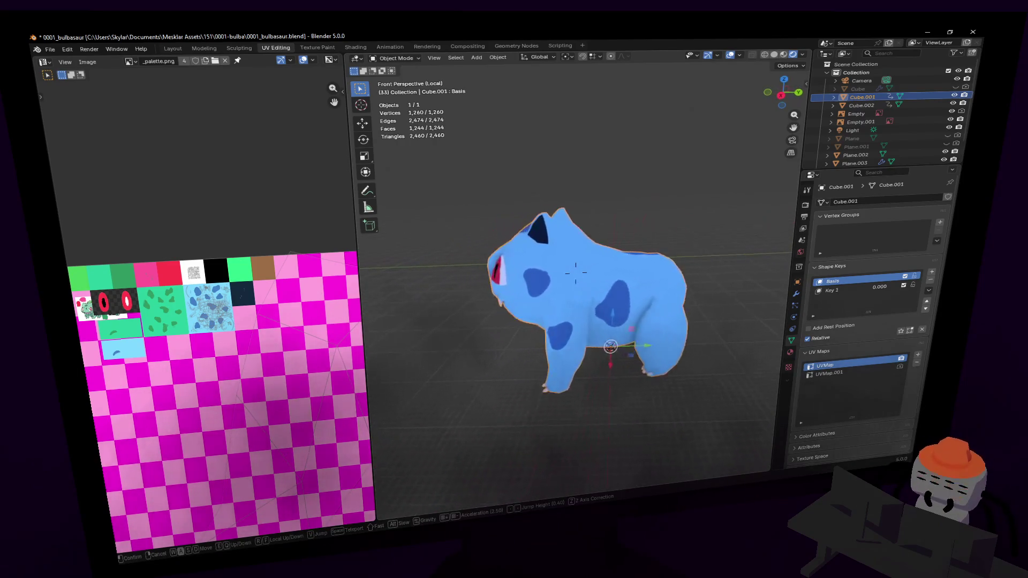
click(597, 189)
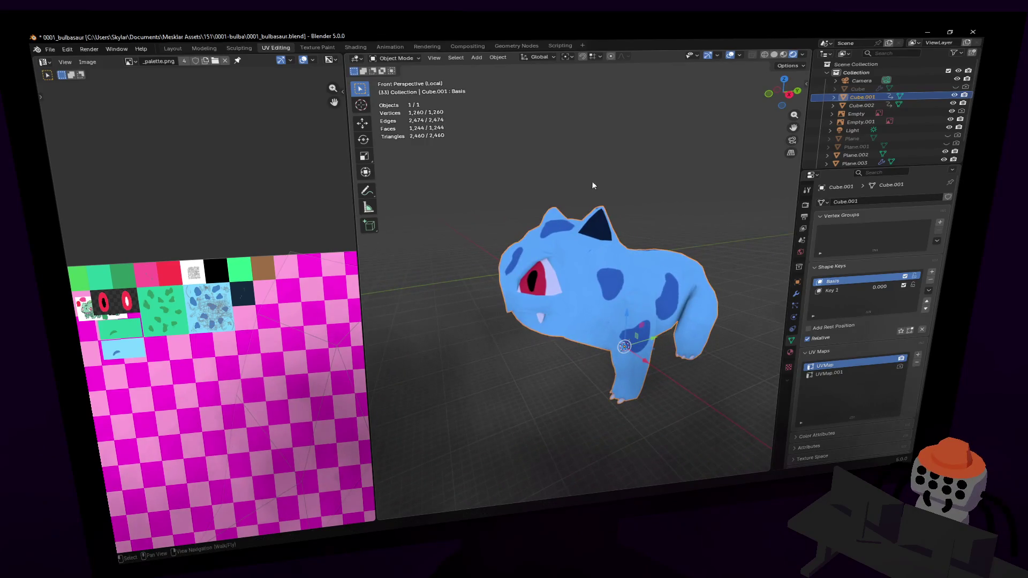
Step: Bring back all objects and circle the full Ivysaur from head-on to a side view
key(KP_Divide)
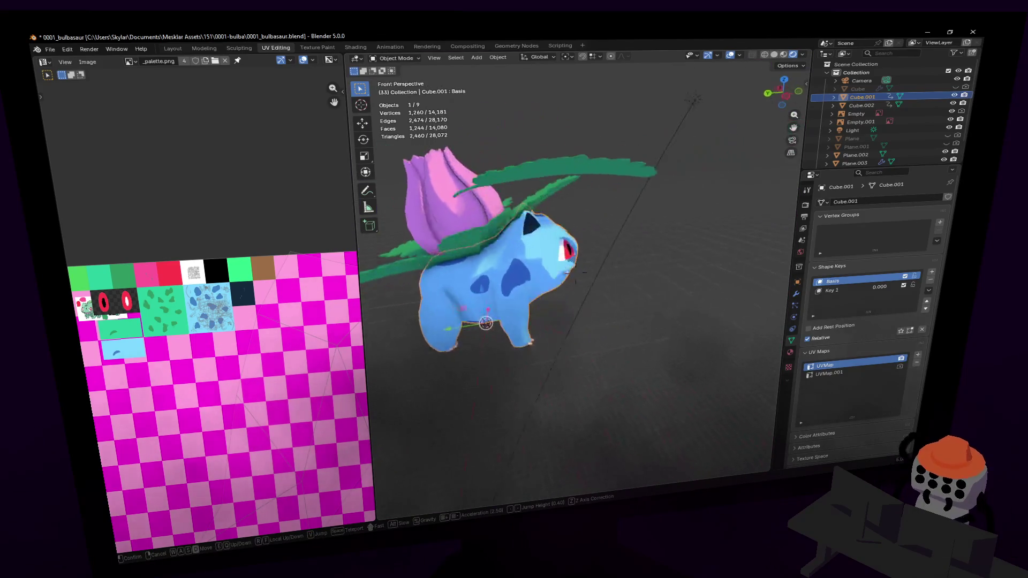
key(w)
key(a)
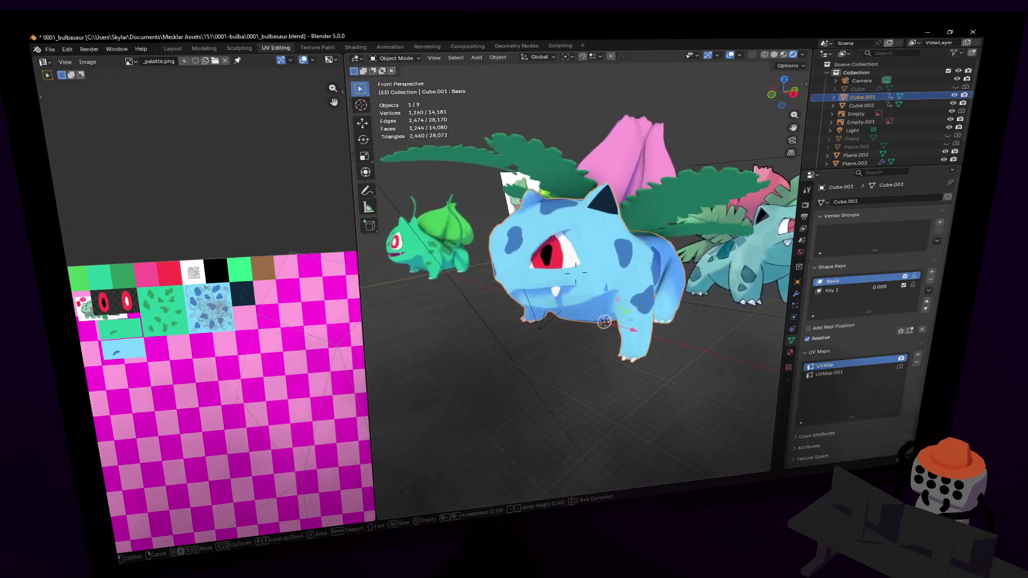
key(w)
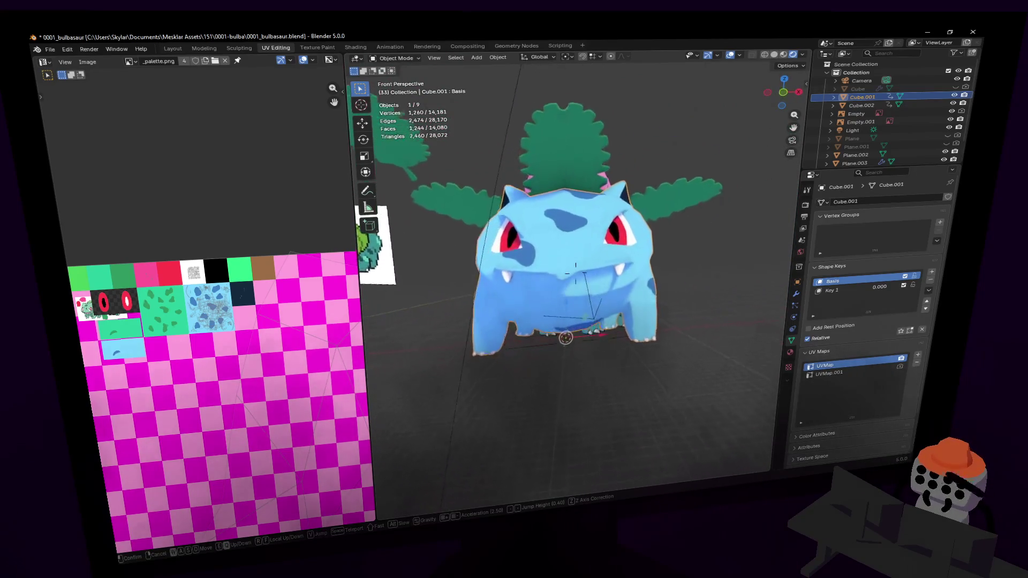
click(577, 237)
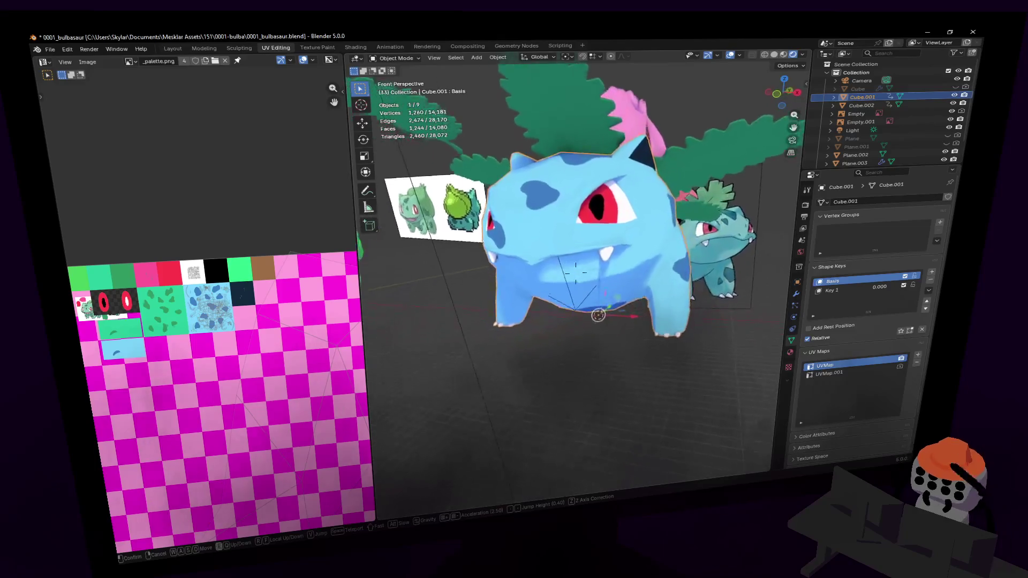
key(w)
key(a)
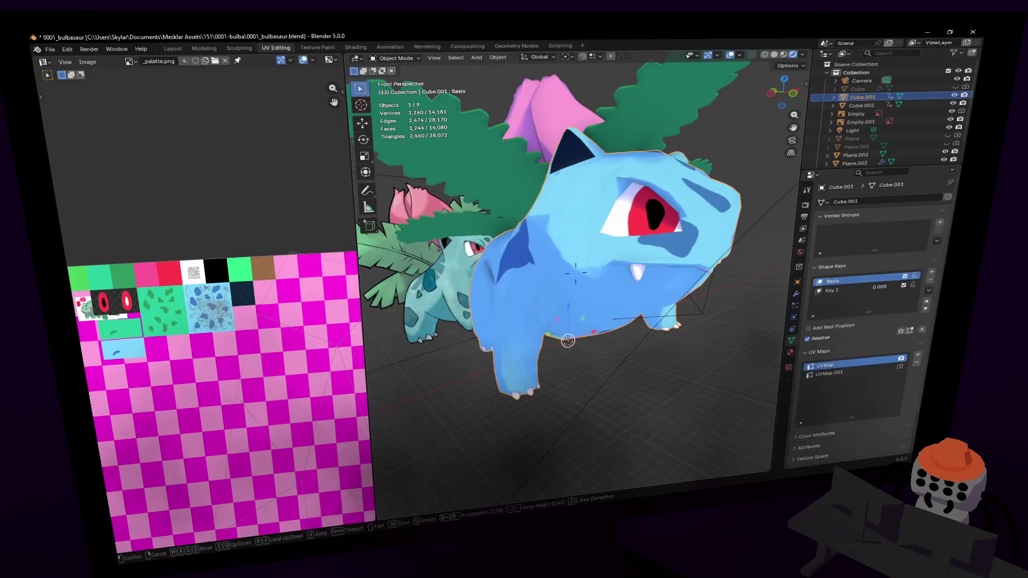
key(a)
key(a)
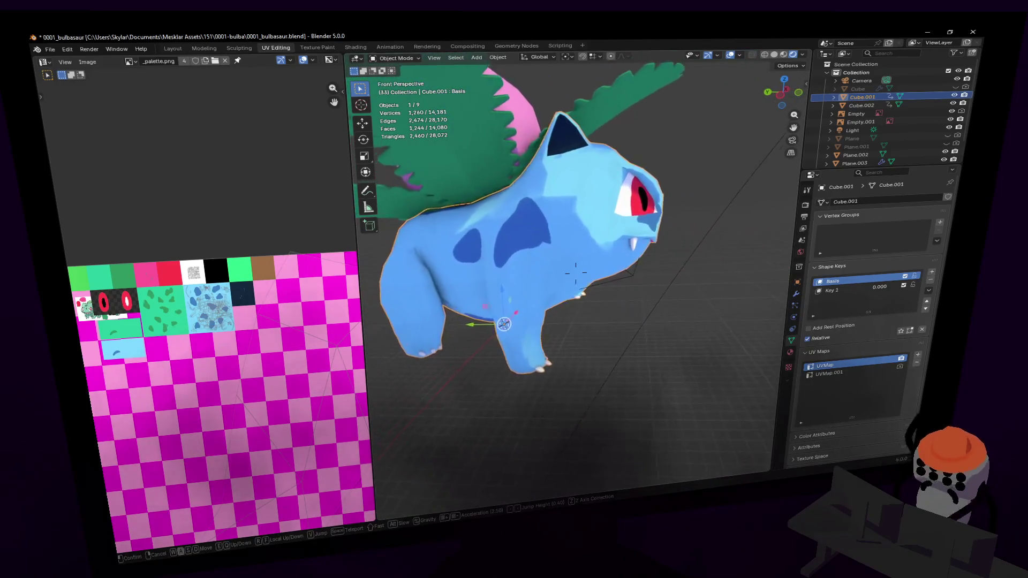
key(Escape)
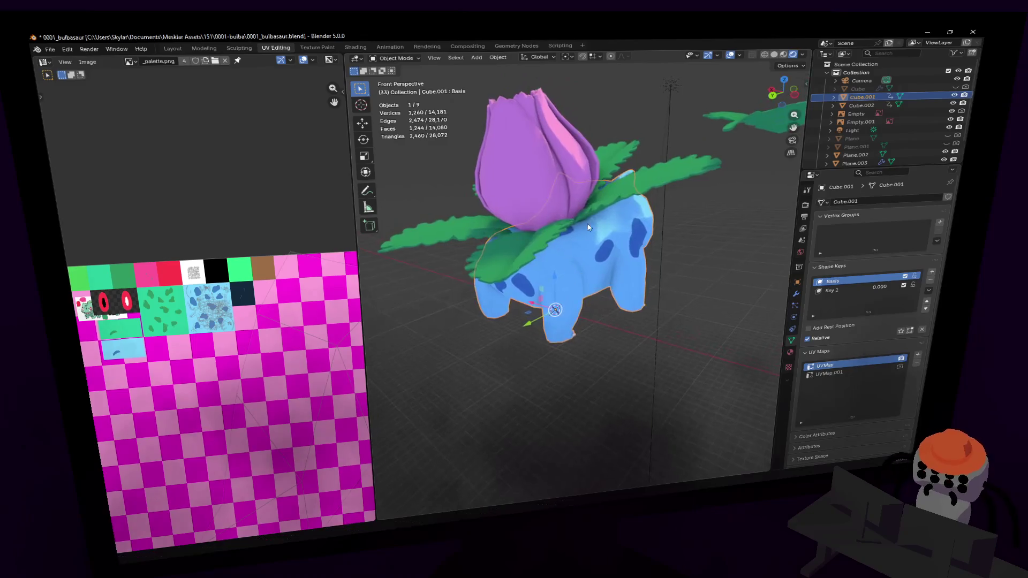
Step: Isolate the body mesh (Cube.001) again and pan it into view
key(KP_Divide)
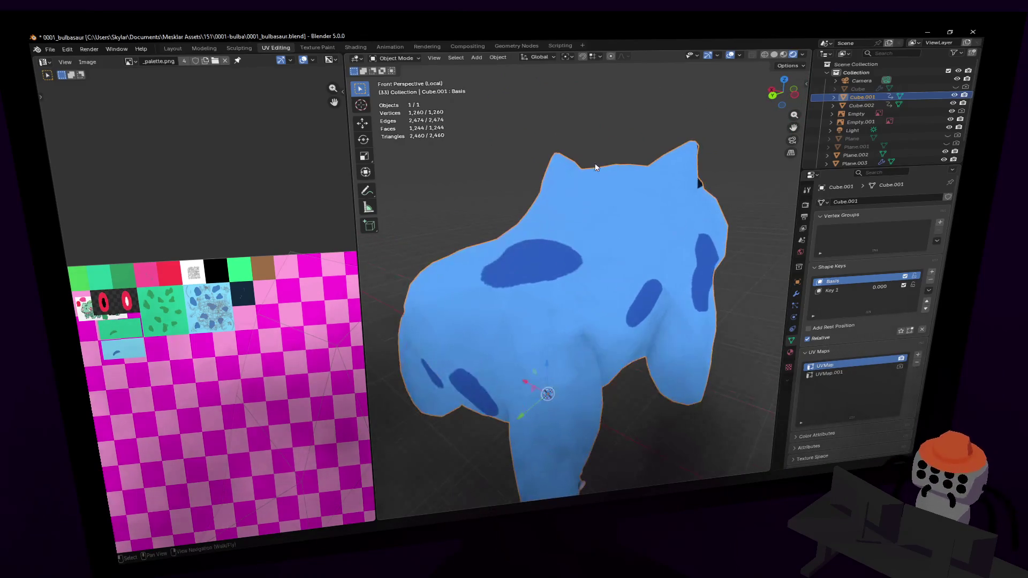
scroll(591, 173, down, 2)
mouse_move(595, 194)
shift+middle_down()
mouse_move(580, 143)
mouse_move(581, 154)
shift+middle_up()
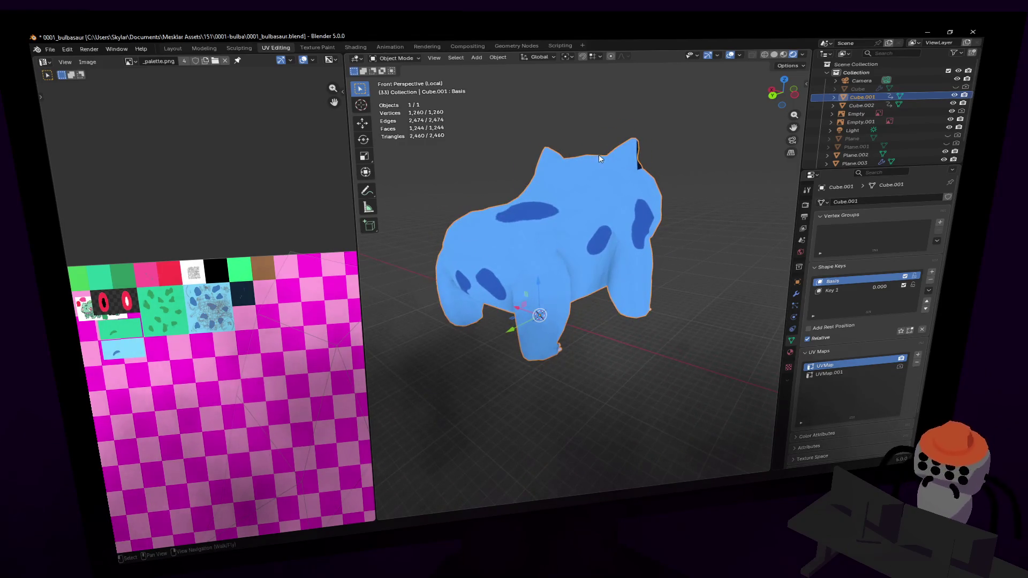
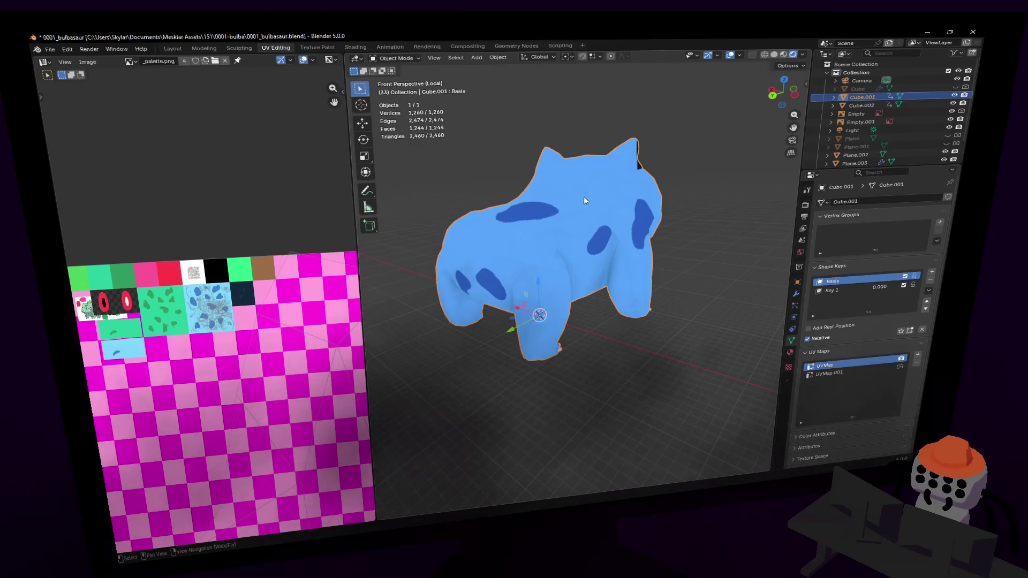
Step: Exit Local View and fly around to see Ivysaur beside the reference models, then select the bulb's leaves
key(KP_Divide)
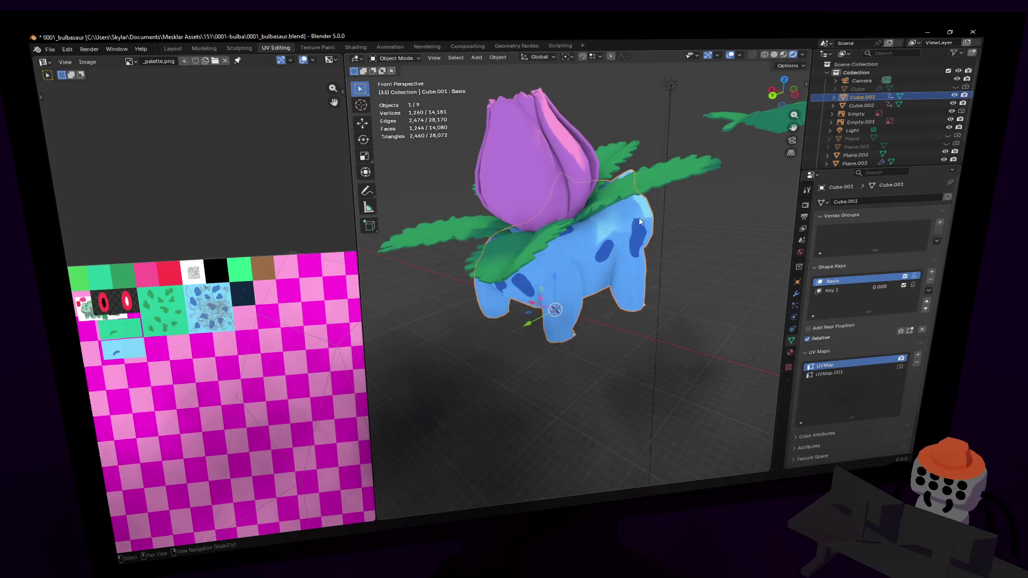
key(shift+grave)
key(s)
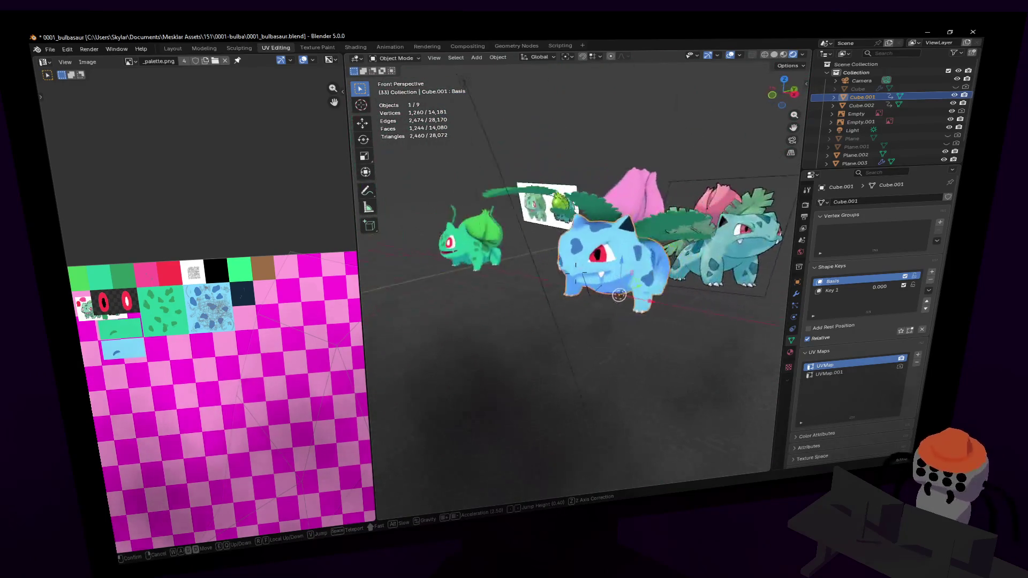
key(s)
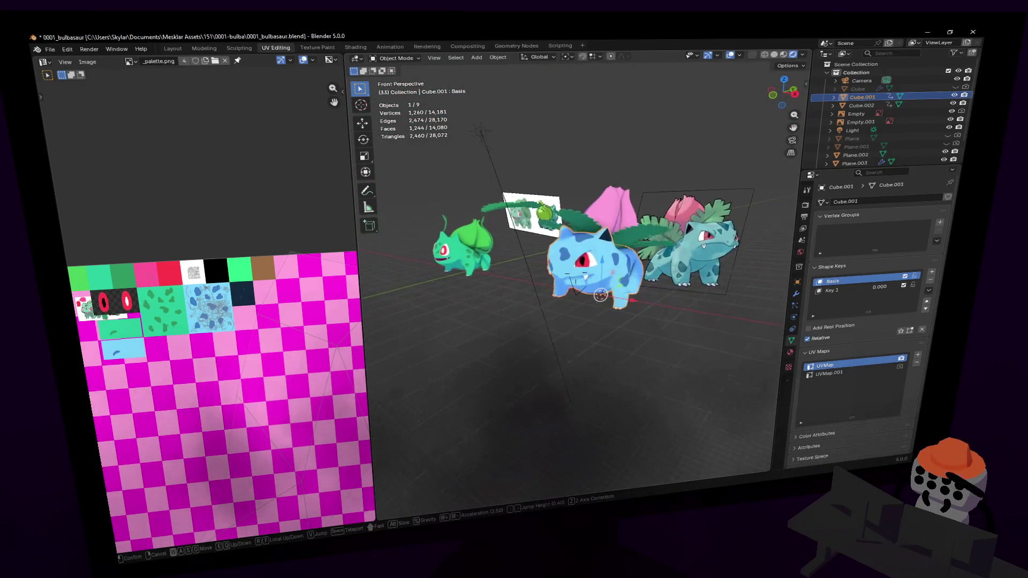
key(w)
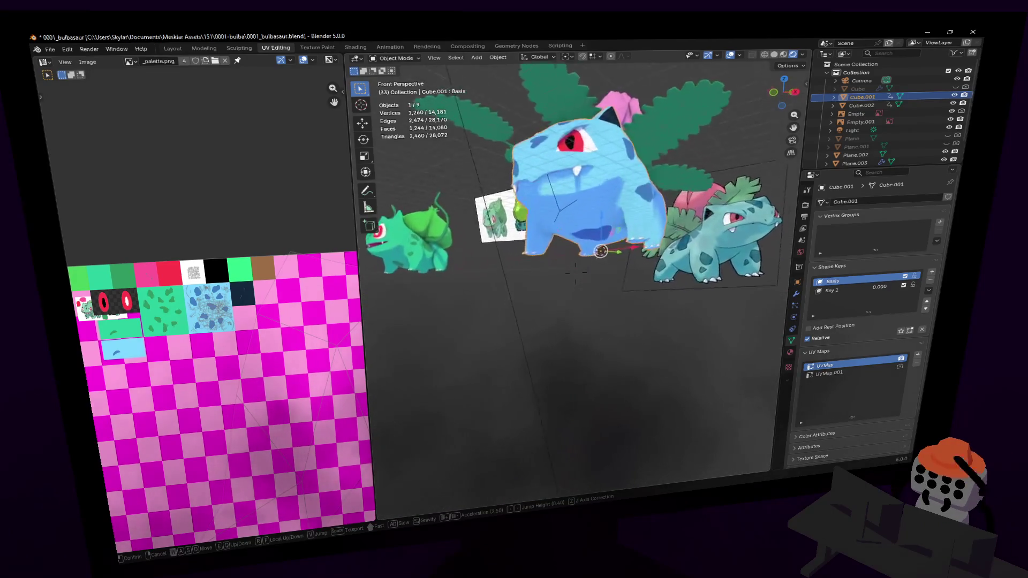
key(s)
key(w)
key(w)
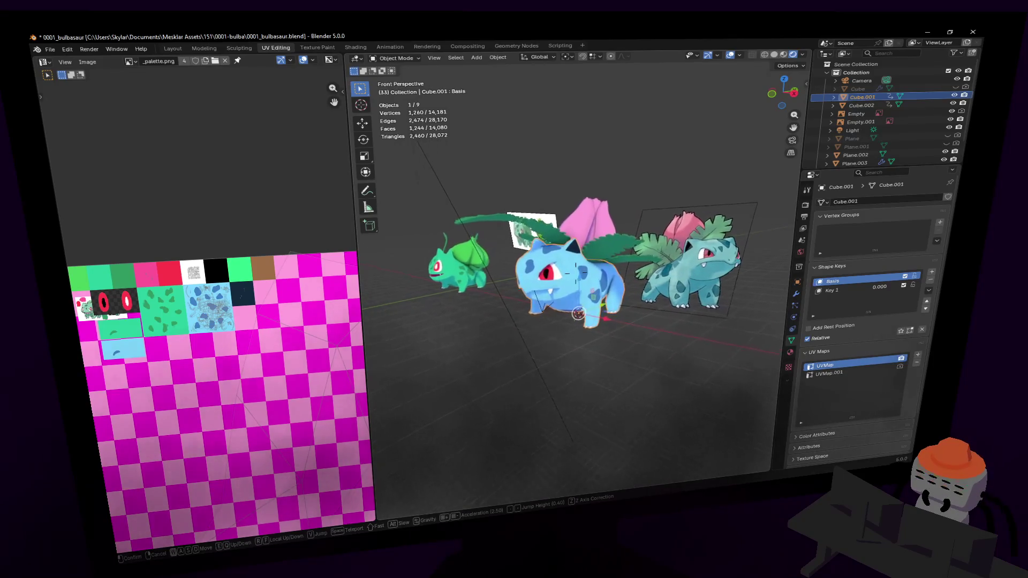
key(w)
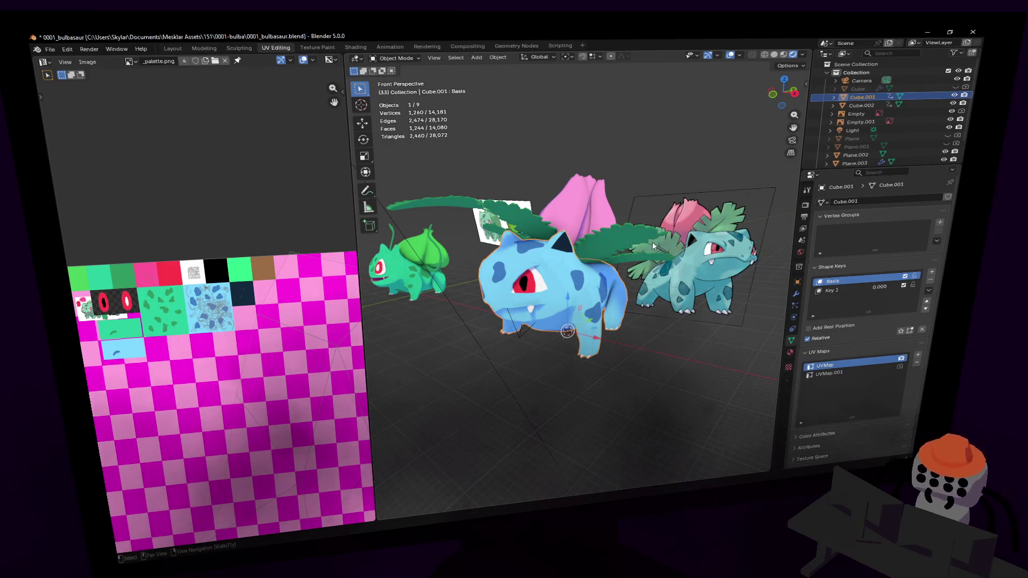
key(w)
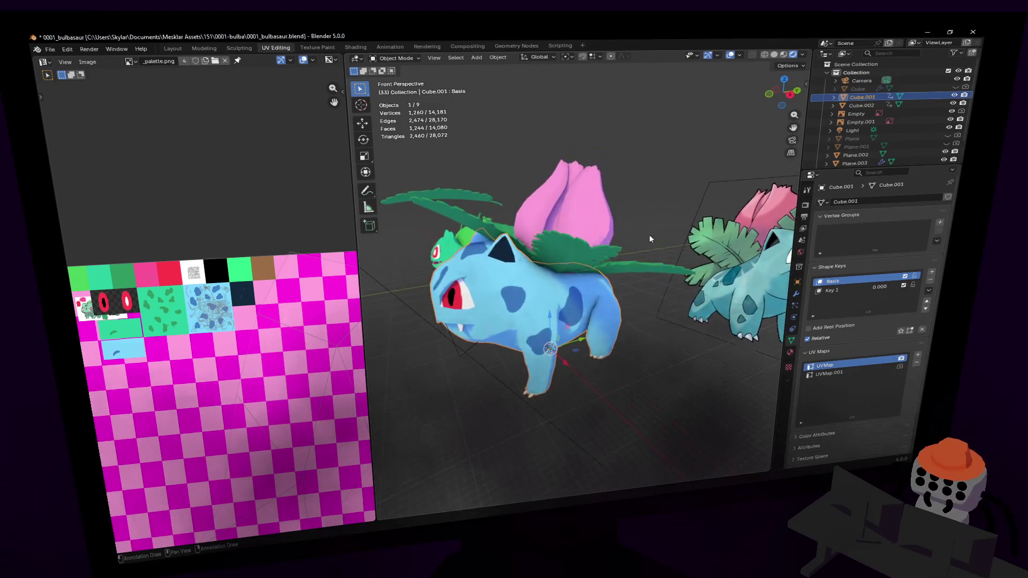
click(576, 248)
Step: Fly in close above the pink bulb and bring up the leaves object's modifiers
key(w)
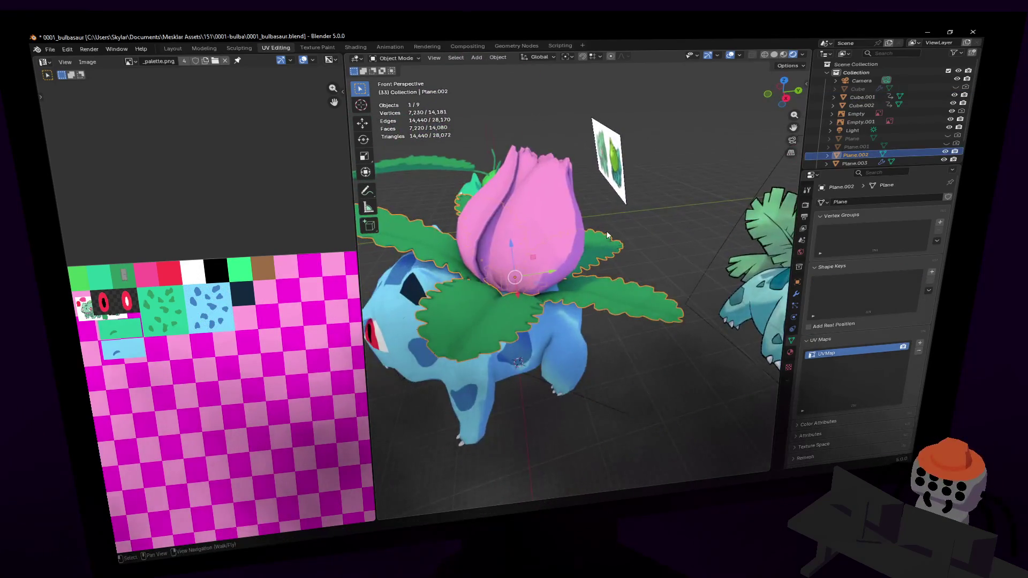
key(shift+grave)
key(w)
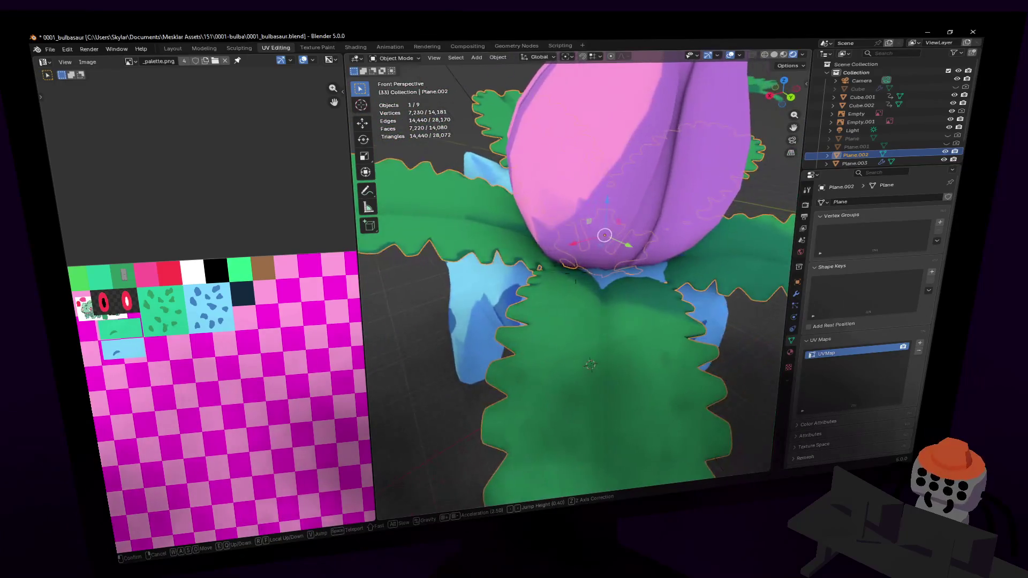
key(a)
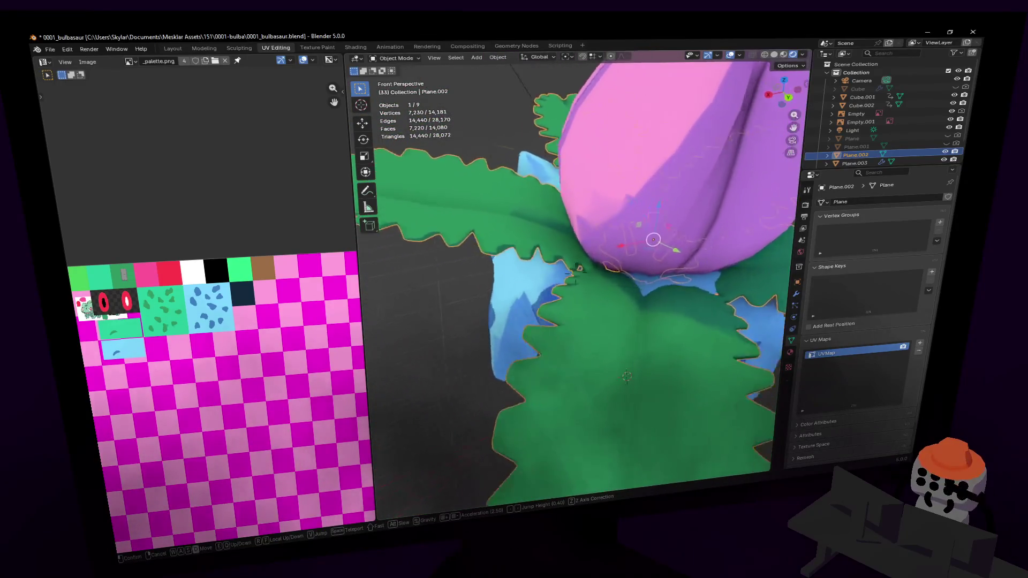
key(w)
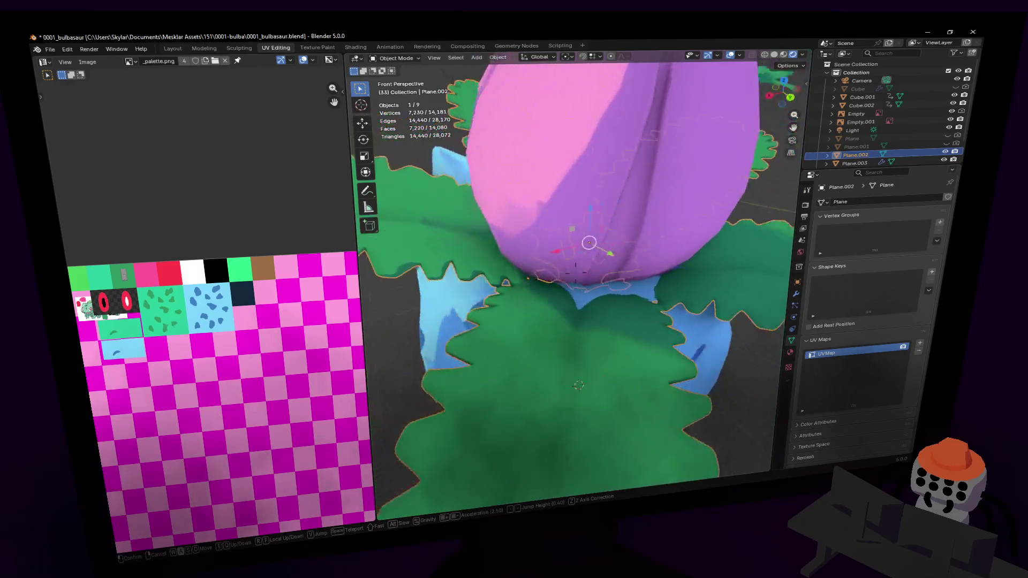
click(852, 356)
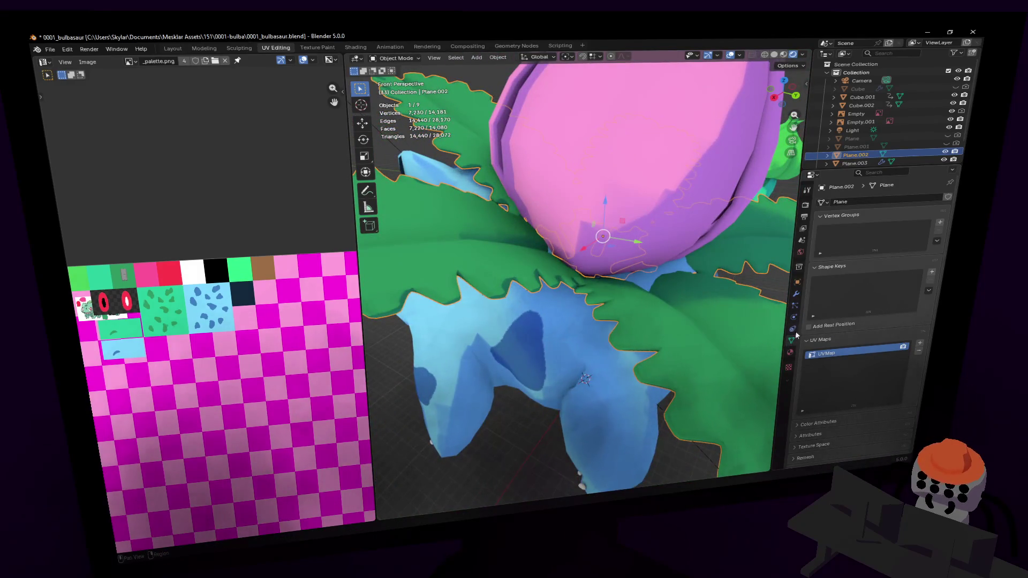
click(797, 293)
middle_drag(736, 289, 582, 244)
Step: In Edit Mode, select one whole connected leaf with select linked
key(Tab)
middle_drag(603, 297, 602, 274)
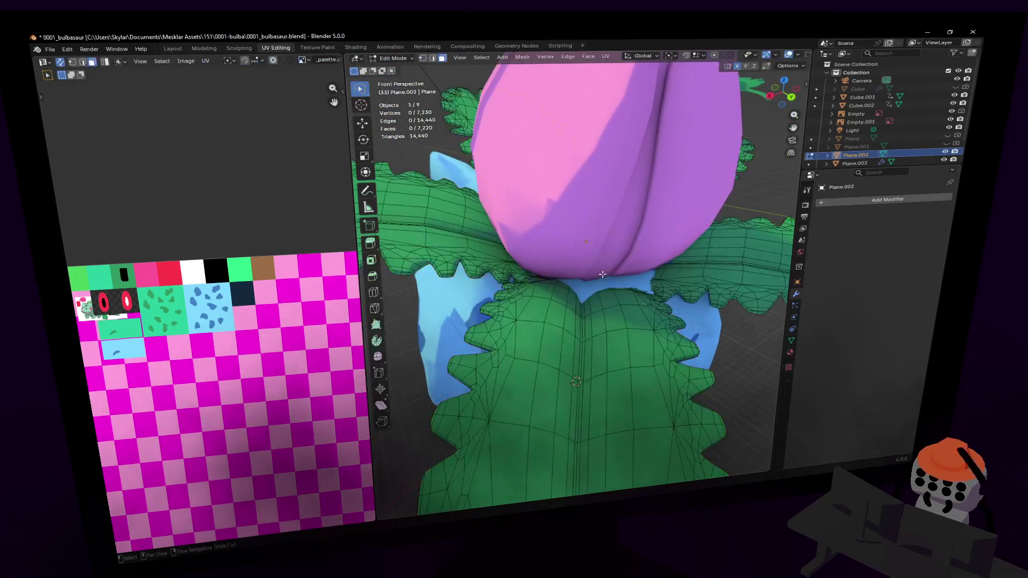
click(570, 292)
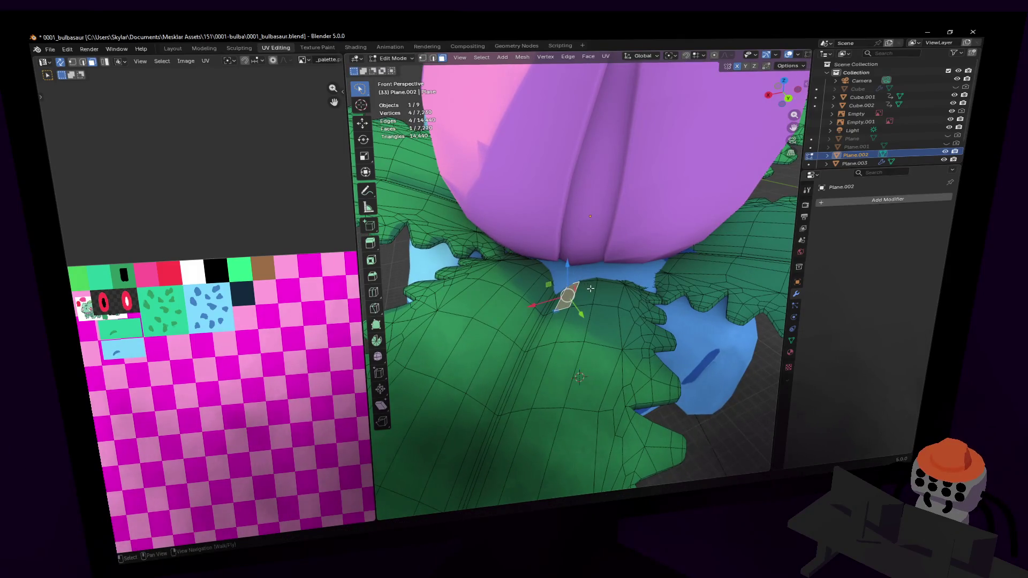
key(l)
key(l)
key(shift+grave)
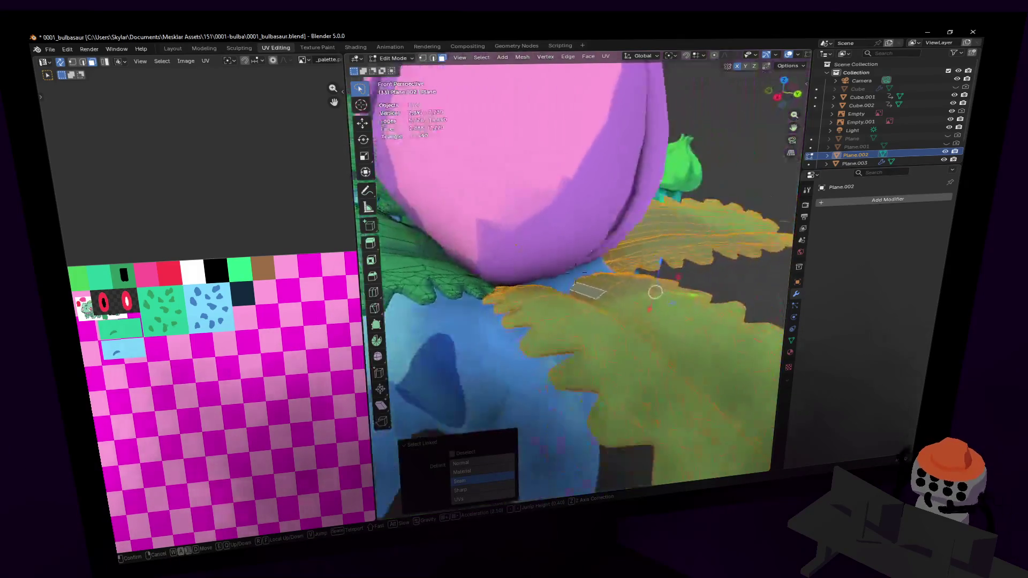
key(s)
key(shift+grave)
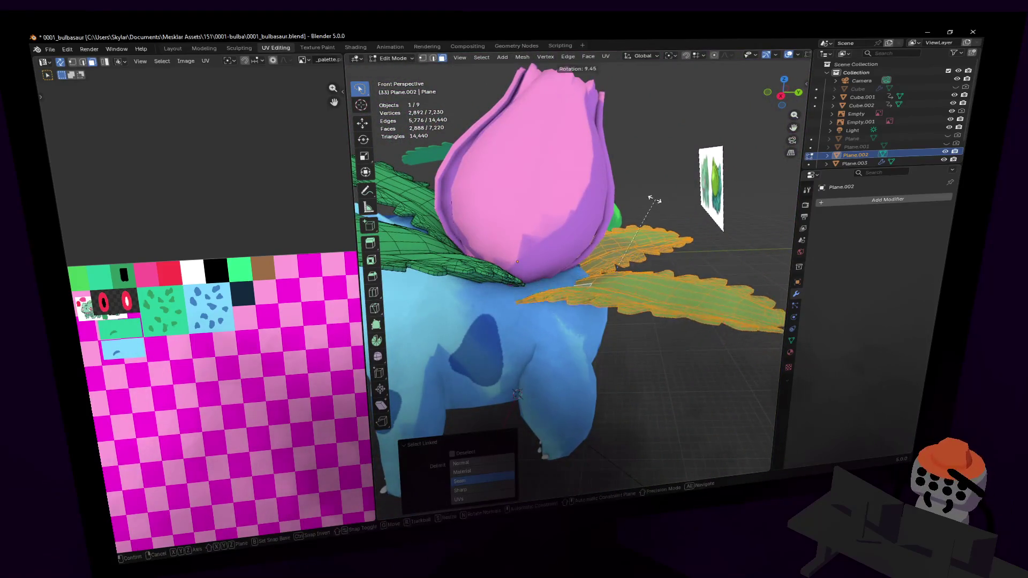
click(575, 145)
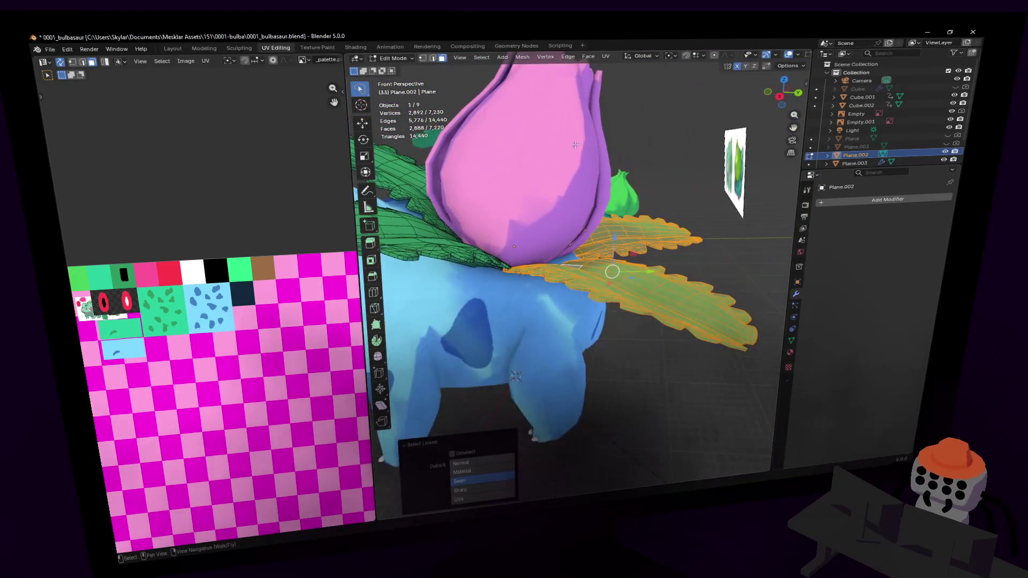
Step: Set the pivot to Active Element, tilt the leaf around X and raise it along Z
click(673, 56)
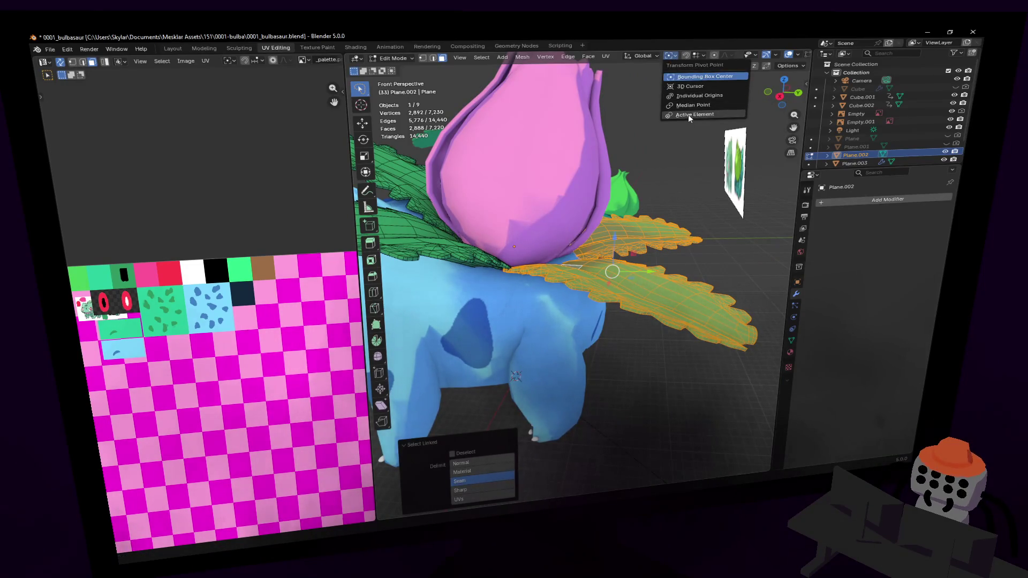
click(688, 114)
key(r)
key(x)
key(Escape)
key(g)
key(z)
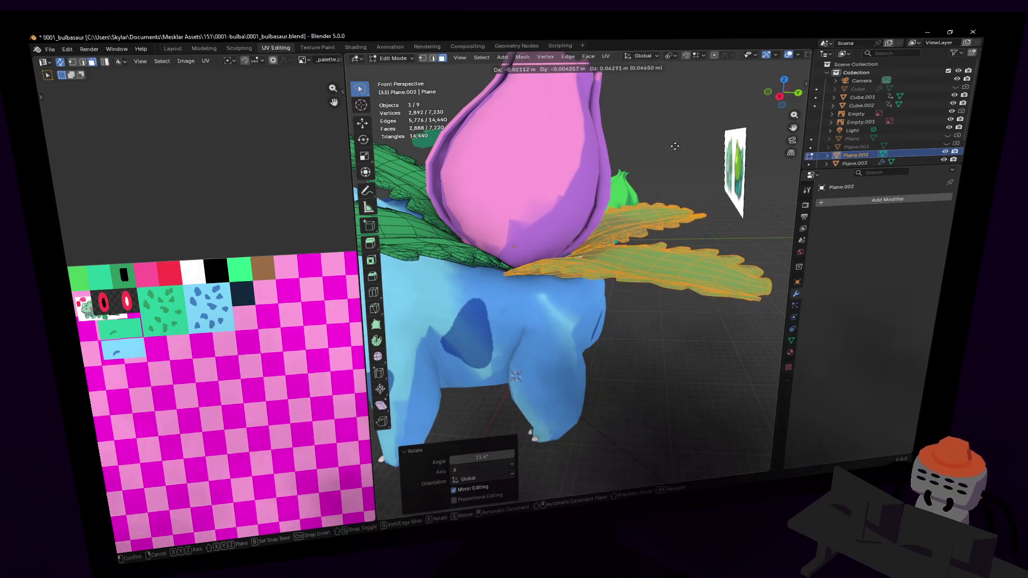
key(Return)
key(shift+grave)
key(w)
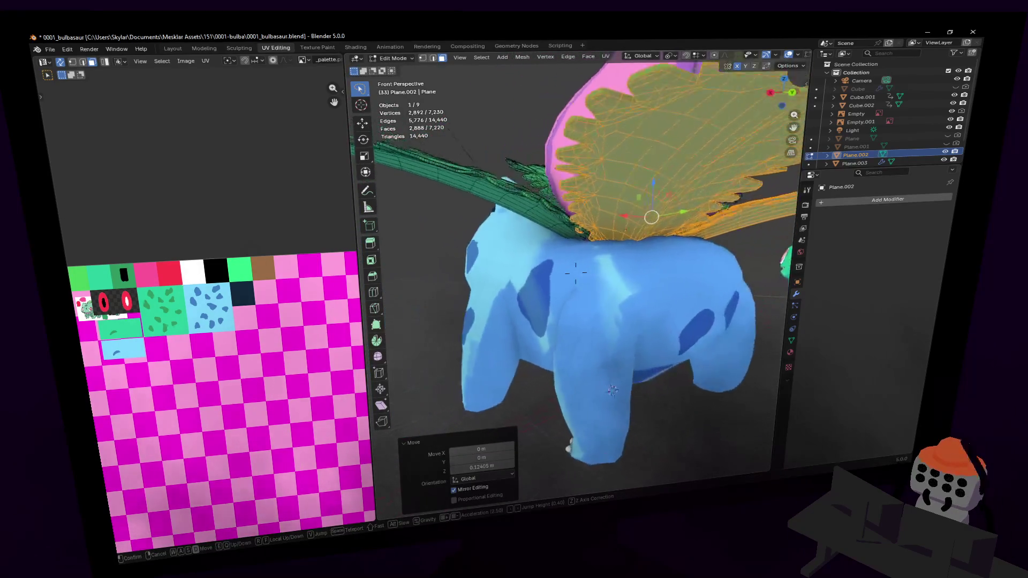
click(683, 158)
Step: Nudge the leaf up against the pink bulb with proportional editing, then return to Object Mode
key(Tab)
key(shift+grave)
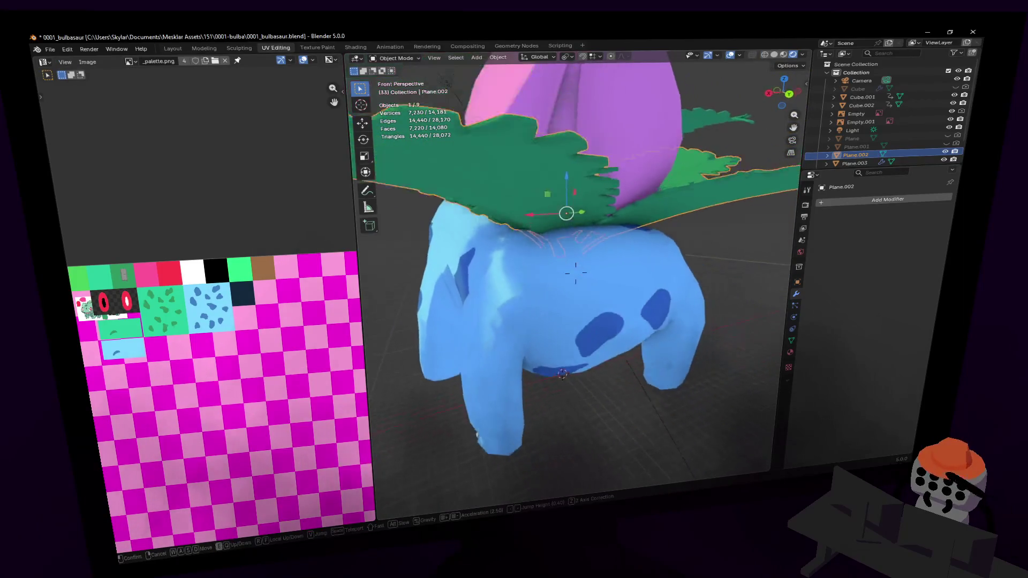
key(w)
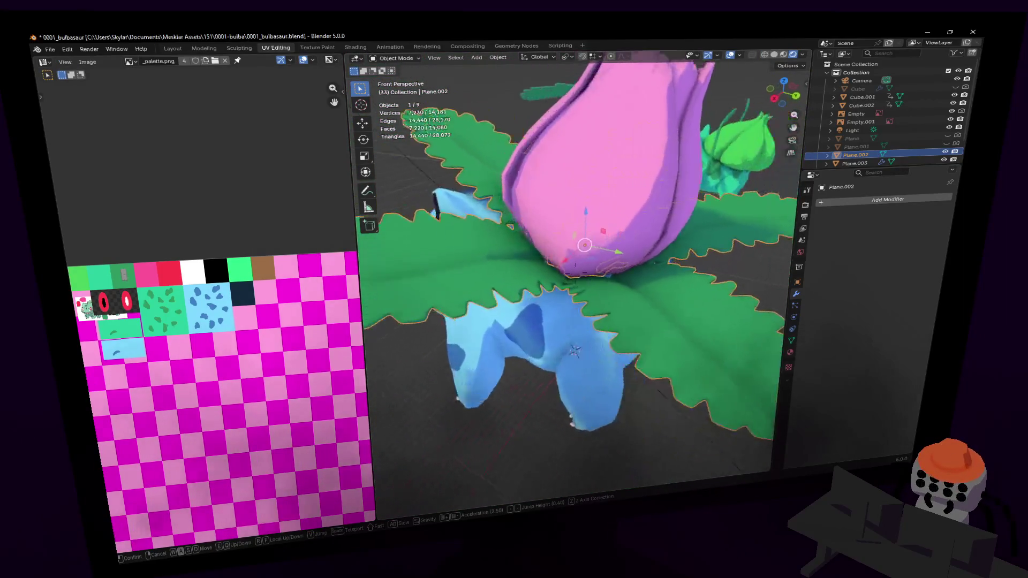
key(w)
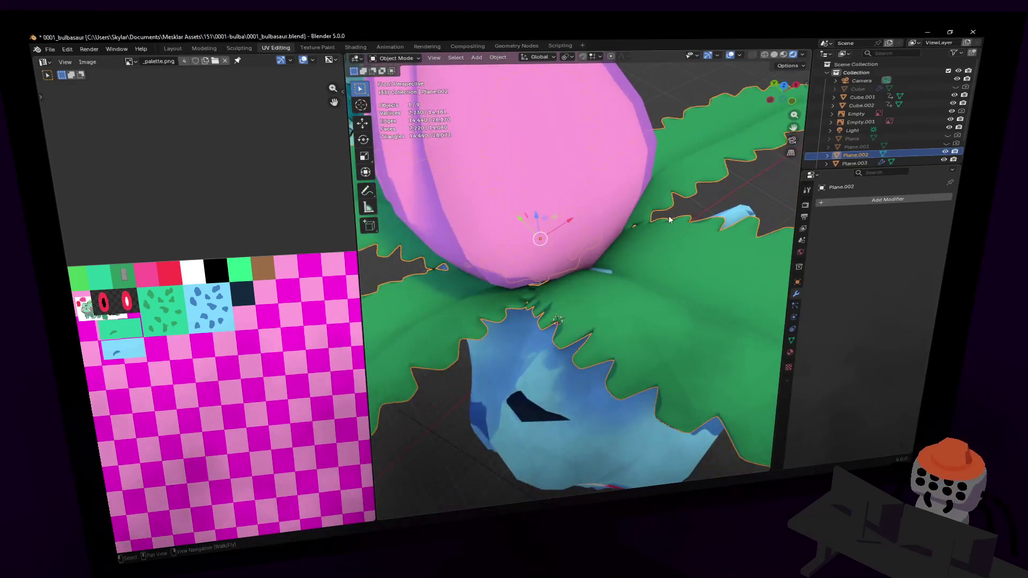
click(618, 271)
key(Tab)
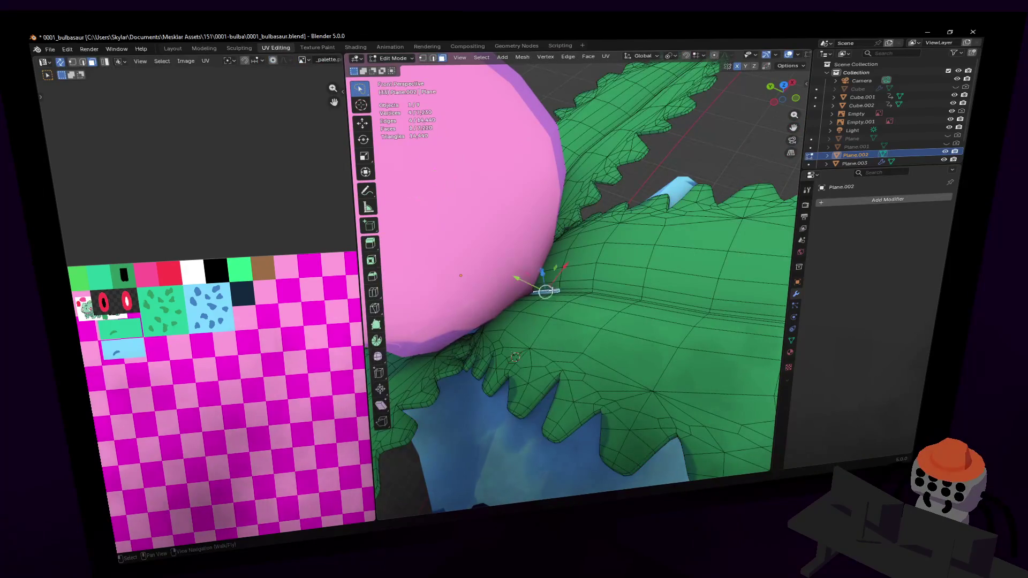
mouse_move(543, 274)
middle_down()
mouse_move(484, 296)
mouse_move(611, 237)
middle_up()
drag(601, 304, 595, 296)
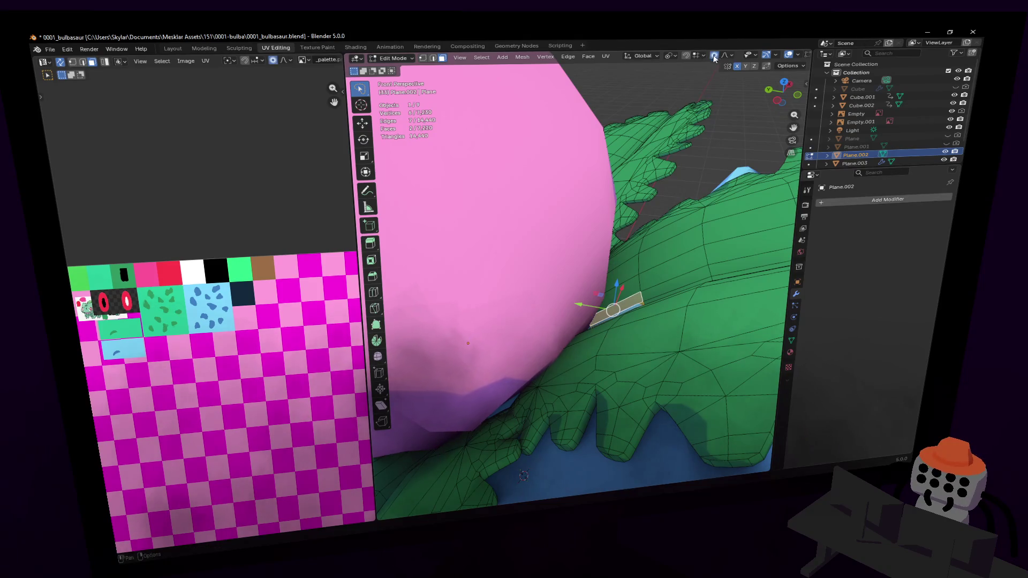
drag(595, 296, 592, 289)
key(Tab)
key(shift+grave)
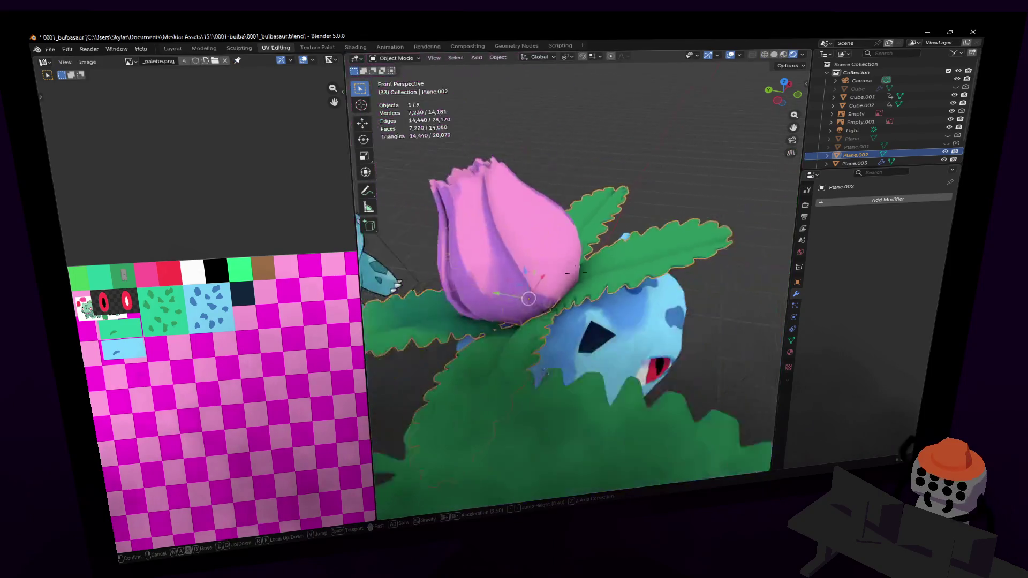
key(w)
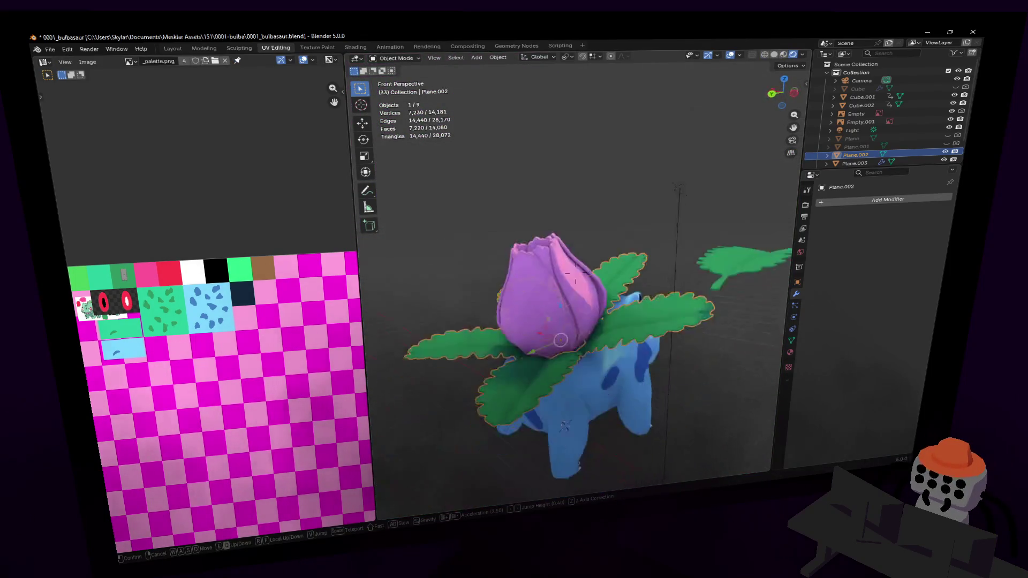
Step: In Edit Mode, lasso-select the leaf tip from a side view
key(Tab)
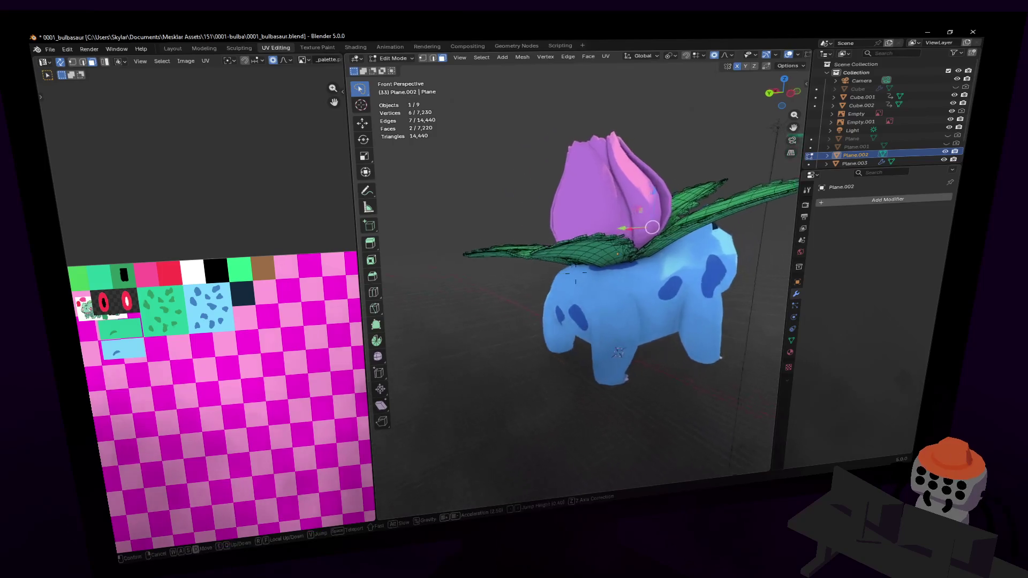
key(w)
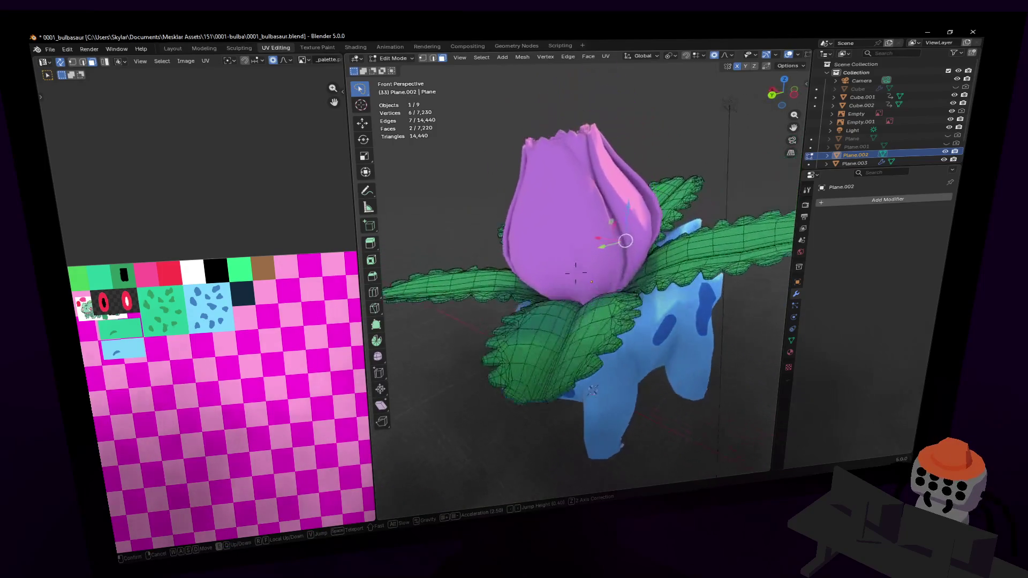
click(616, 213)
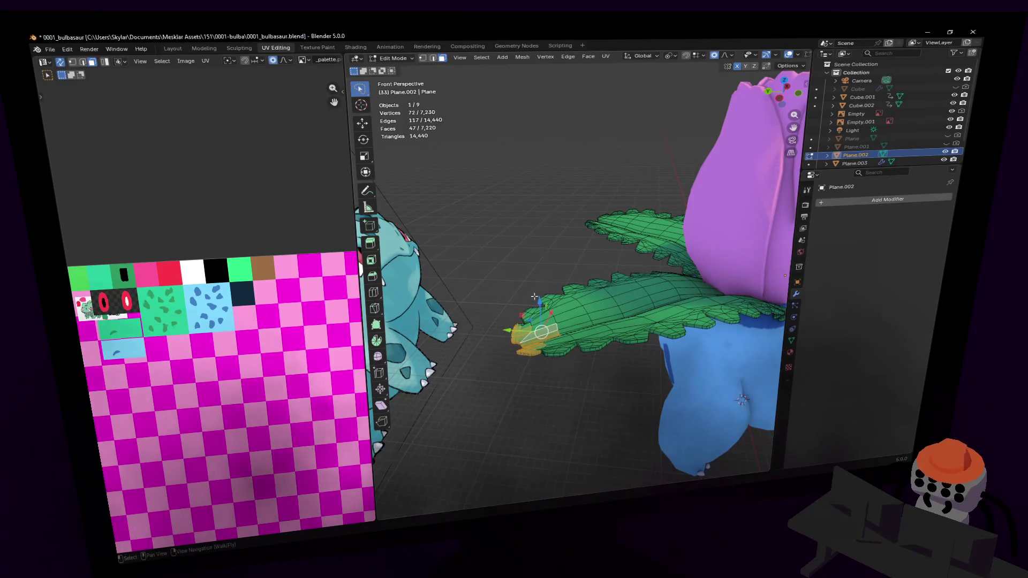
drag(549, 402, 546, 399)
shift+middle_drag(546, 398, 570, 328)
drag(587, 410, 587, 410)
middle_drag(586, 410, 656, 221)
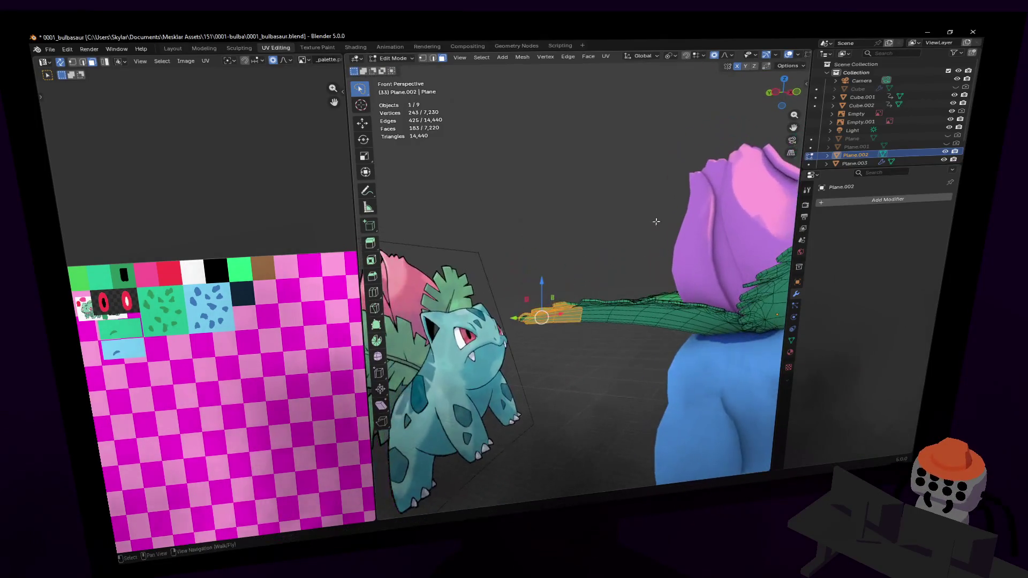
Step: With proportional falloff size 1, rotate the leaf tip and lower it along Z
click(729, 56)
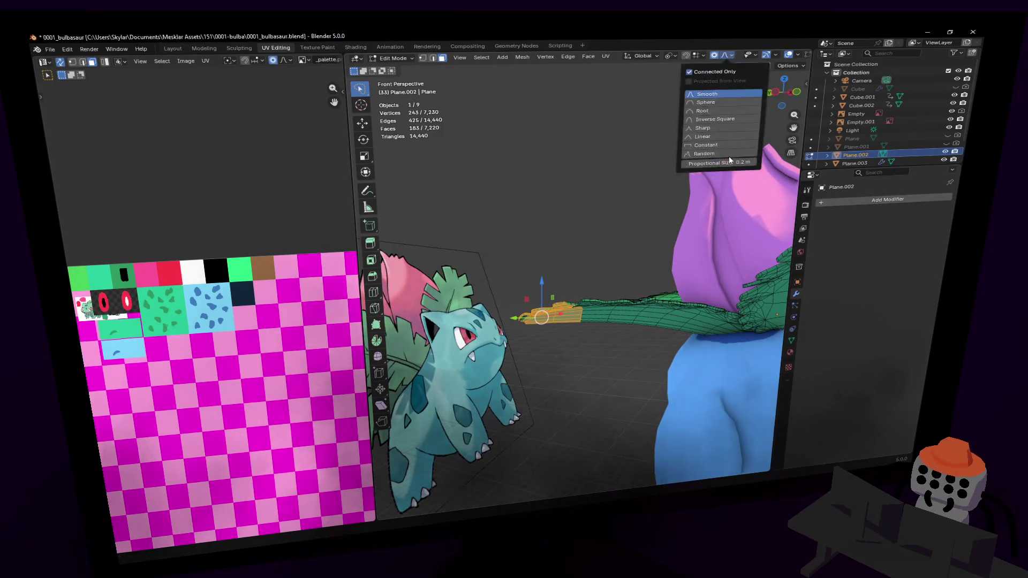
click(731, 164)
text(1r)
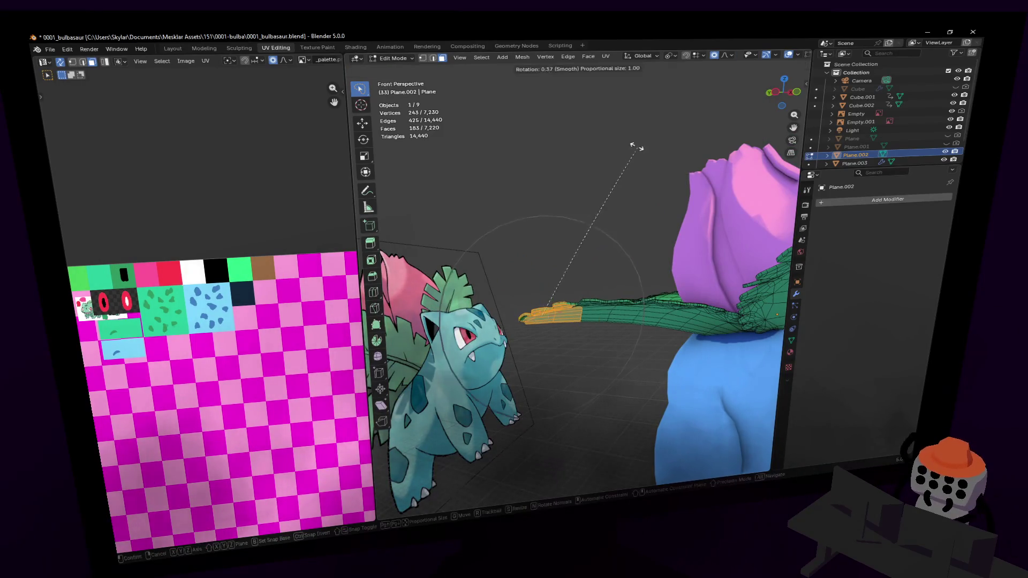
click(585, 133)
key(g)
key(z)
click(588, 165)
key(g)
click(589, 173)
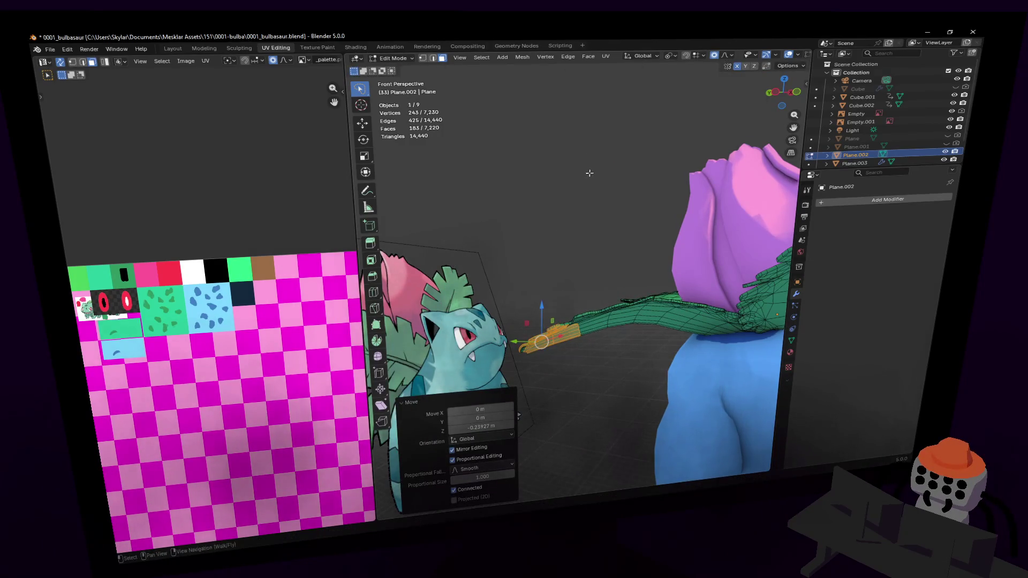
Step: Bend the leaf tip upward with a 21.3° rotation
key(shift+grave)
key(w)
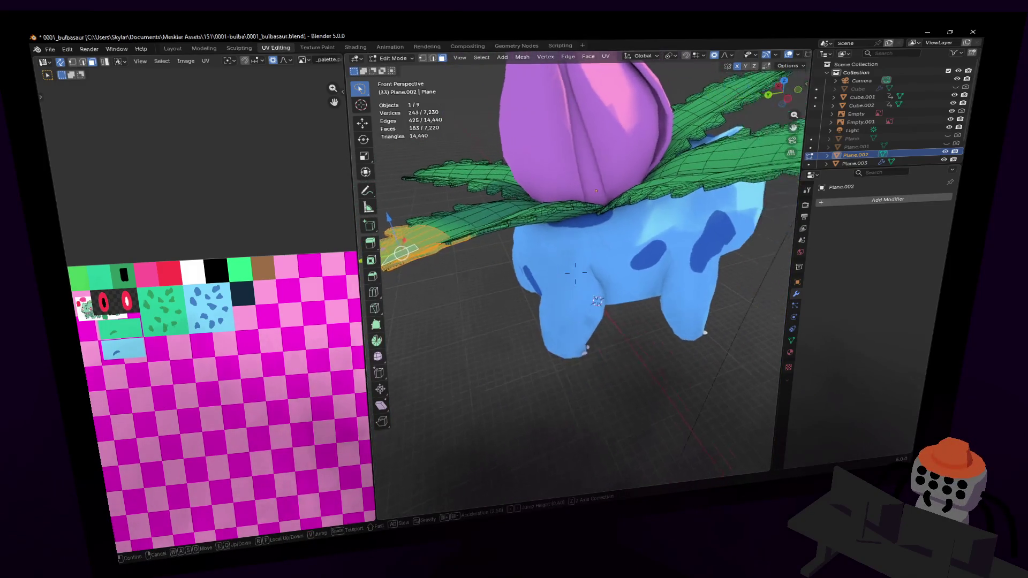
click(654, 305)
click(889, 201)
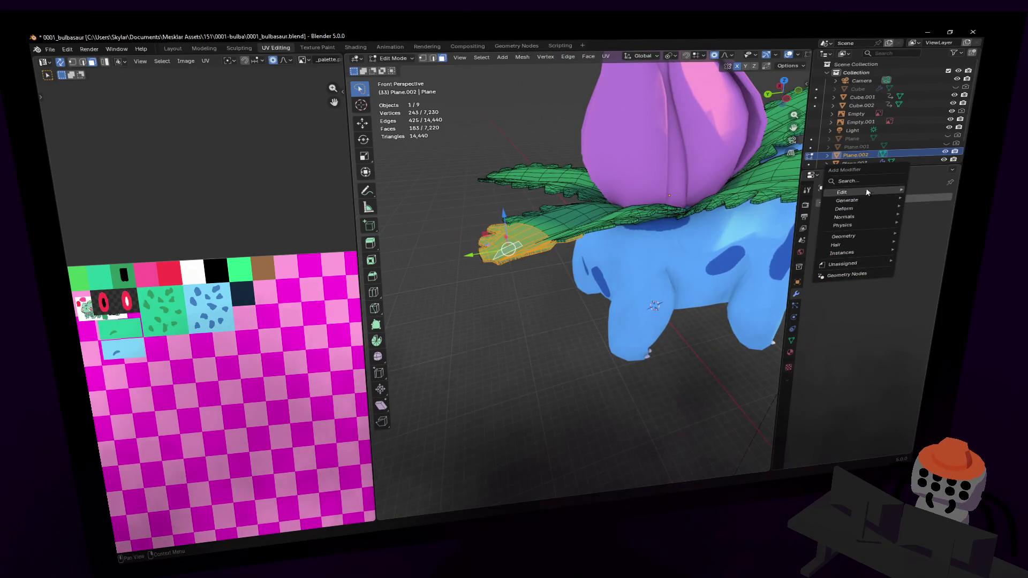
key(shift+grave)
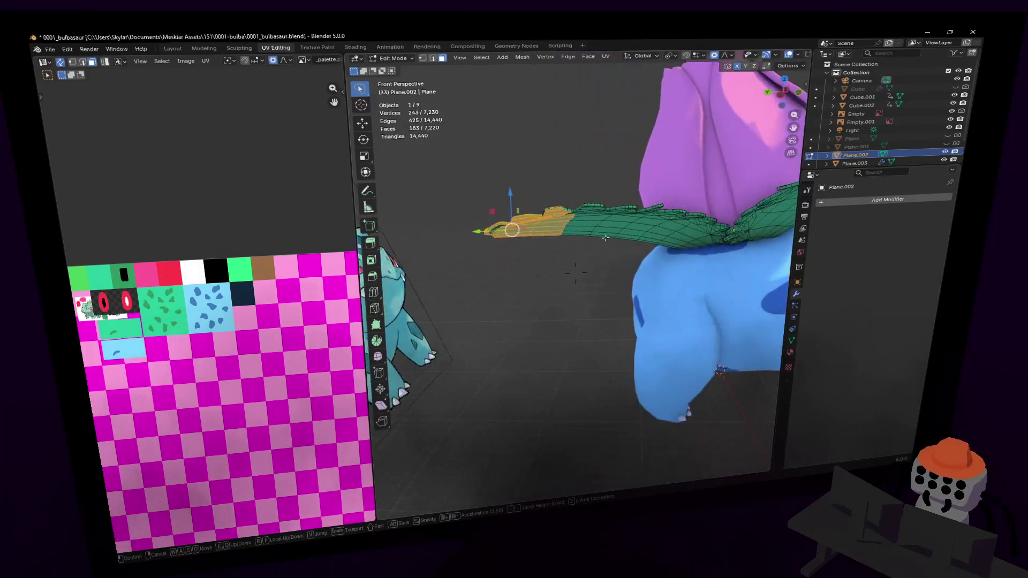
key(r)
click(562, 163)
key(r)
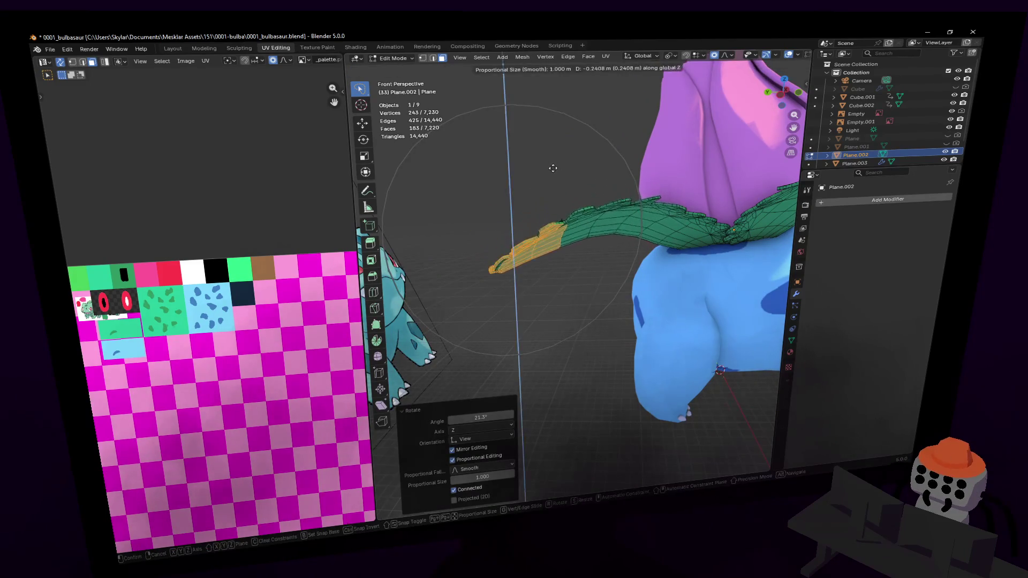
click(557, 171)
Step: Try a Mirror modifier with X bisect on the leaves in Edit Mode, then remove it
key(shift+grave)
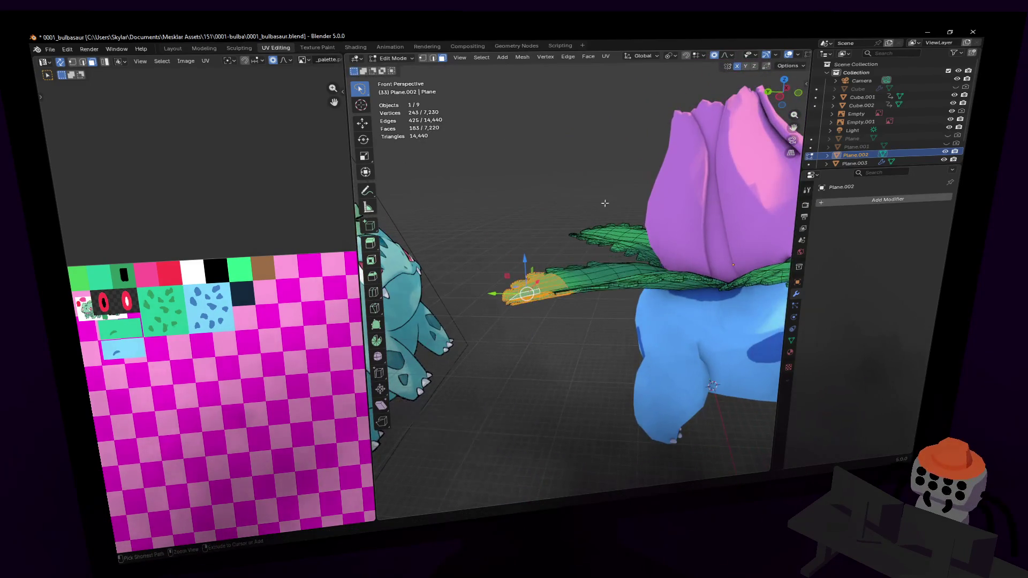
key(s)
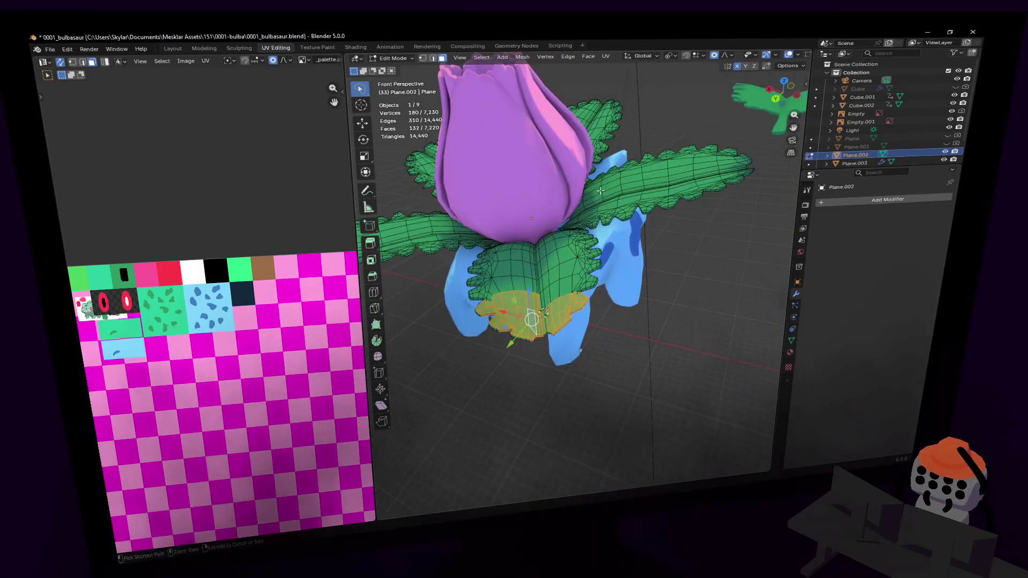
key(Return)
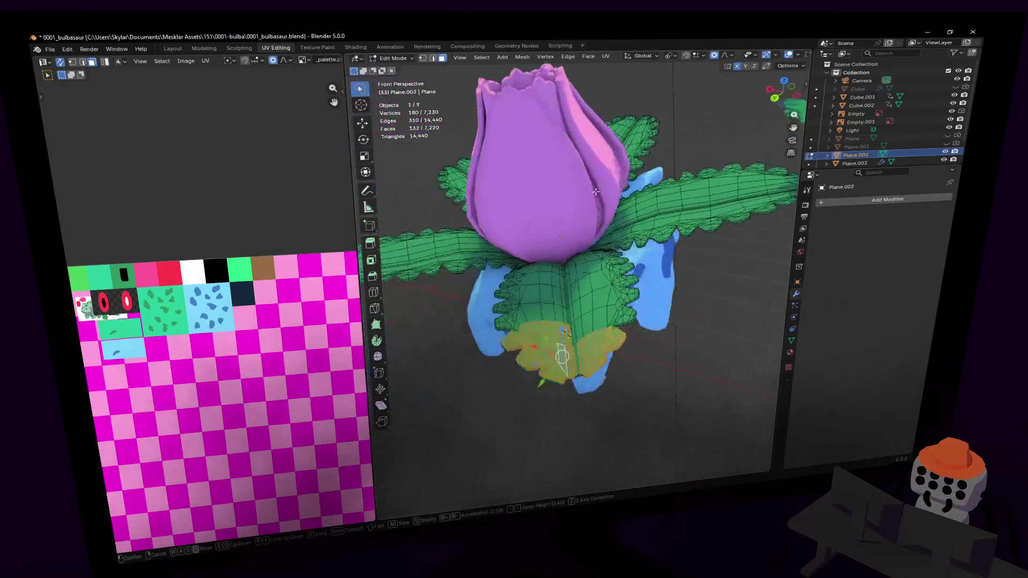
key(Tab)
middle_drag(722, 273, 643, 260)
key(Tab)
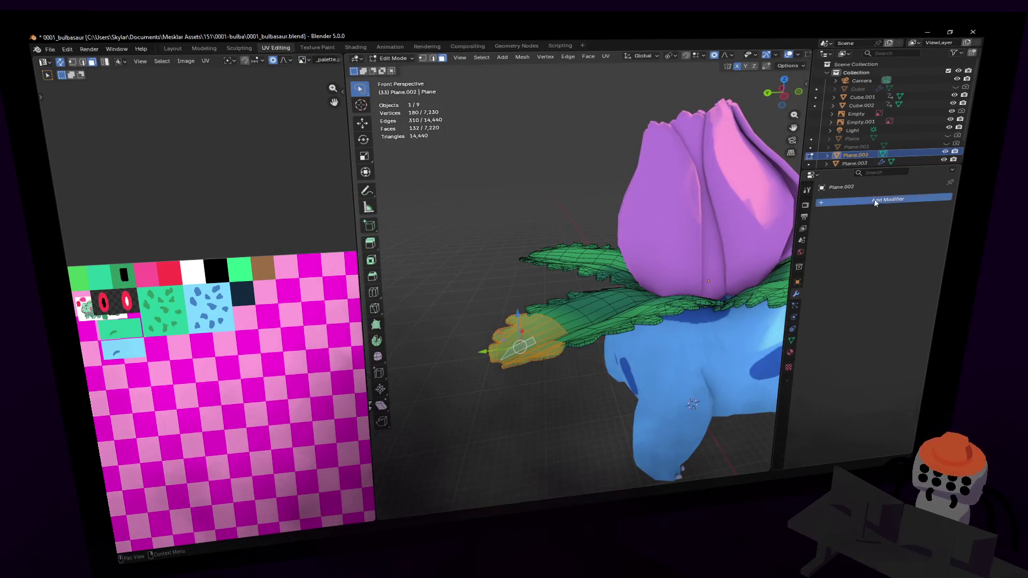
click(876, 202)
text(mir)
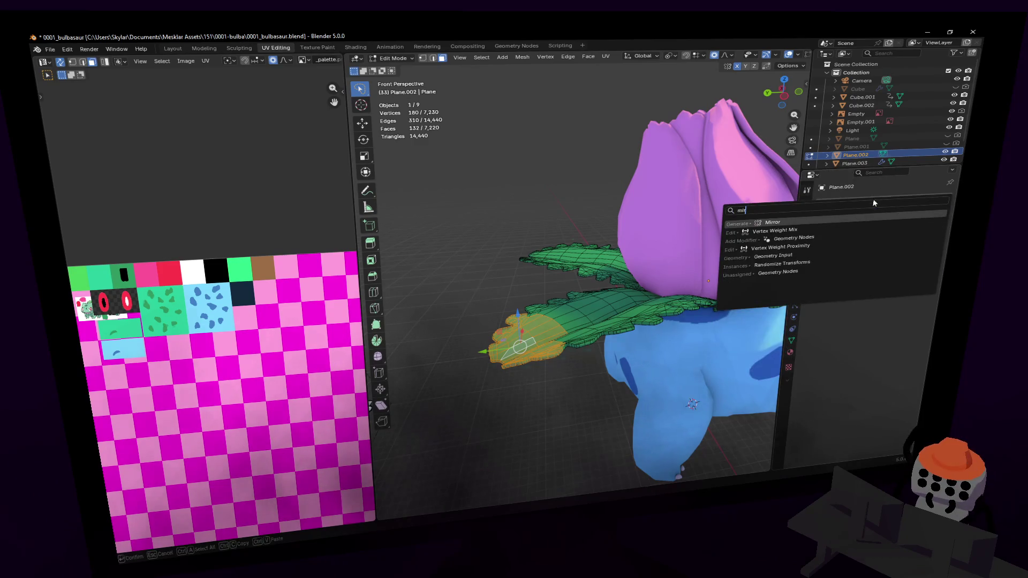
key(Return)
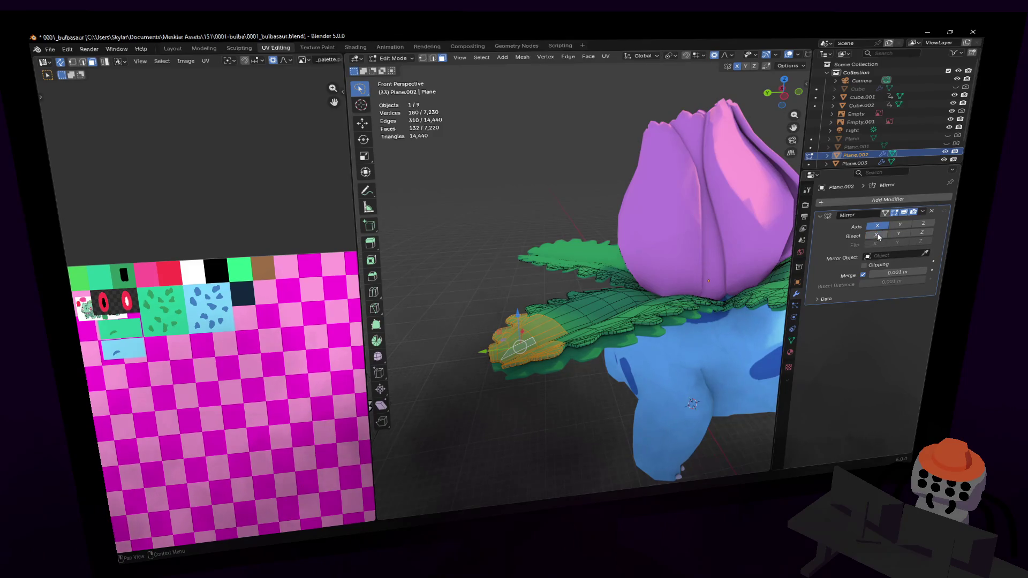
click(876, 234)
click(876, 226)
click(879, 229)
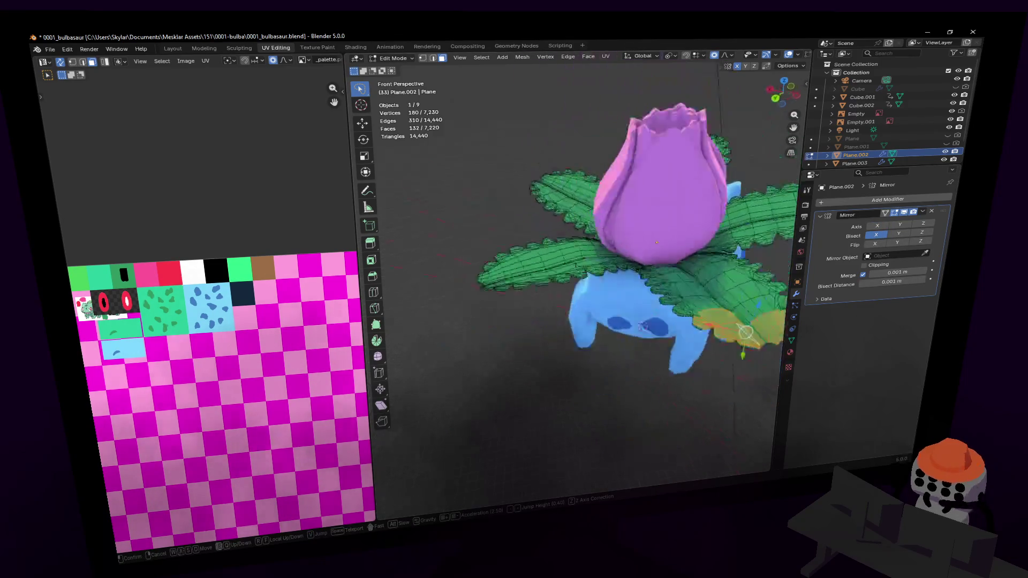
click(878, 227)
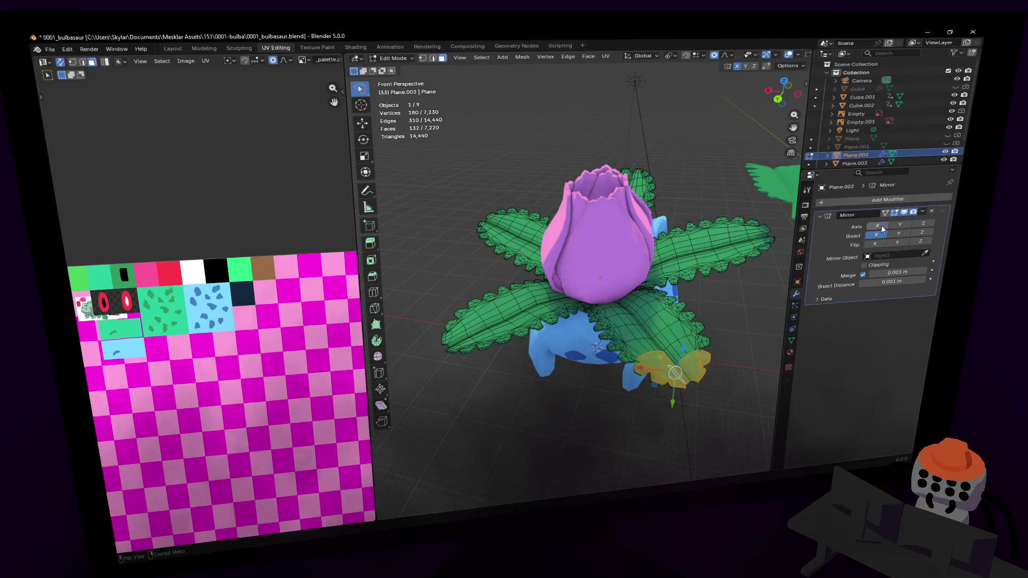
click(933, 212)
Step: In Object Mode, add a Mirror modifier to the leaves and turn on Flip along X
key(shift+grave)
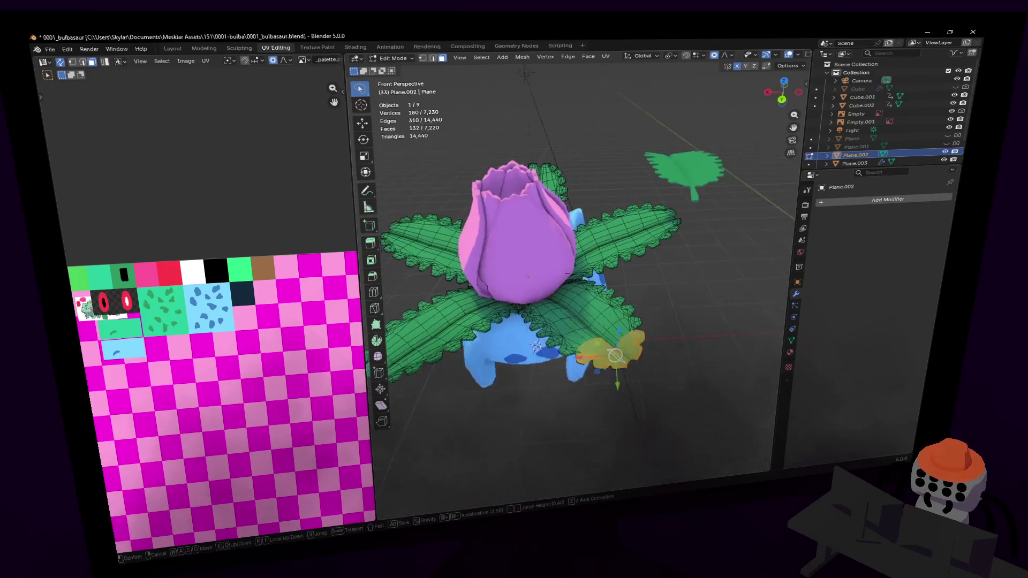
key(Escape)
key(Tab)
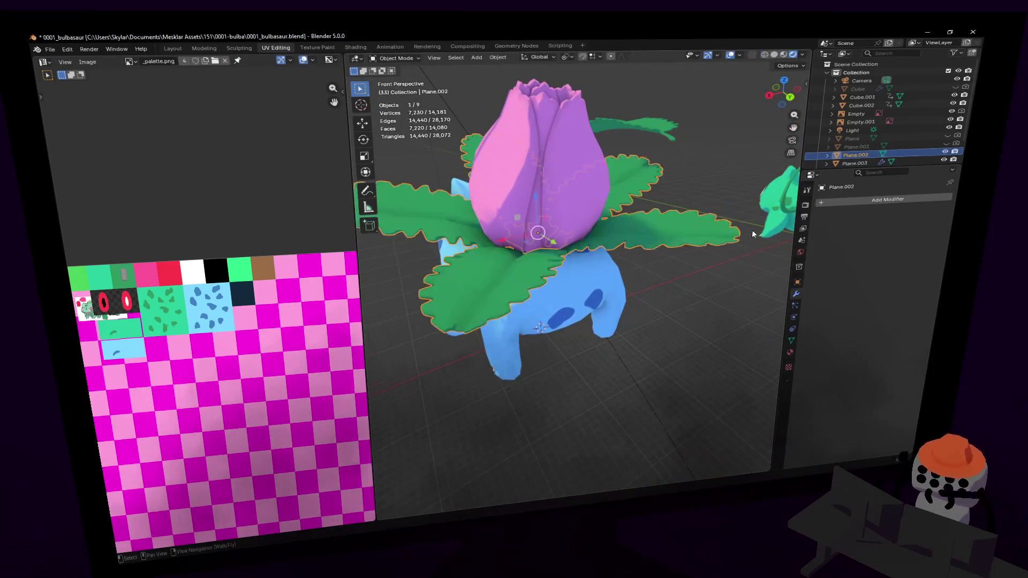
click(891, 202)
text(mir)
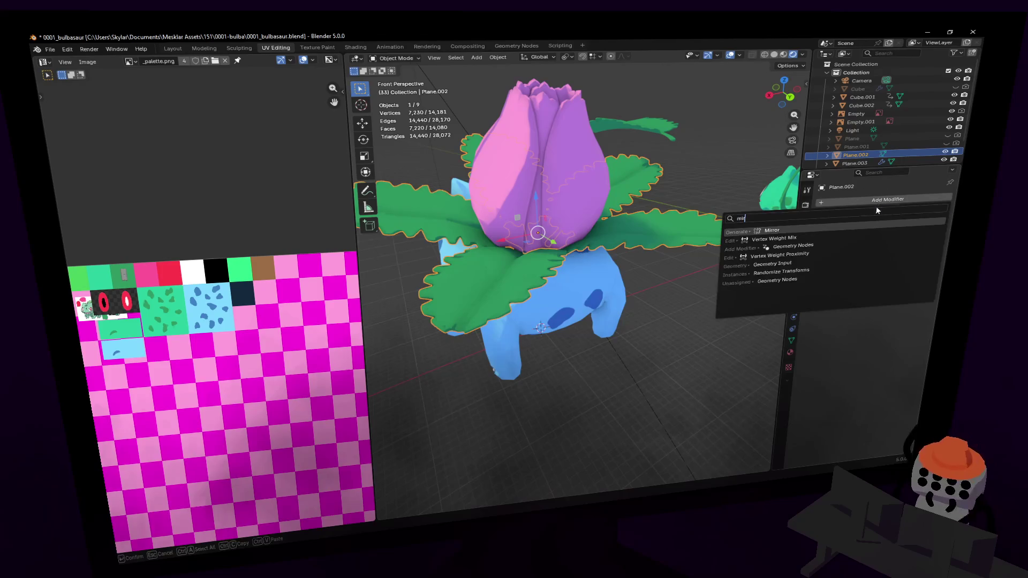
key(Return)
key(KP_Decimal)
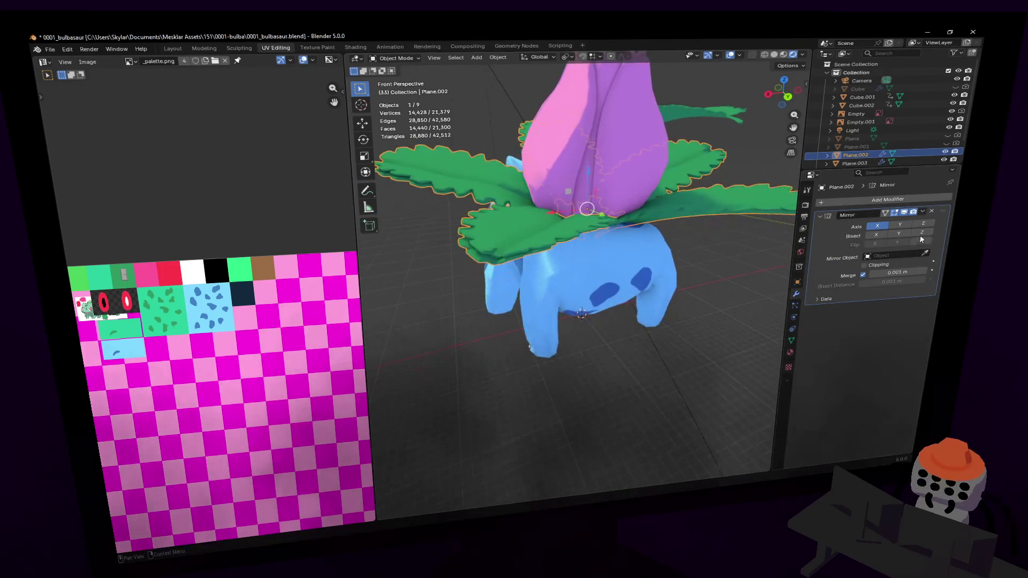
key(shift+grave)
key(w)
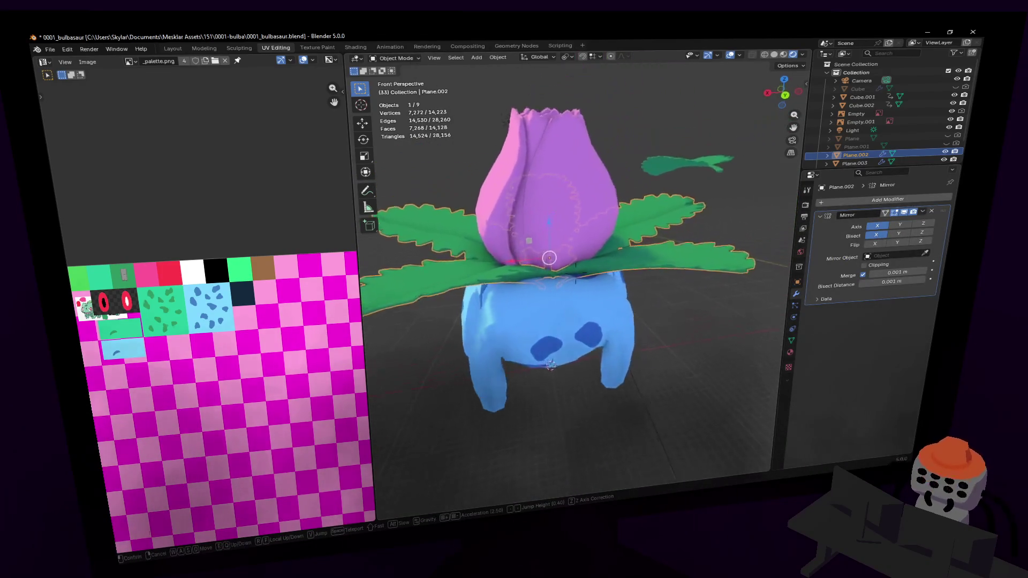
key(w)
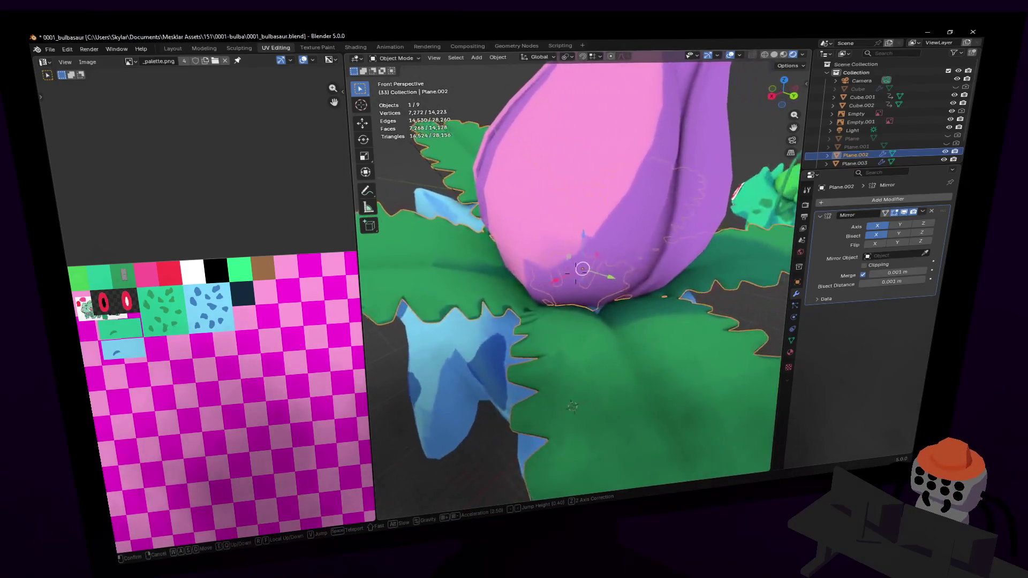
key(Escape)
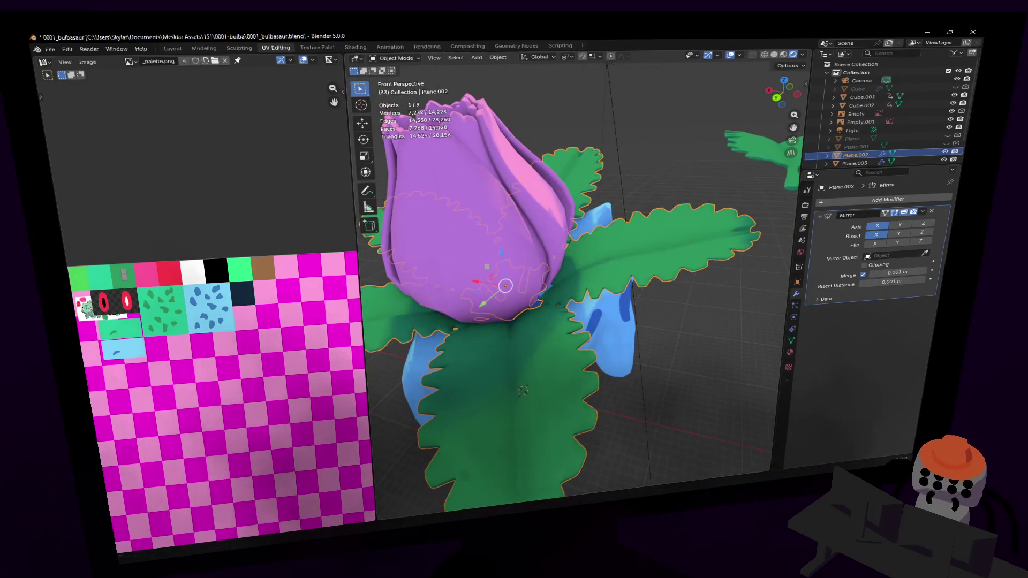
click(876, 244)
middle_drag(615, 268, 543, 265)
key(Tab)
Step: Fly down to the leaf tips and rotate the first tip to start curling it up
key(shift+grave)
key(w)
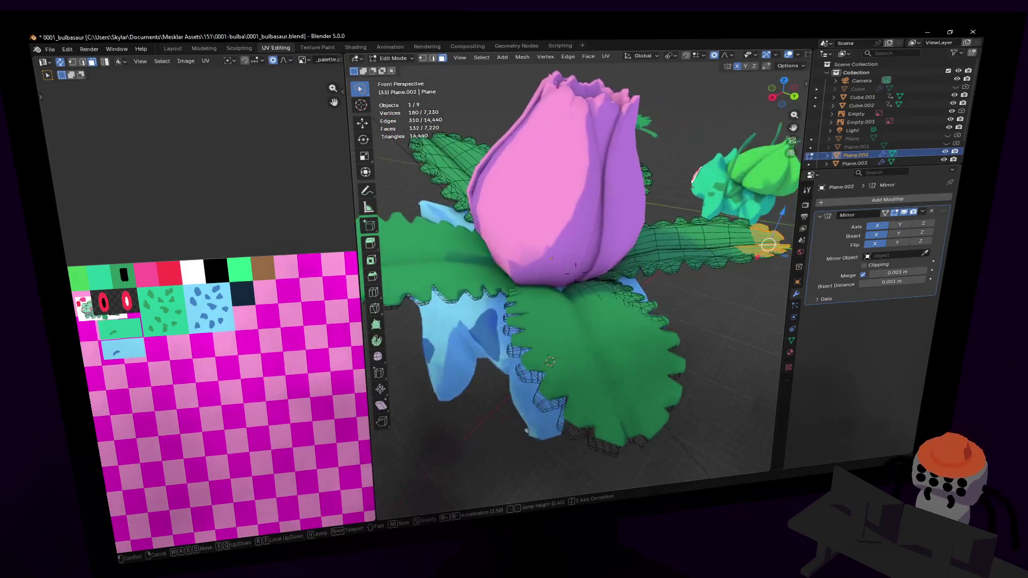
key(w)
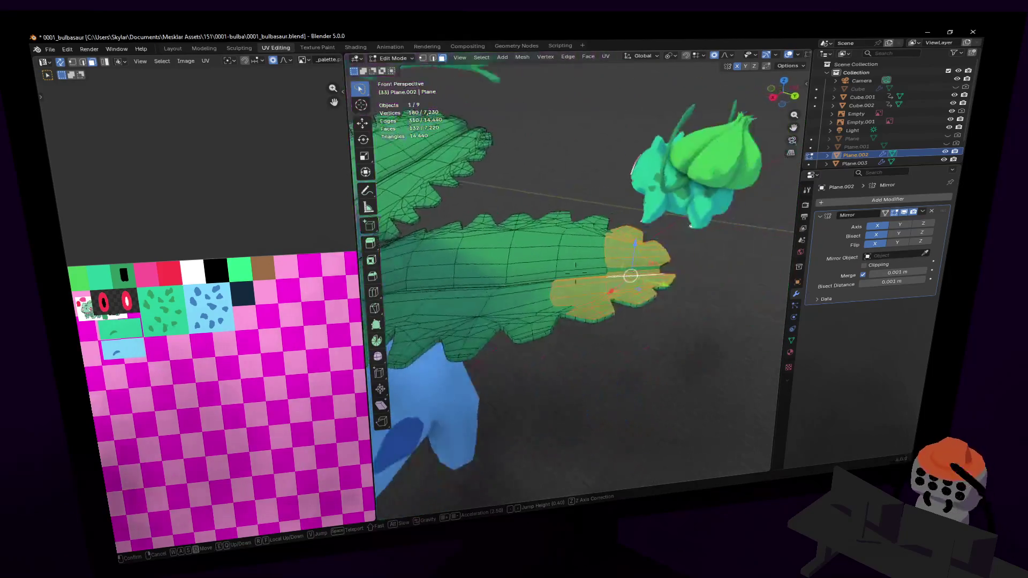
key(s)
click(588, 343)
key(r)
key(x)
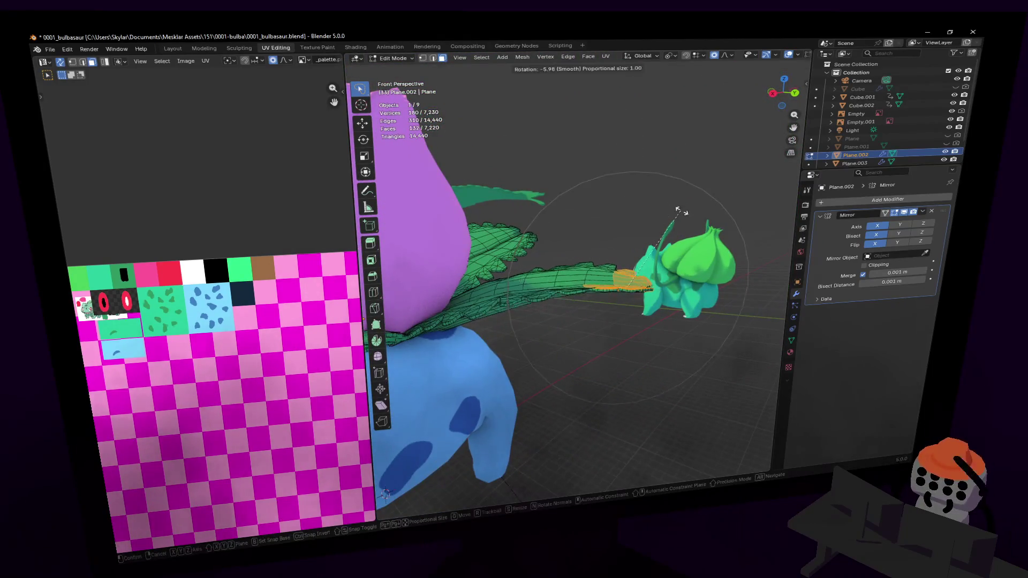
key(x)
key(x)
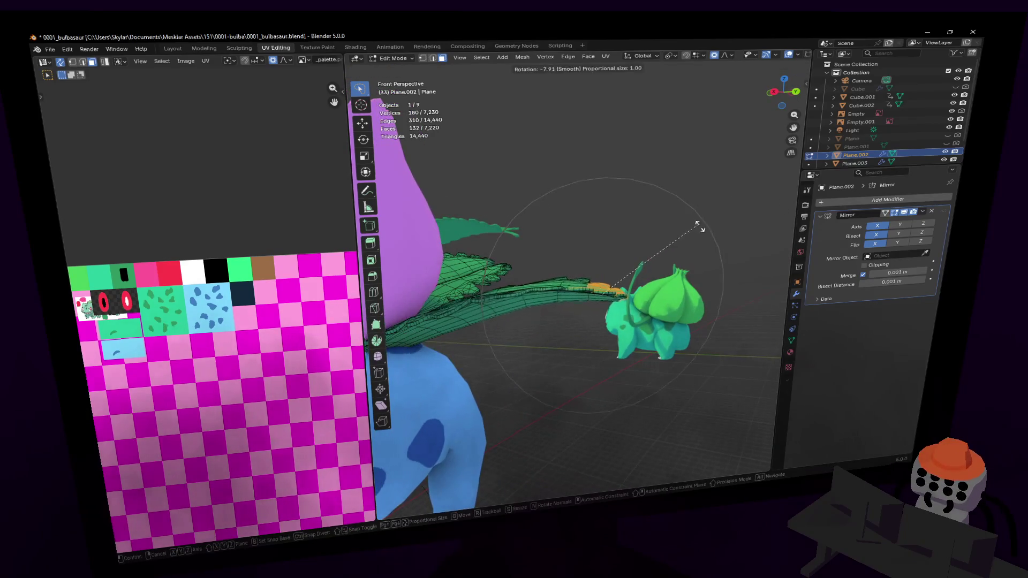
click(702, 233)
key(g)
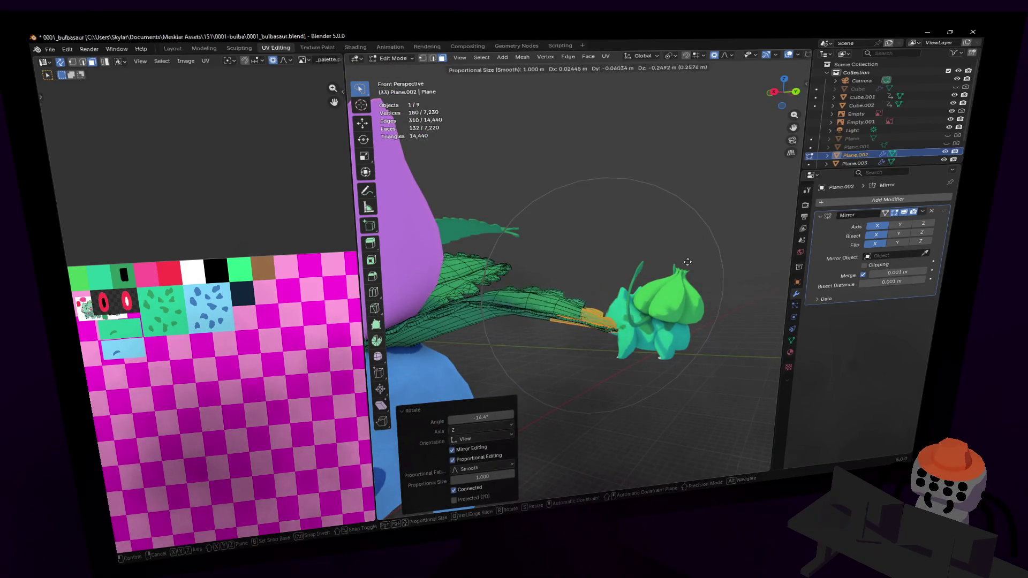
key(Escape)
Step: Lasso-select the vertices at a leaf tip and rotate them upward
key(shift+grave)
key(w)
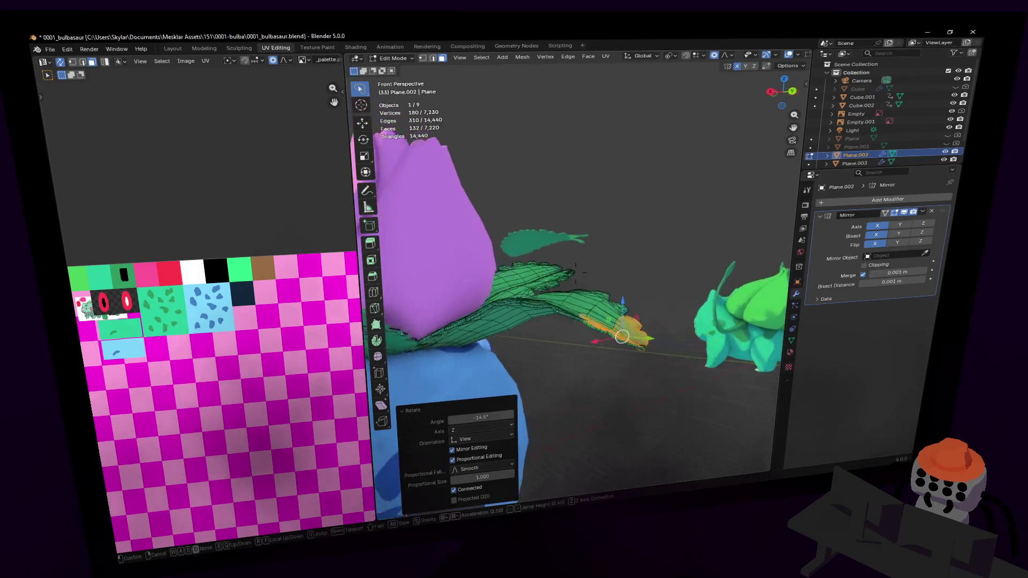
key(s)
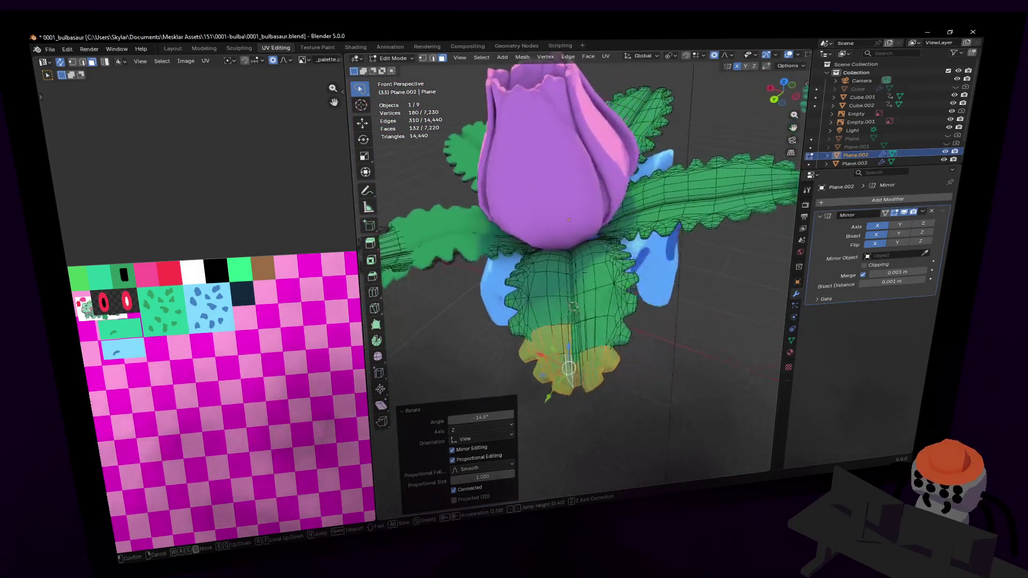
key(w)
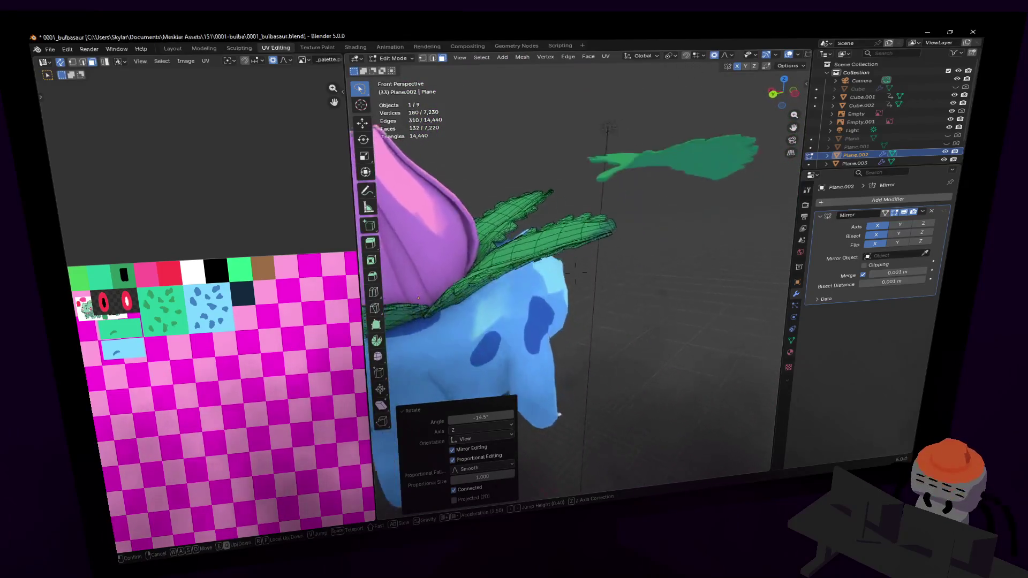
key(s)
click(626, 281)
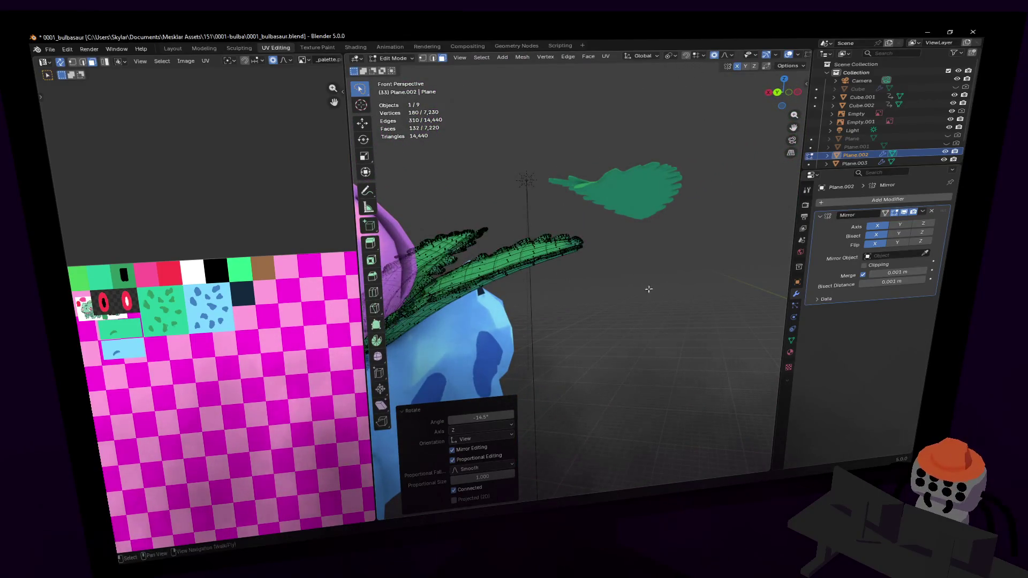
drag(558, 244, 560, 246)
key(t)
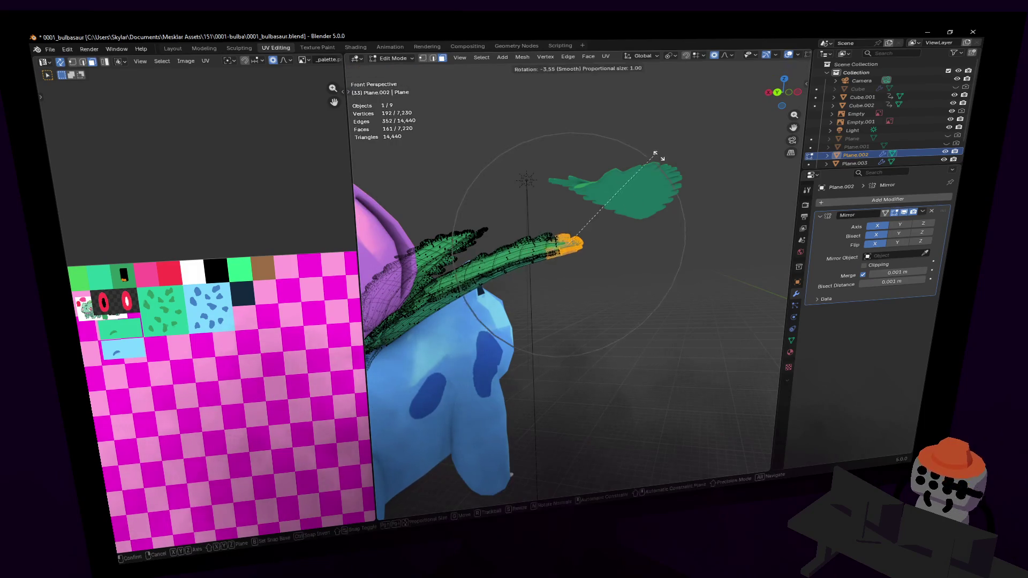
click(677, 175)
Step: Raise that leaf tip further with two moves and an extra rotation
key(g)
click(680, 200)
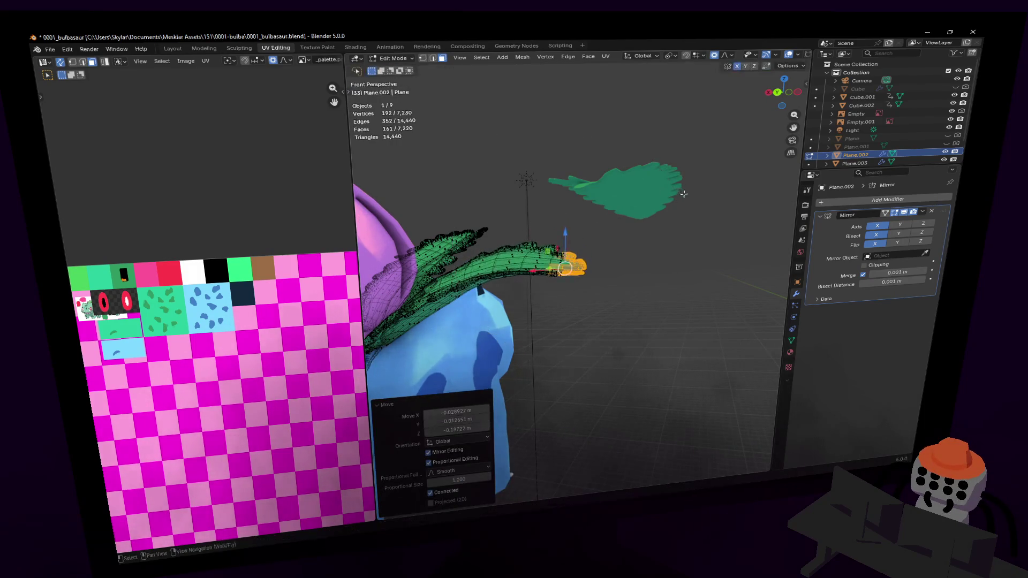
click(689, 202)
key(g)
click(692, 222)
Step: Select another leaf's tip and rotate it smoothly upward
key(shift+grave)
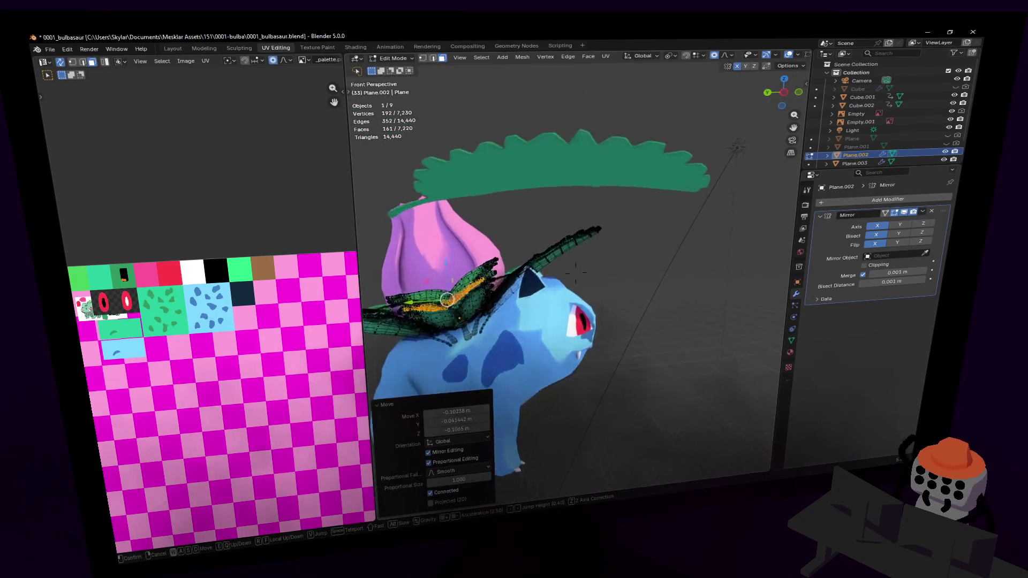
key(w)
click(678, 193)
ctrl+right_drag(592, 187, 591, 189)
key(r)
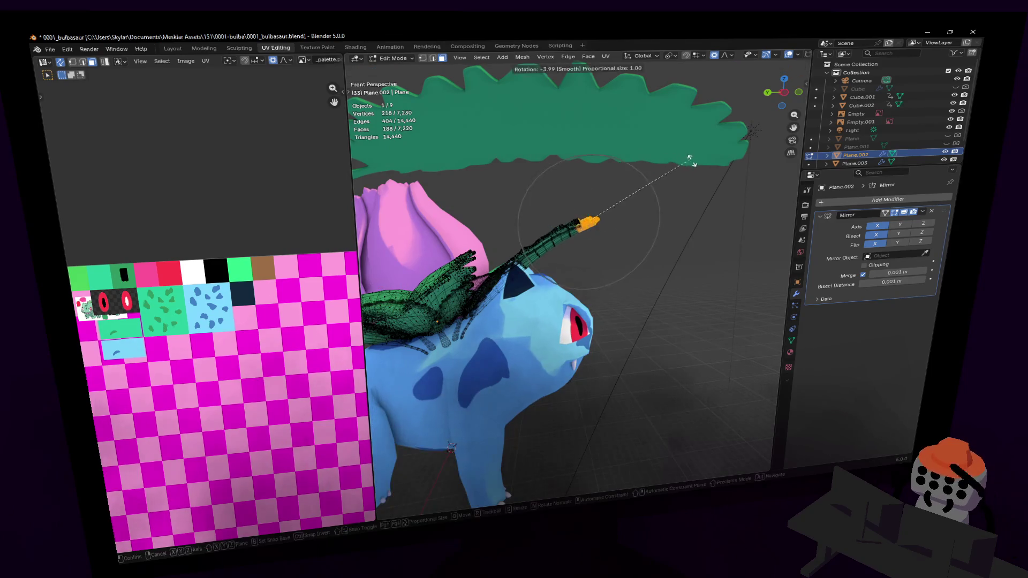
click(702, 169)
key(g)
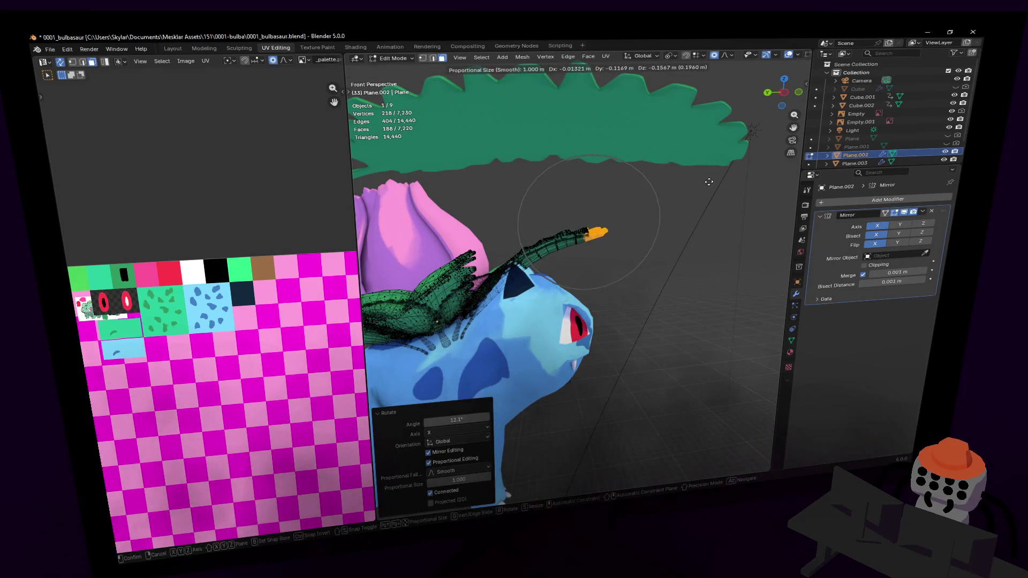
key(Escape)
Step: Move the second tip within the YZ plane and rotate it to curl over the body
key(g)
key(shift+x)
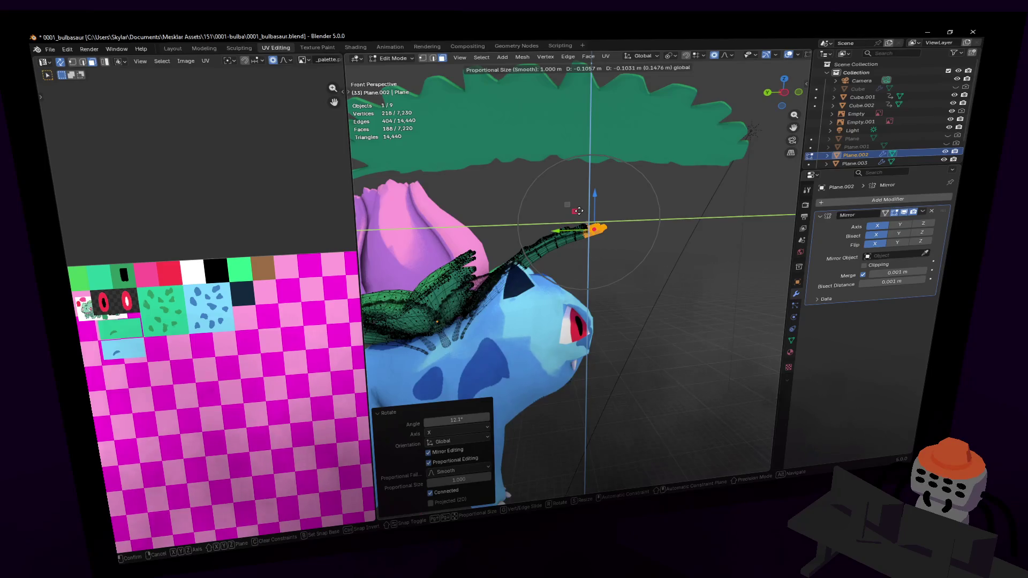
click(578, 210)
key(r)
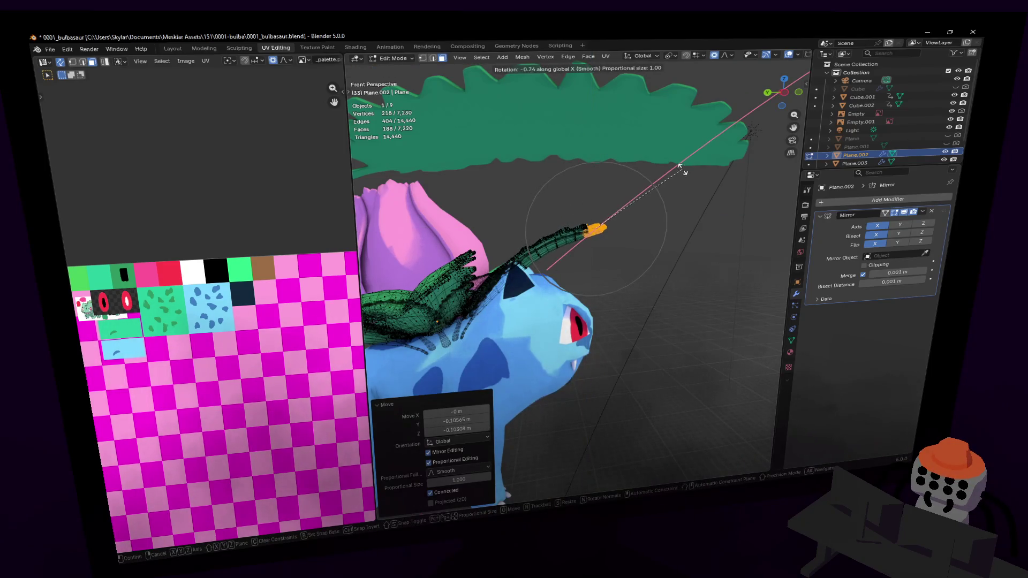
click(680, 167)
Step: Return to Object Mode and view the arched leaves close to the pink bulb
key(Tab)
key(shift+grave)
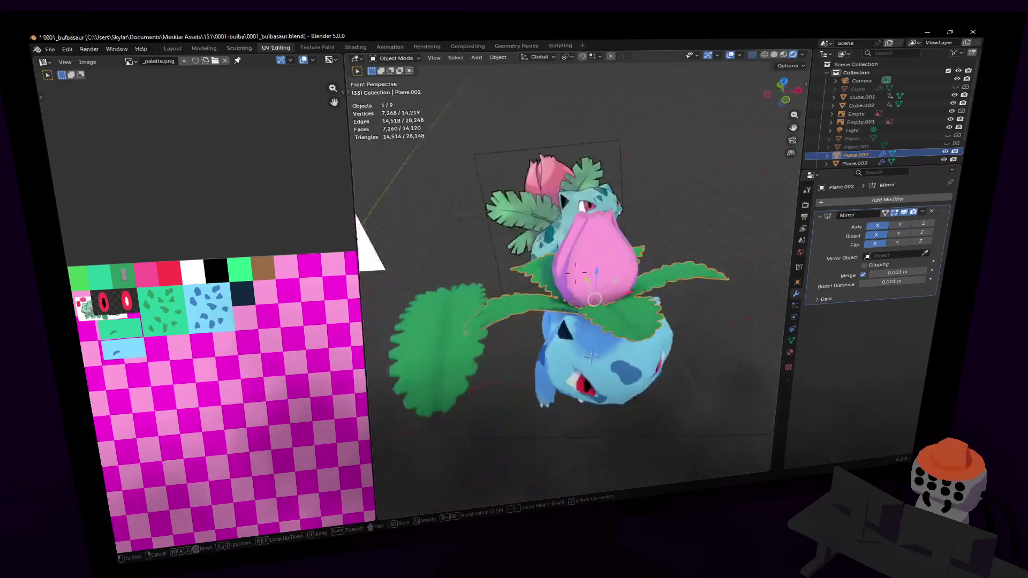
key(w)
key(Tab)
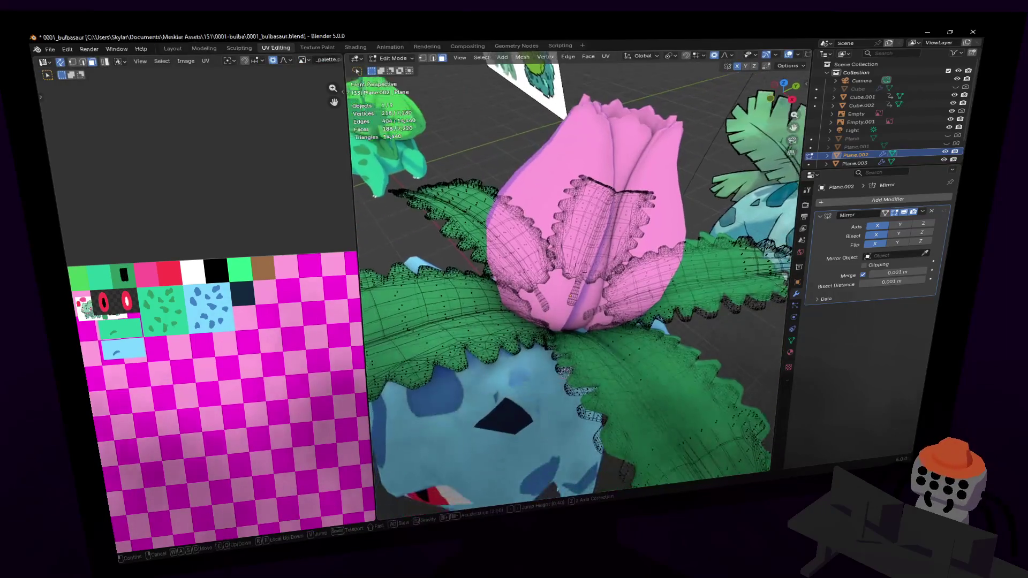
key(Tab)
key(w)
click(704, 208)
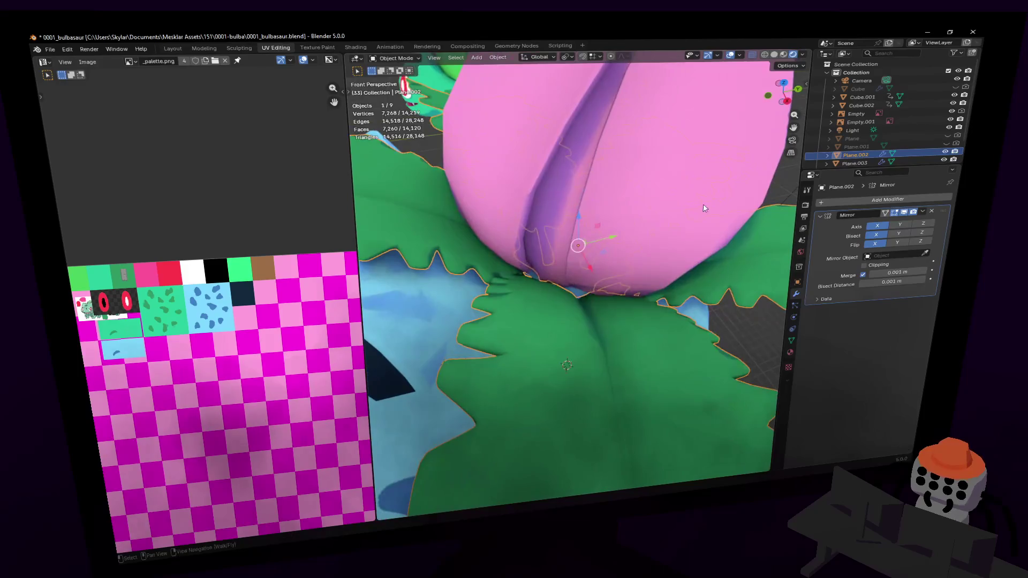
Step: Select the pink bulb cap and move it to a new position
key(Tab)
key(Tab)
key(w)
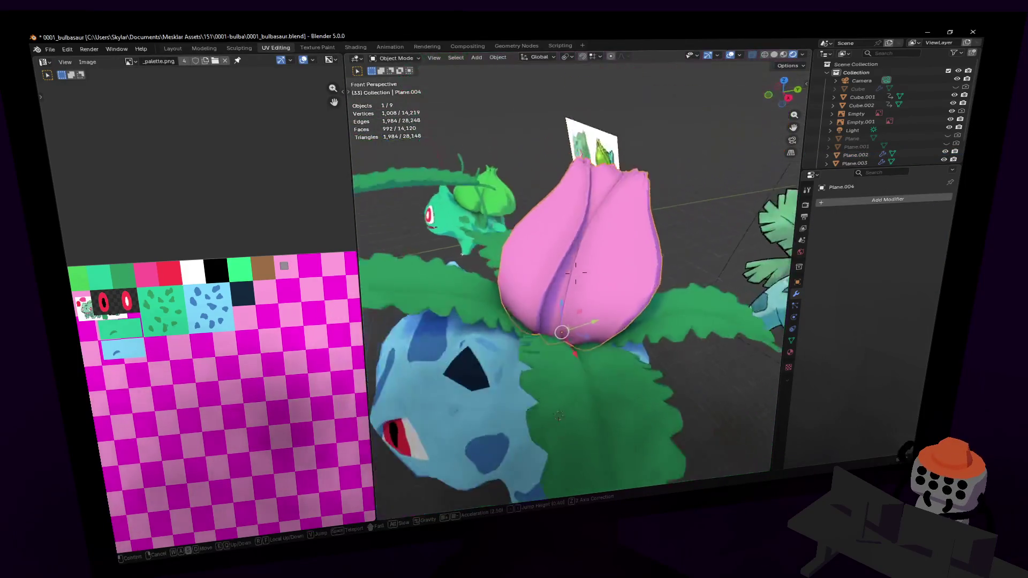
click(560, 219)
middle_drag(577, 242, 576, 286)
key(g)
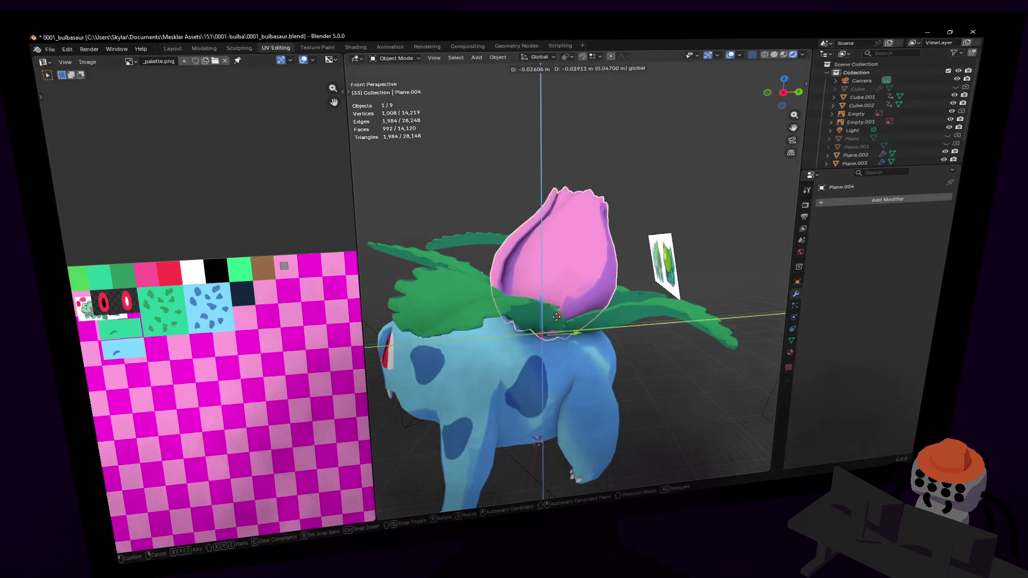
click(599, 290)
Step: Tilt the bulb 4.49° about X and reposition it
key(r)
key(Escape)
key(r)
key(Escape)
key(ctrl+z)
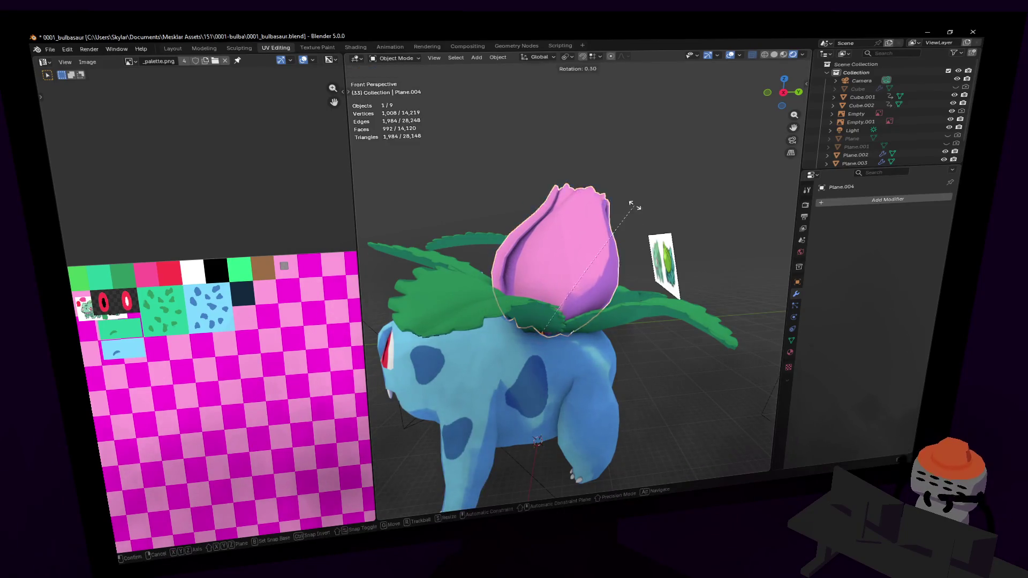
key(x)
click(627, 197)
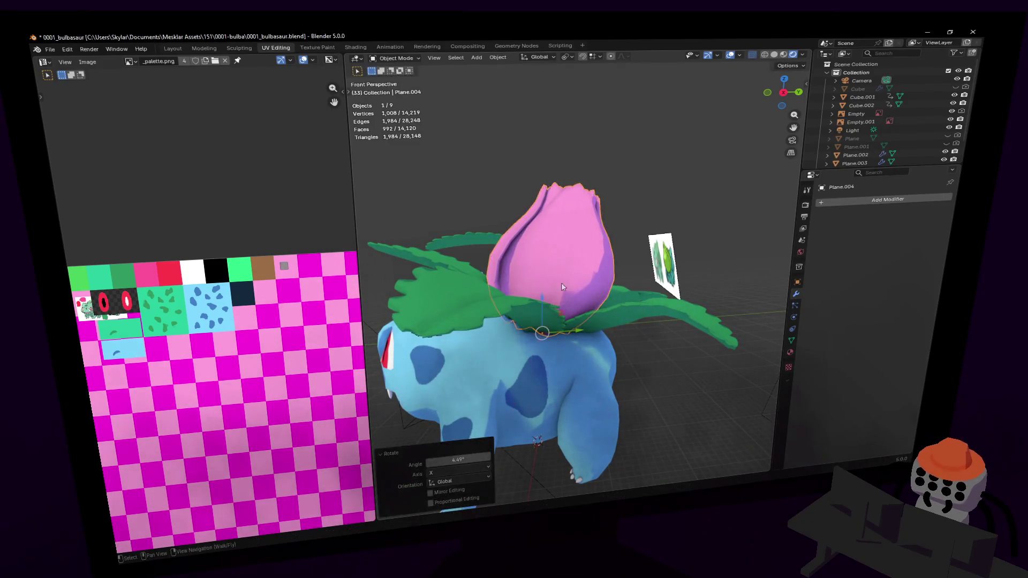
key(g)
click(565, 320)
Step: Enlarge the bulb slightly and tilt it back -7.72° about X
key(shift+grave)
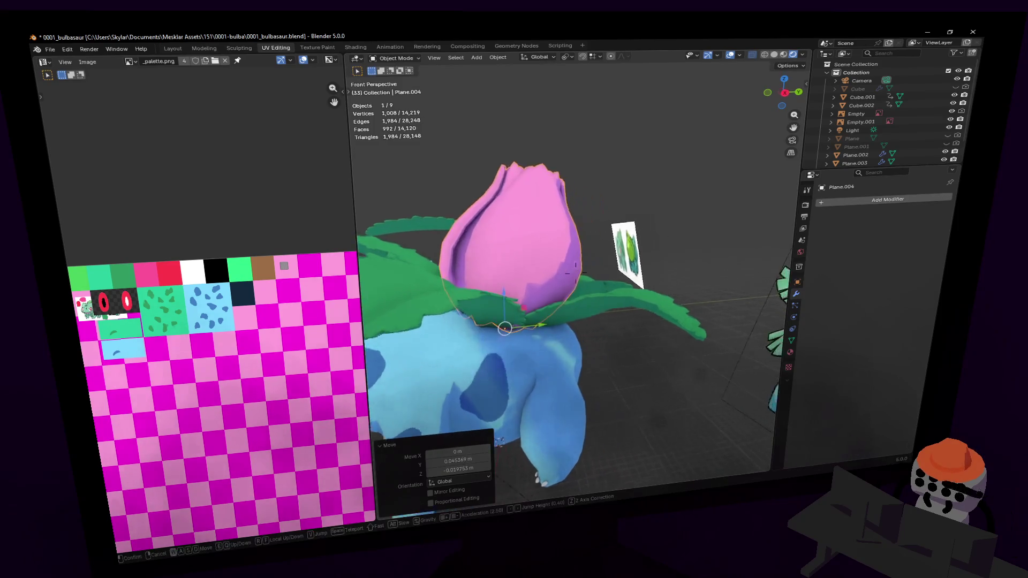
click(576, 273)
key(s)
click(613, 253)
middle_drag(613, 253, 611, 258)
key(r)
key(x)
click(611, 287)
Step: Shift the bulb within the YZ plane and settle its tilt about X
key(shift+grave)
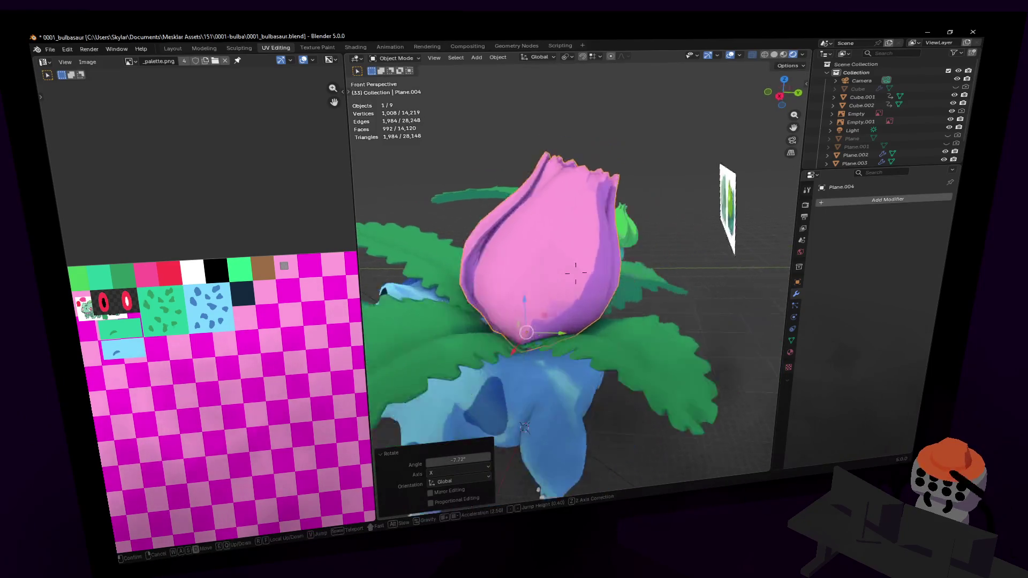
key(s)
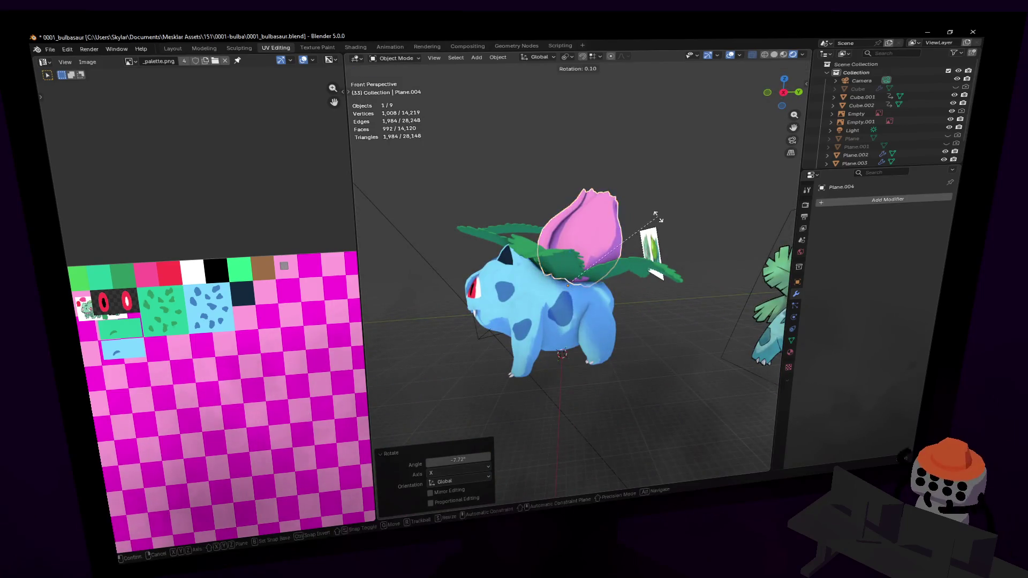
click(648, 214)
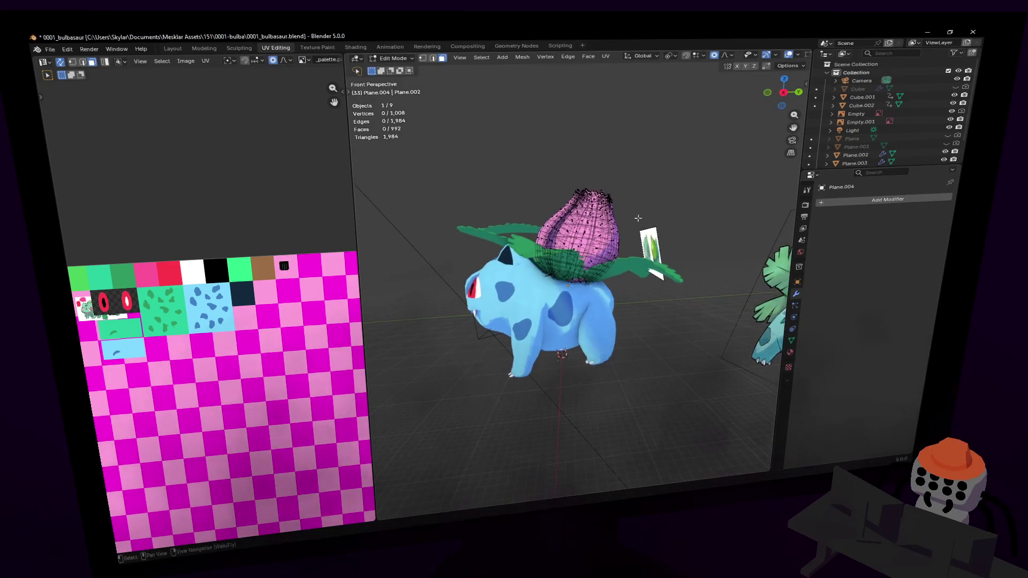
key(shift+grave)
key(w)
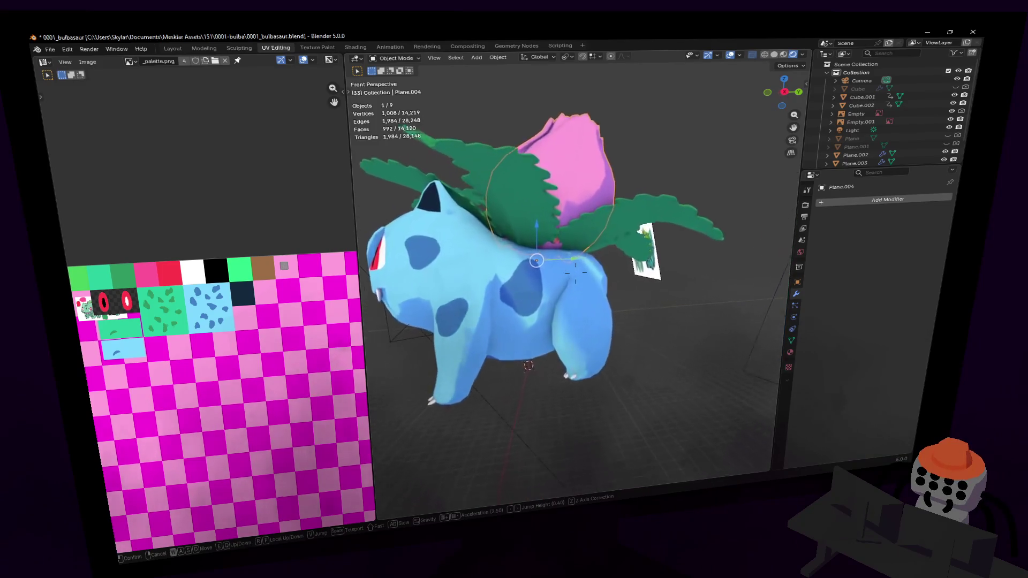
click(648, 219)
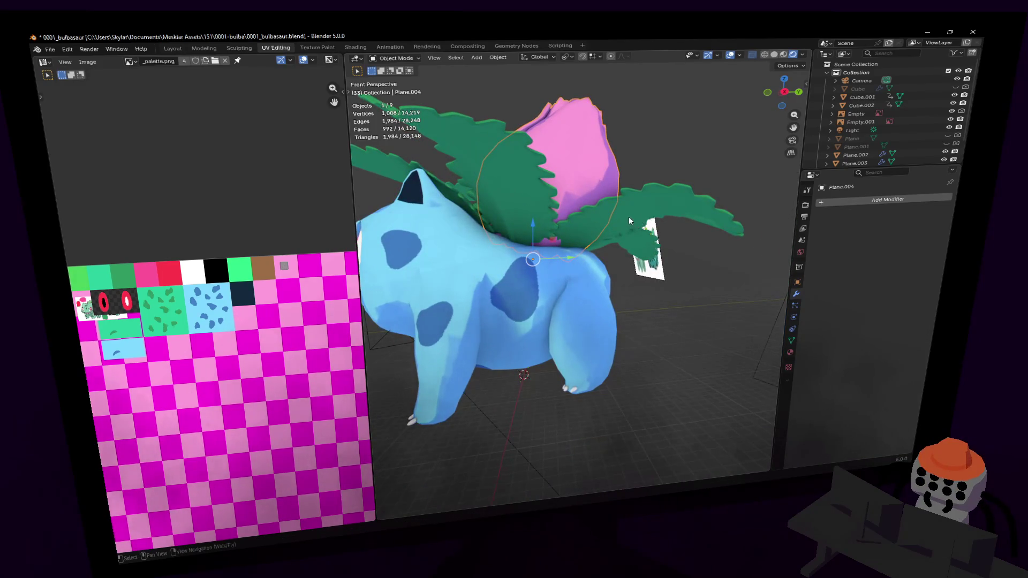
middle_drag(586, 178, 579, 163)
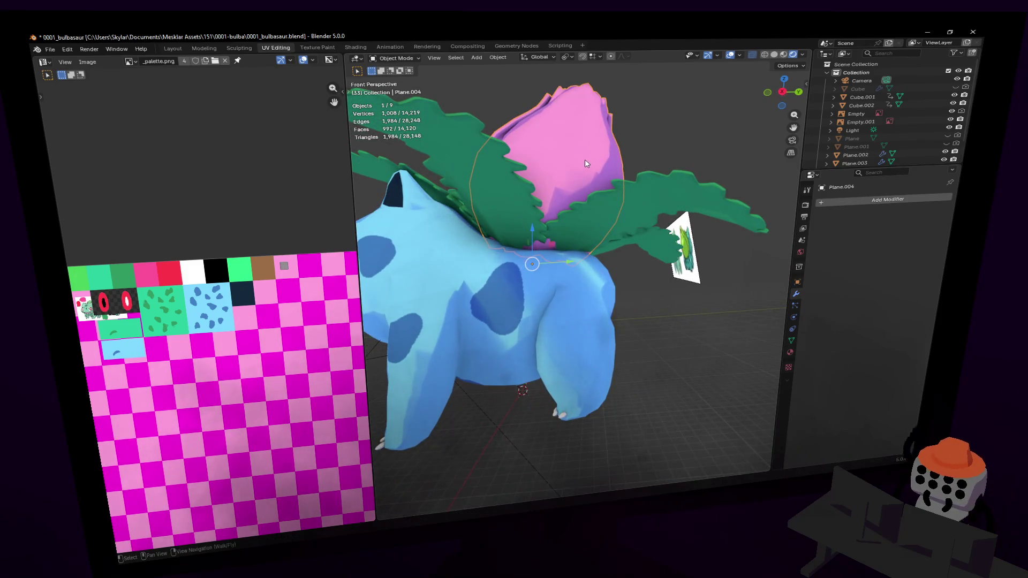
key(g)
key(shift+x)
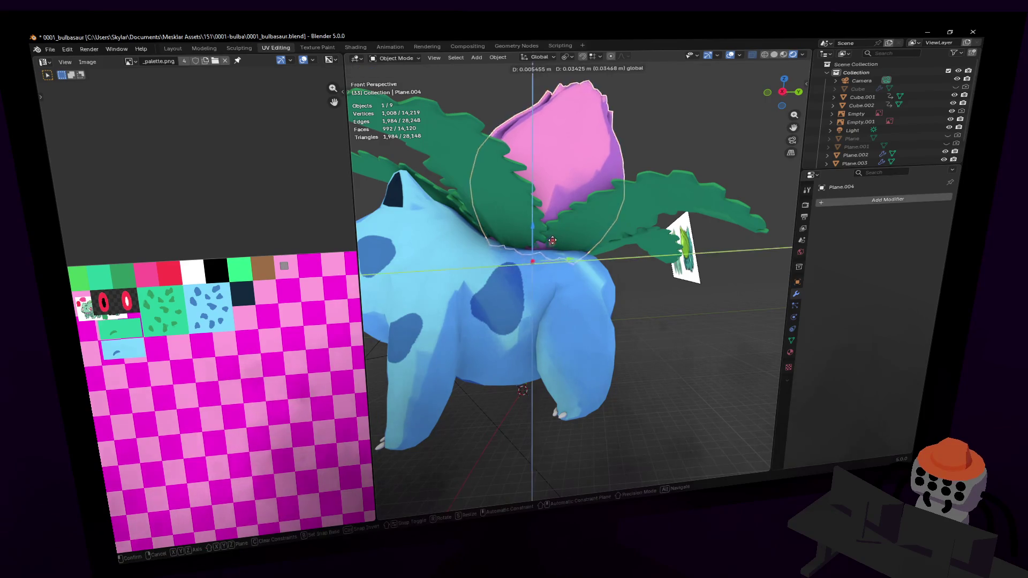
click(552, 238)
middle_drag(552, 237, 592, 217)
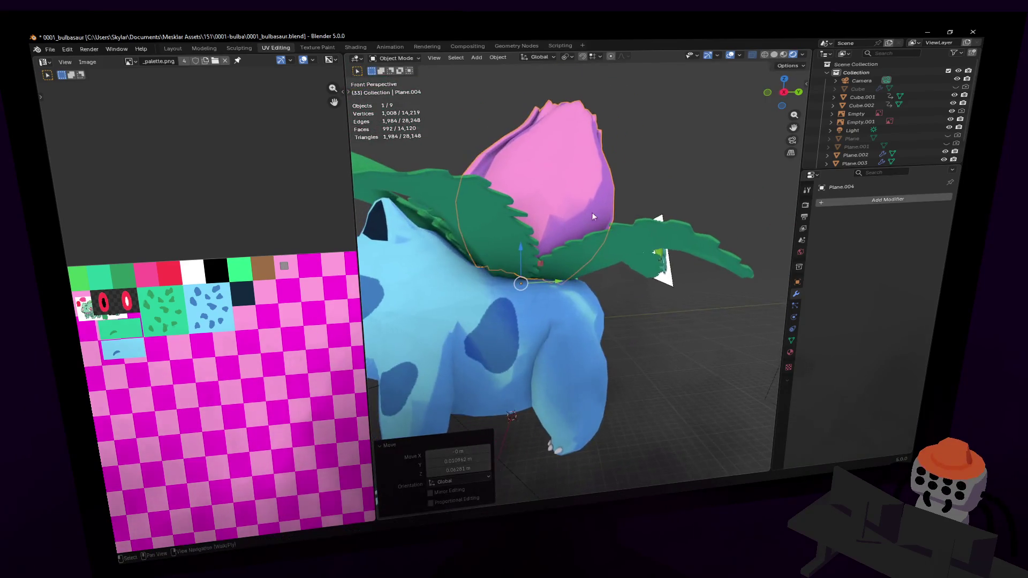
click(626, 158)
Step: Select the leaves and body with the bulb and enter multi-object Edit Mode
key(shift+grave)
key(w)
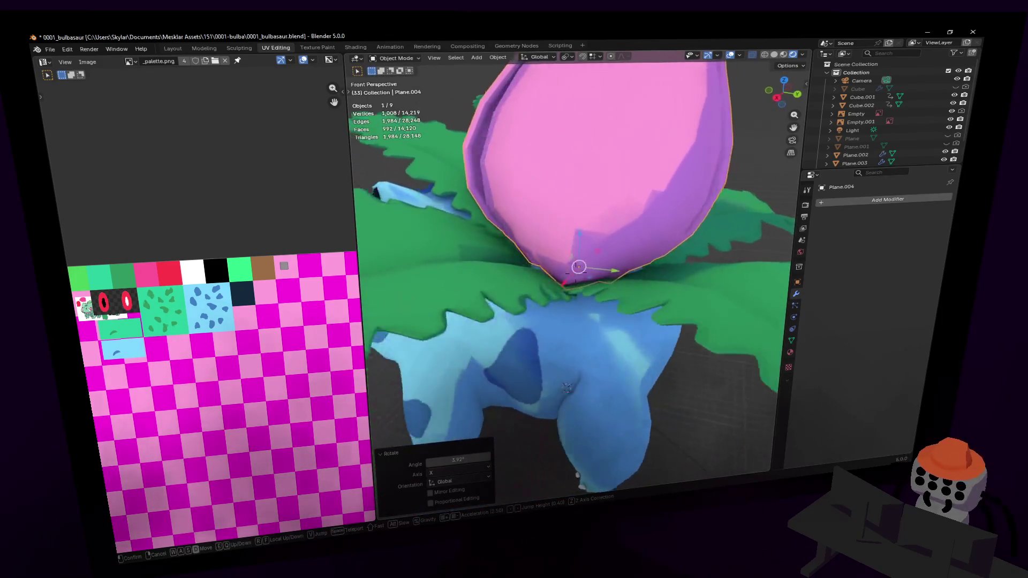
key(Tab)
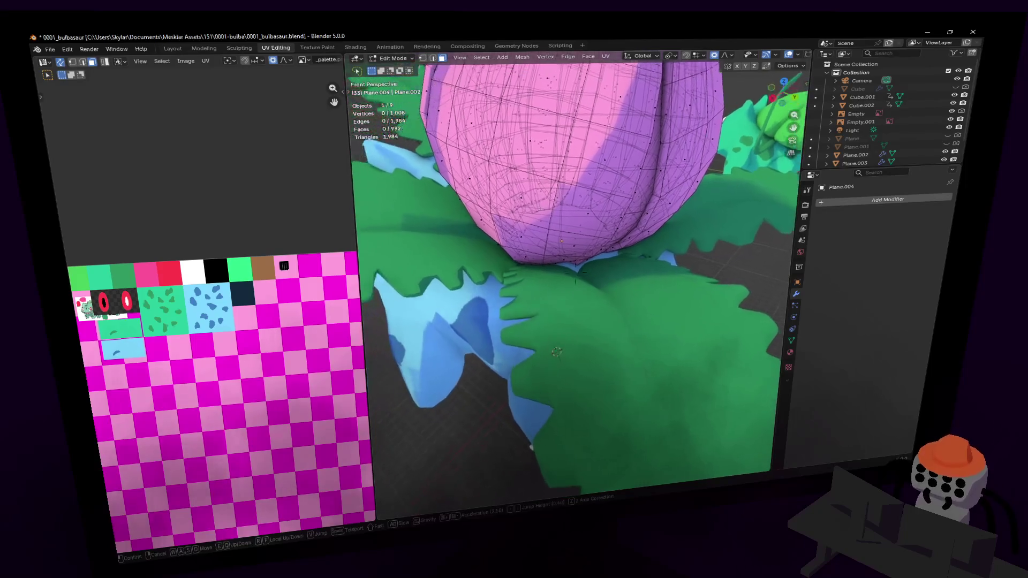
key(s)
click(527, 247)
key(Tab)
key(shift+grave)
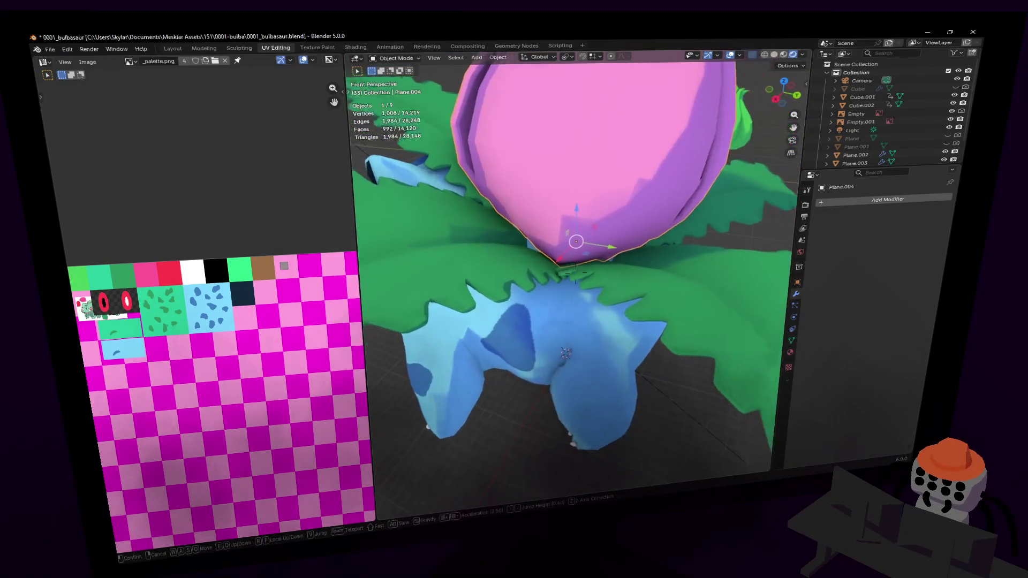
key(w)
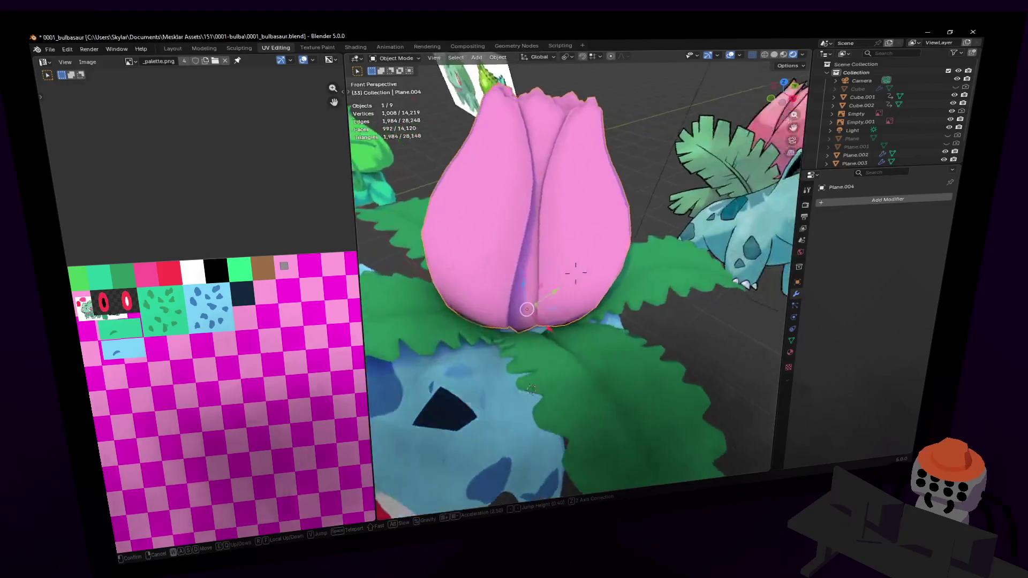
key(s)
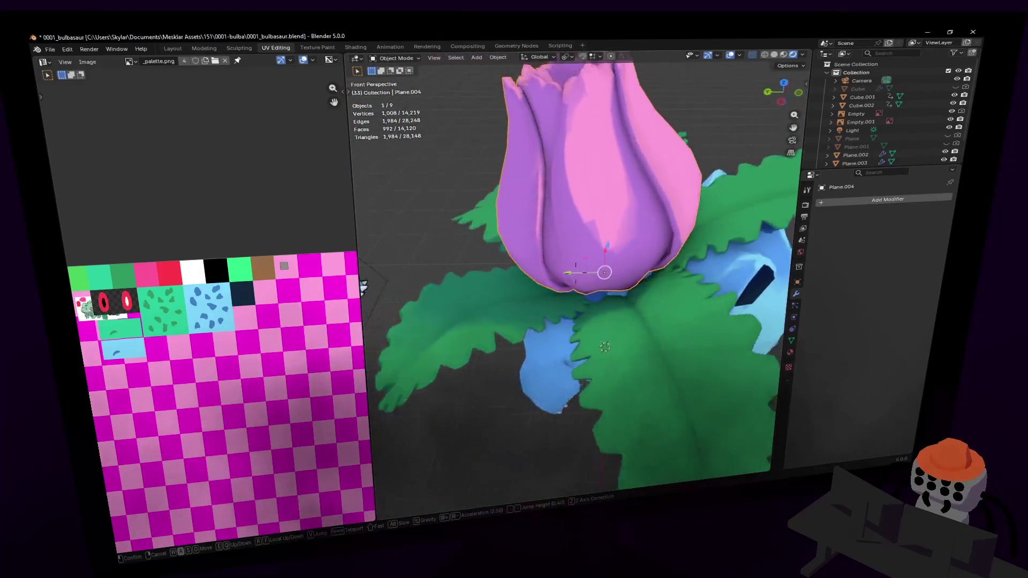
click(527, 247)
key(Tab)
key(Tab)
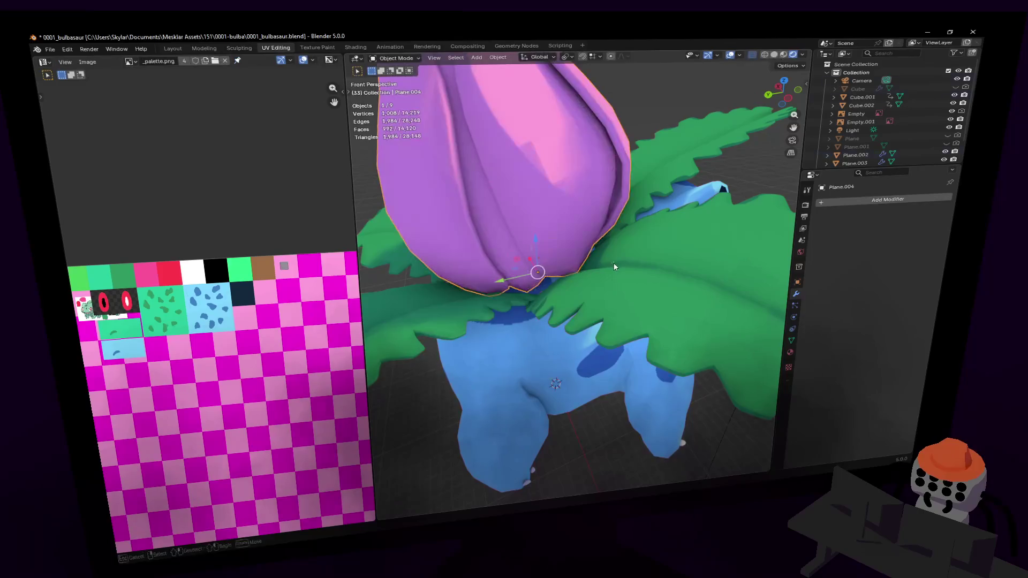
shift+click(617, 258)
key(Tab)
scroll(615, 256, up, 2)
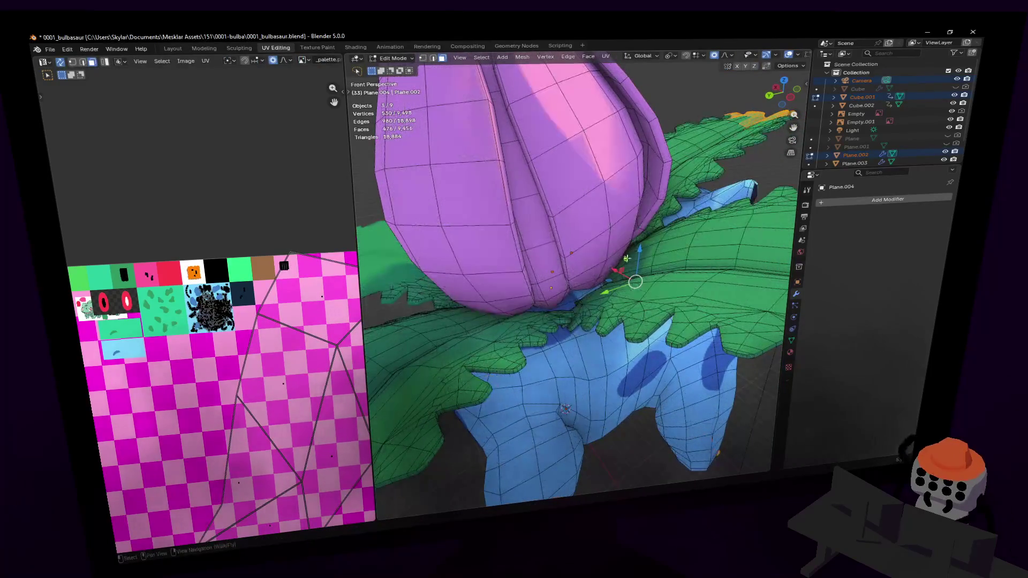
Step: Select only the leaves and enter Edit Mode on their mesh
key(Tab)
click(656, 290)
key(Tab)
key(shift+grave)
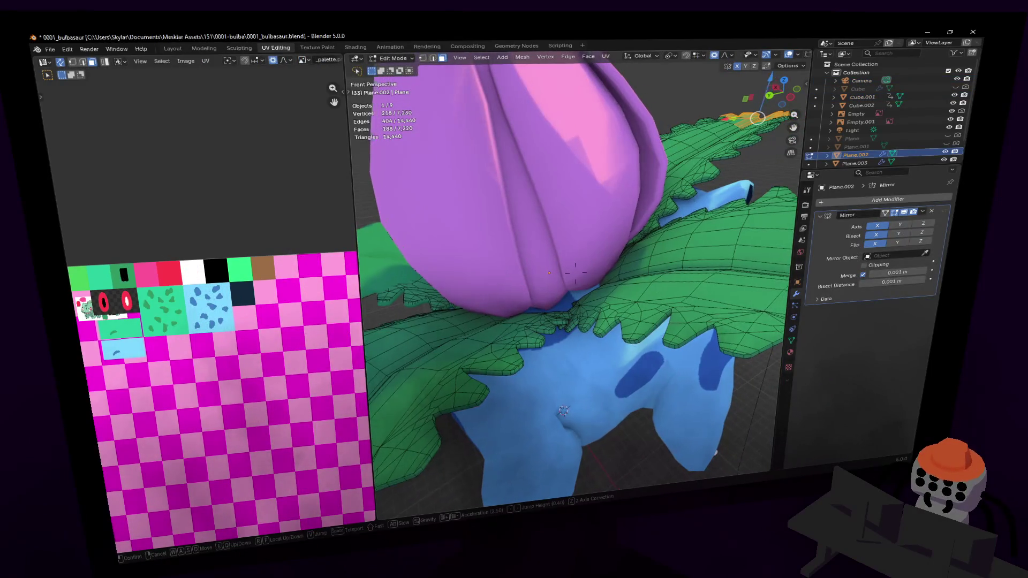
key(w)
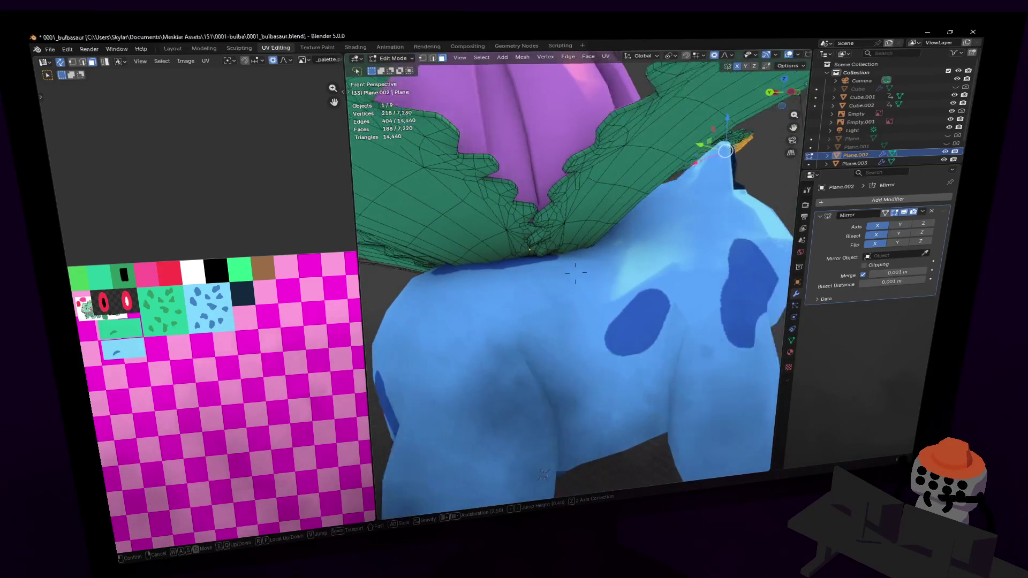
click(633, 257)
key(Tab)
shift+middle_drag(584, 268, 614, 274)
key(Tab)
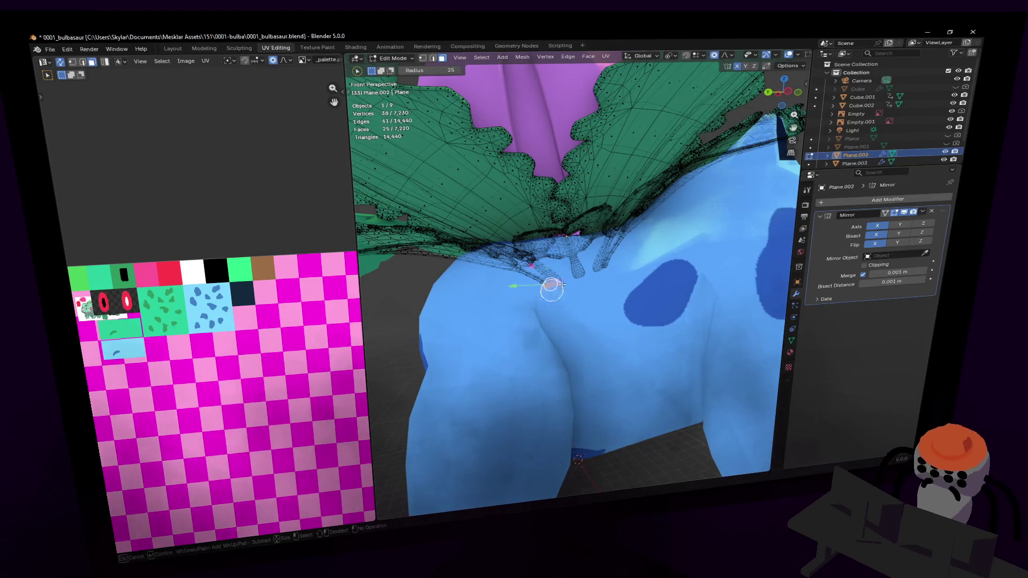
Step: Scale the leaf base vertices to 0.677 and move them along Z under the bulb
key(s)
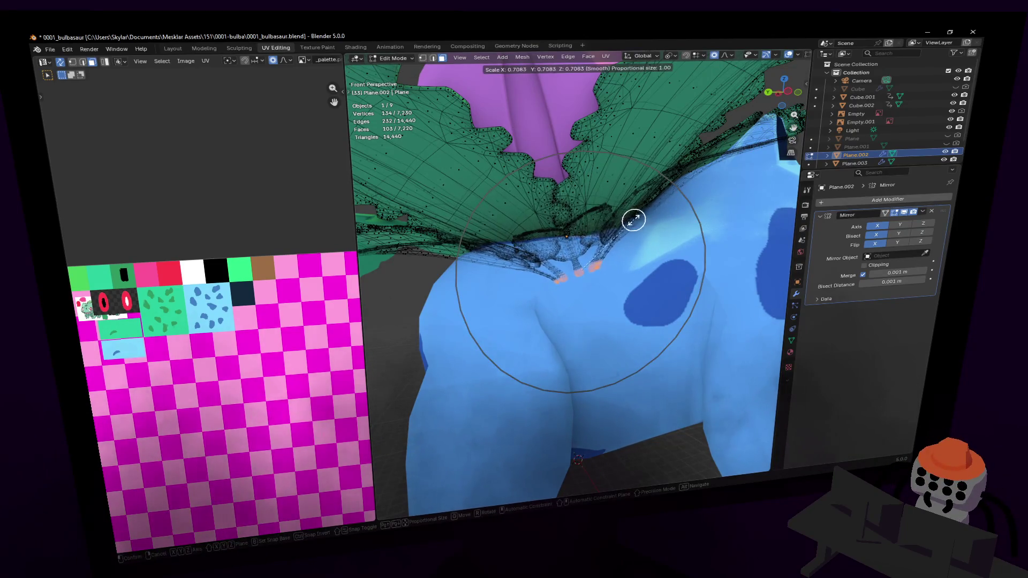
click(619, 218)
key(KP_Decimal)
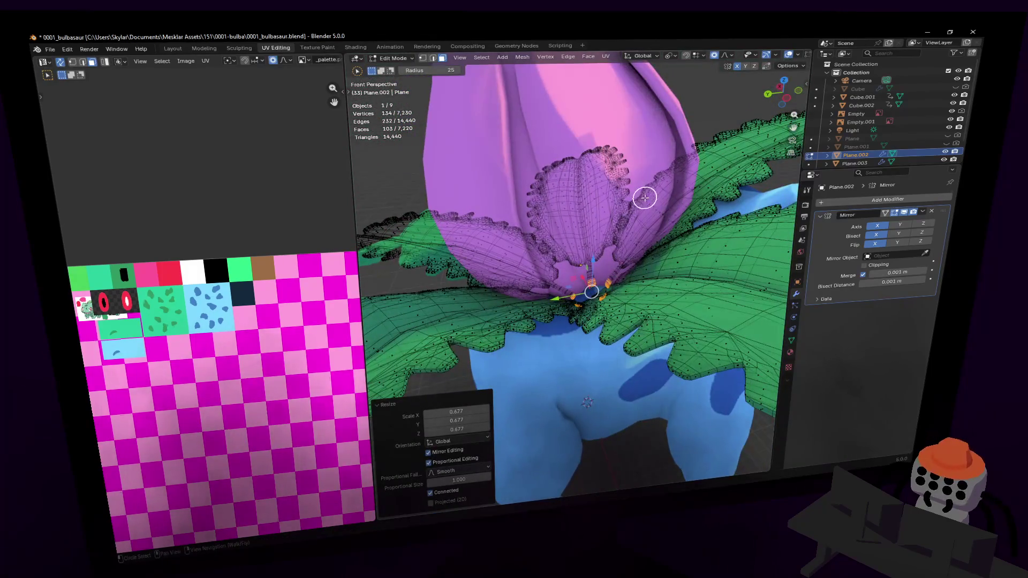
key(g)
key(z)
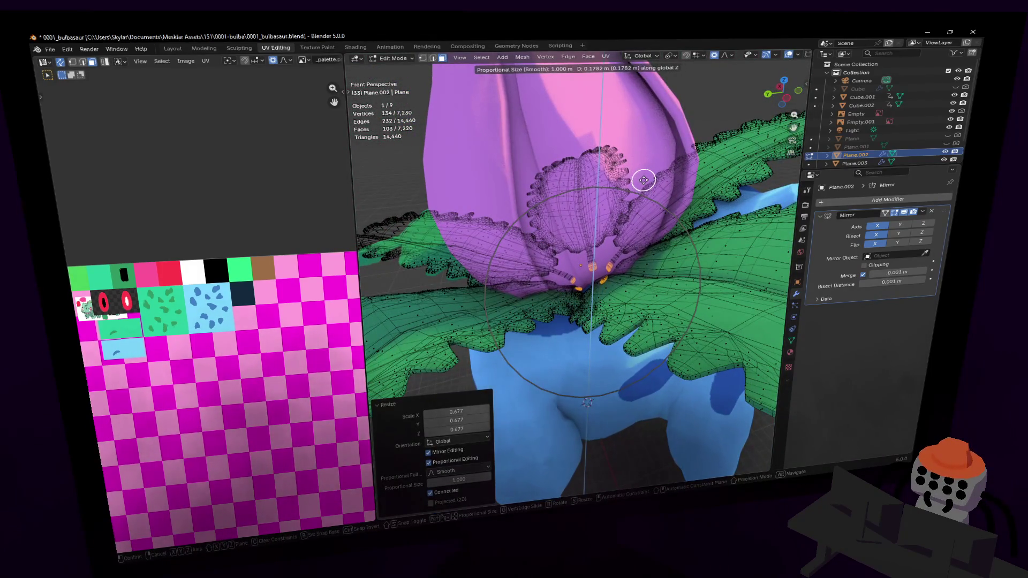
click(642, 180)
mouse_move(643, 180)
middle_down()
mouse_move(632, 163)
mouse_move(637, 198)
middle_up()
Step: Inspect the leaf undersides, return to Object Mode, and select the pink bulb
key(Tab)
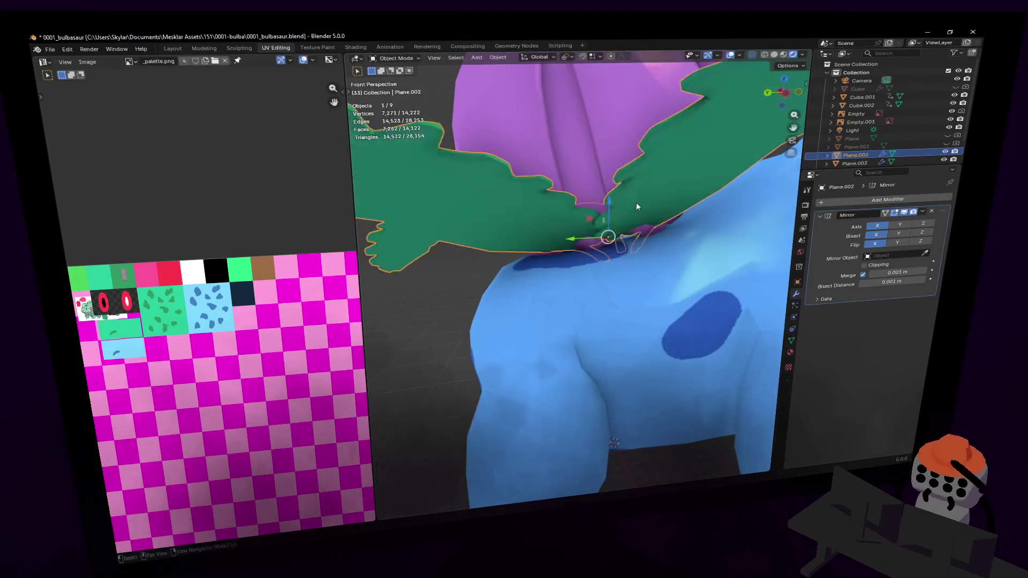
key(Tab)
key(shift+grave)
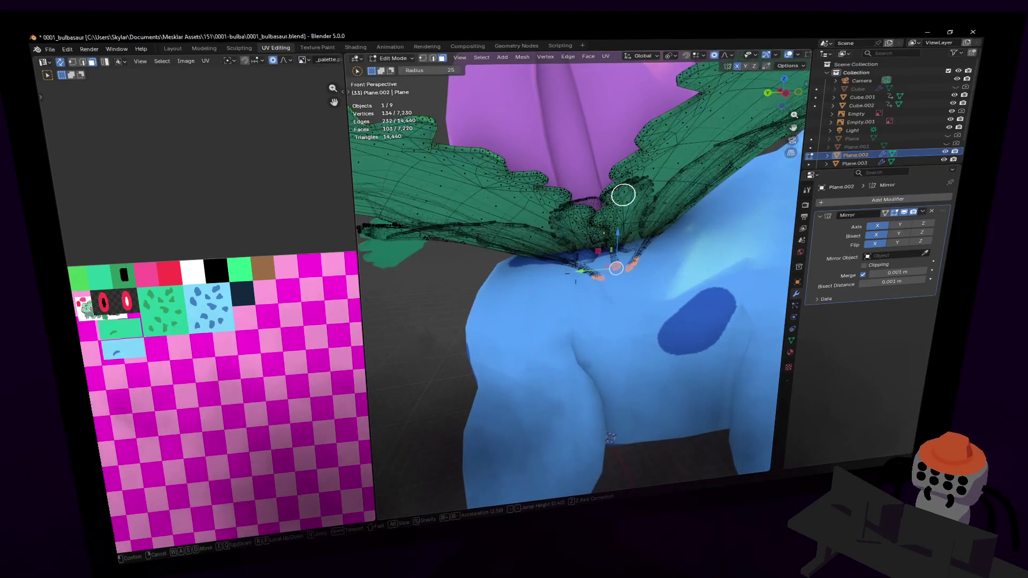
key(w)
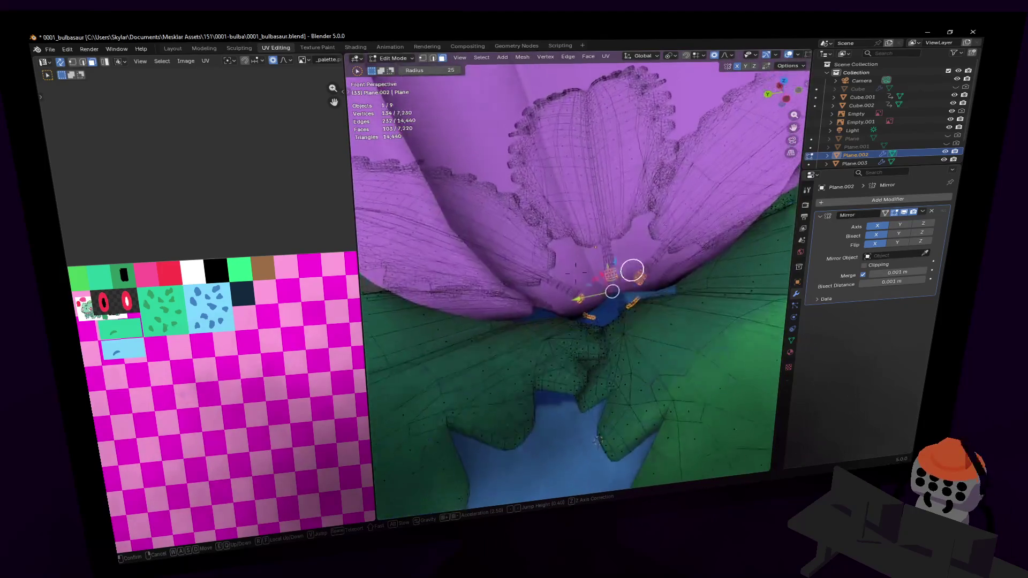
key(s)
click(625, 215)
key(Tab)
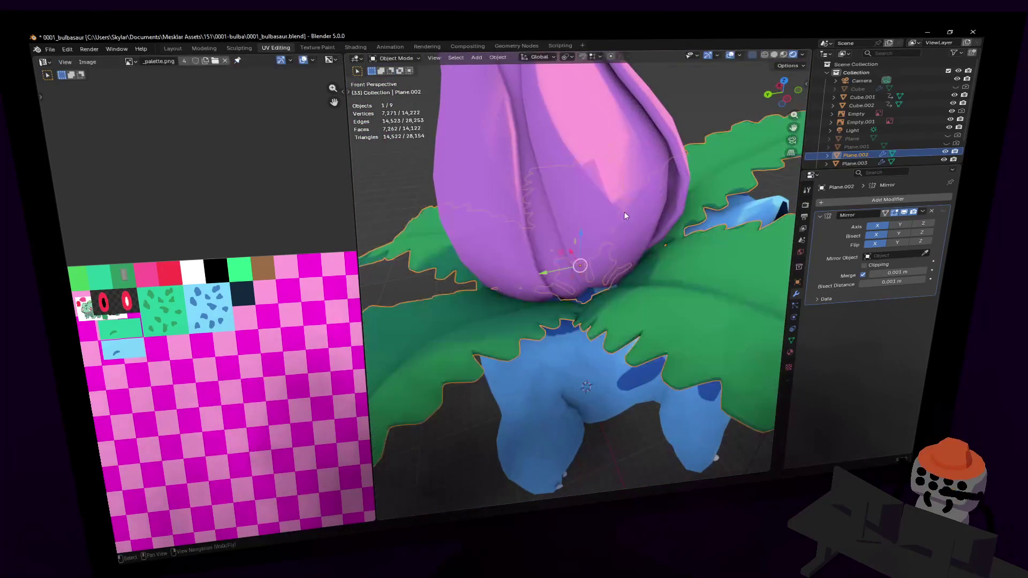
click(623, 215)
Step: Lower the pink bulb Plane.004 by 0.079 m along Z
scroll(620, 214, up, 3)
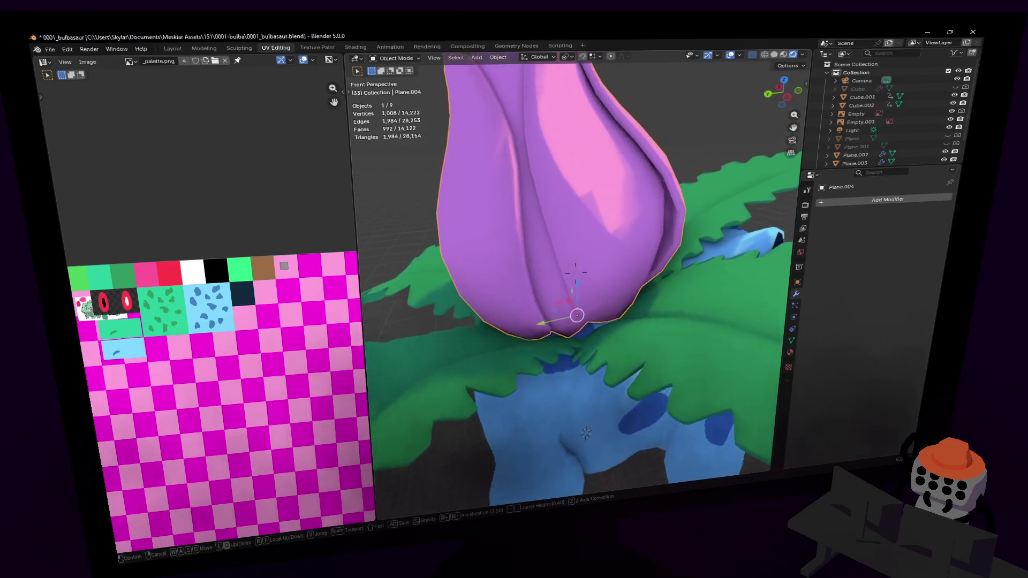
key(g)
key(z)
key(Return)
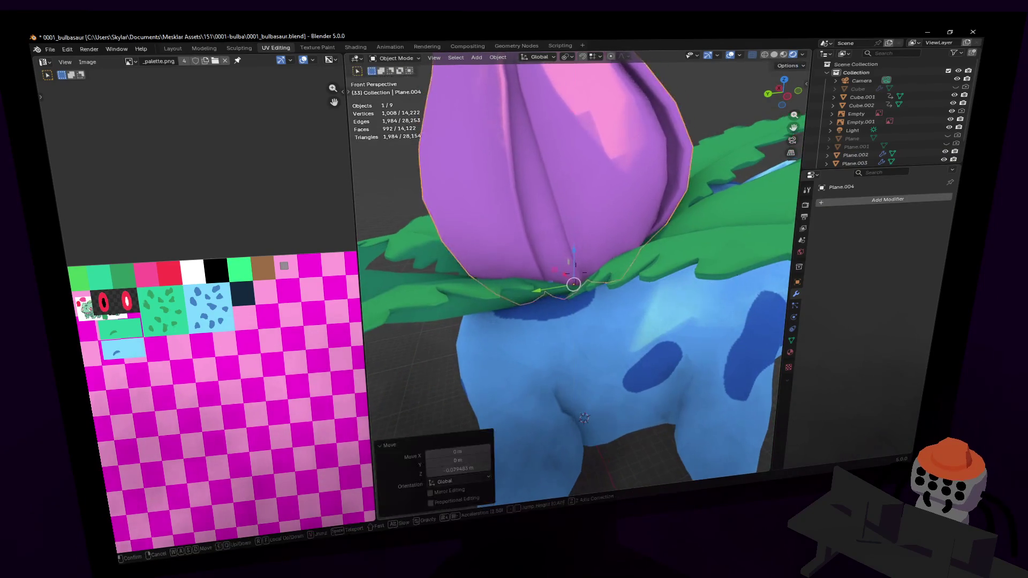
Step: Walk around the model to check the bulb's new height among the leaves
key(shift+grave)
key(w)
key(q)
click(575, 217)
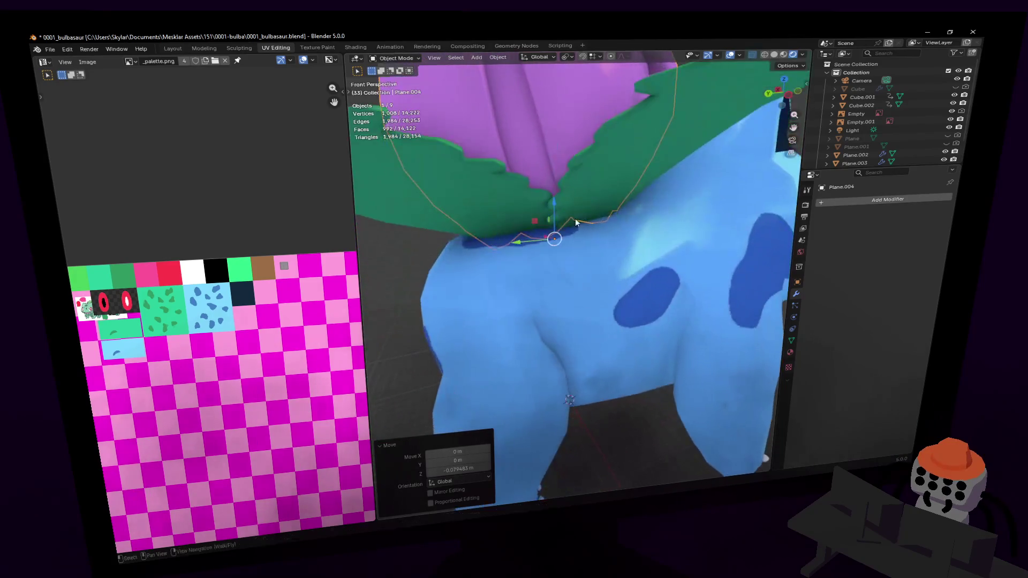
key(shift+grave)
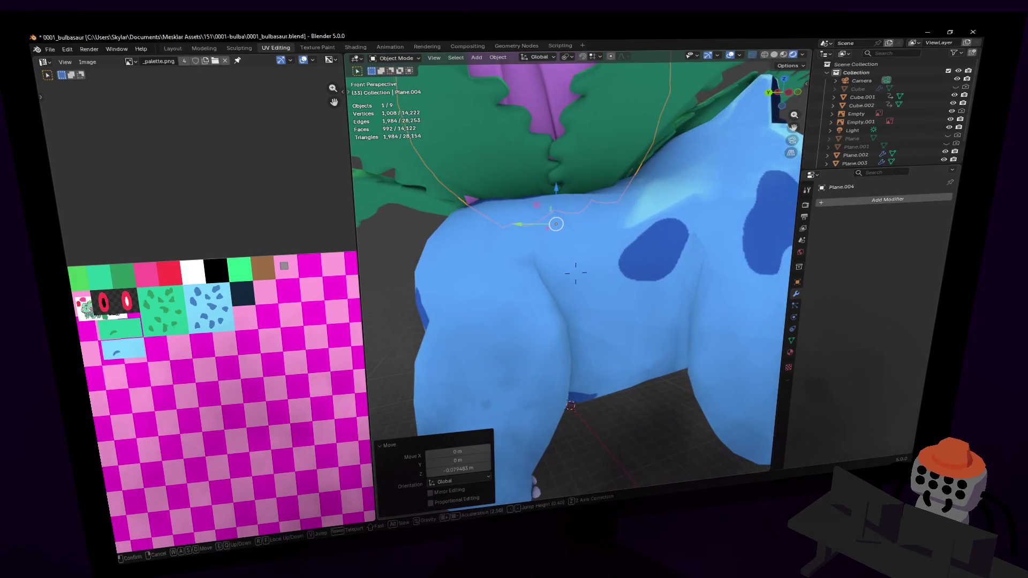
key(d)
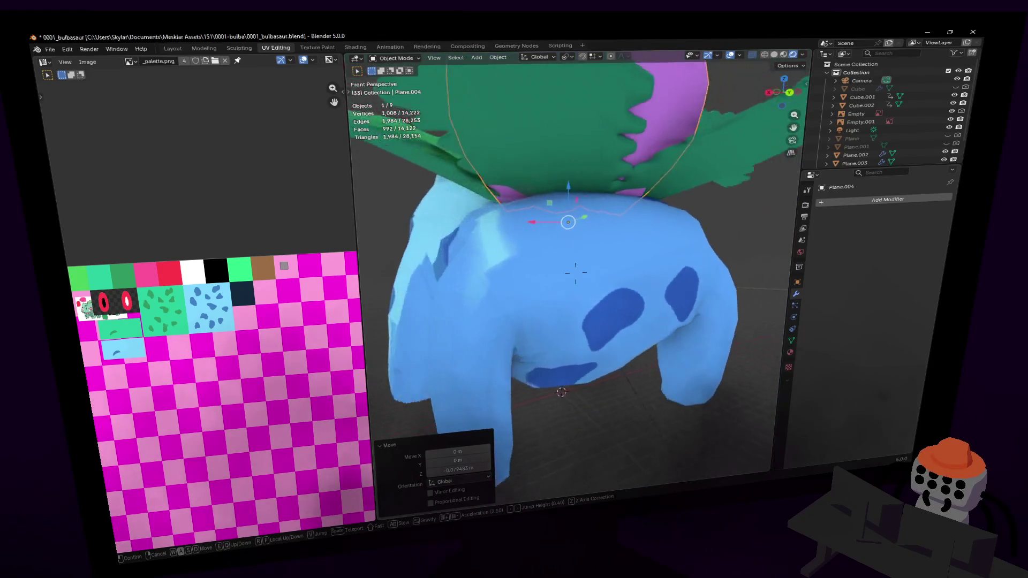
key(s)
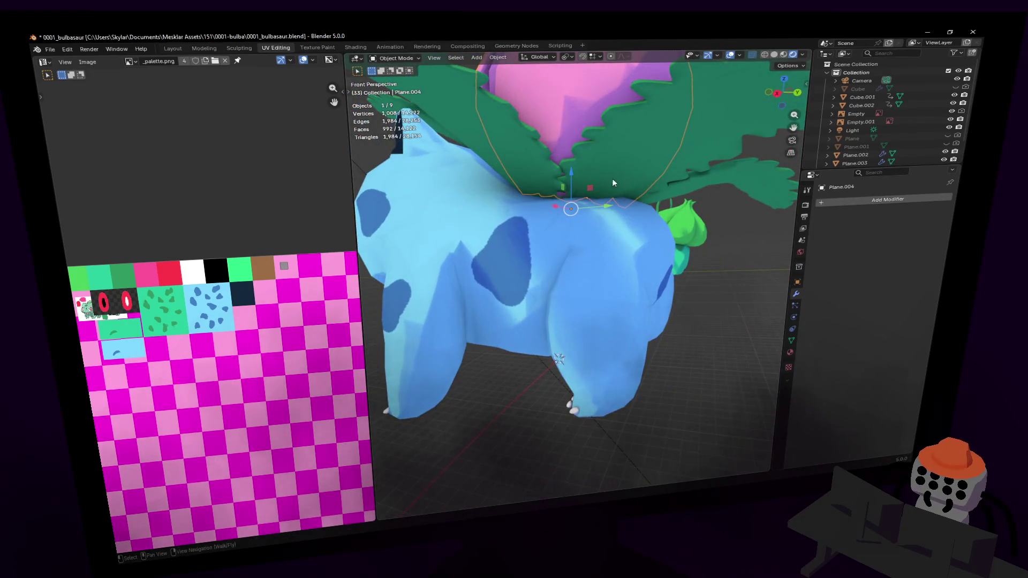
key(w)
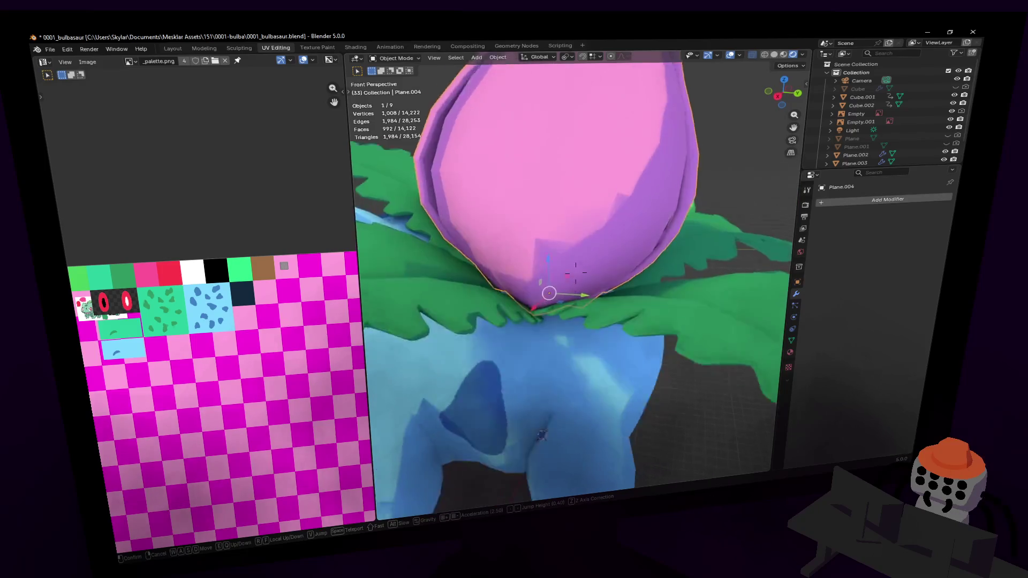
key(s)
click(605, 182)
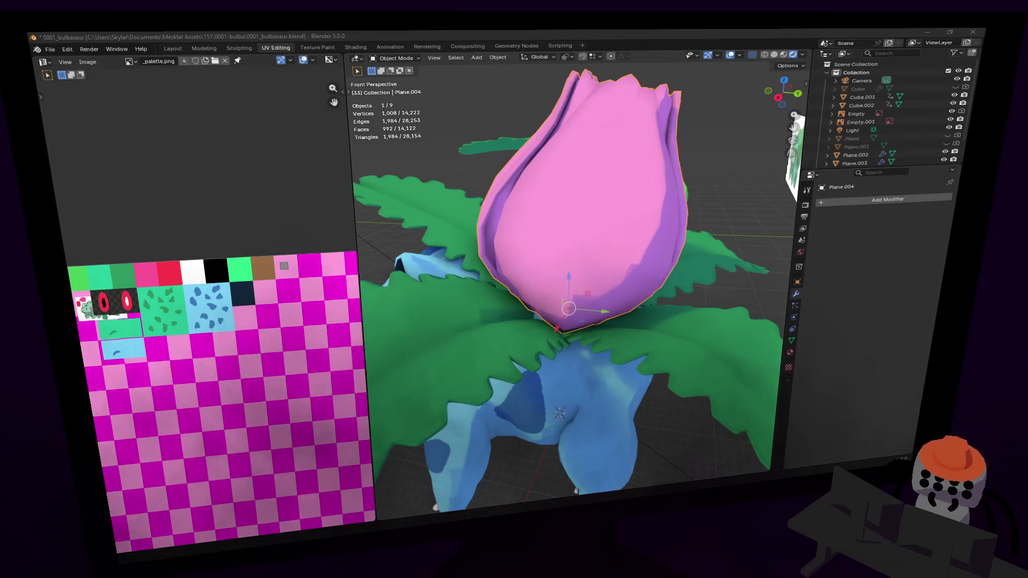
key(shift+grave)
key(w)
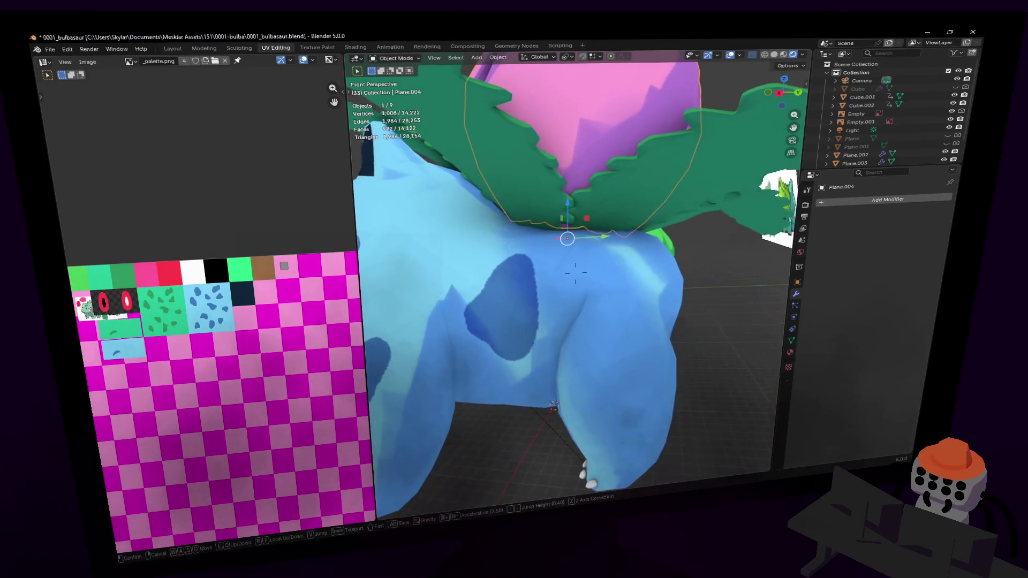
key(s)
key(Return)
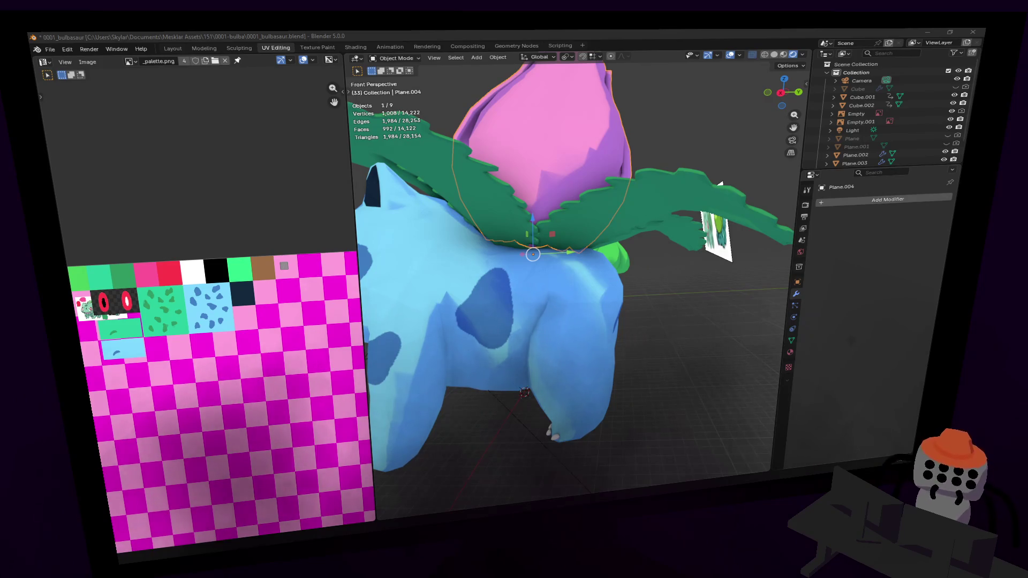
Step: Frame the view down onto the bulb and open its mesh in Edit Mode
shift+right_click(543, 323)
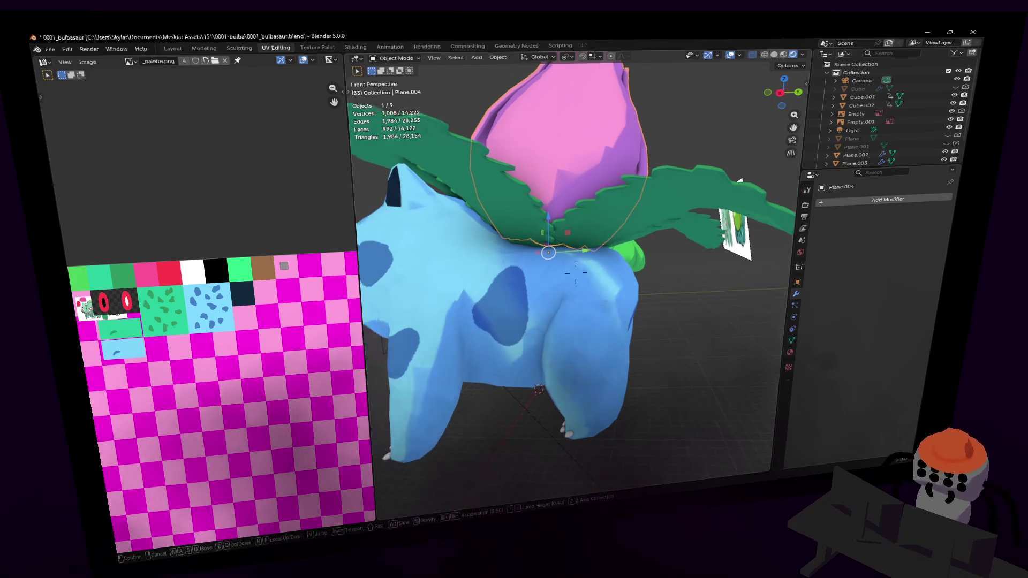
mouse_move(543, 323)
shift+right_down()
mouse_move(661, 160)
mouse_move(675, 154)
shift+right_up()
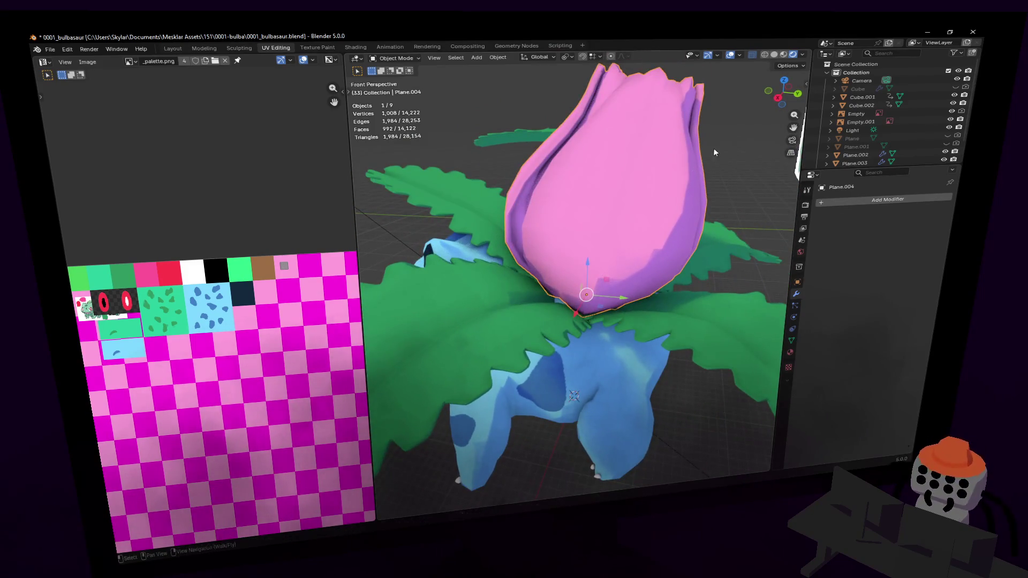
key(Escape)
key(KP_Decimal)
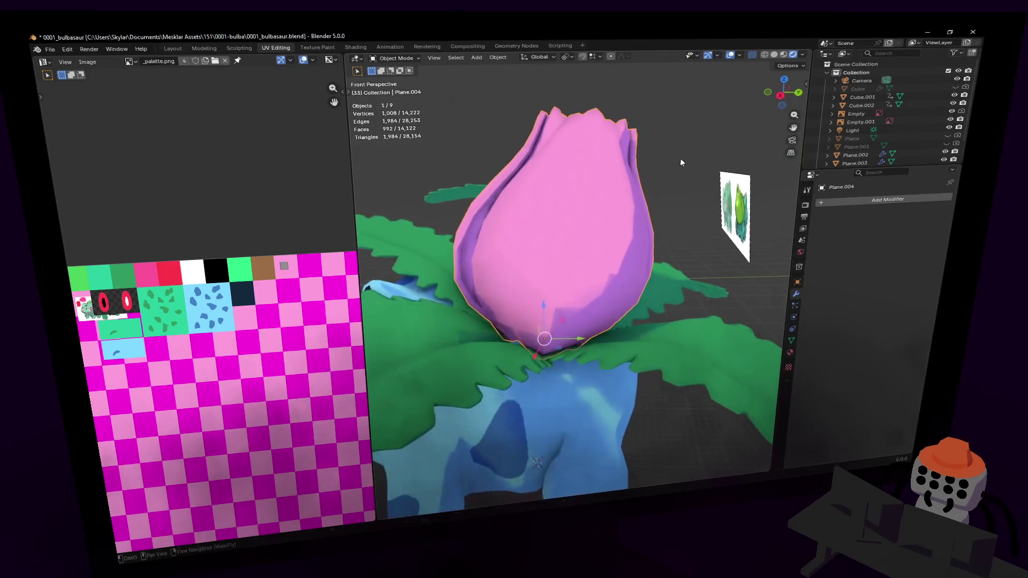
key(Tab)
Step: Select all the bulb's vertices and squash them to 0.916 along Z
key(c)
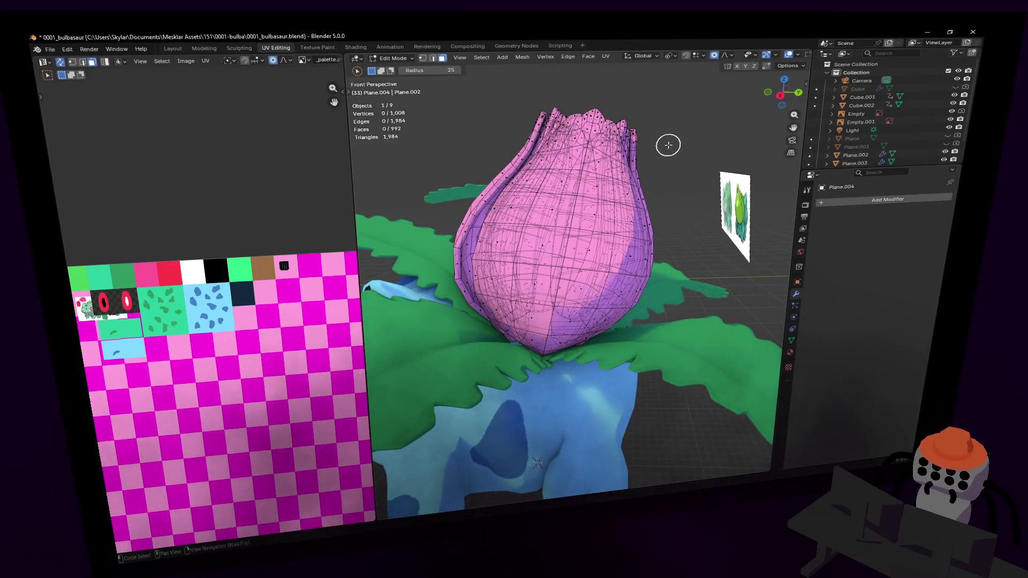
key(Tab)
shift+right_drag(668, 145, 673, 246)
key(s)
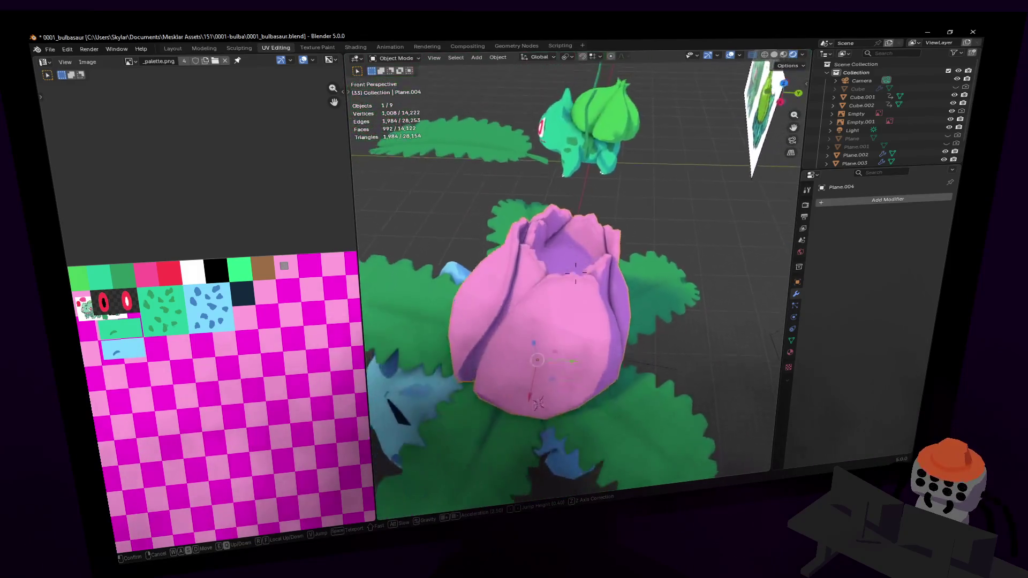
key(w)
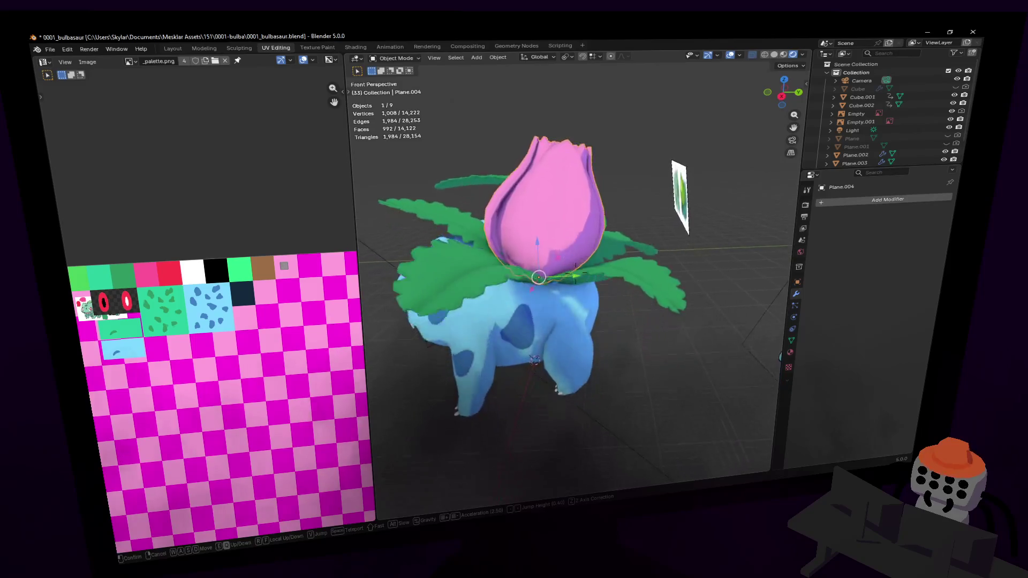
key(w)
click(576, 272)
key(Tab)
key(c)
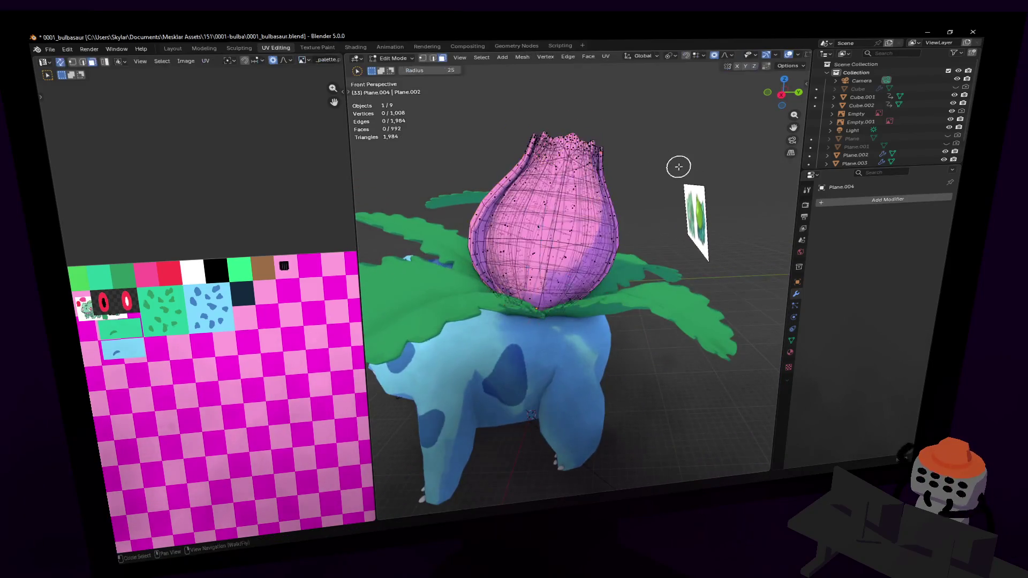
key(a)
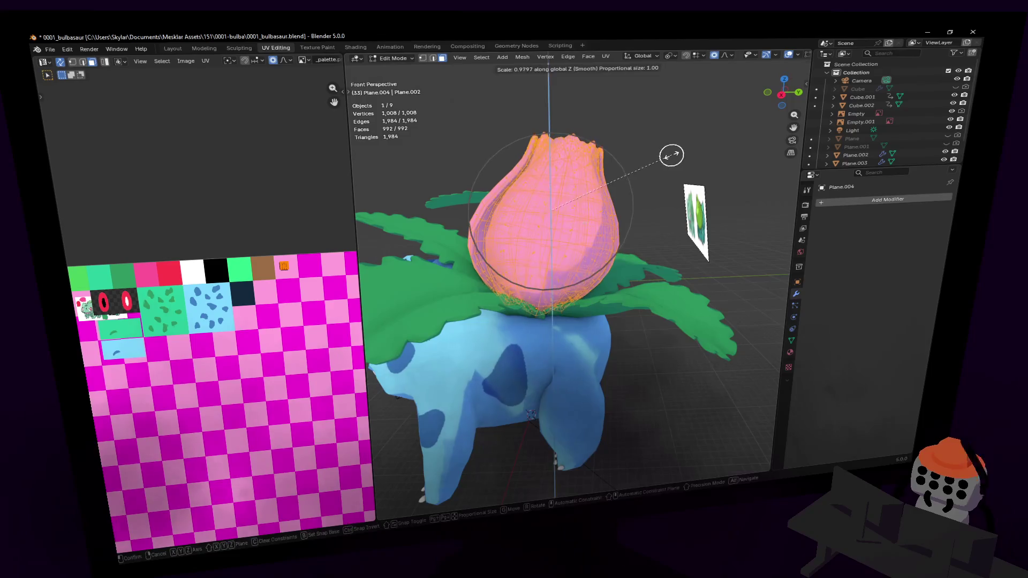
click(664, 161)
Step: Nudge the bulb's vertices to a slightly new position among the leaves
key(g)
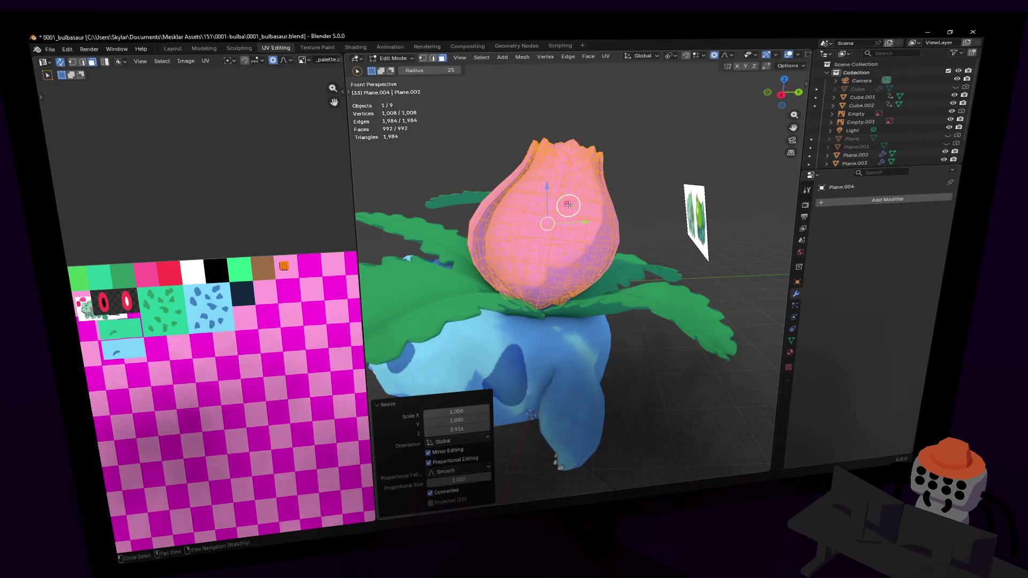
key(Tab)
right_click(575, 208)
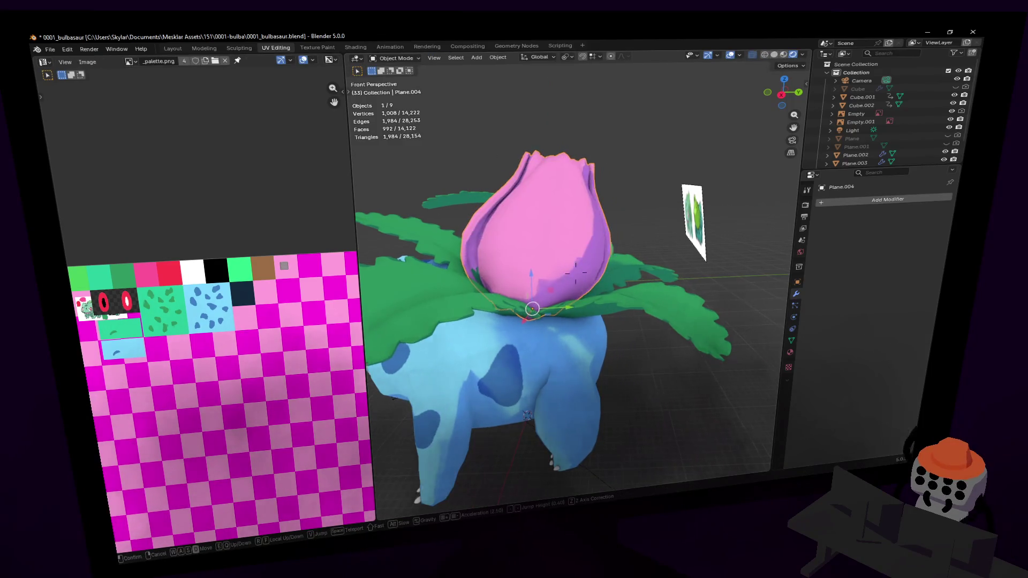
key(Escape)
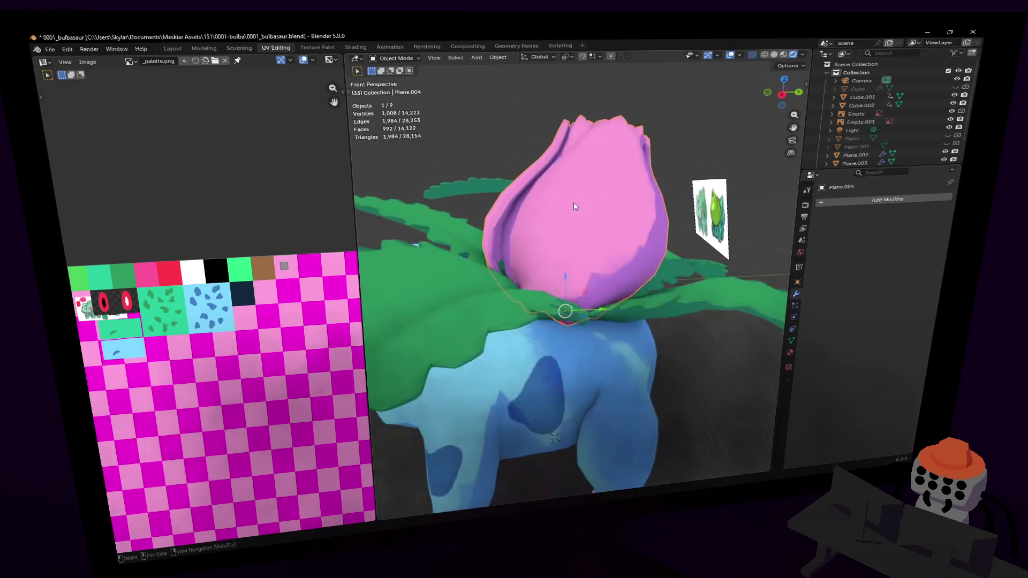
key(Tab)
key(c)
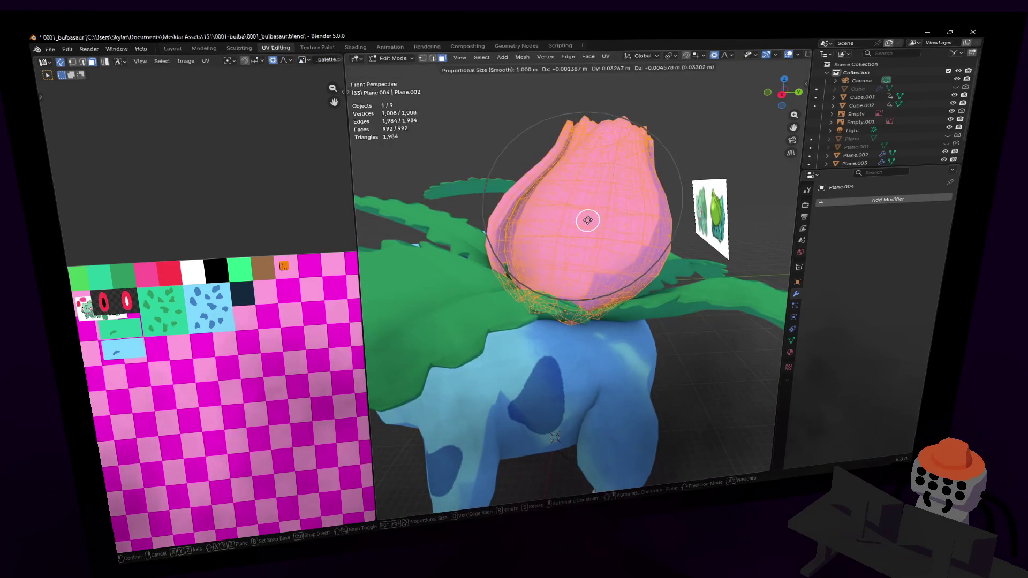
click(588, 217)
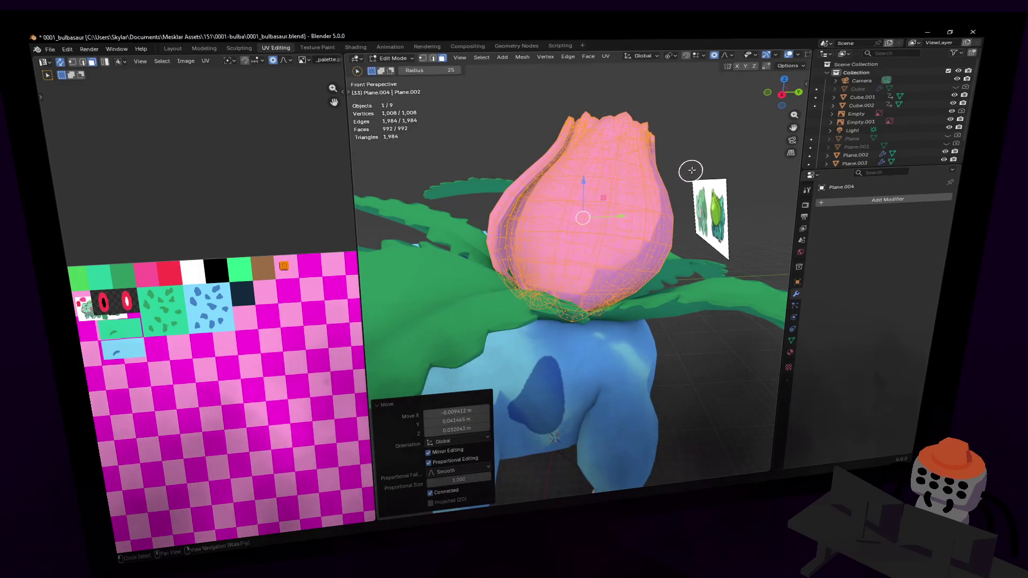
Step: Tilt the bulb slightly around X and return to Object Mode
click(696, 171)
key(Tab)
key(shift+grave)
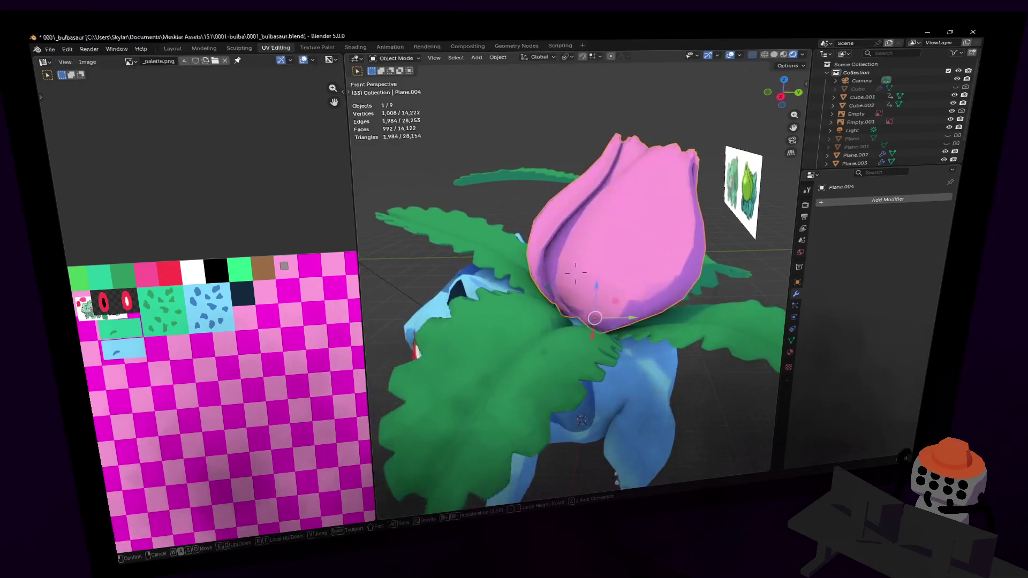
Step: Fly through the scene to bring Ivysaur's back and leaves into view
key(d)
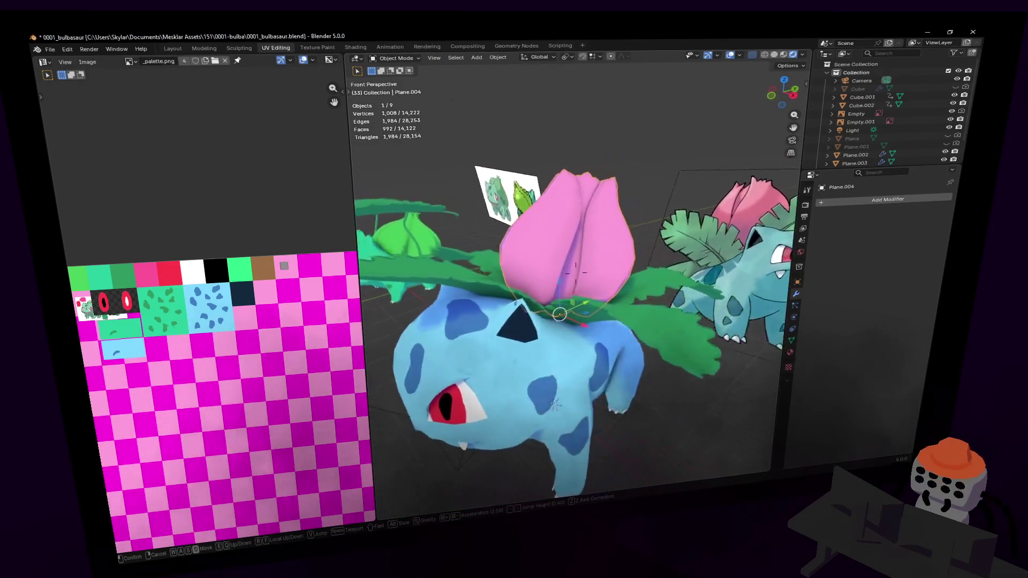
key(s)
click(676, 184)
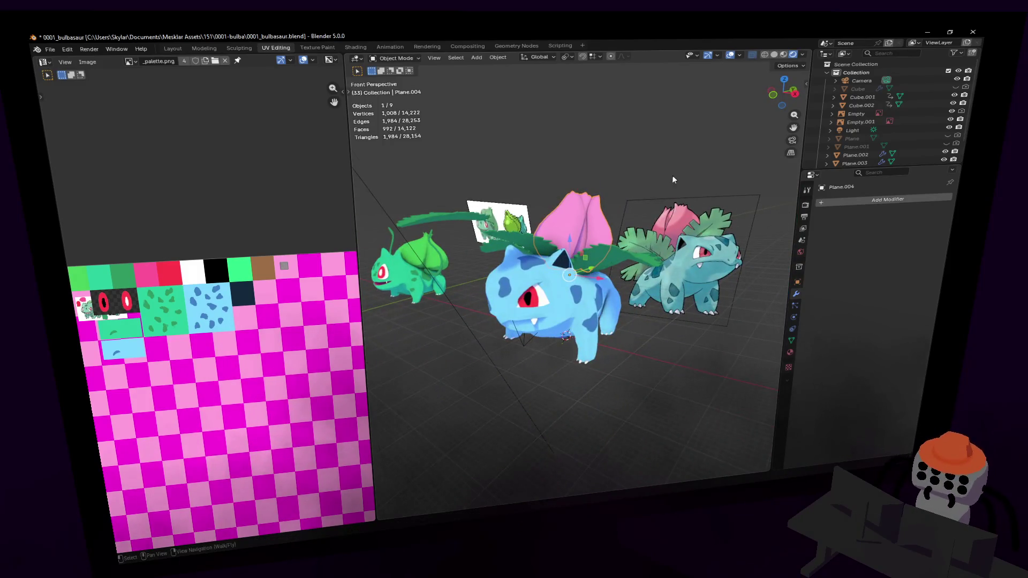
key(shift+grave)
key(w)
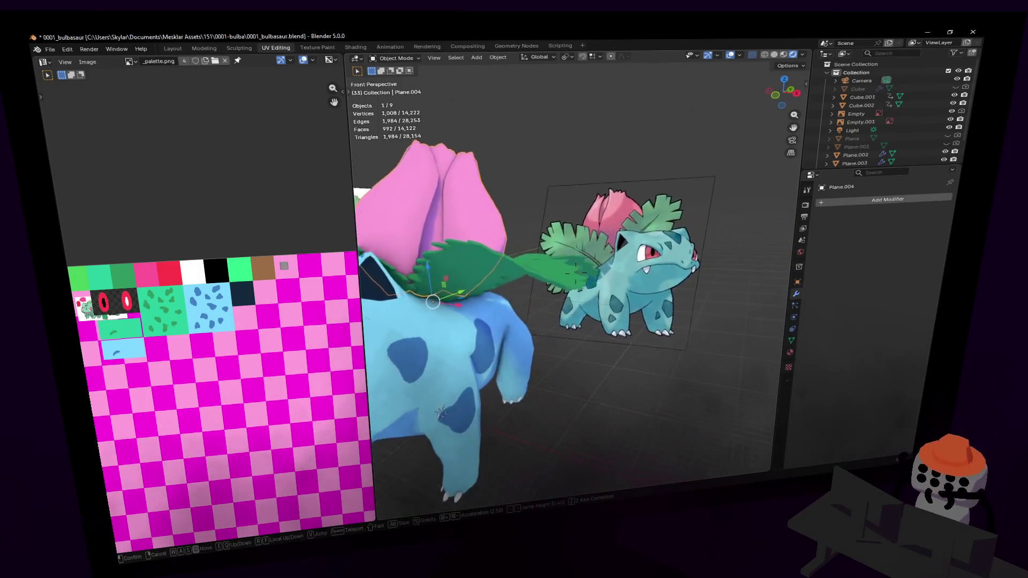
click(650, 172)
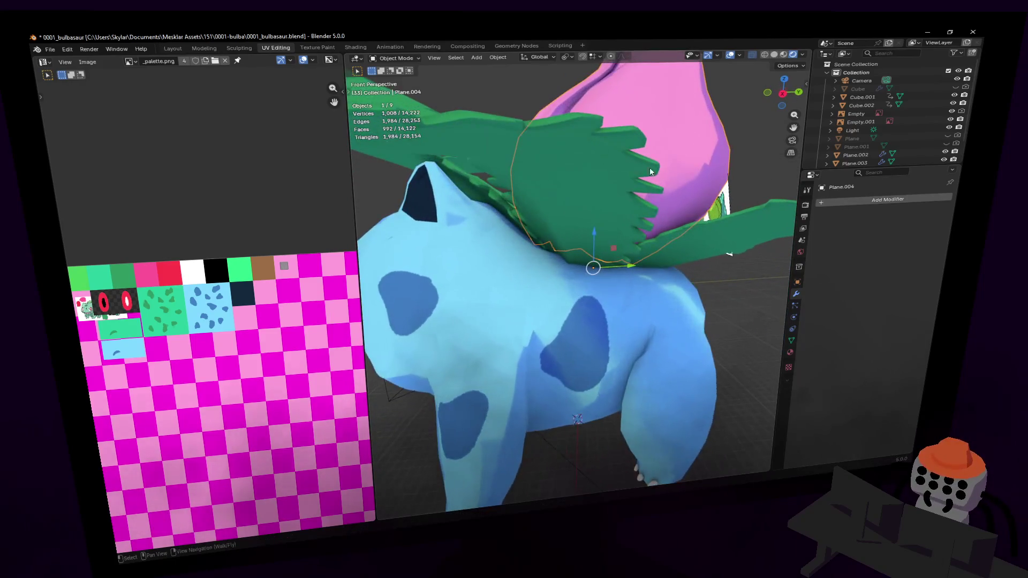
Step: Select the leaves object Plane.002, enter Edit Mode and isolate it in local view
click(577, 182)
key(Tab)
key(shift+grave)
key(w)
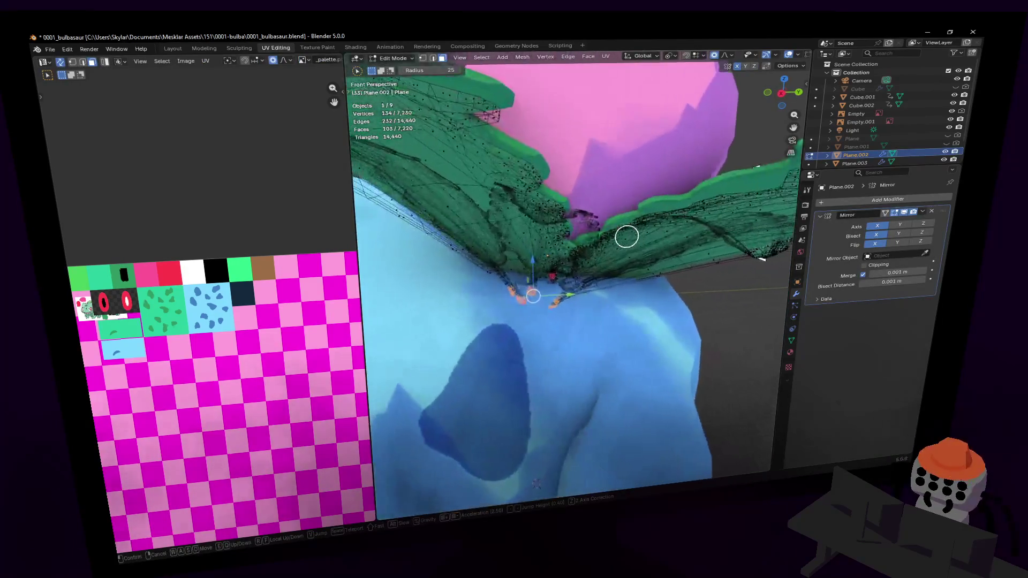
click(583, 333)
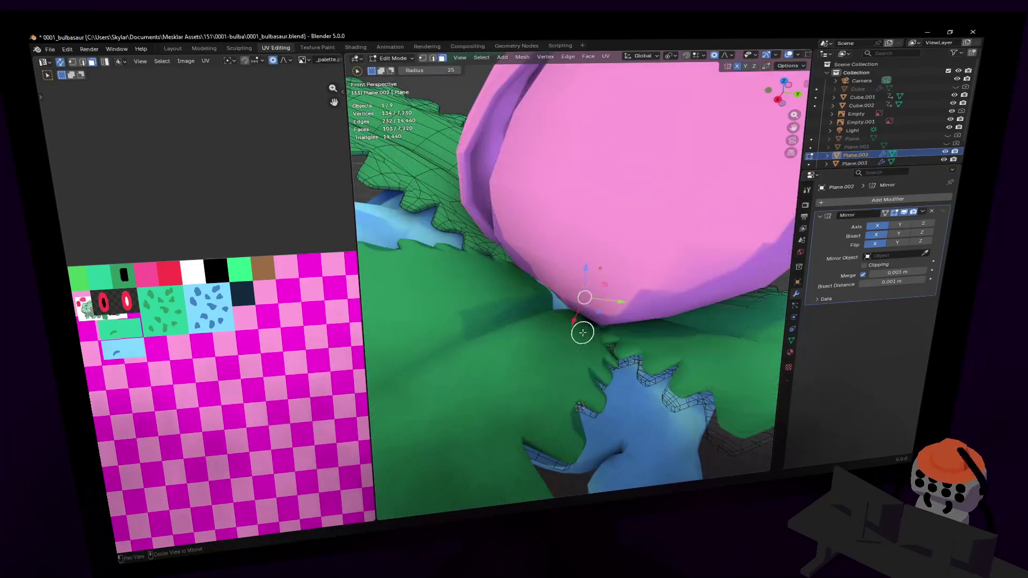
scroll(558, 313, up, 5)
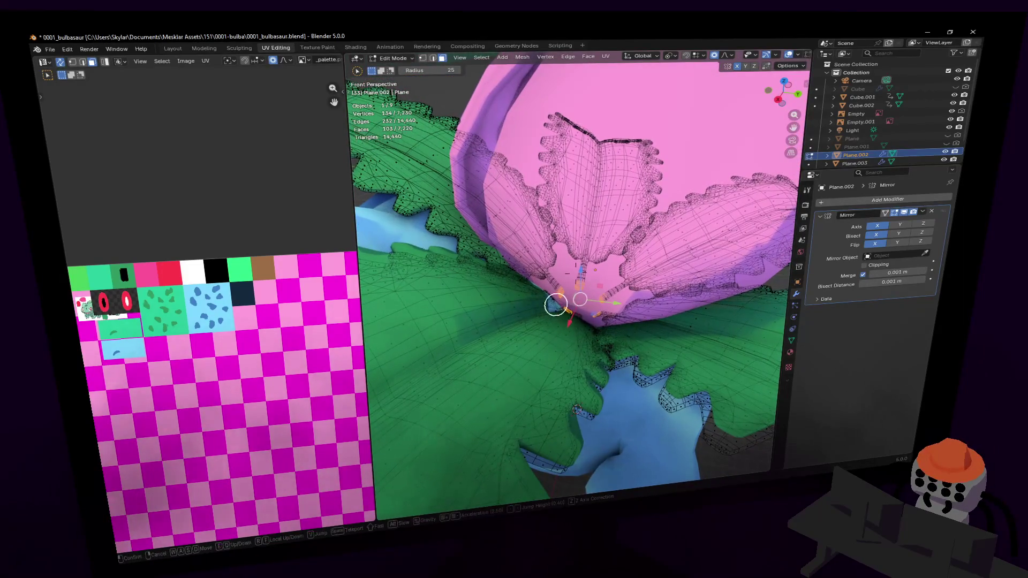
key(KP_Divide)
key(shift+grave)
Step: Circle-select the faces at the inner bases of the leaves
key(w)
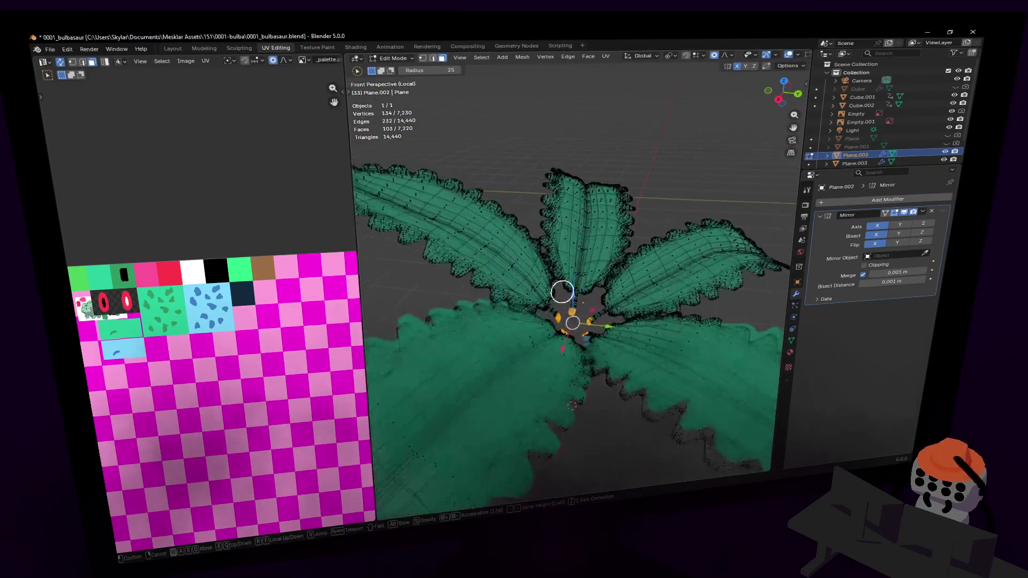
click(546, 366)
mouse_move(555, 368)
middle_down()
mouse_move(560, 294)
mouse_move(596, 304)
middle_up()
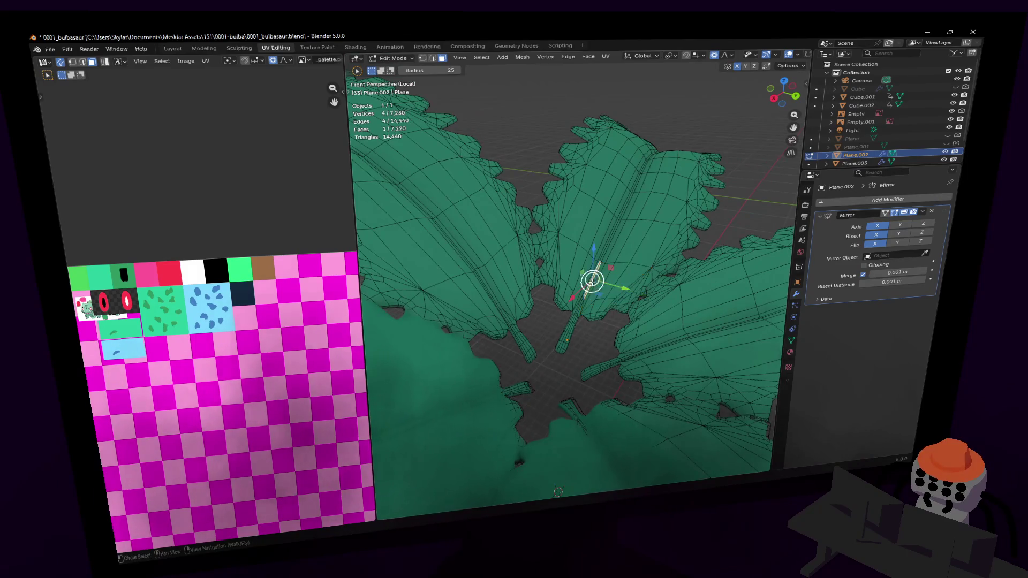
scroll(593, 281, up, 3)
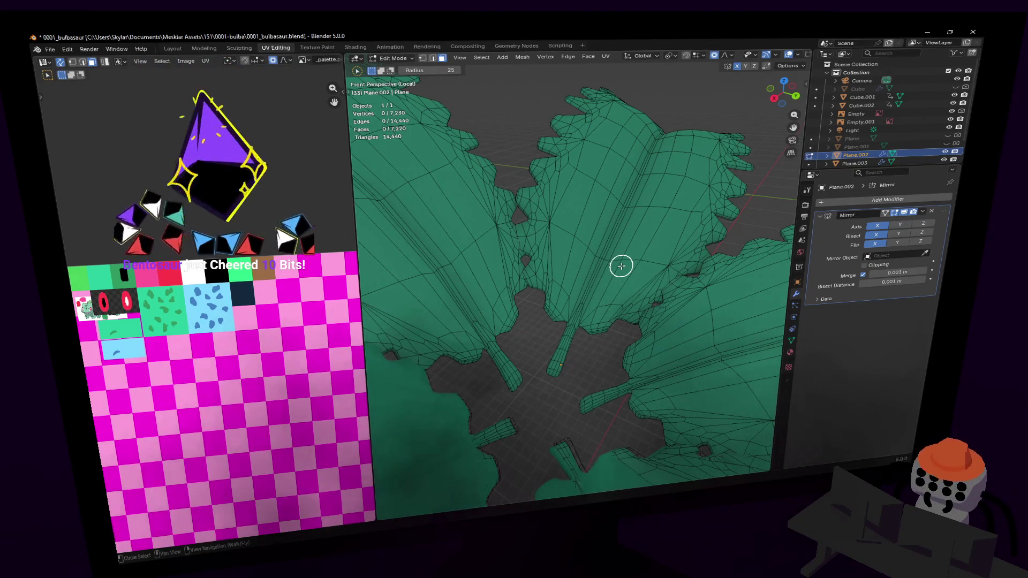
scroll(584, 210, down, 3)
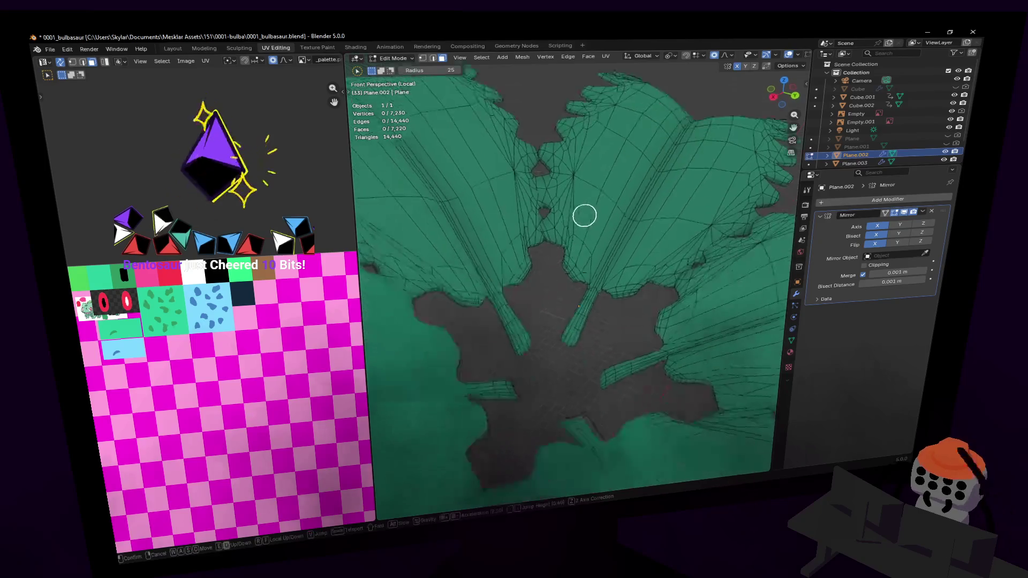
click(600, 256)
right_click(618, 257)
key(s)
click(624, 257)
key(c)
drag(567, 275, 545, 281)
mouse_move(519, 290)
middle_down()
mouse_move(507, 273)
mouse_move(659, 294)
mouse_move(508, 291)
middle_up()
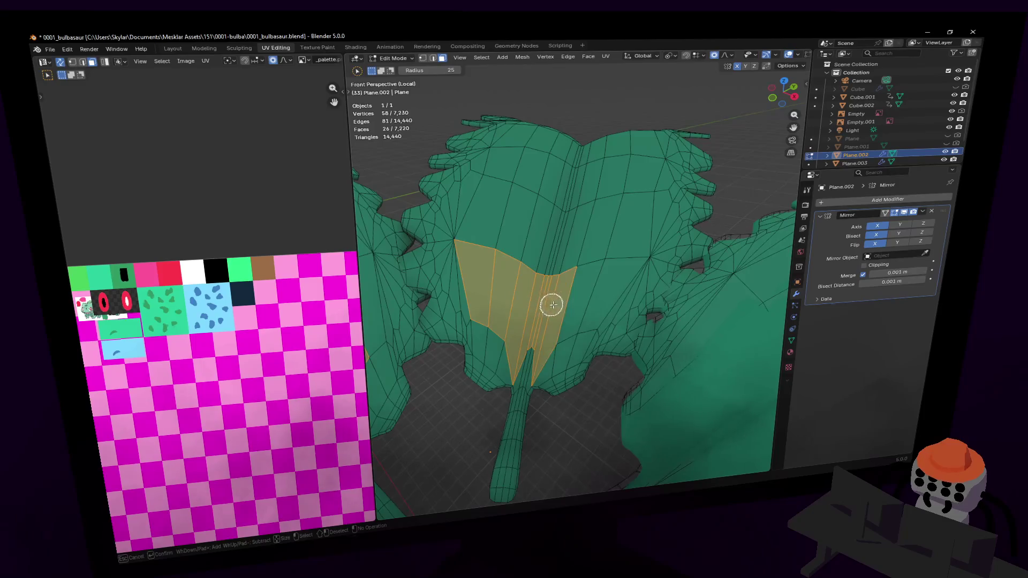
Step: Move the selected leaf bases 0.03144 m along Z and leave local view
key(Escape)
key(shift+grave)
key(s)
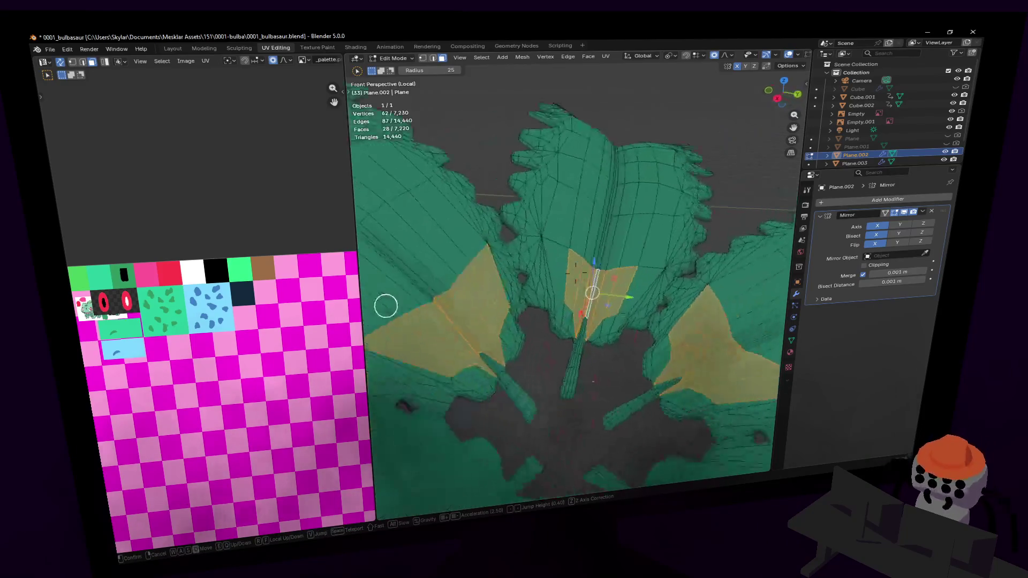
click(612, 291)
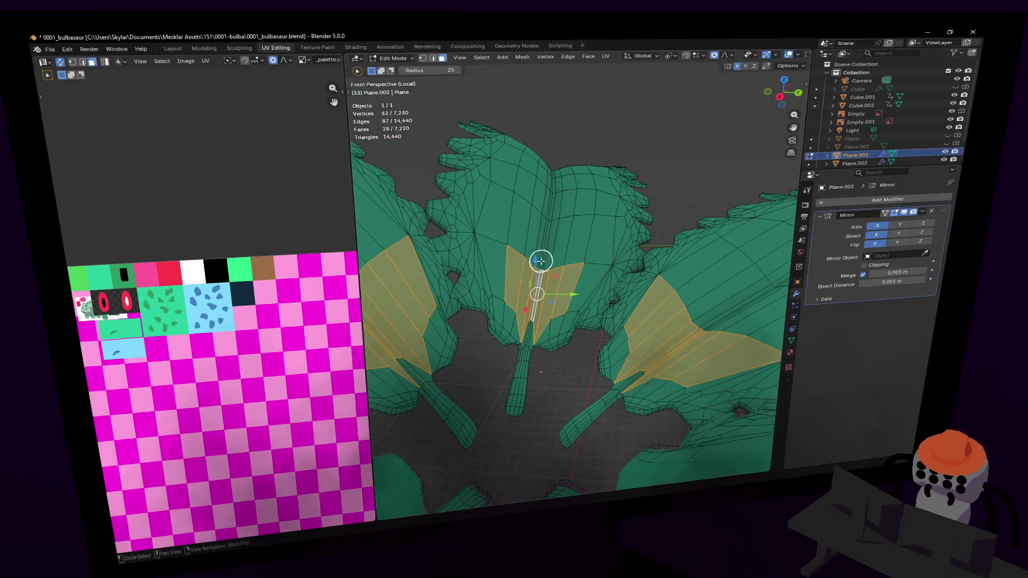
key(shift+grave)
key(Escape)
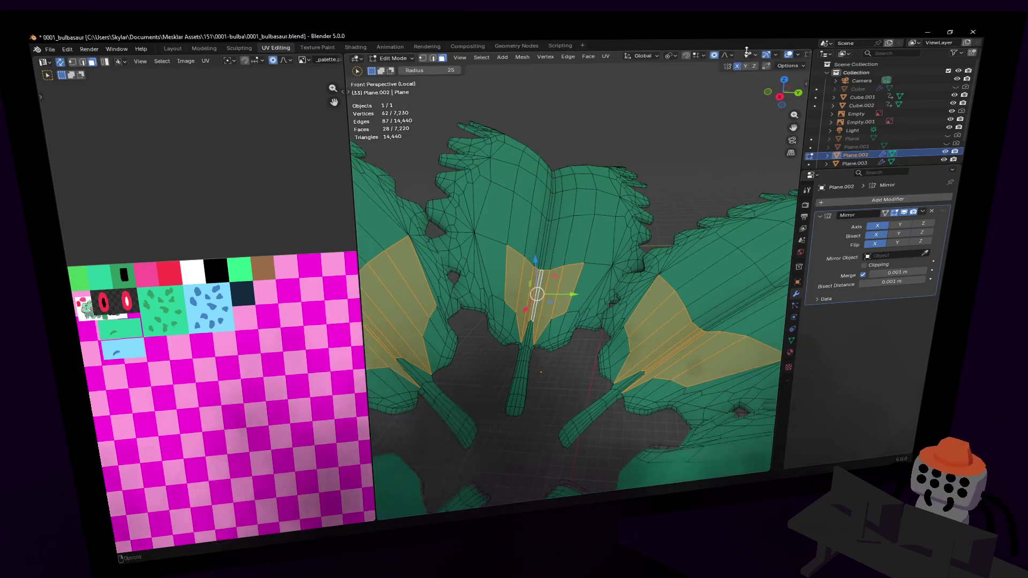
key(shift+grave)
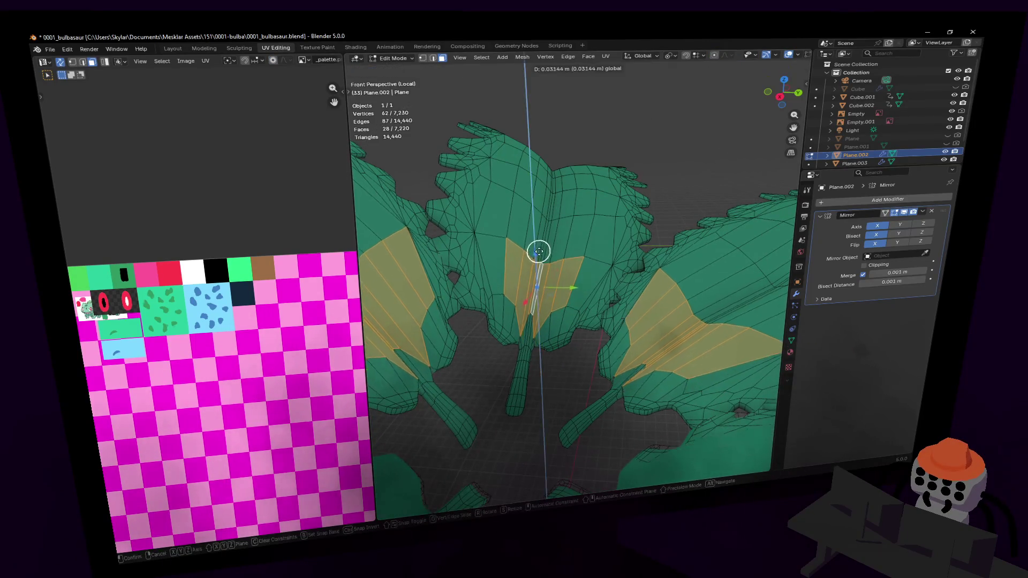
key(Escape)
key(Tab)
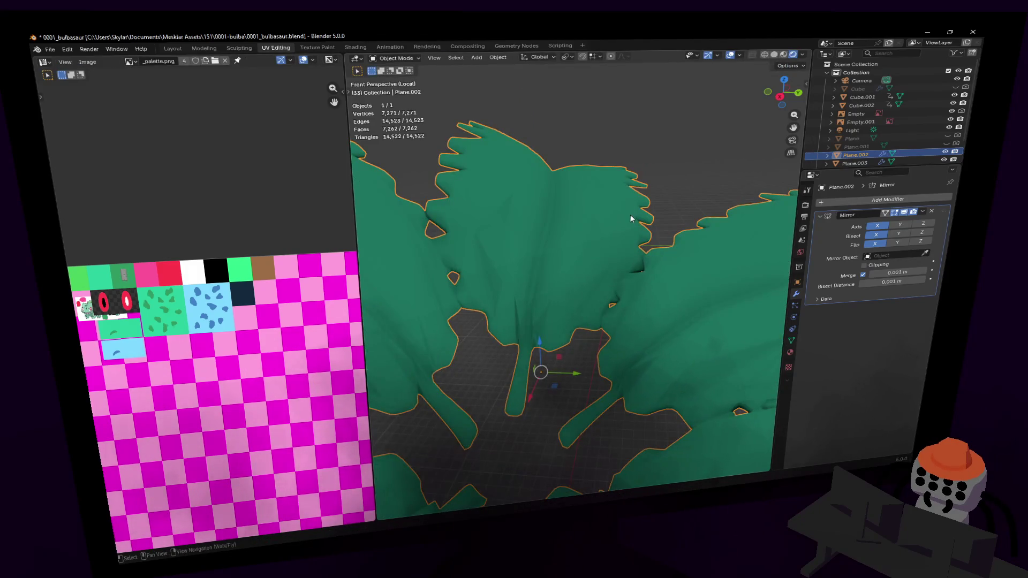
key(KP_Divide)
key(Tab)
Step: Select one whole connected leaf with Select Linked, framing it beside the bulb
key(d)
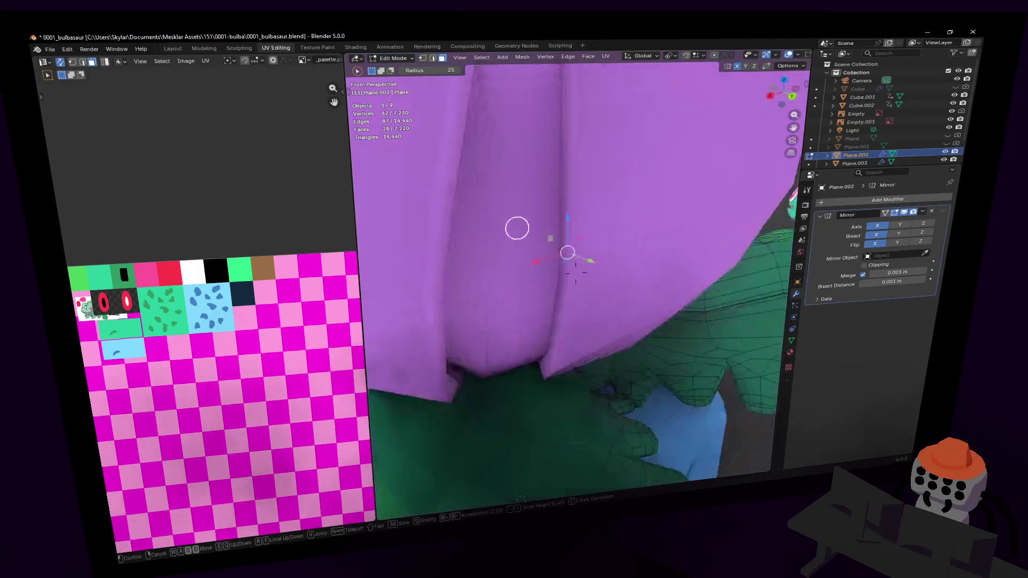
click(678, 210)
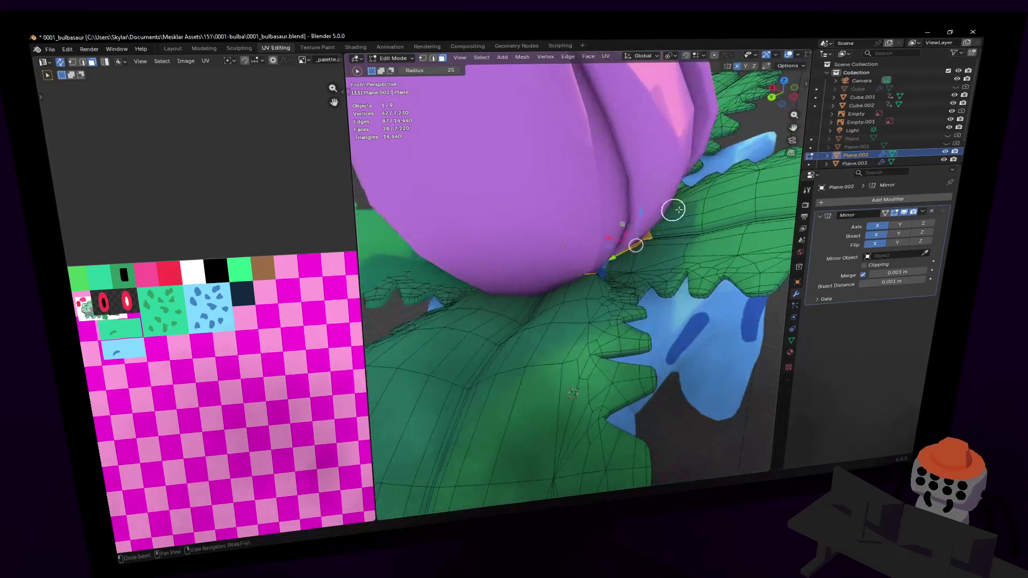
key(shift+grave)
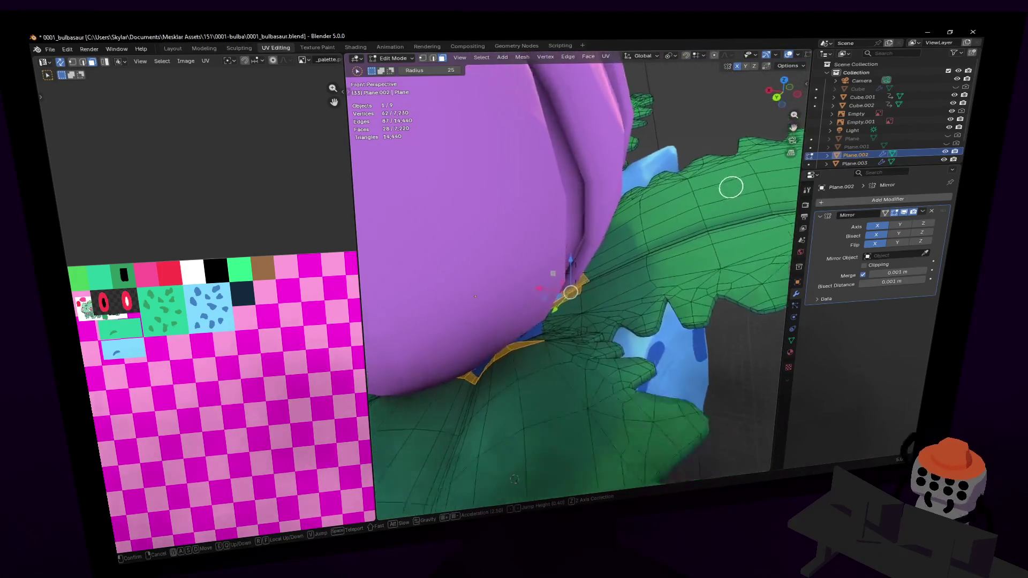
click(643, 231)
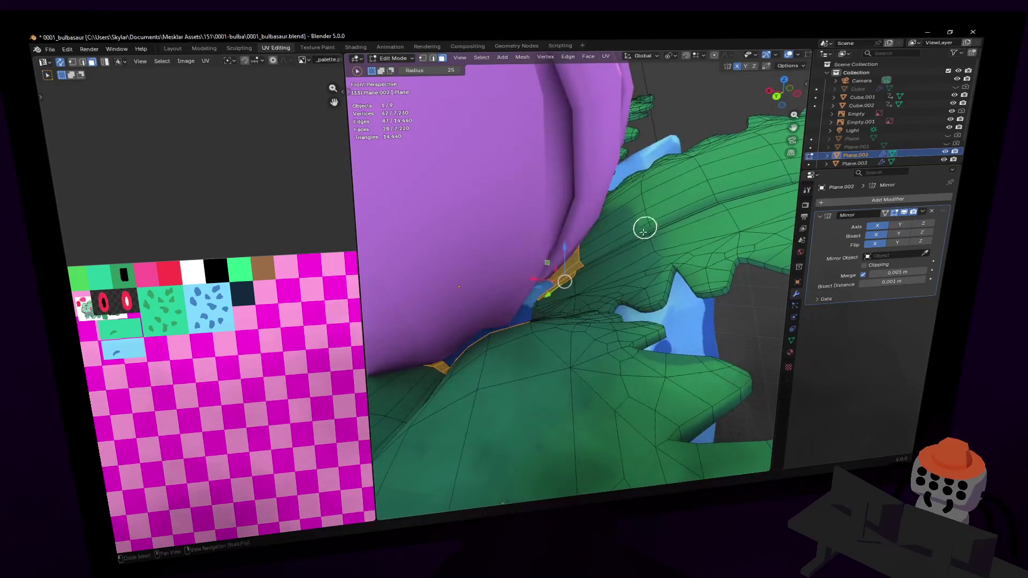
key(shift+grave)
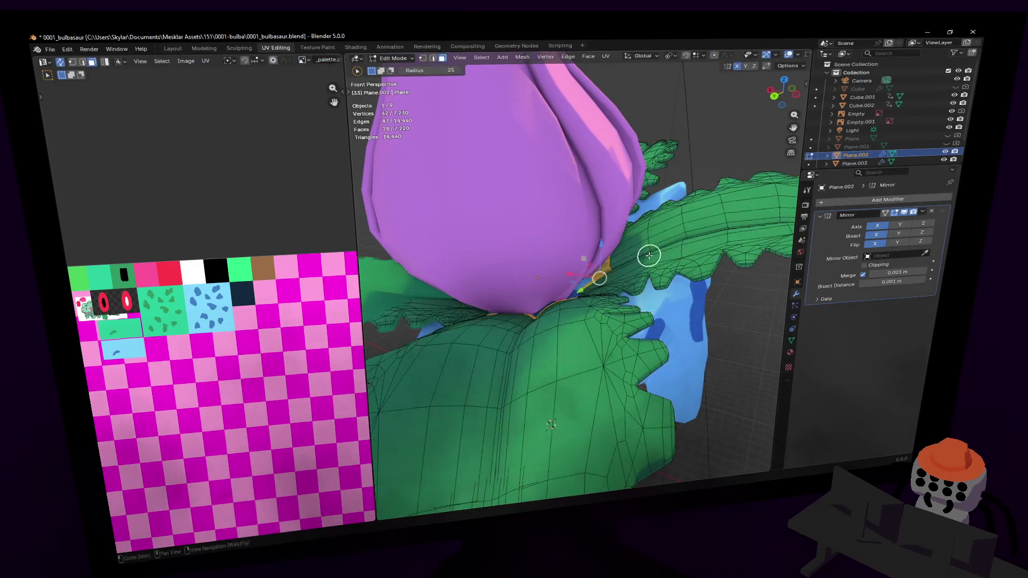
key(l)
key(shift+grave)
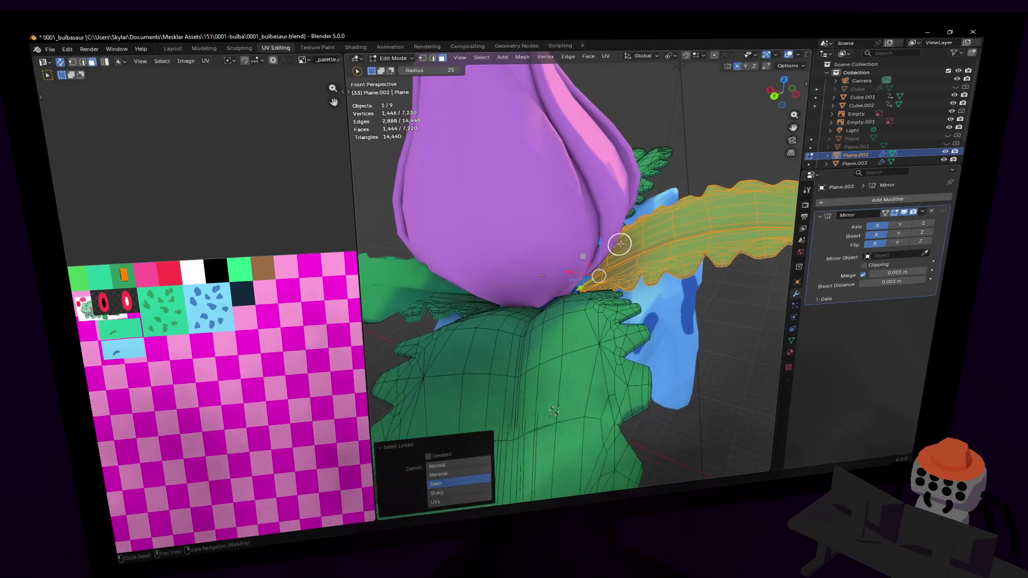
click(620, 269)
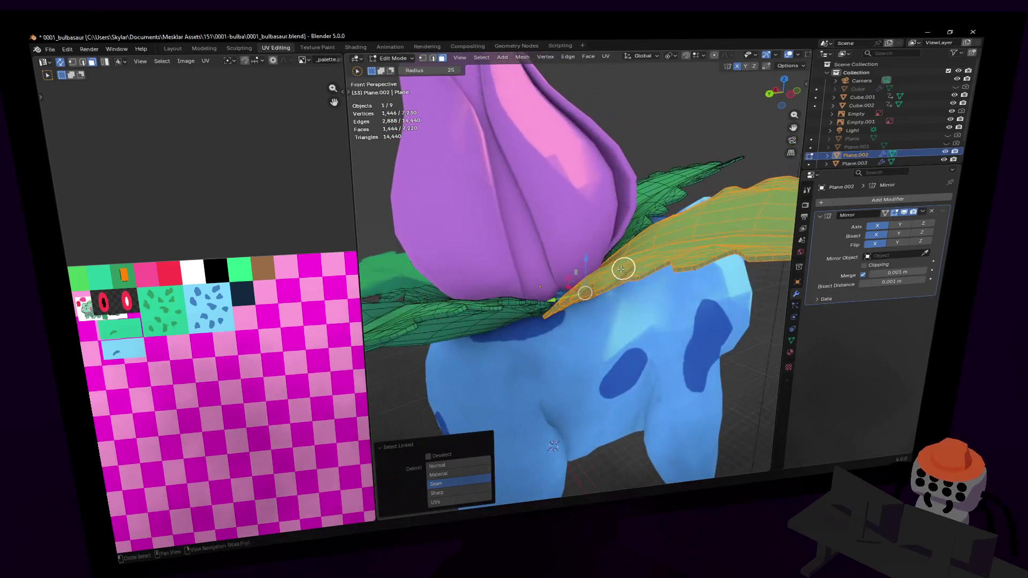
key(shift+grave)
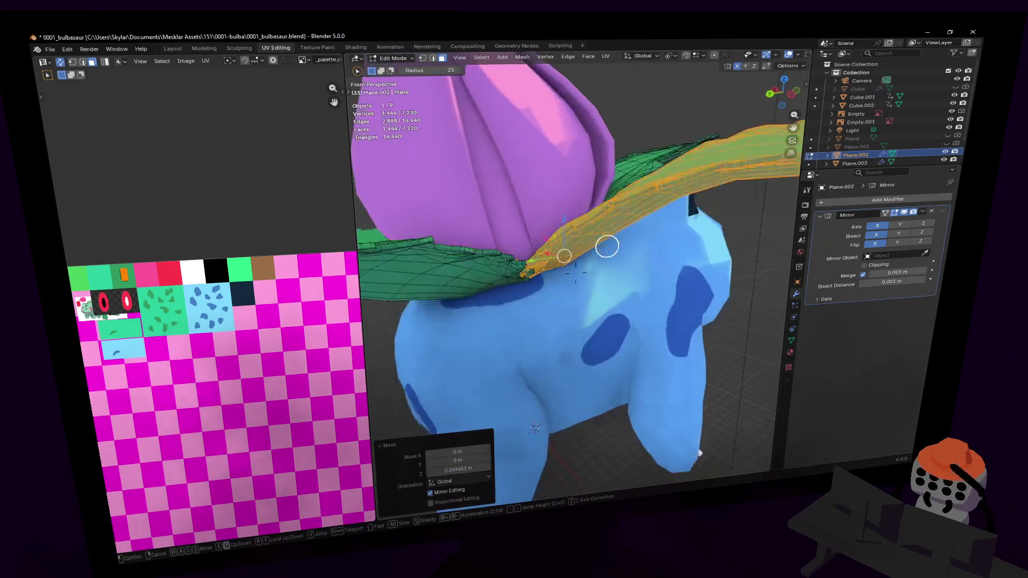
key(s)
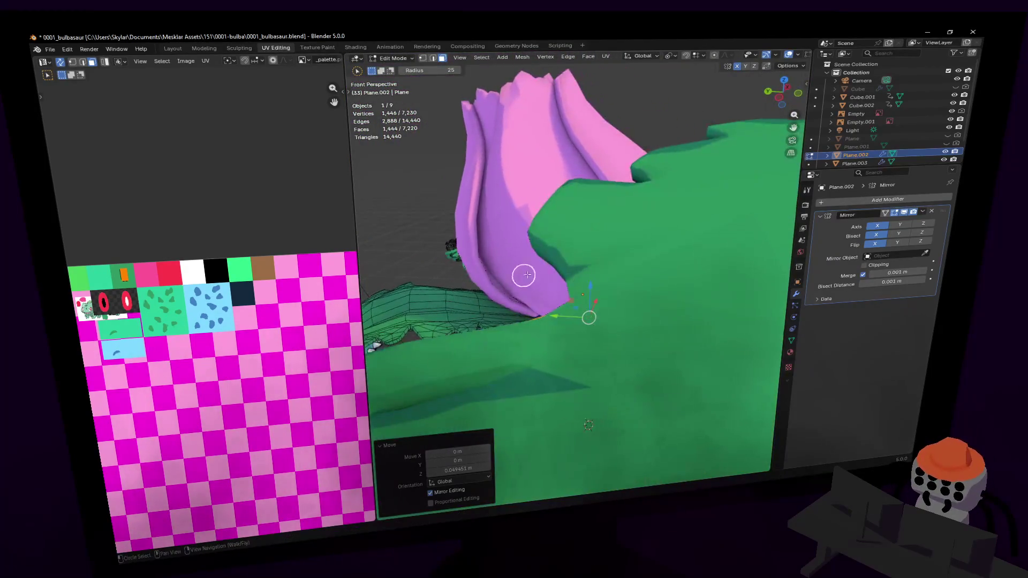
click(575, 272)
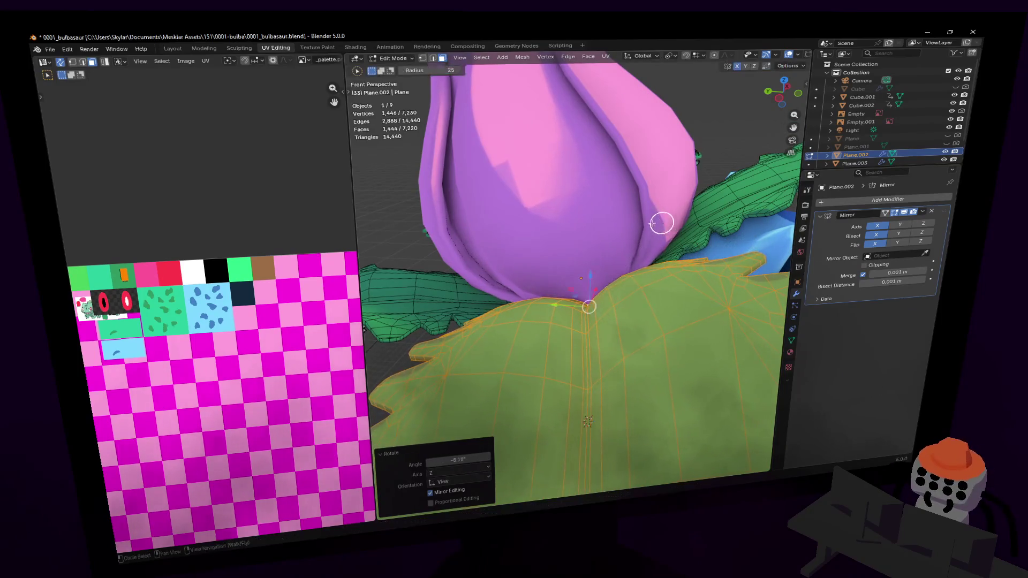
key(shift+grave)
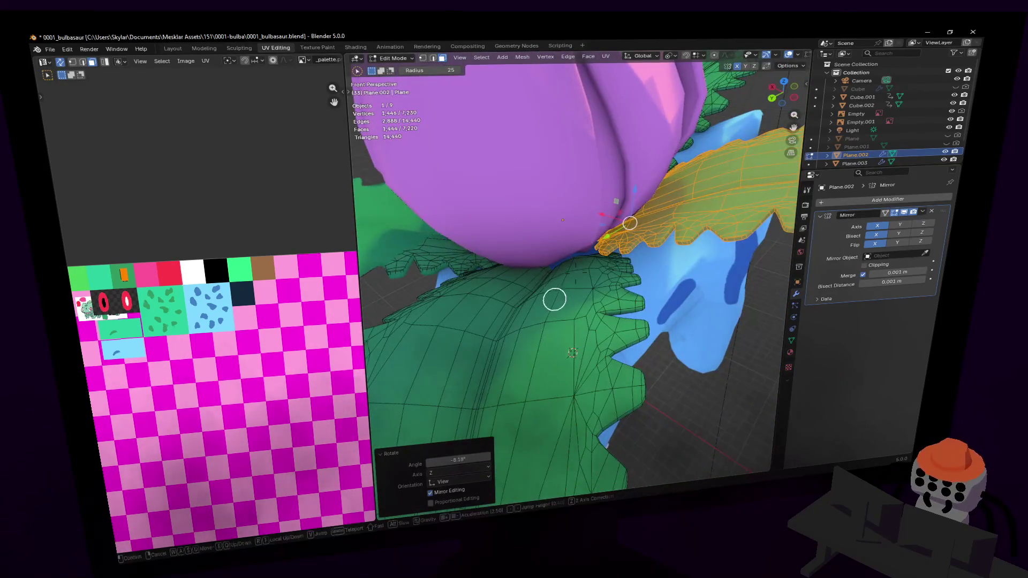
click(555, 300)
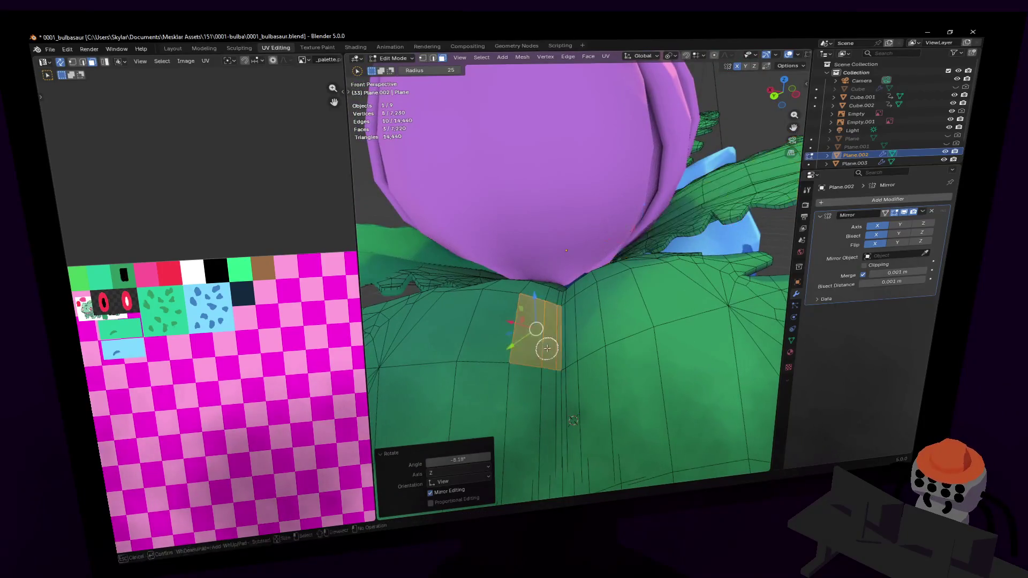
key(ctrl+l)
key(shift+grave)
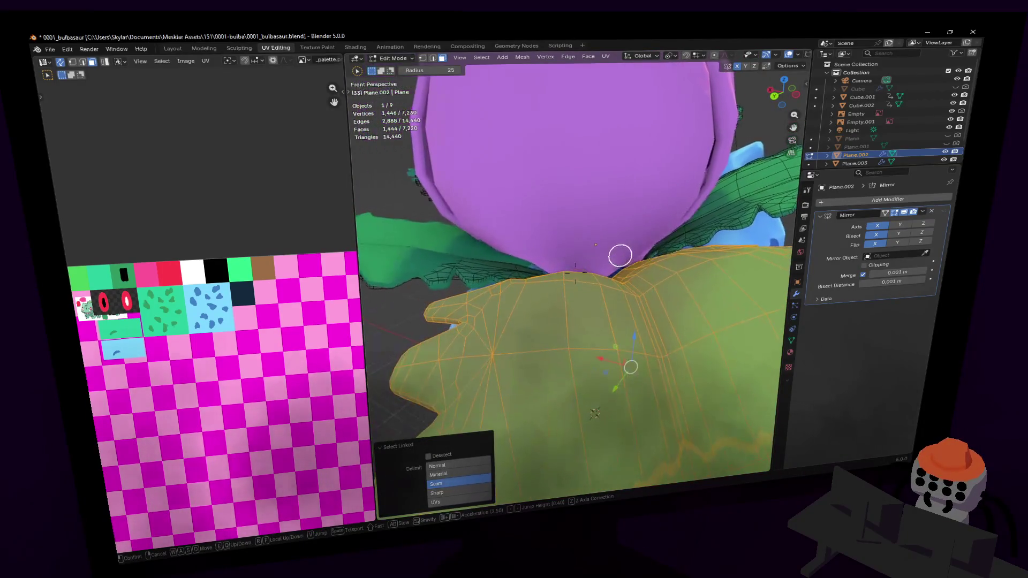
click(655, 245)
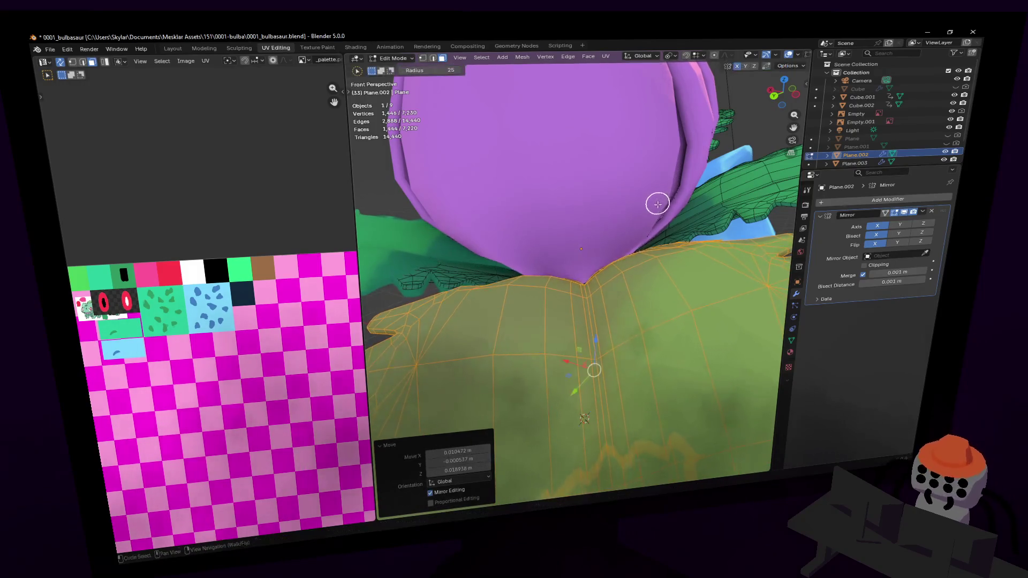
Step: Pick the face patch under the bulb and extend it to the whole leaf
key(shift+grave)
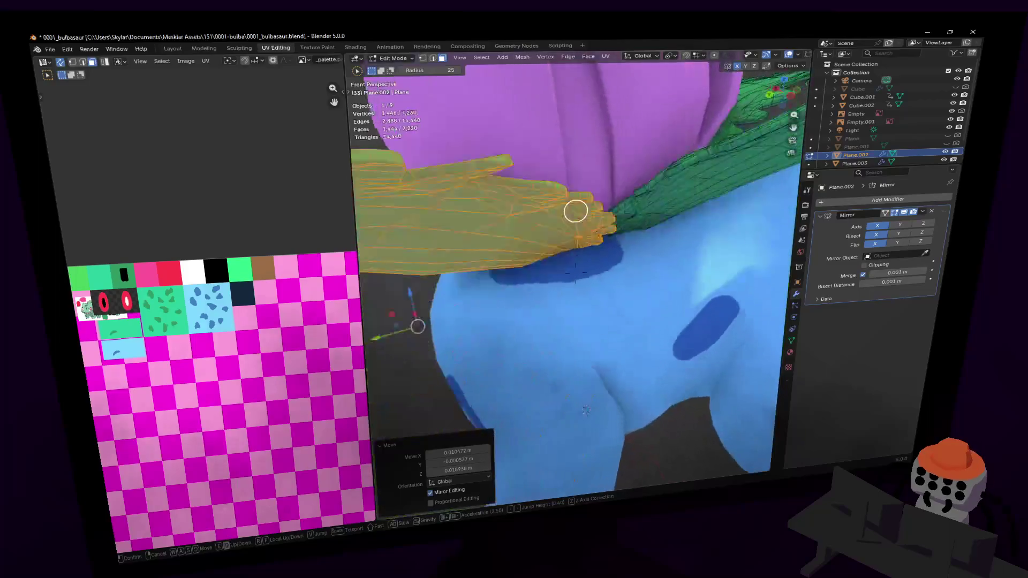
key(s)
click(658, 208)
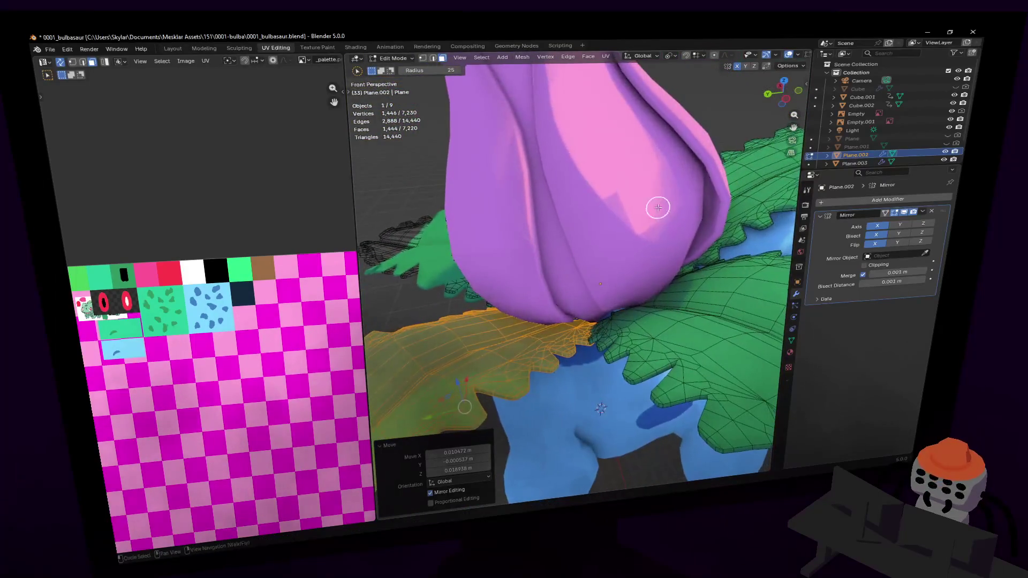
click(665, 303)
key(shift+grave)
click(600, 320)
key(ctrl+l)
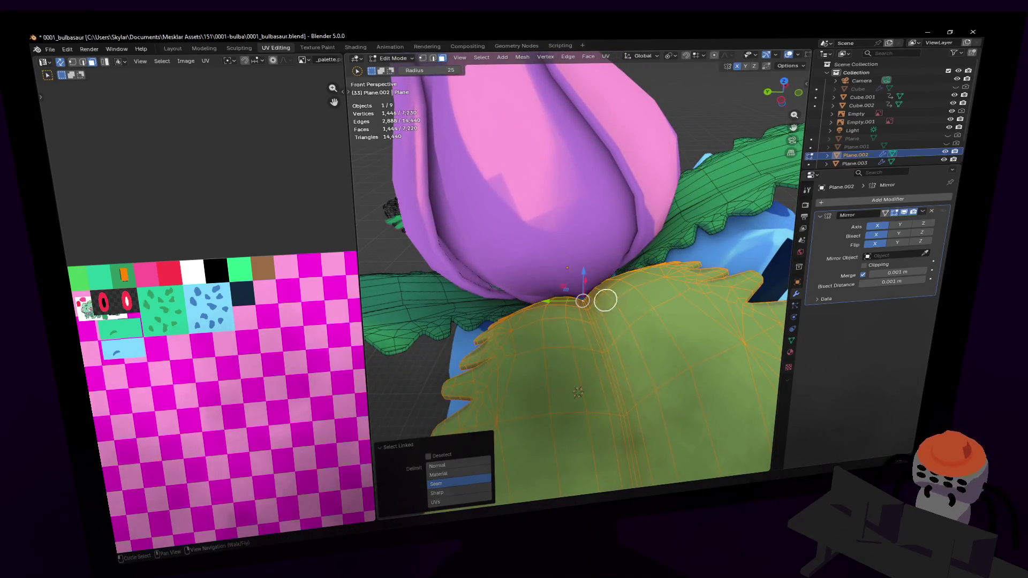
key(shift+grave)
key(w)
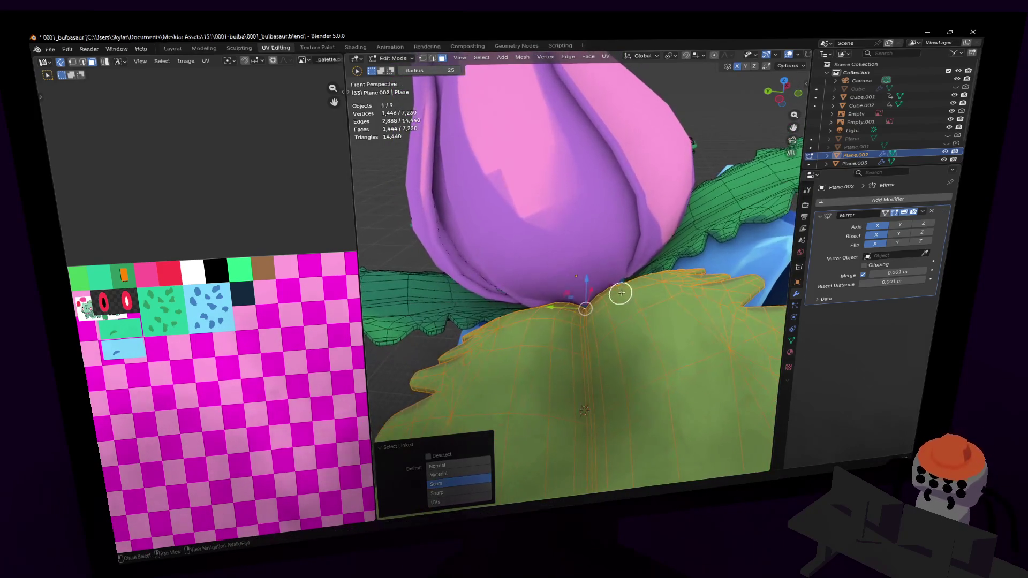
mouse_move(625, 290)
middle_down()
mouse_move(534, 257)
mouse_move(630, 287)
middle_up()
key(Tab)
Step: Select the front leaf below the bulb and fit its base snugly under the bud
key(shift+grave)
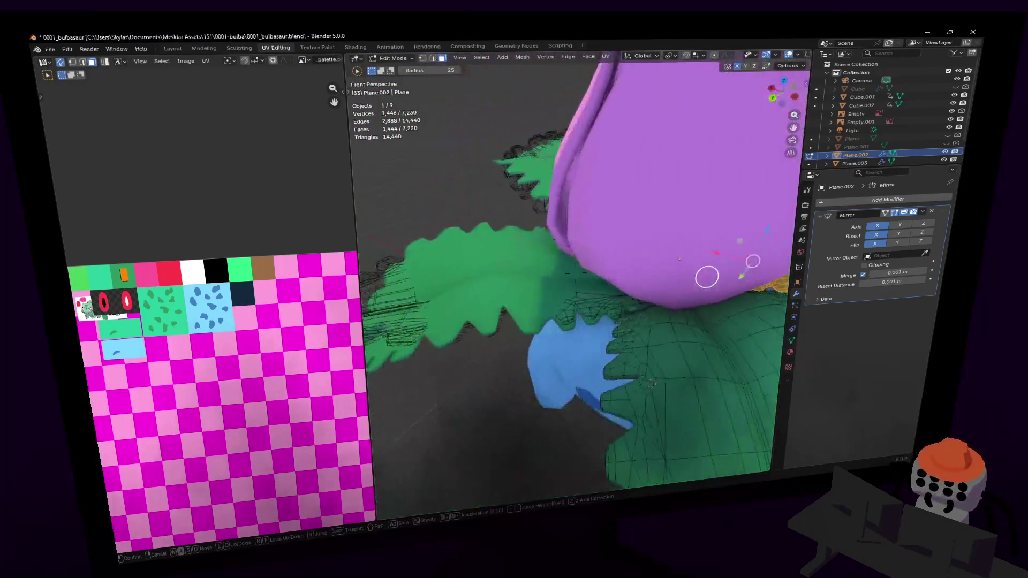
key(w)
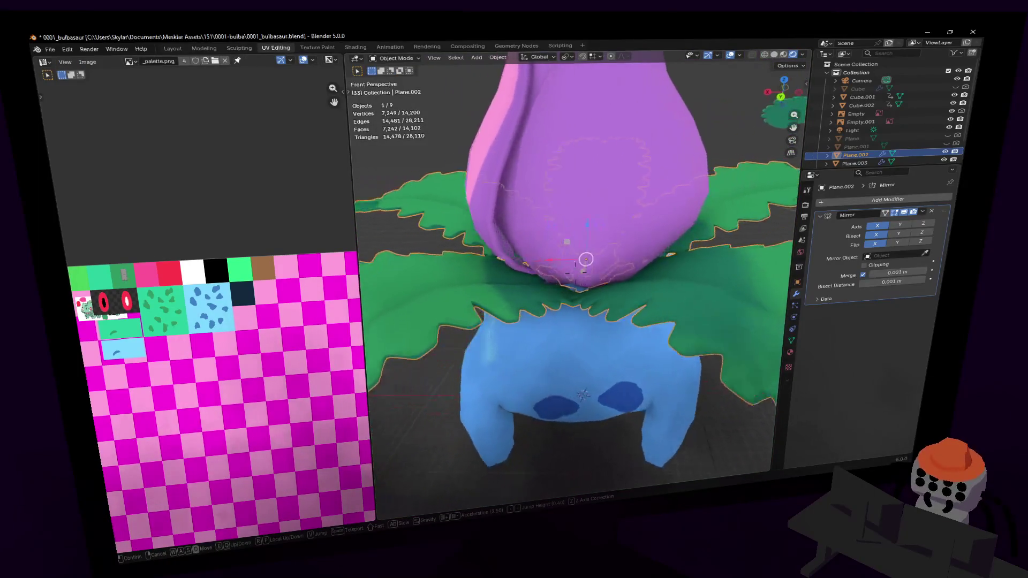
click(580, 279)
key(Tab)
key(c)
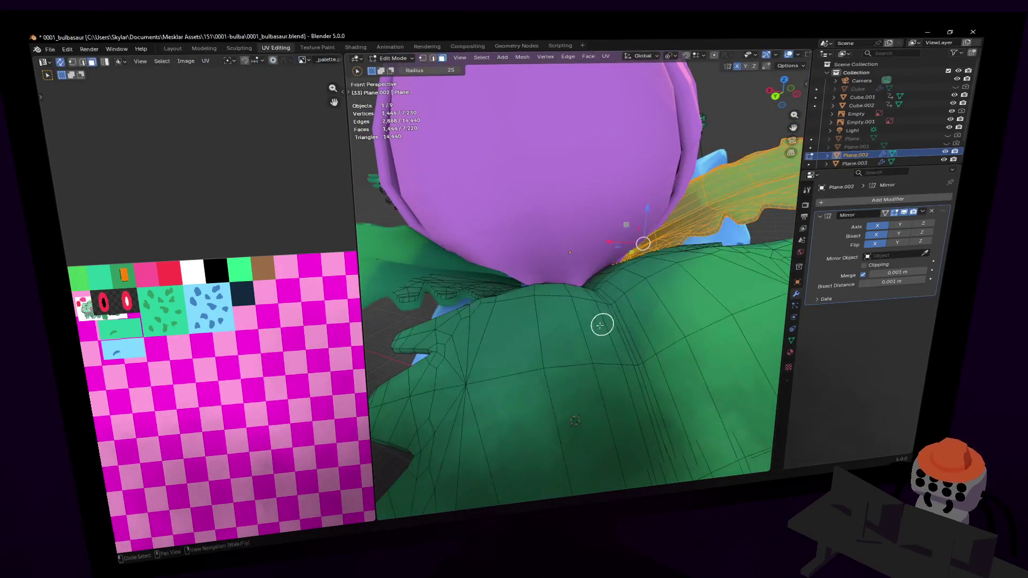
click(603, 316)
key(l)
key(shift+grave)
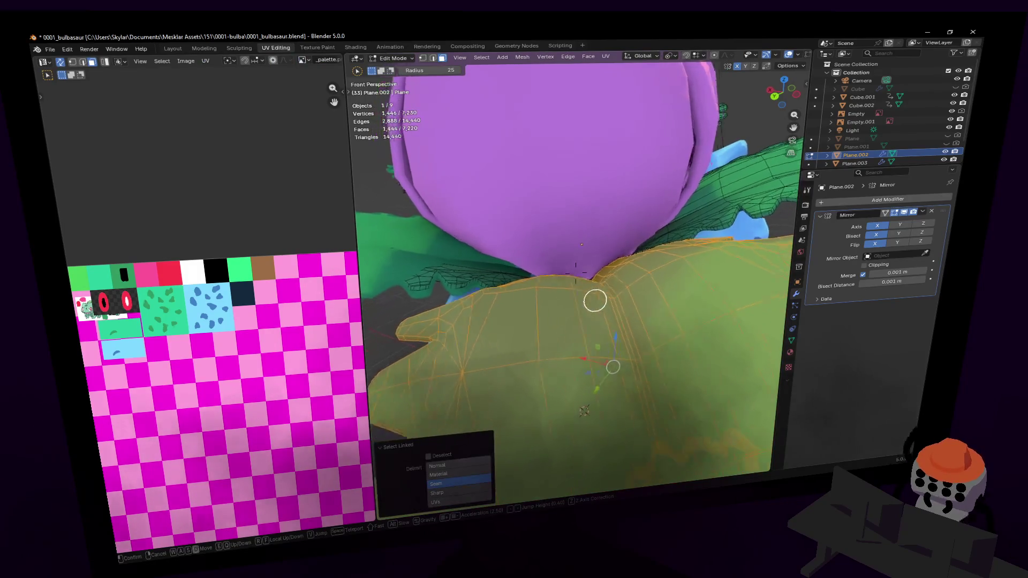
click(604, 292)
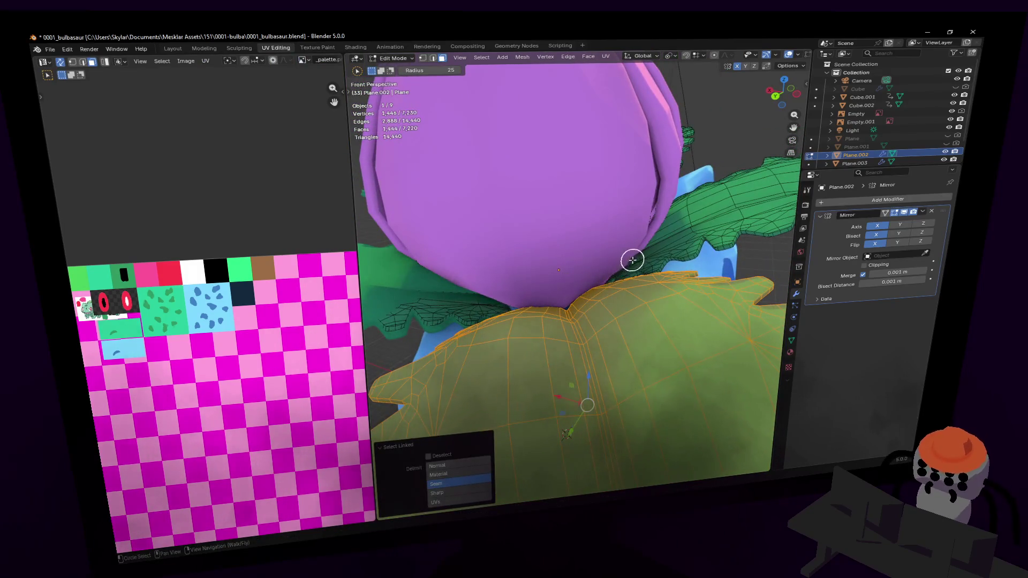
key(Tab)
key(shift+grave)
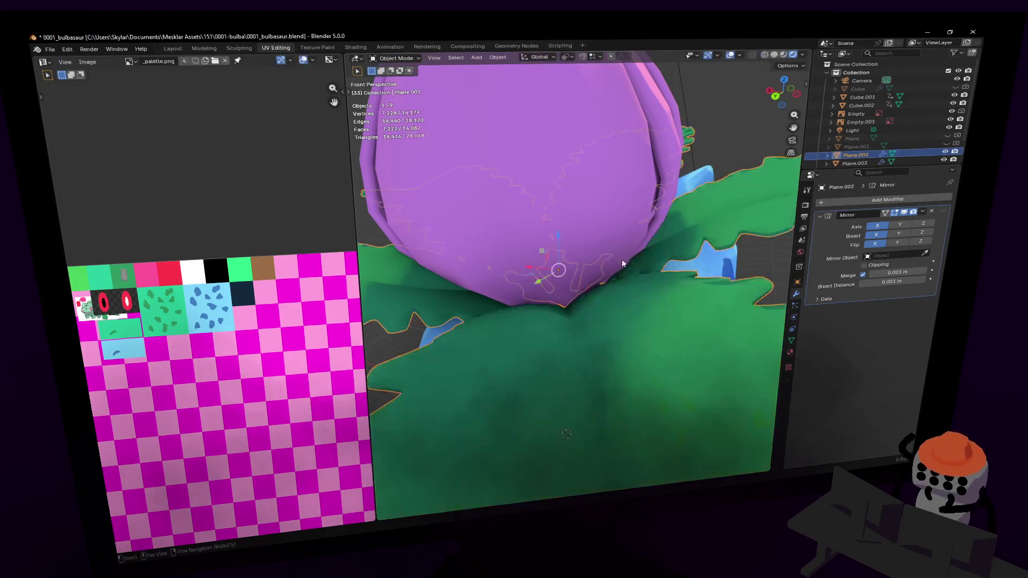
key(w)
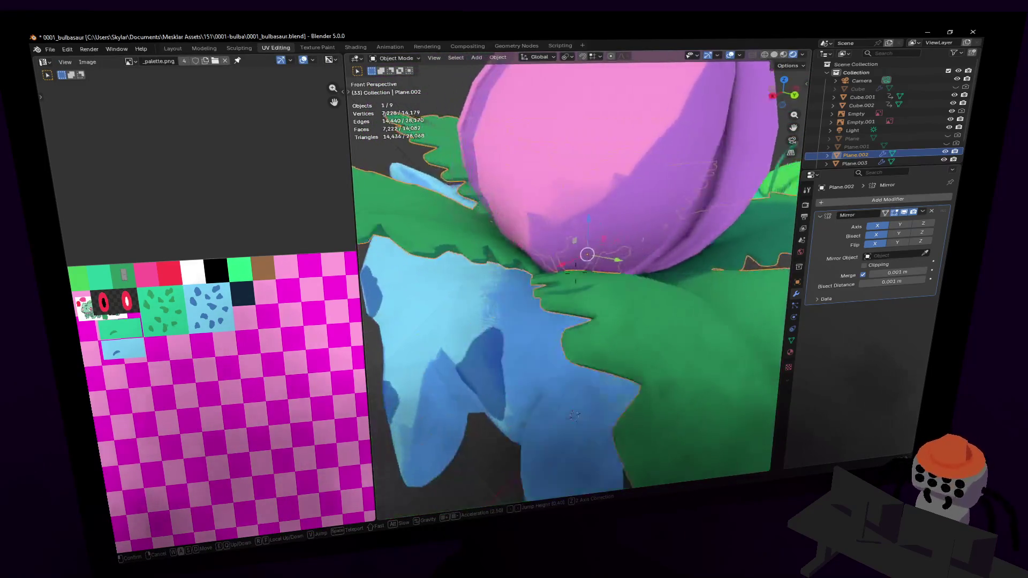
key(s)
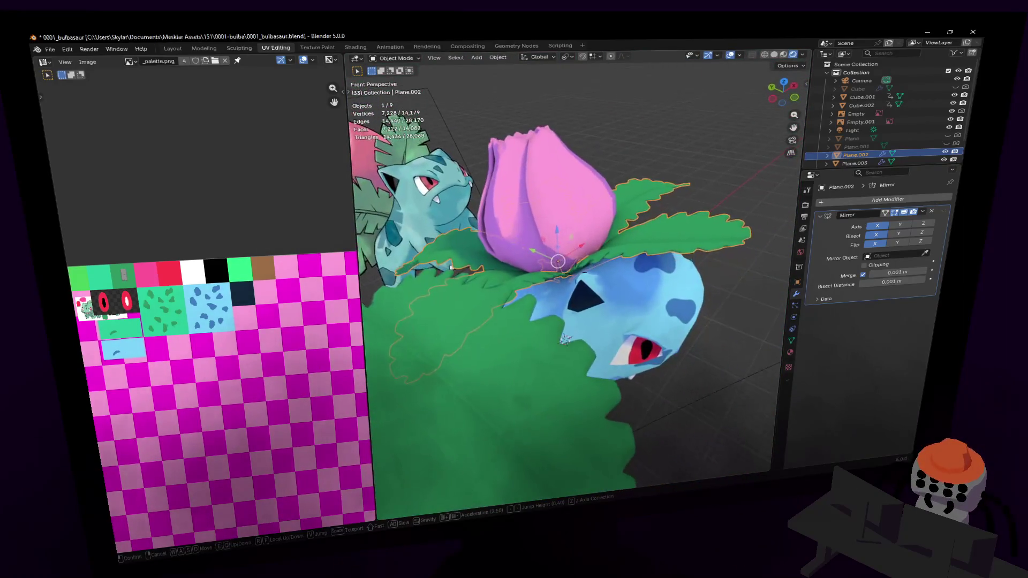
click(574, 263)
key(Tab)
key(c)
key(Tab)
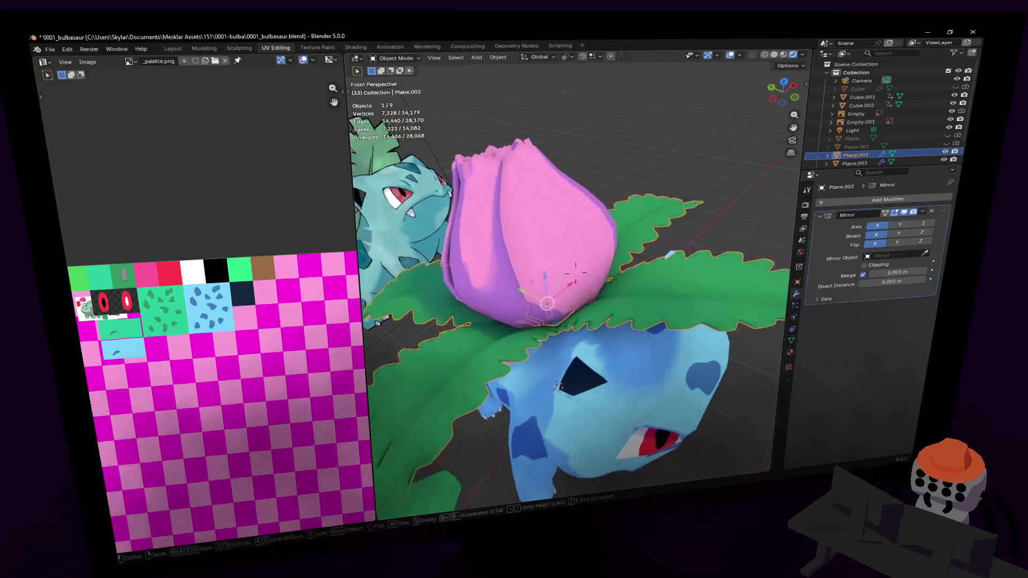
key(shift+grave)
key(d)
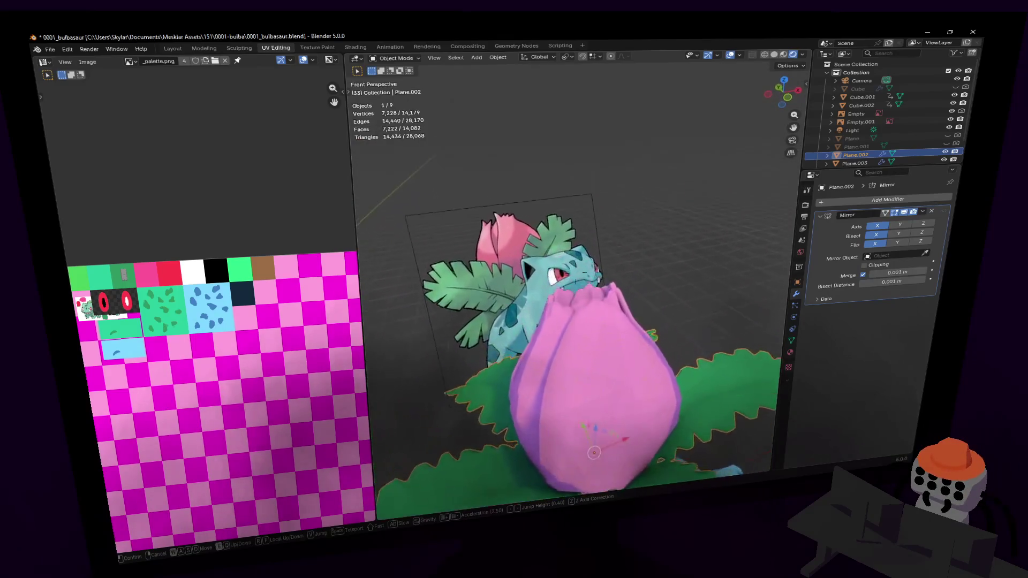
click(614, 306)
key(Tab)
click(614, 303)
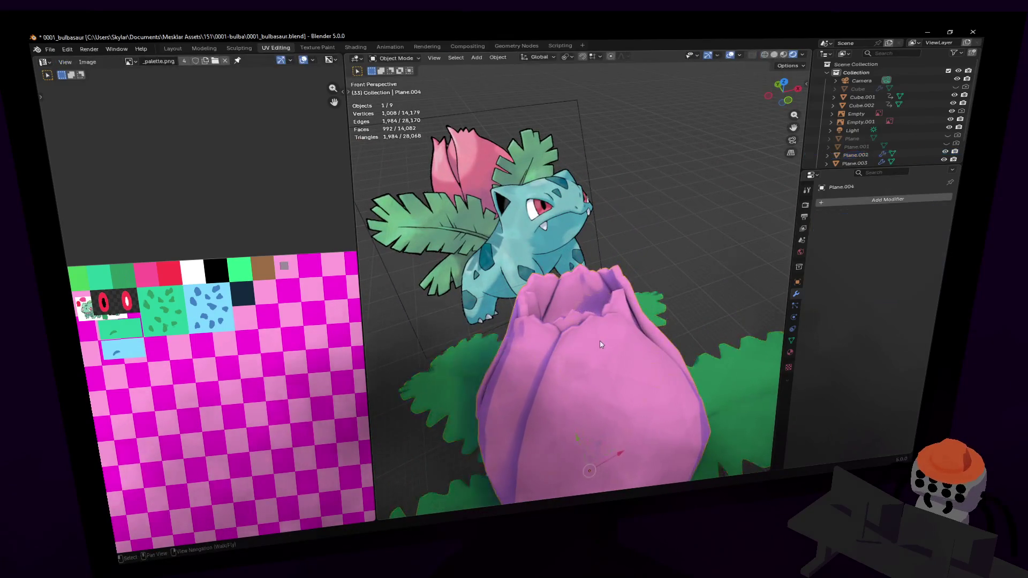
Step: Inspect the bulb's open top up close, then open Plane.004 in Edit Mode
key(shift+grave)
key(w)
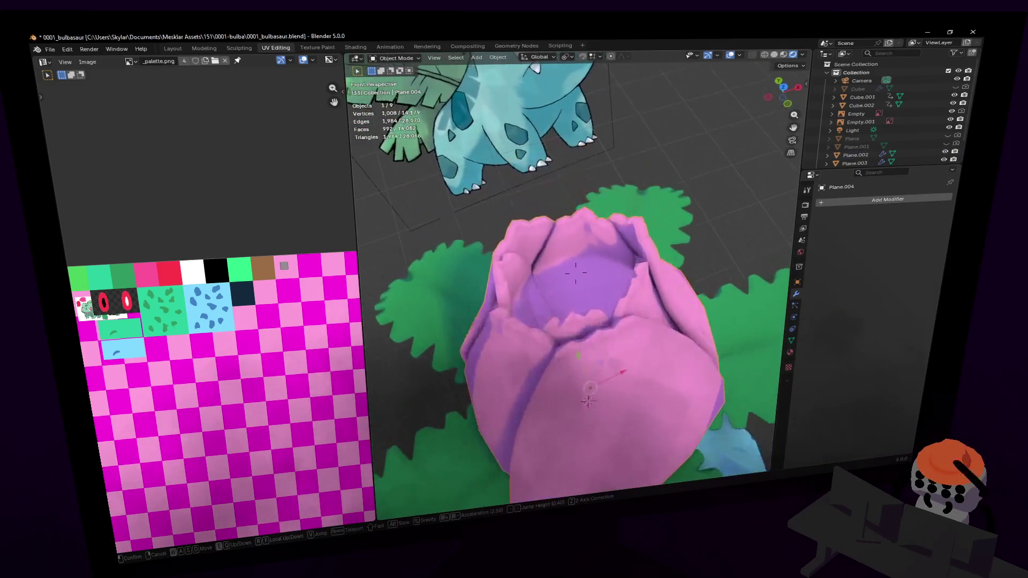
key(s)
key(s)
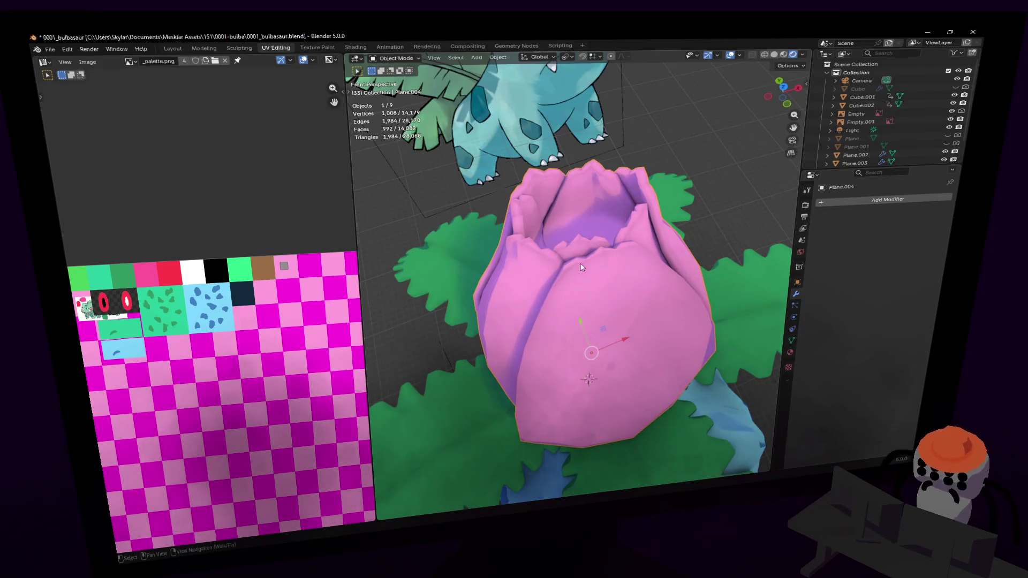
key(shift+grave)
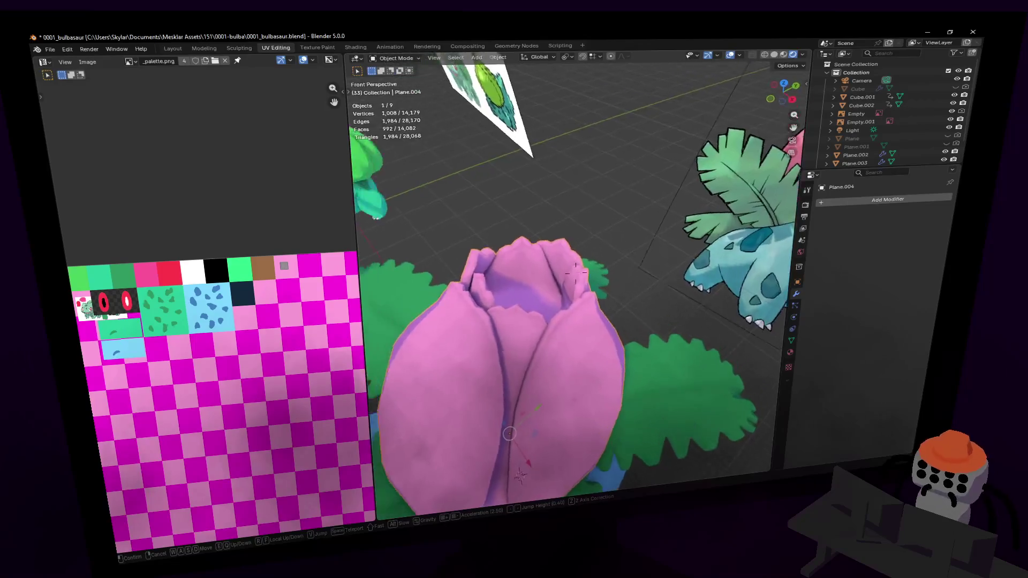
mouse_move(575, 272)
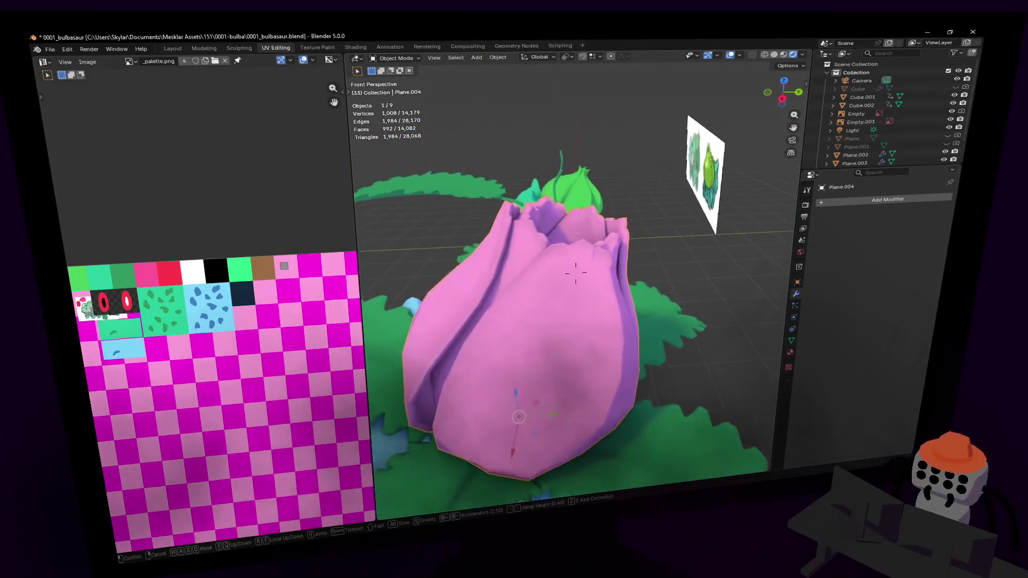
key(s)
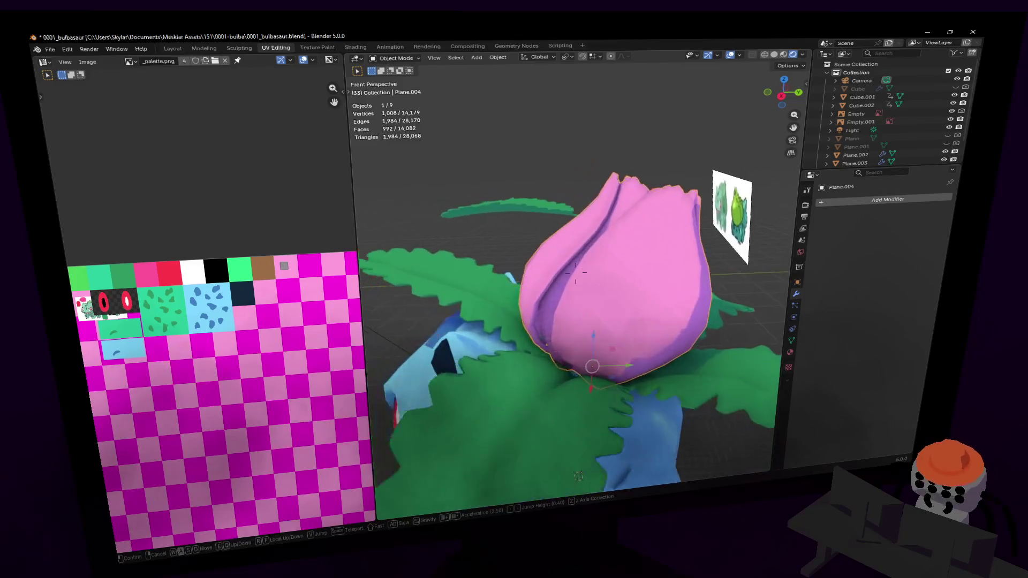
key(w)
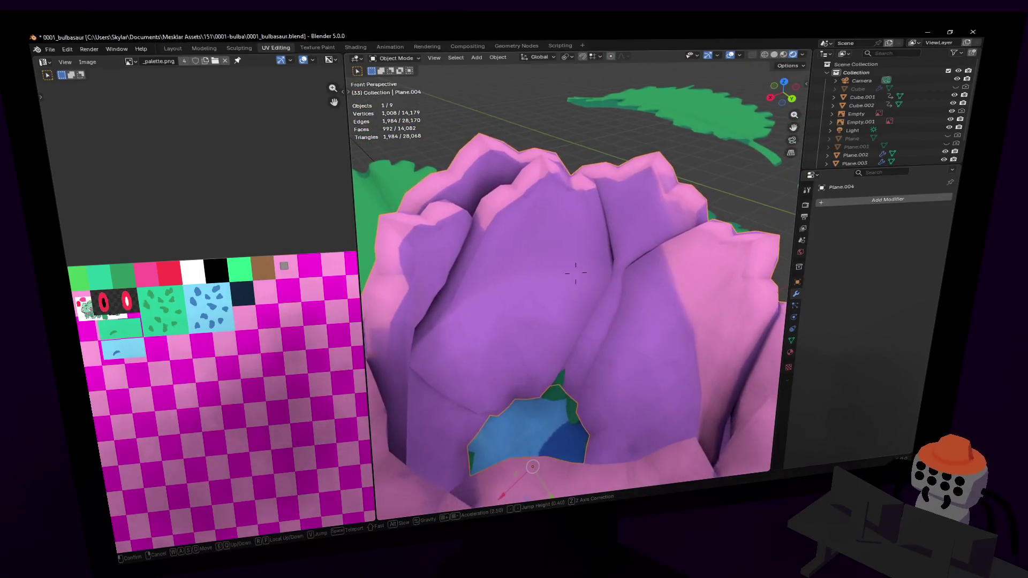
click(576, 272)
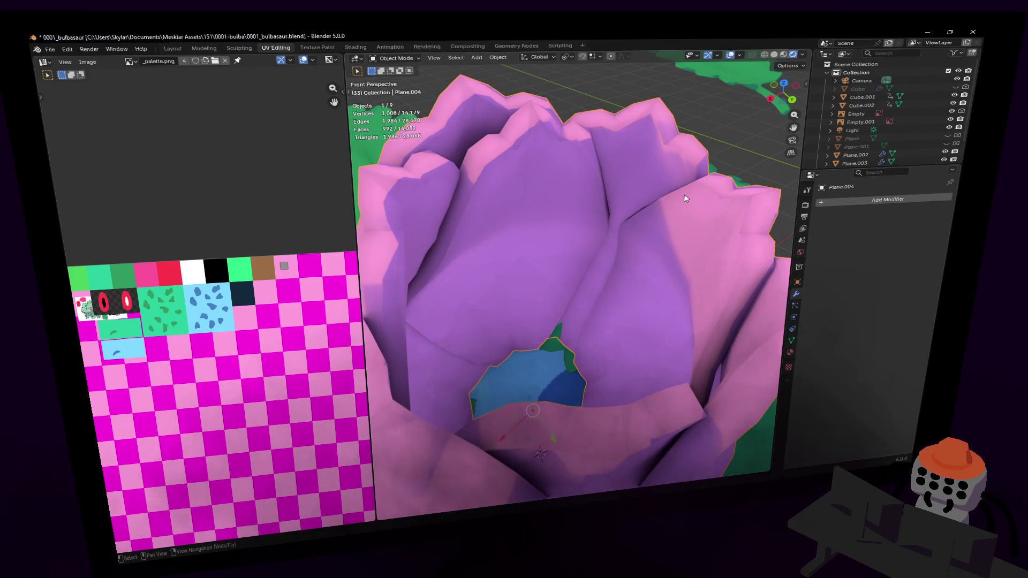
key(shift+grave)
key(s)
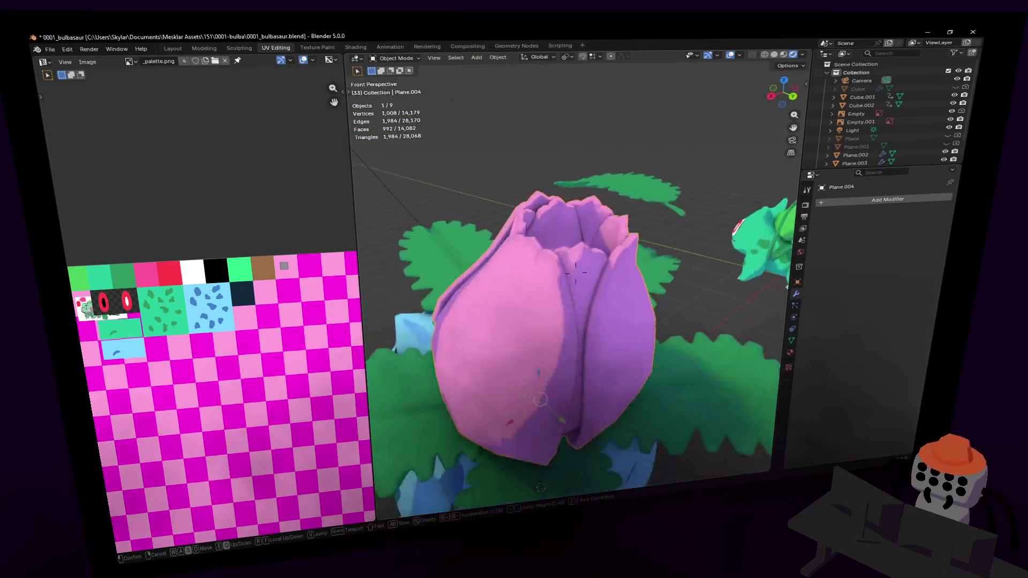
click(585, 210)
key(Tab)
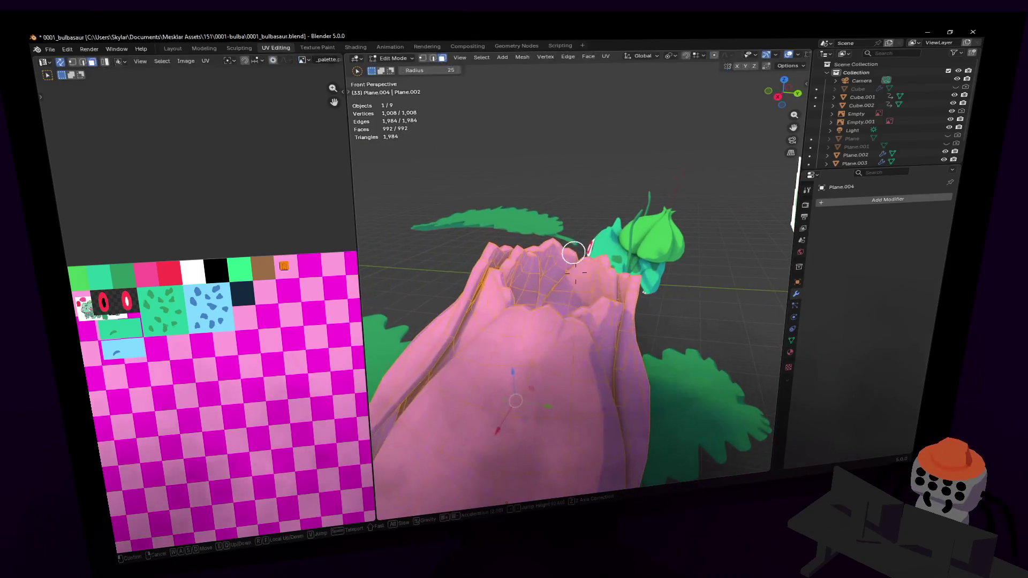
Step: Duplicate a small bulb face, move it 0.482 m along X into the opening, scale 4.793×
drag(510, 370, 541, 366)
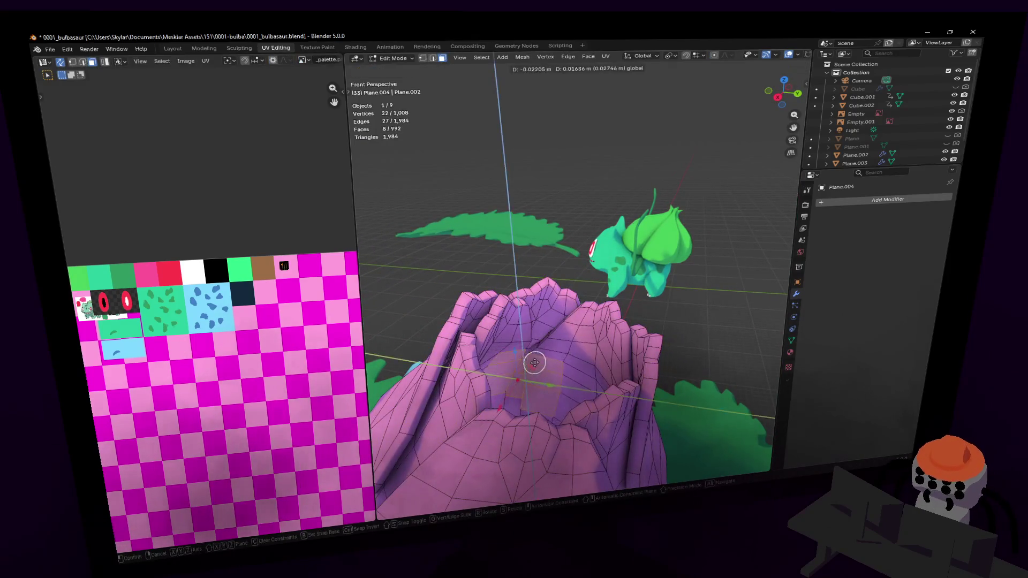
click(534, 363)
mouse_move(551, 355)
middle_down()
mouse_move(535, 394)
mouse_move(564, 417)
middle_up()
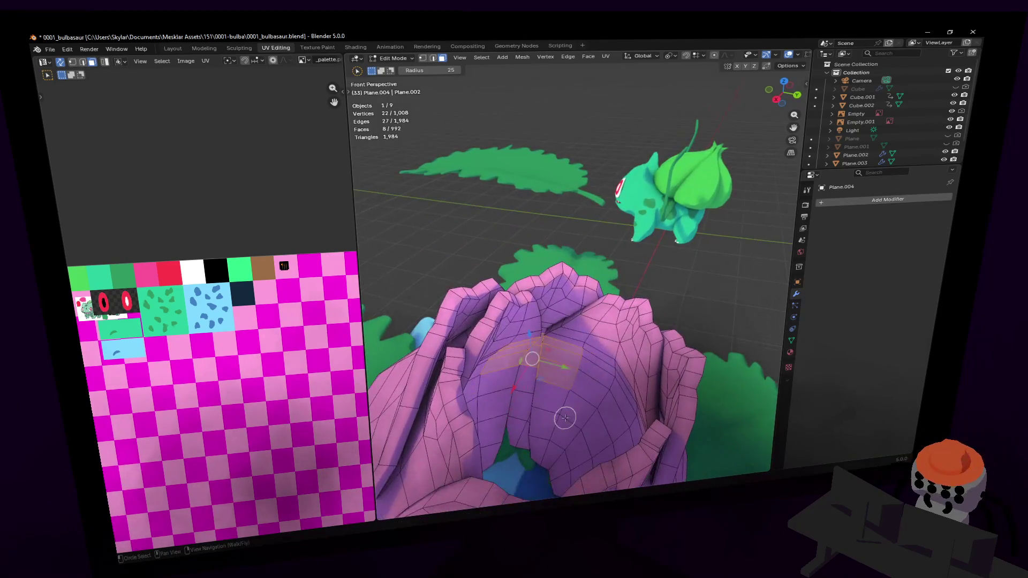
middle_drag(560, 356, 647, 279)
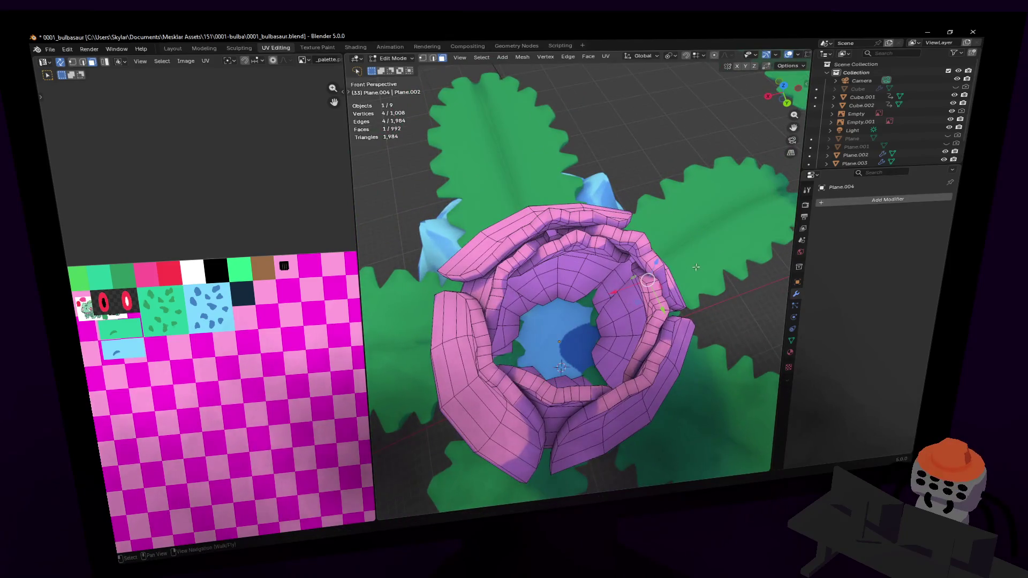
click(598, 315)
middle_drag(597, 313, 589, 297)
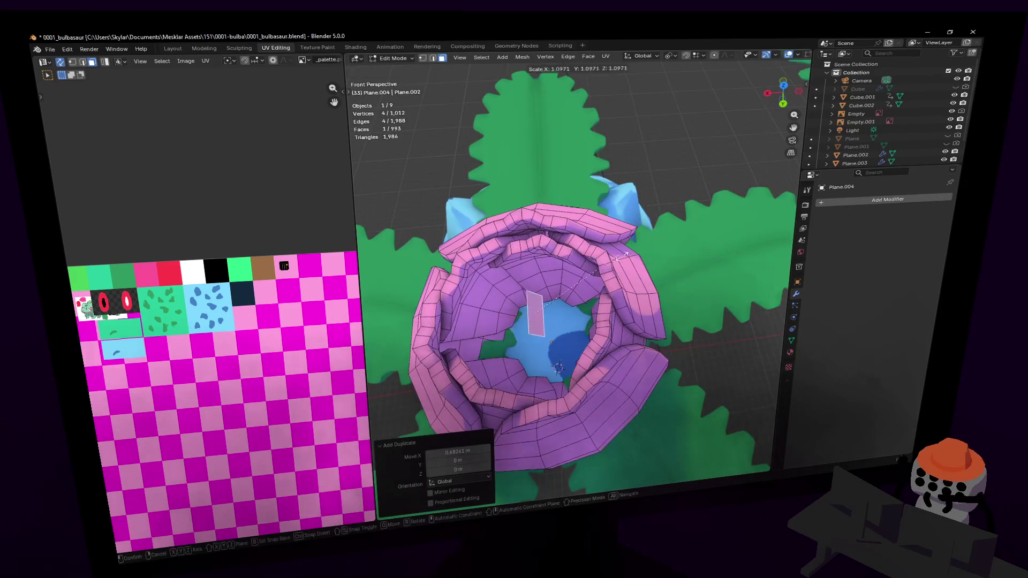
middle_drag(533, 328, 531, 300)
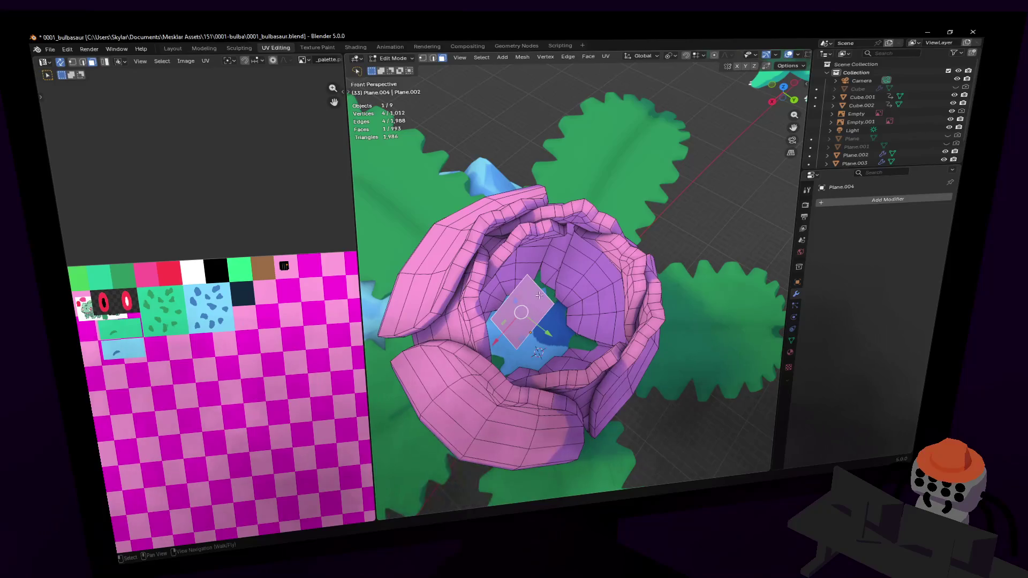
Step: Loop-cut the new patch through its centre, then select it and enlarge it
click(513, 293)
right_click(534, 294)
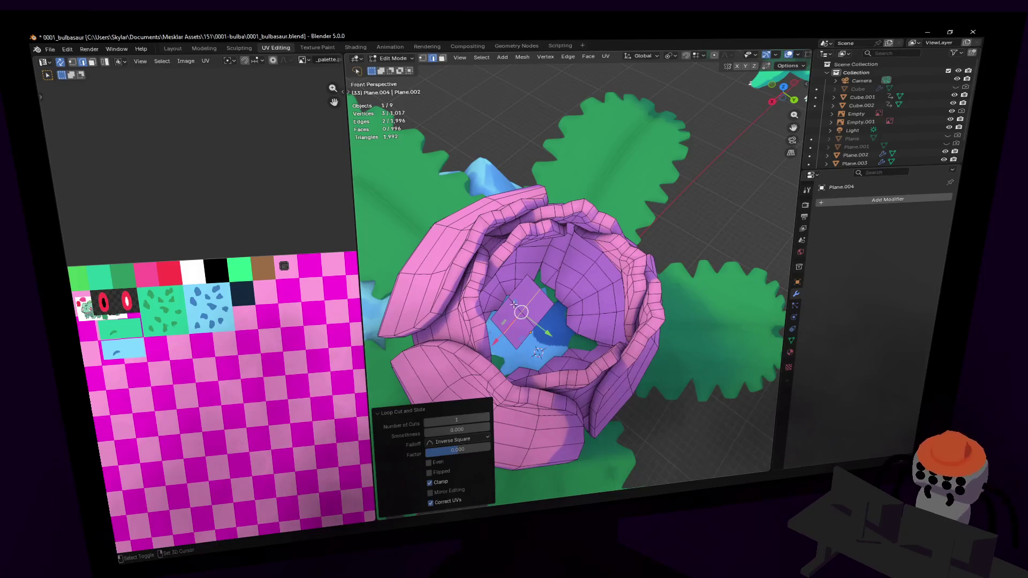
shift+click(514, 304)
key(s)
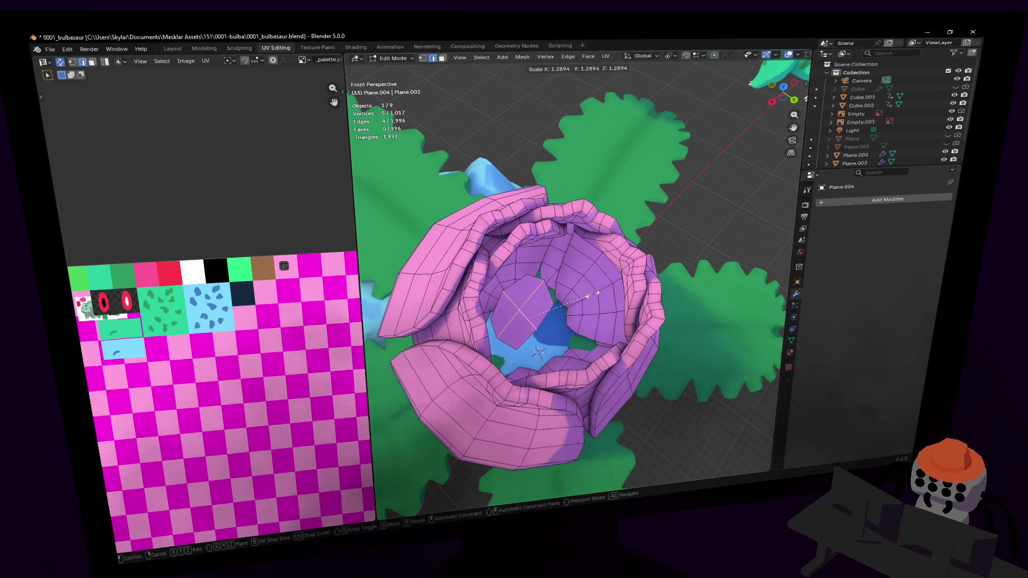
click(594, 295)
middle_drag(594, 296, 576, 317)
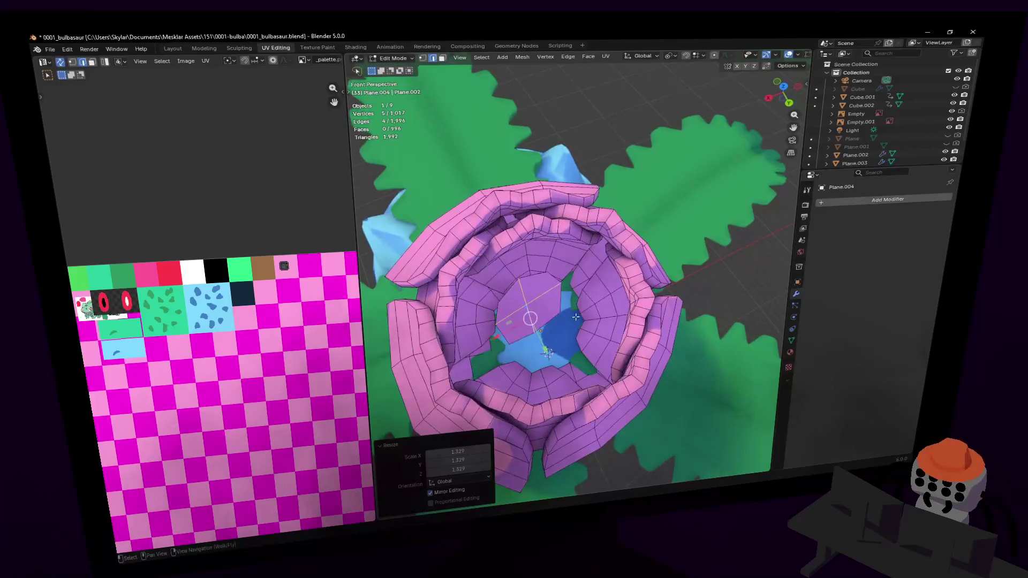
Step: Tilt the patch about 30° around the X axis
key(r)
key(x)
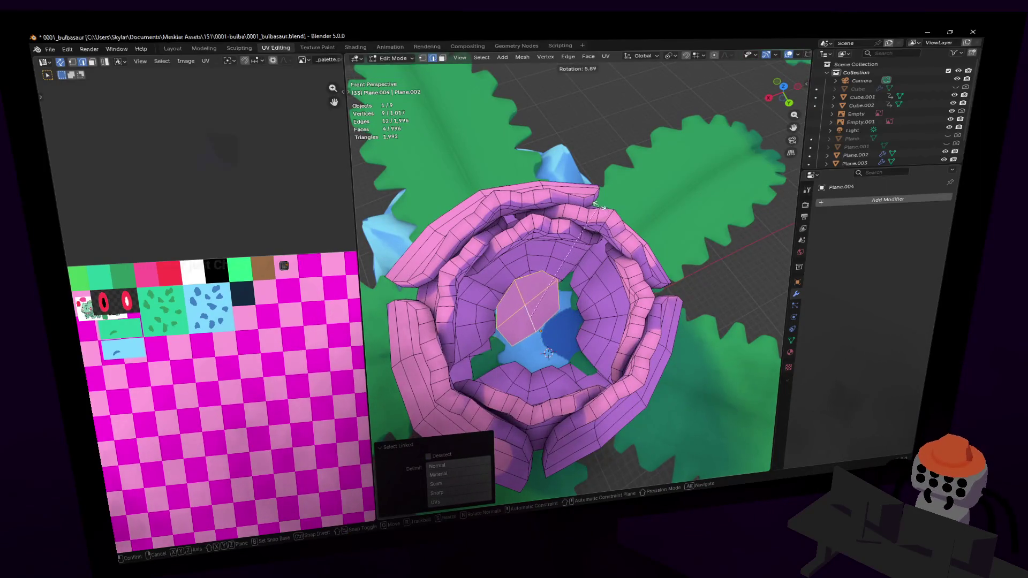
click(633, 257)
key(shift+grave)
key(s)
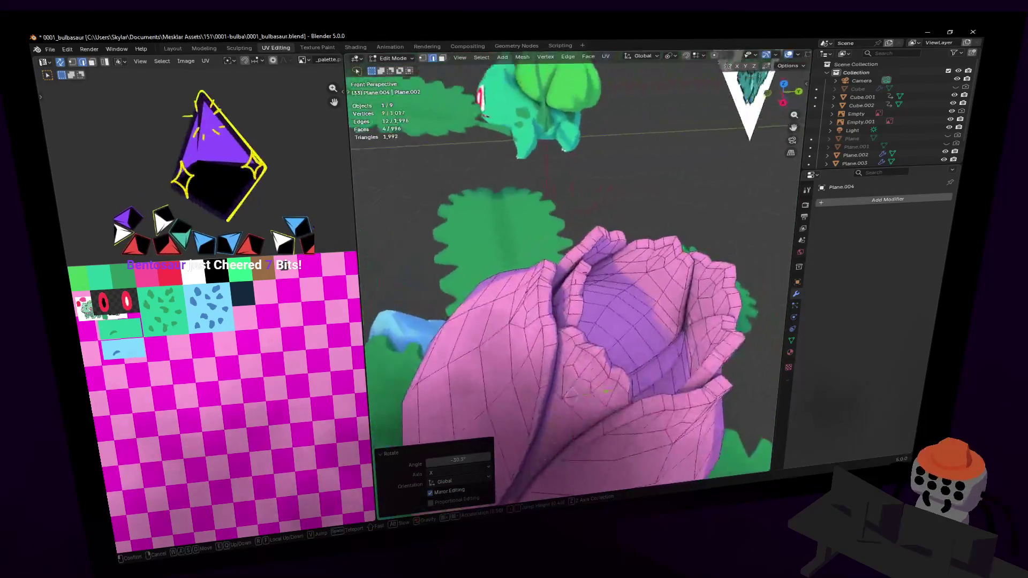
key(w)
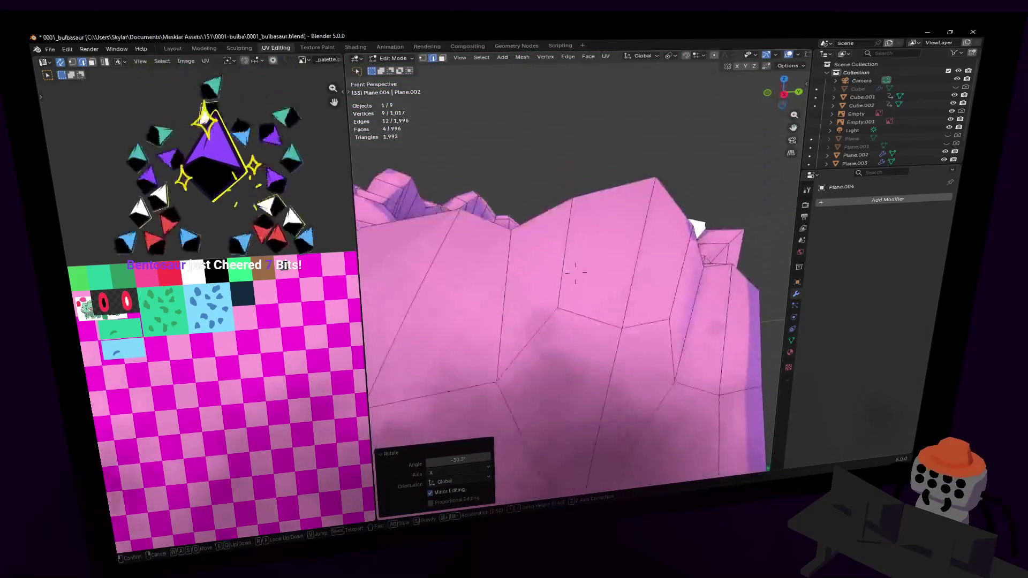
click(686, 206)
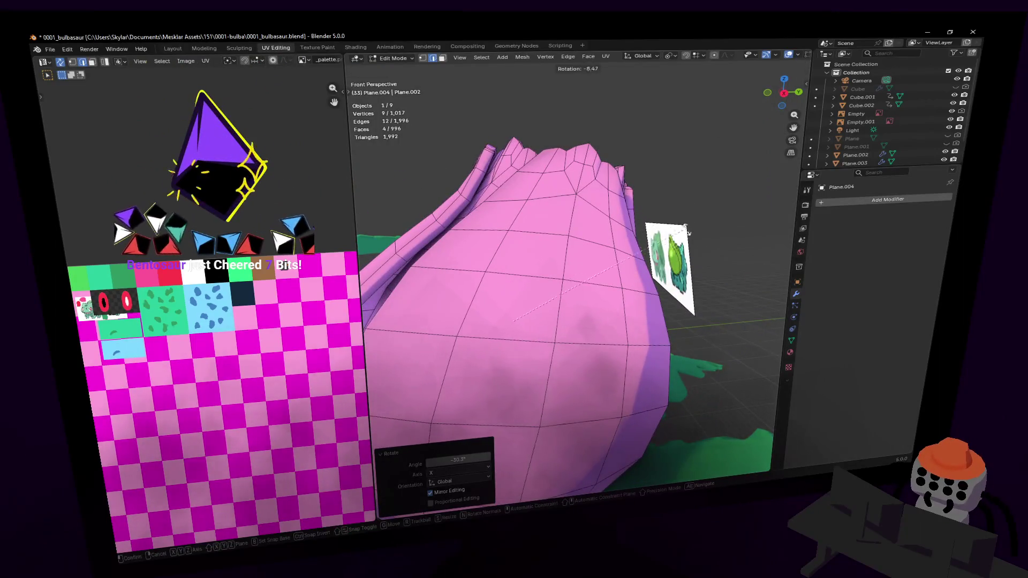
Step: Move the patch into the centre of the bulb's opening and view it from the top
key(g)
click(722, 182)
key(shift+grave)
key(e)
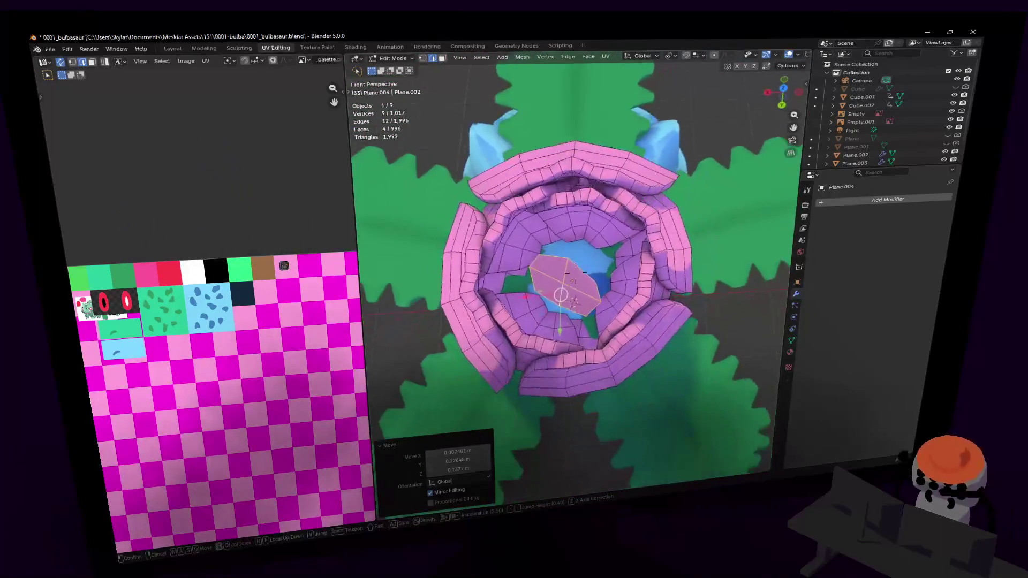
click(821, 75)
click(782, 89)
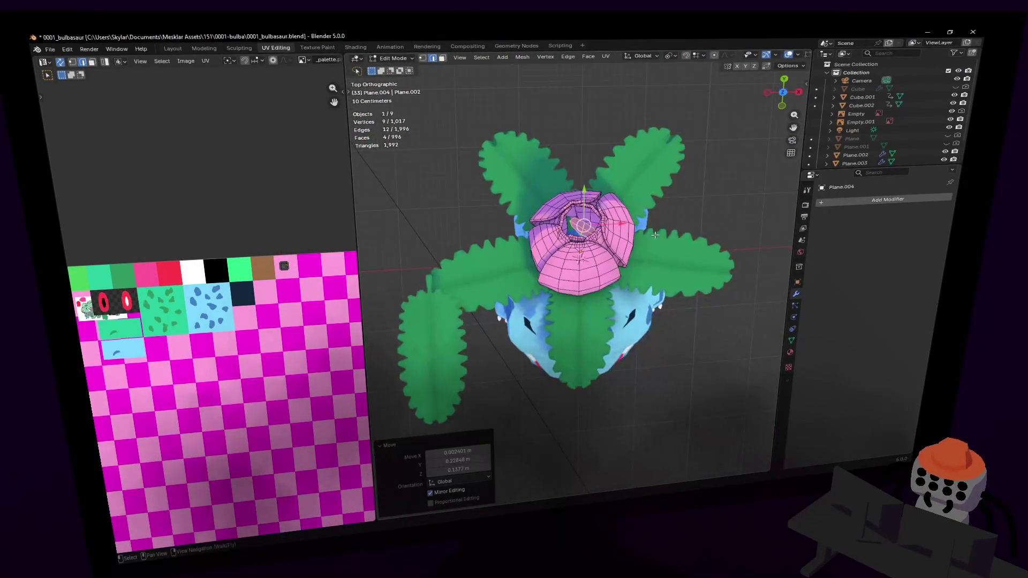
Step: Turn the patch about 28° and shift it toward the bulb's opening
scroll(581, 223, up, 2)
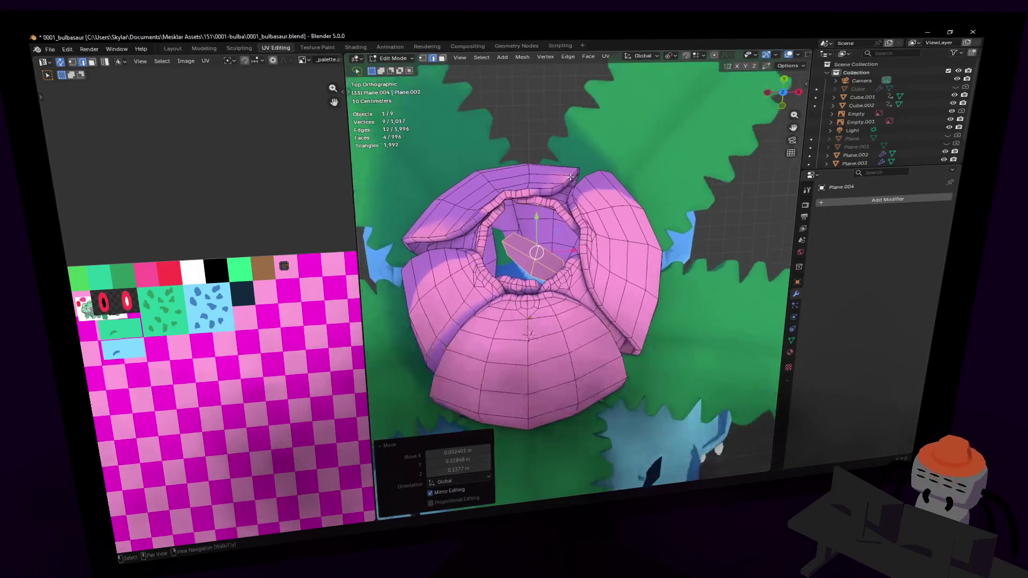
key(r)
click(618, 207)
key(g)
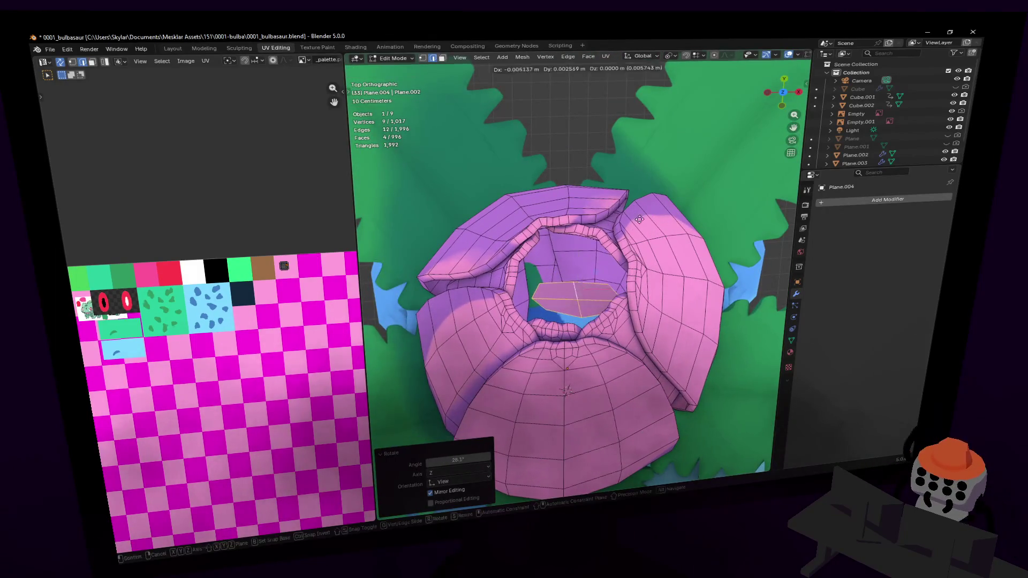
click(641, 212)
key(shift+grave)
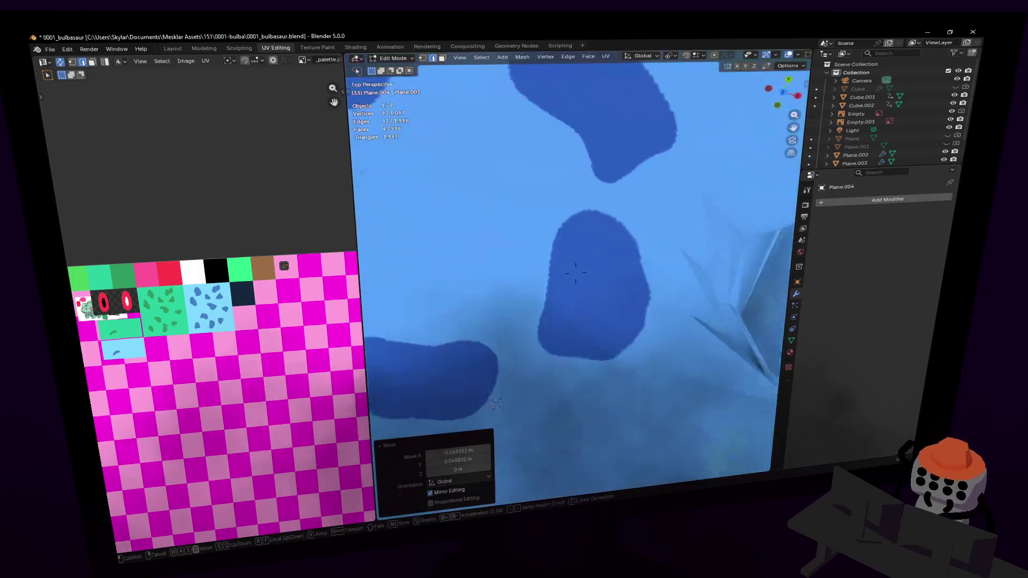
key(s)
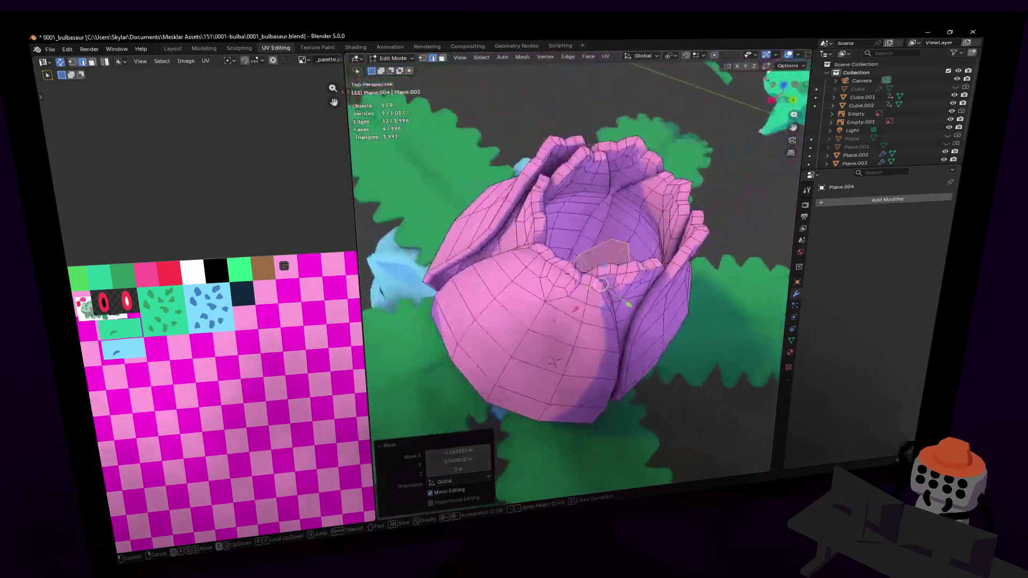
click(699, 222)
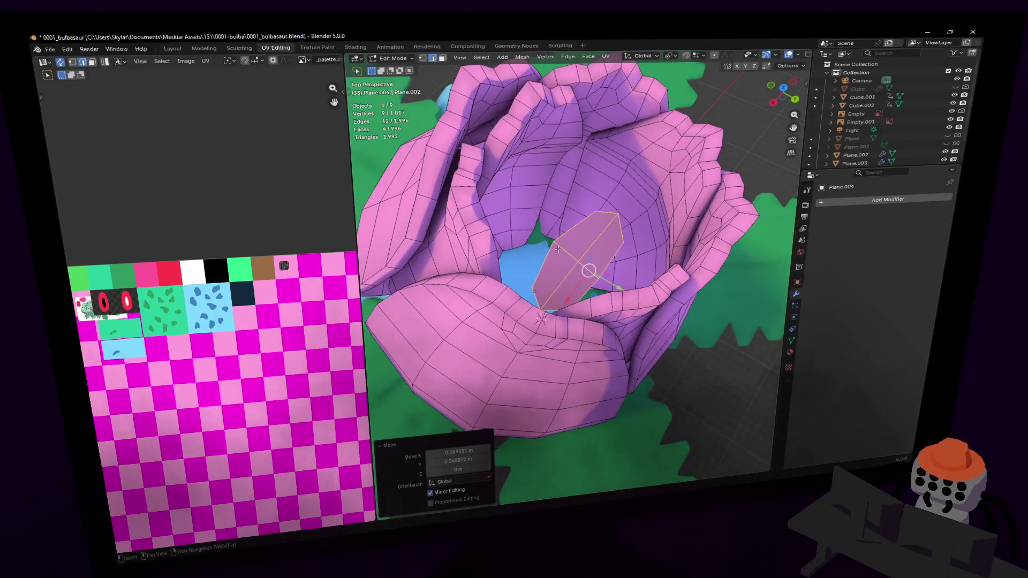
Step: Stretch the patch along Y, then move and enlarge it to fill the opening
click(591, 240)
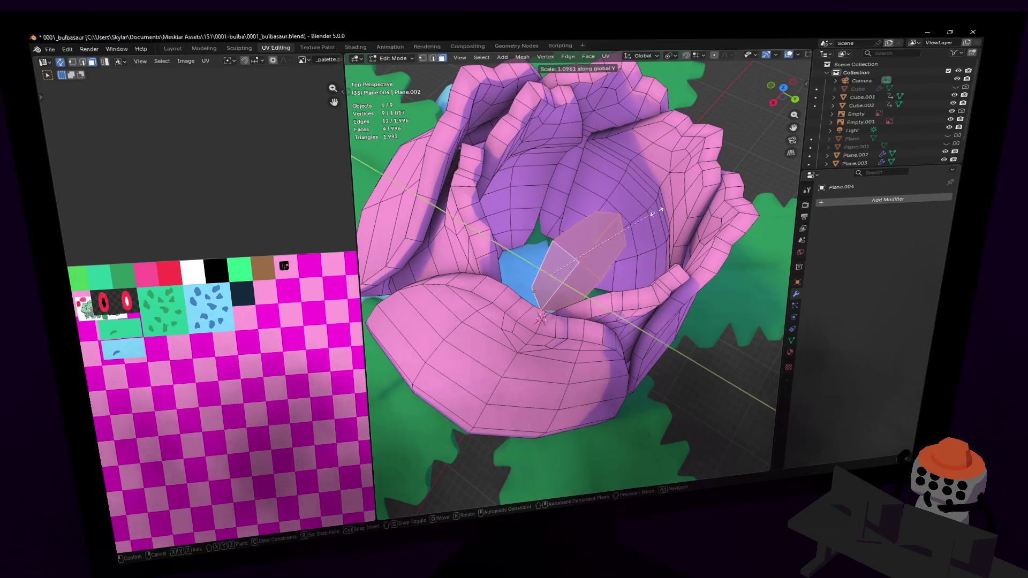
click(399, 405)
middle_drag(407, 396, 588, 300)
key(g)
click(586, 267)
key(s)
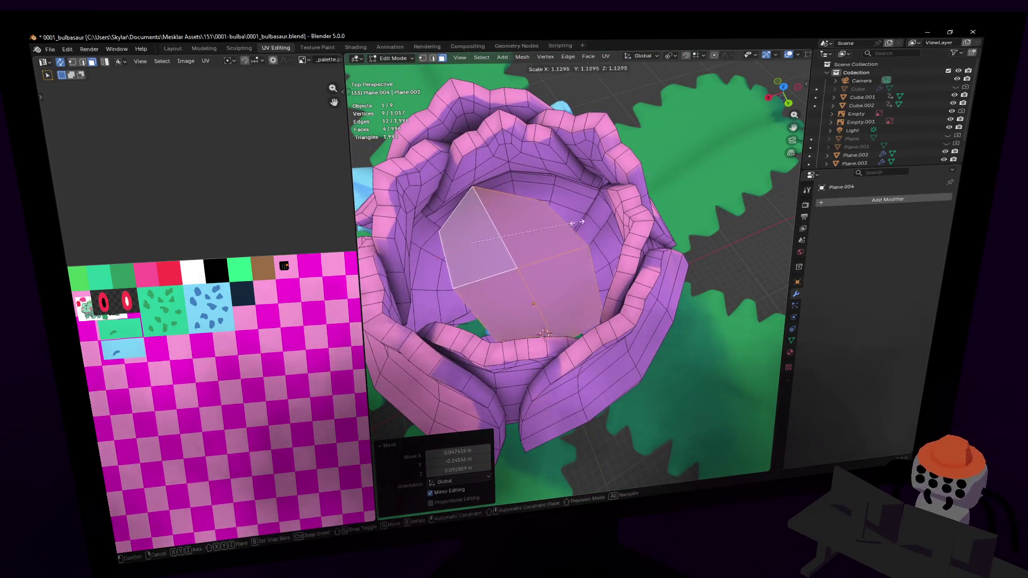
right_click(621, 202)
key(g)
click(610, 206)
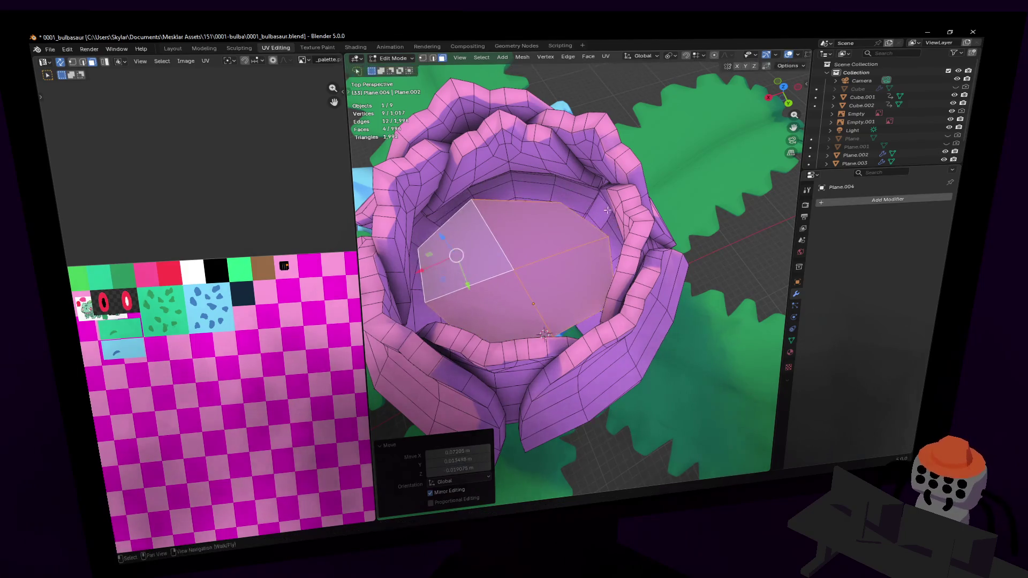
Step: Raise the cap 0.167 m along Z to dome it inside the bulb
key(g)
key(z)
click(604, 183)
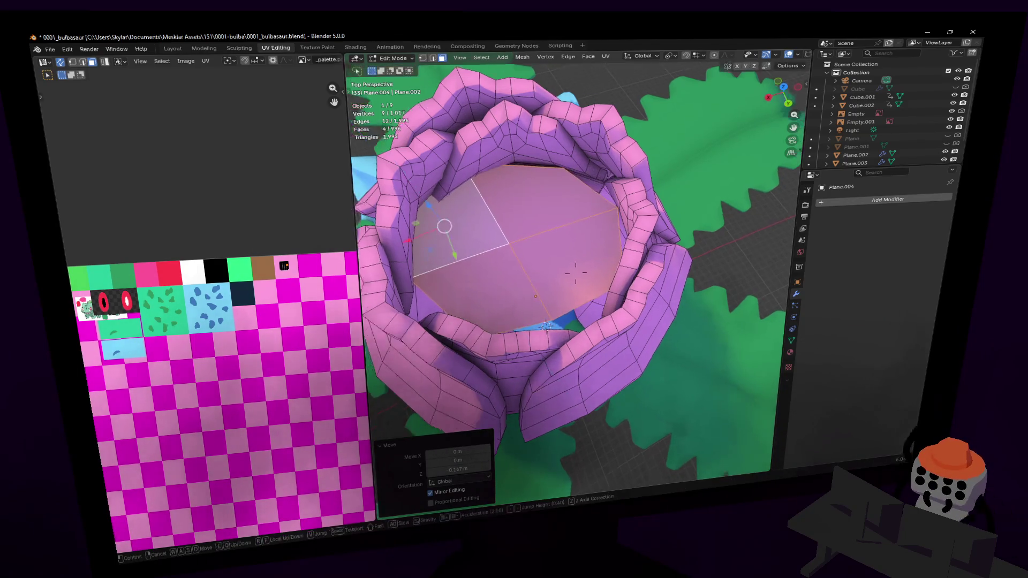
key(shift+grave)
click(574, 276)
key(g)
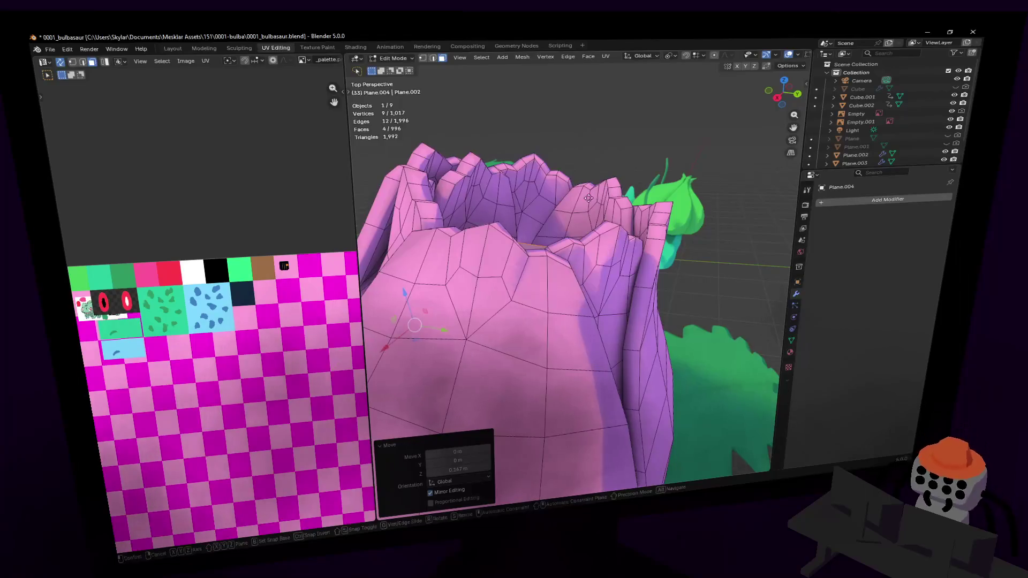
key(Escape)
click(610, 199)
Step: Switch to edge select and return the bulb to Object Mode
key(shift+grave)
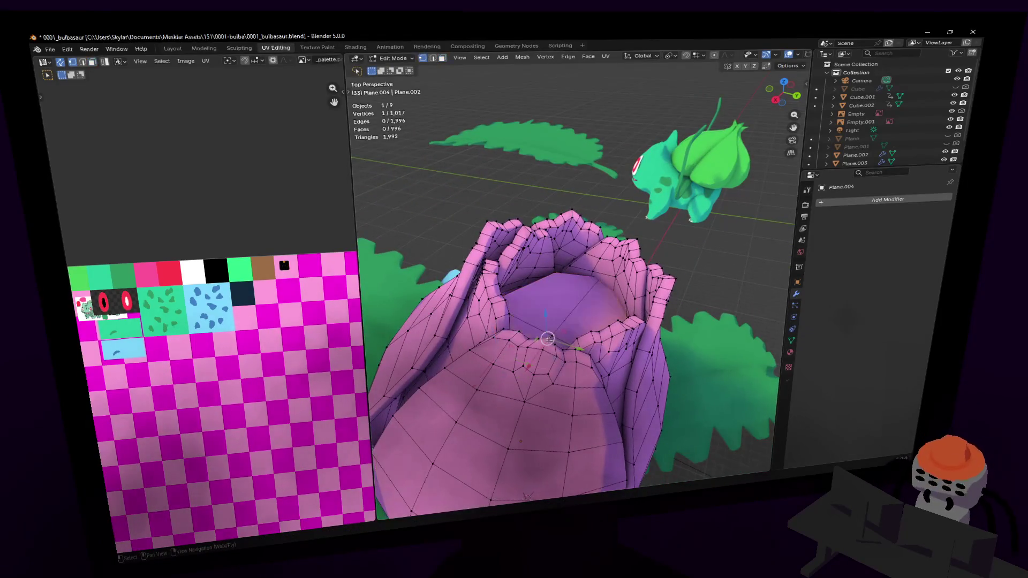
middle_drag(563, 320, 516, 315)
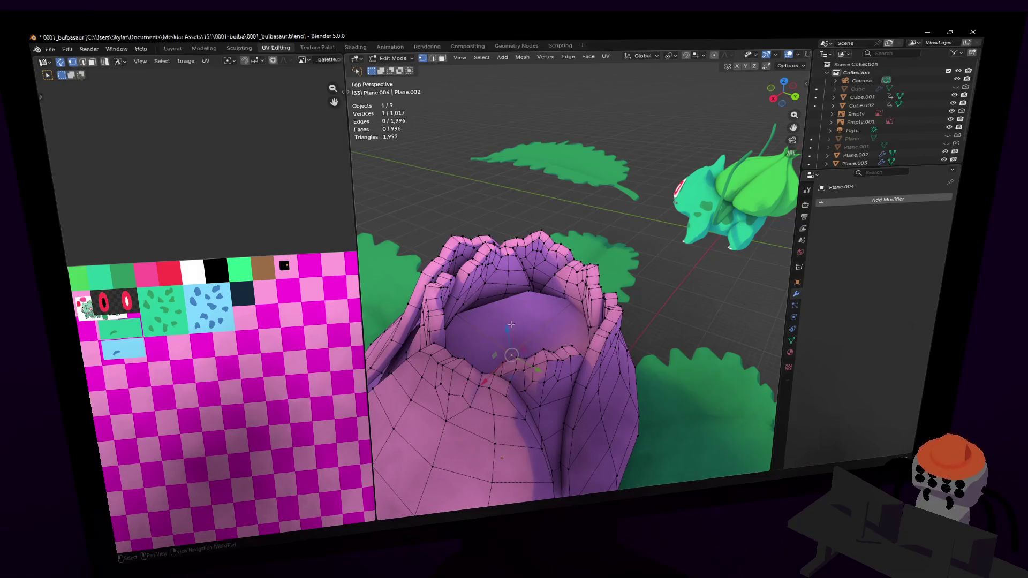
key(2)
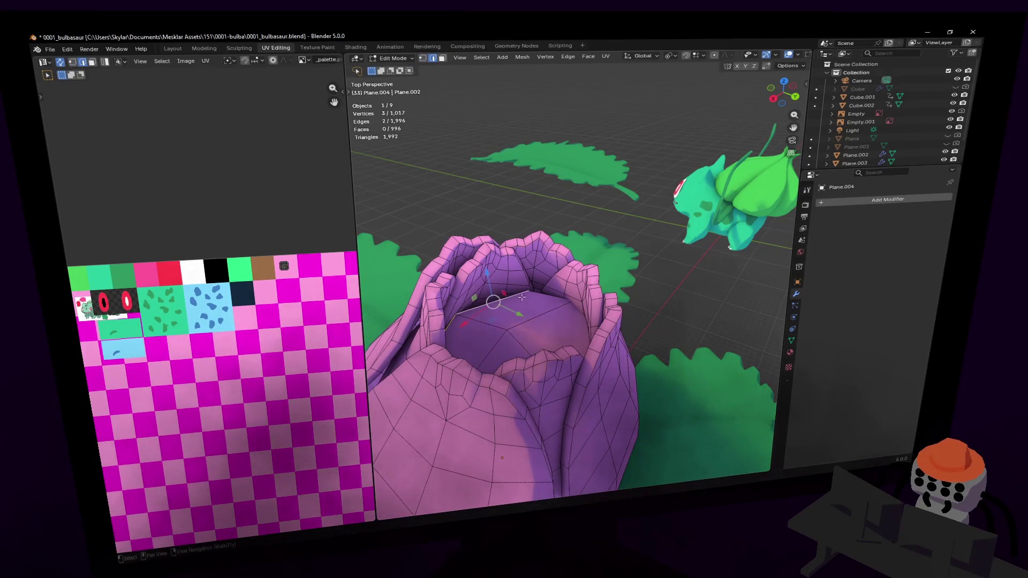
key(Tab)
key(shift+grave)
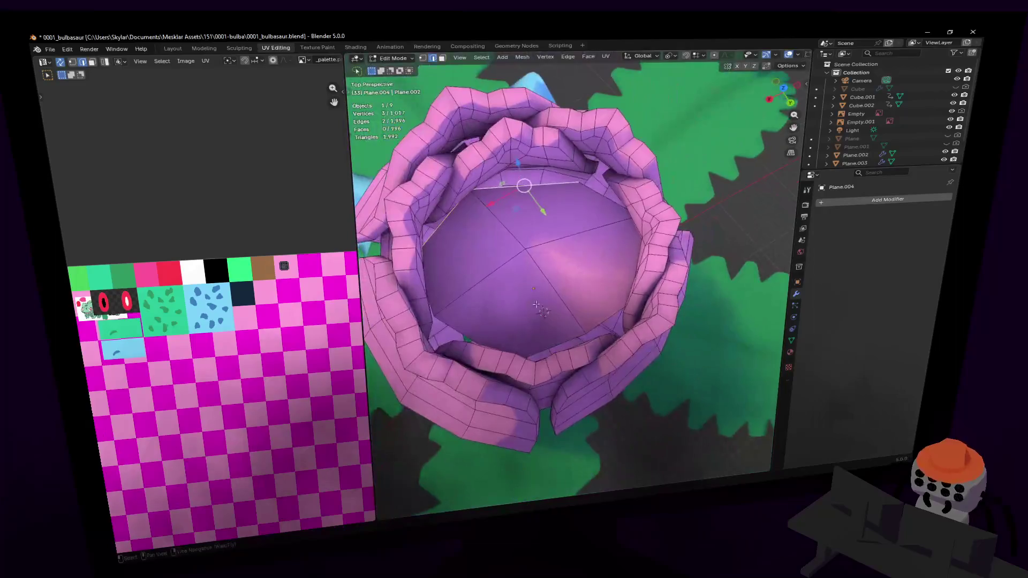
Step: Walk around the whole Ivysaur model, then select the body mesh Cube.001
key(s)
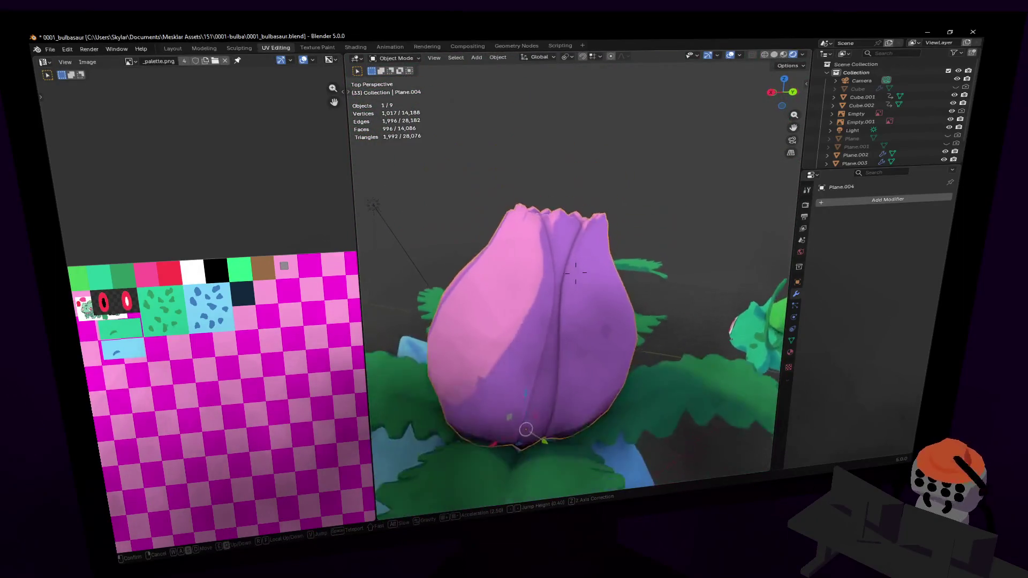
key(s)
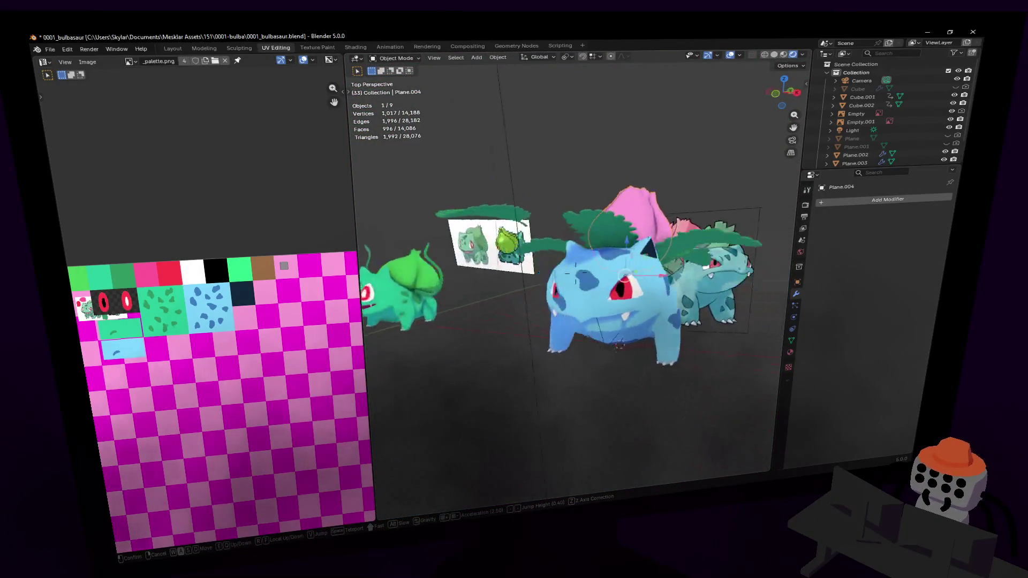
key(d)
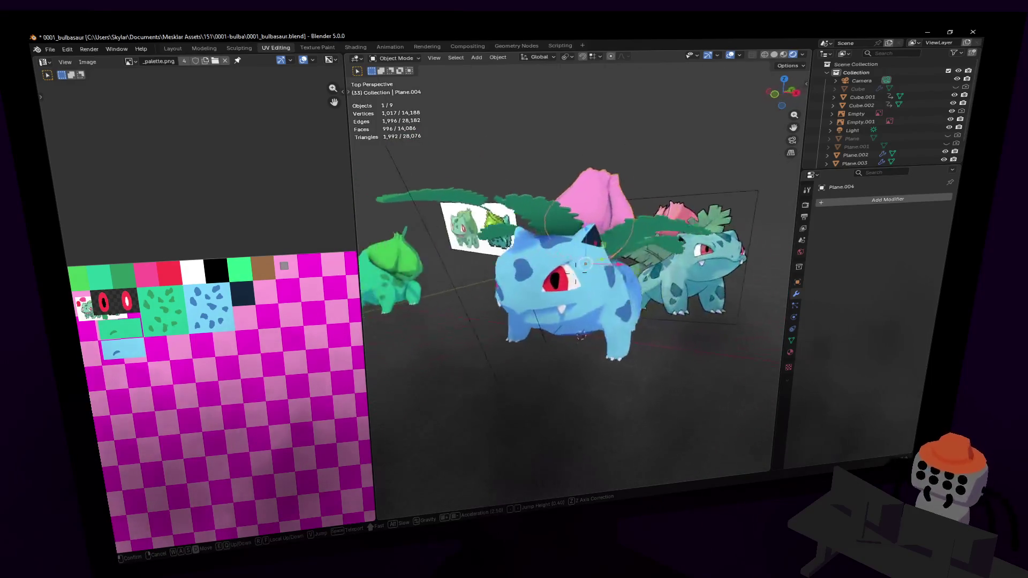
key(d)
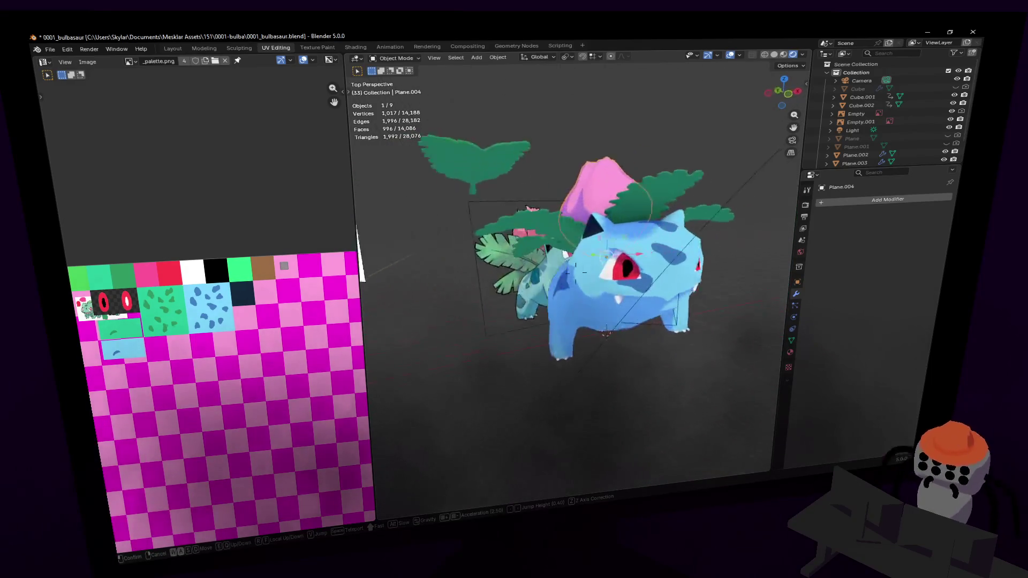
key(w)
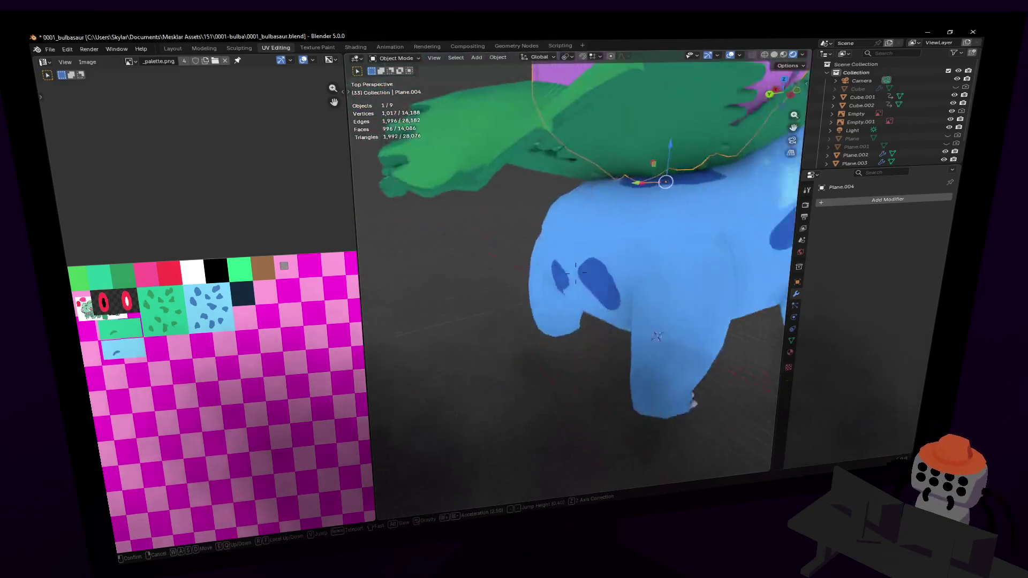
click(698, 167)
middle_drag(698, 167, 551, 258)
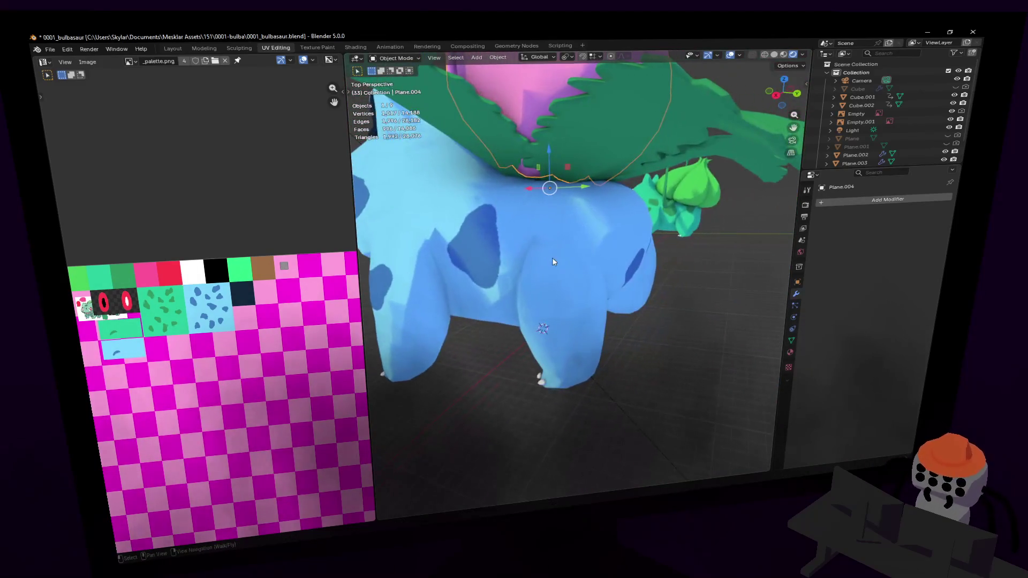
click(570, 254)
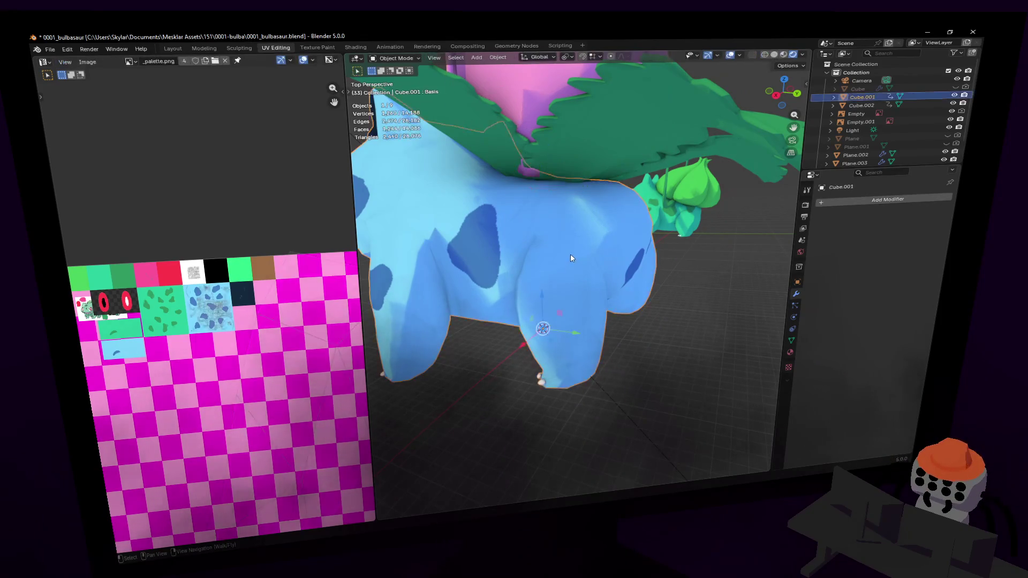
Step: In Edit Mode, select the body's front-leg faces and unwrap them with Smart UV Project
key(Tab)
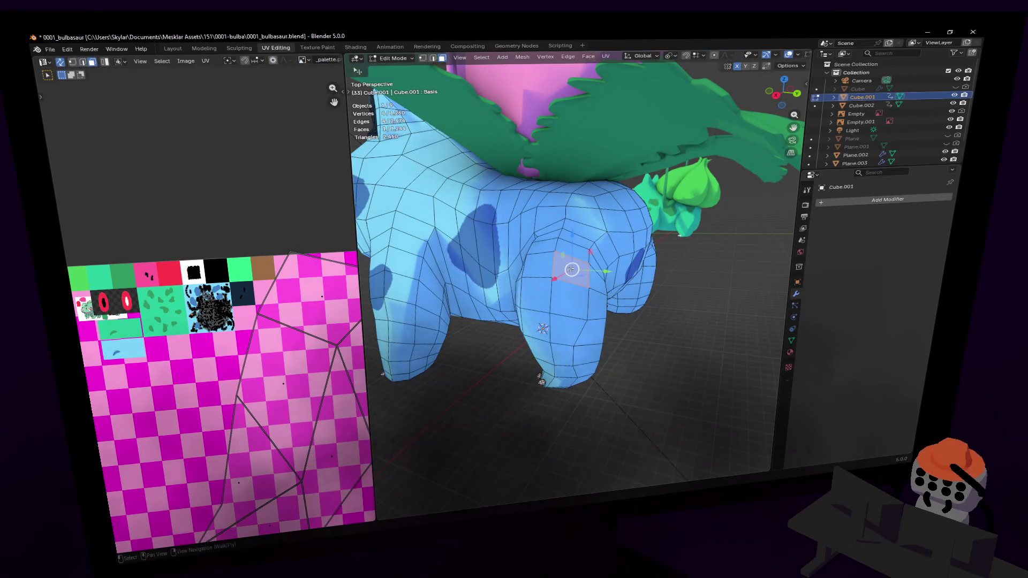
mouse_move(590, 270)
mouse_down()
mouse_move(553, 292)
mouse_move(548, 279)
mouse_up()
scroll(581, 301, up, 3)
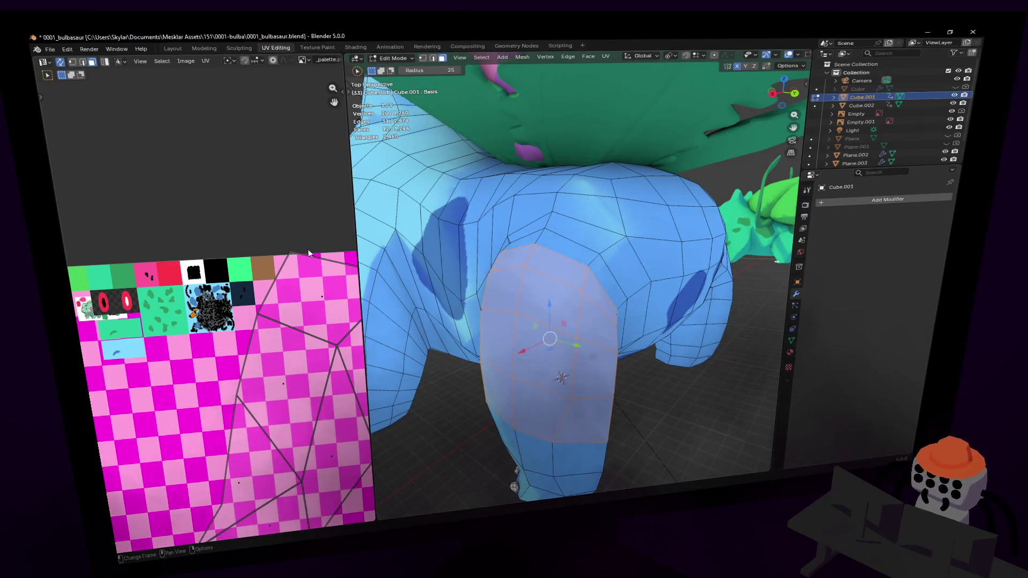
scroll(216, 276, up, 6)
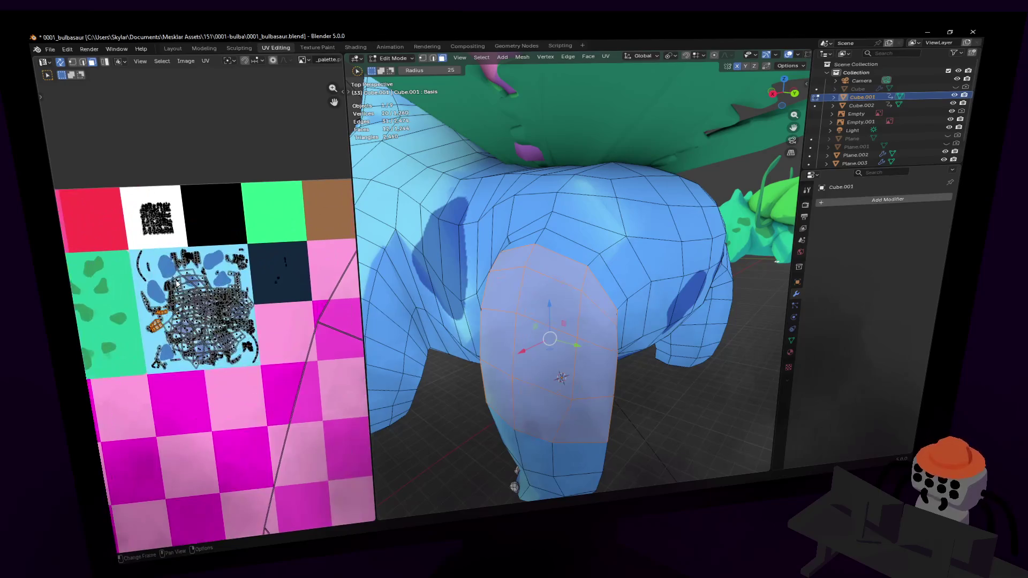
scroll(213, 255, down, 2)
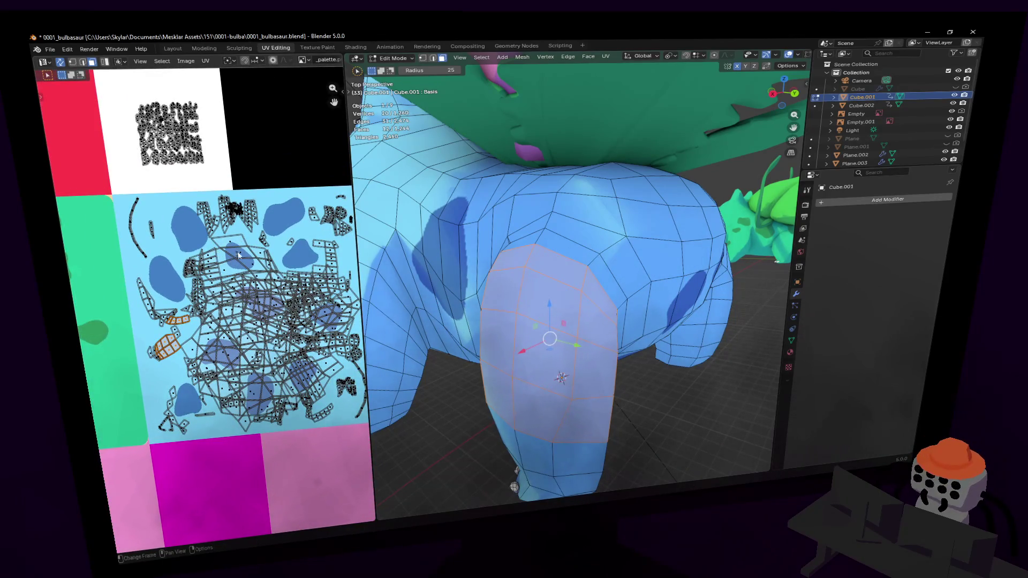
key(u)
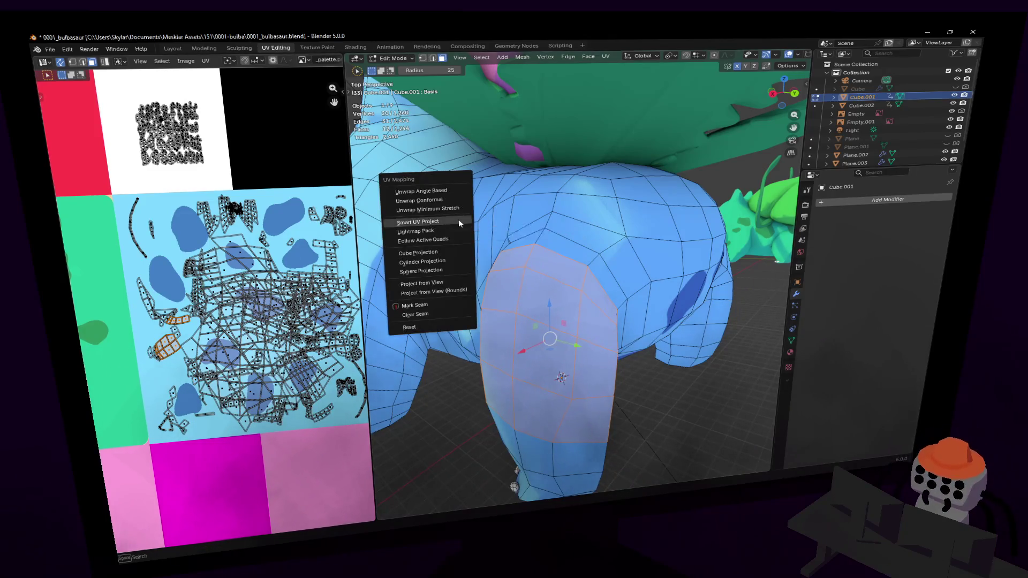
click(459, 219)
click(453, 308)
Step: Shrink the leg's UV islands and place them on the spotted texture
scroll(189, 256, down, 5)
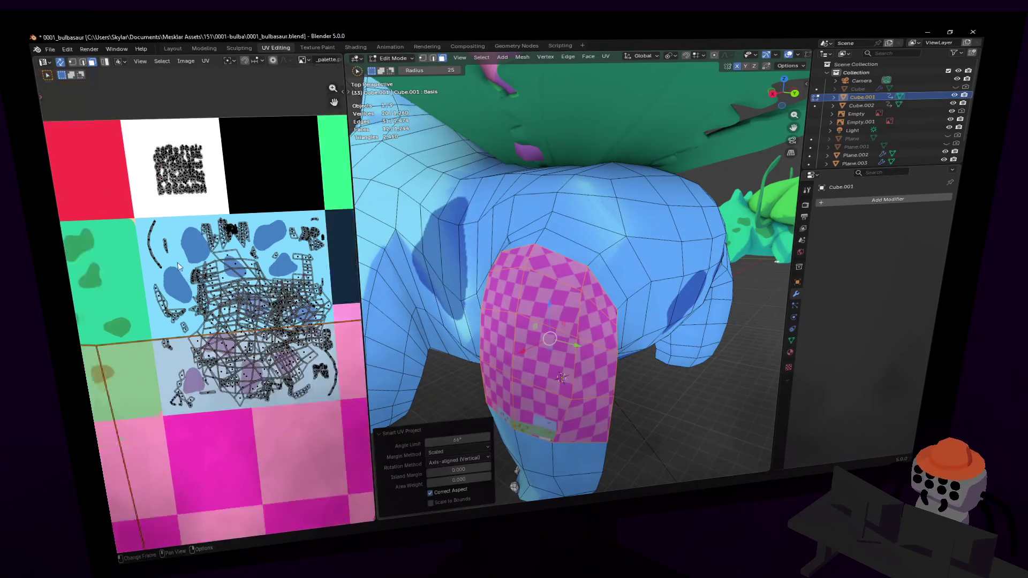
scroll(189, 256, down, 1)
key(s)
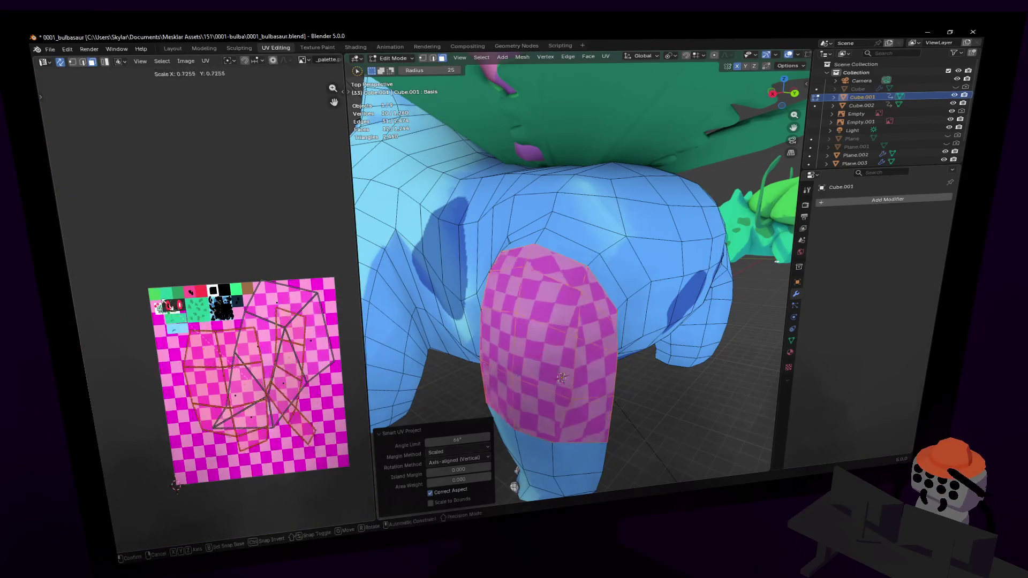
click(241, 380)
key(g)
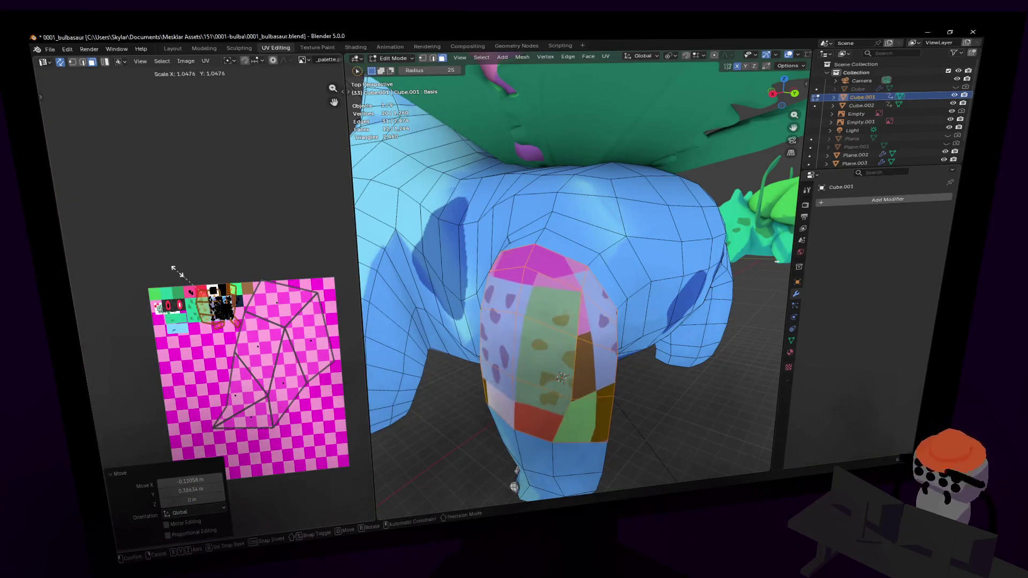
key(s)
click(199, 276)
Step: Move the leg islands up and right, rescaling them to 0.895
scroll(230, 273, up, 8)
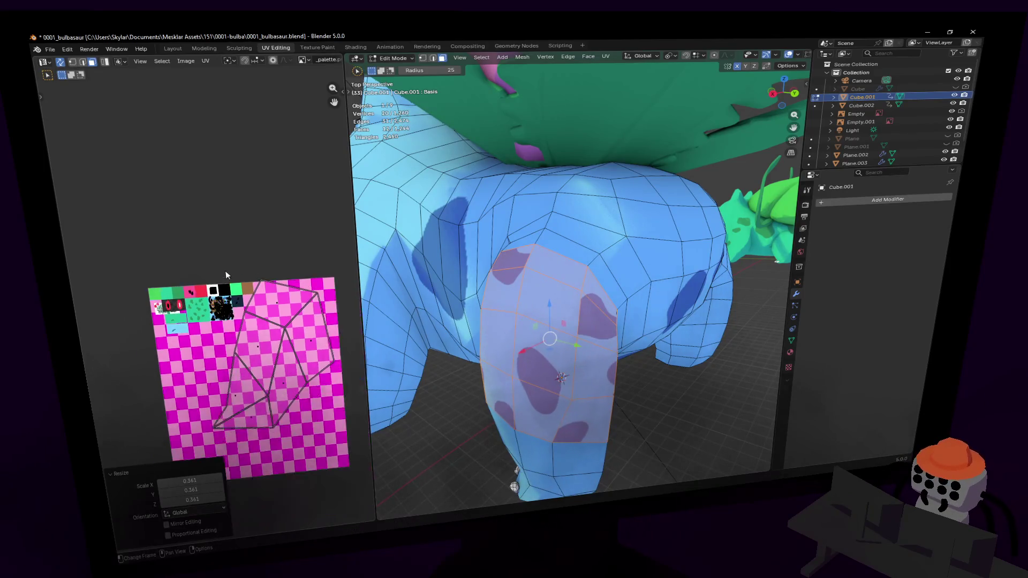
shift+scroll(236, 272, up, 2)
key(g)
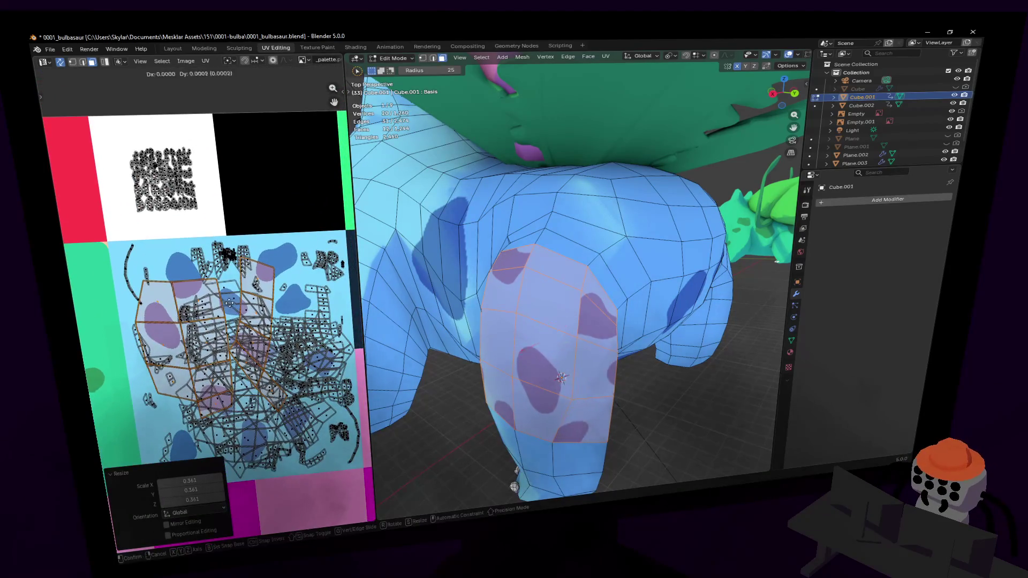
click(204, 267)
key(s)
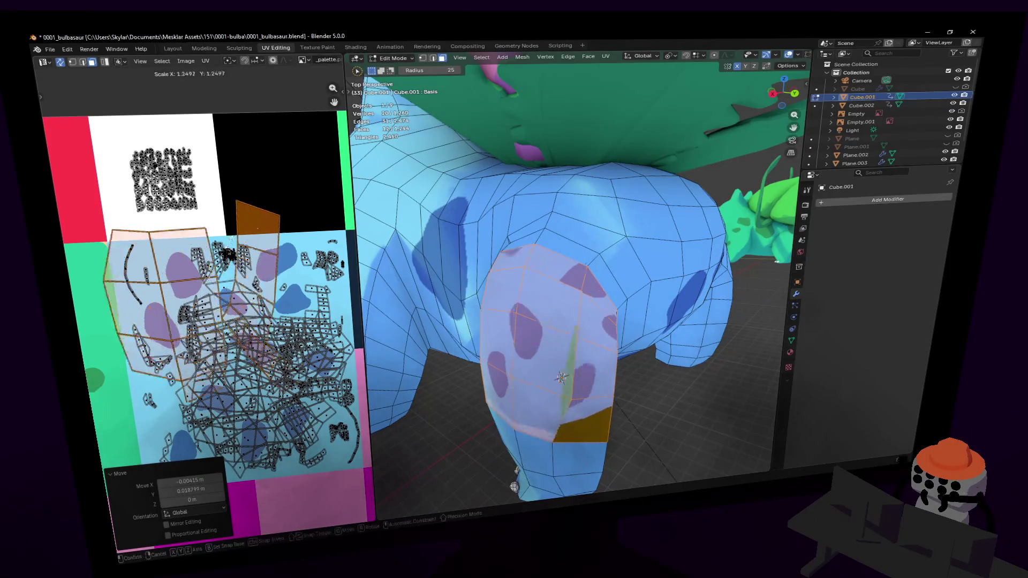
click(201, 271)
key(g)
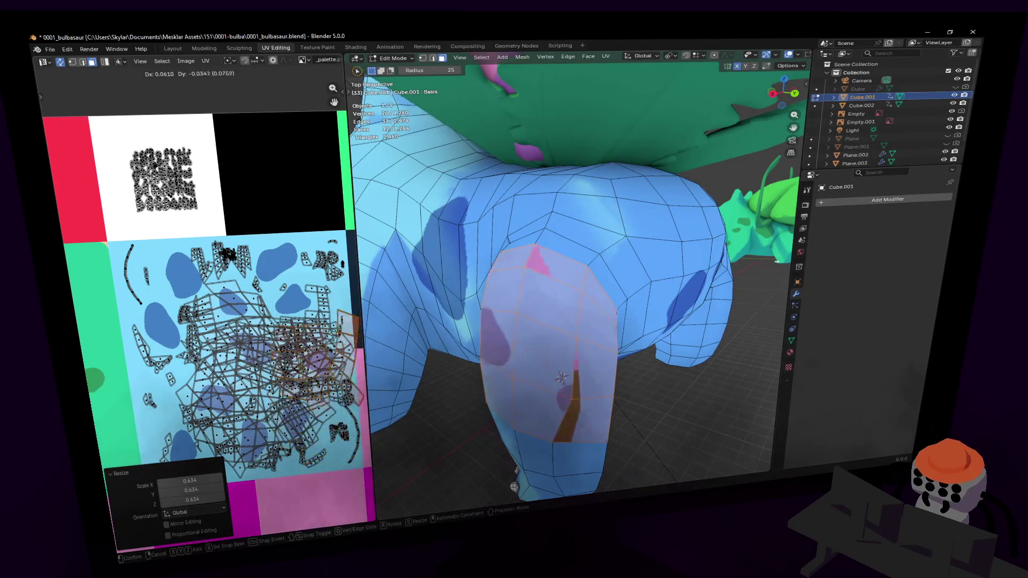
click(282, 301)
scroll(277, 306, up, 1)
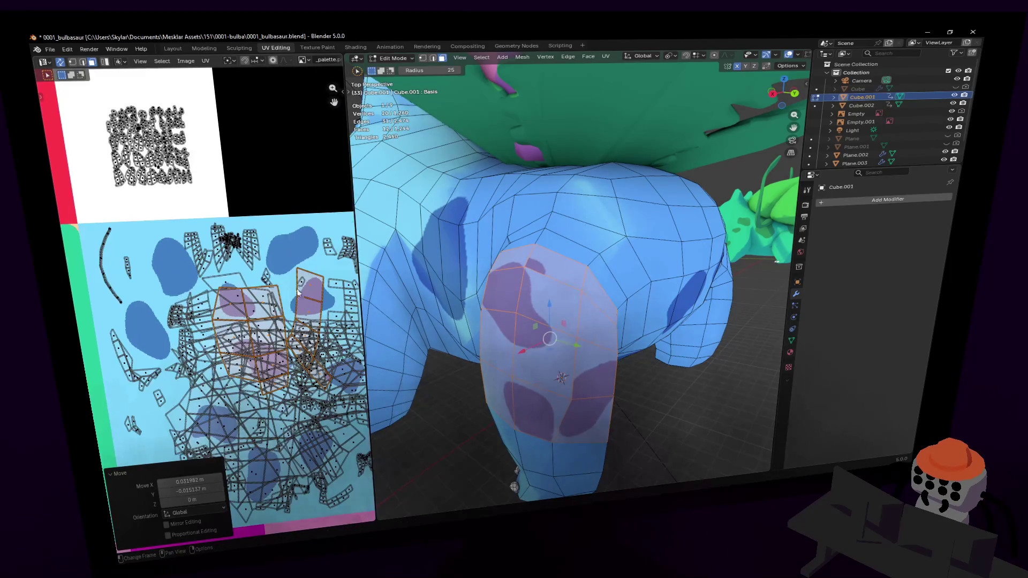
scroll(298, 291, up, 2)
middle_drag(289, 291, 232, 264)
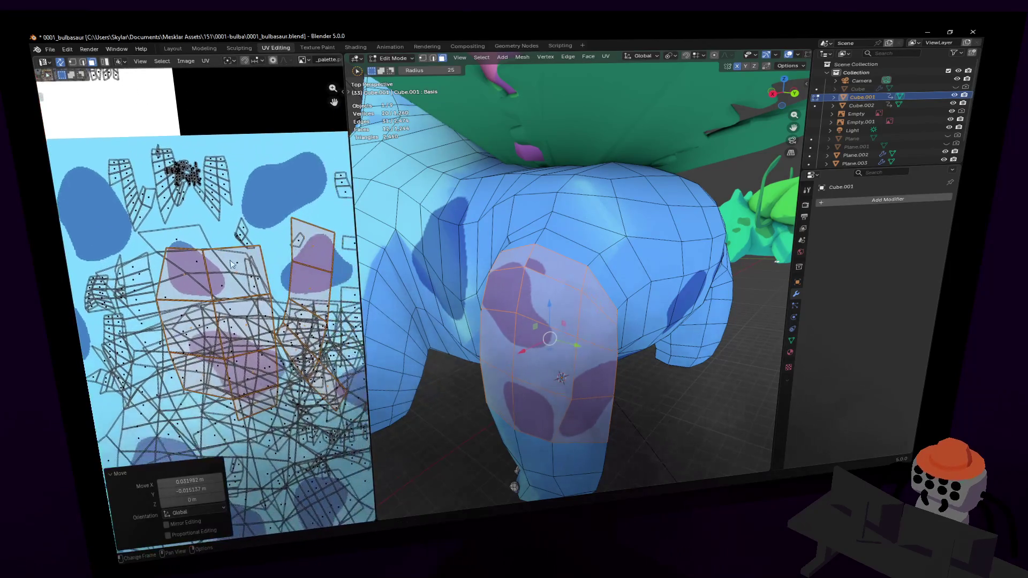
click(267, 254)
Step: Rotate the leg islands about 180° then about 21°, settling them over a large spot
key(r)
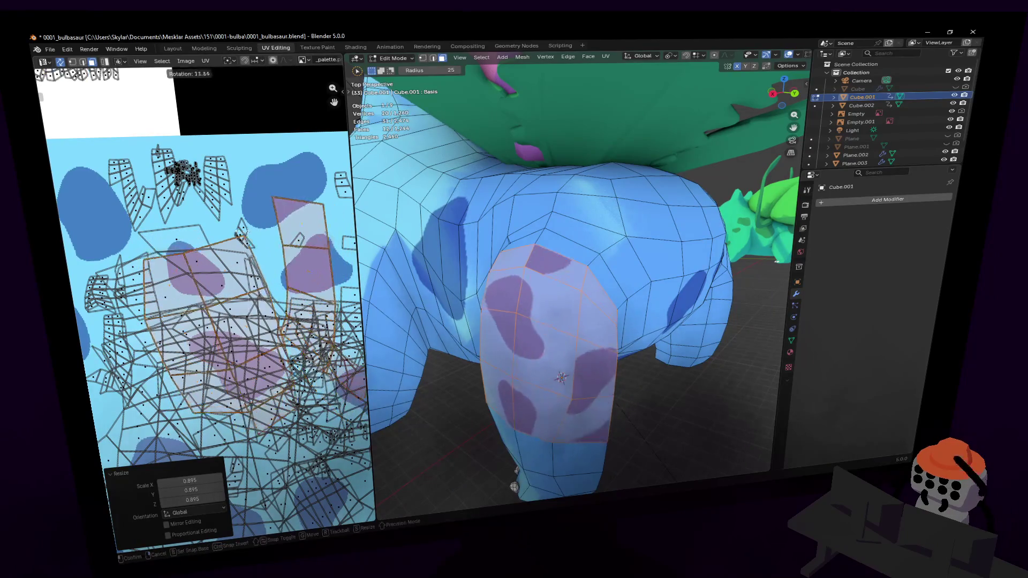
click(228, 224)
key(g)
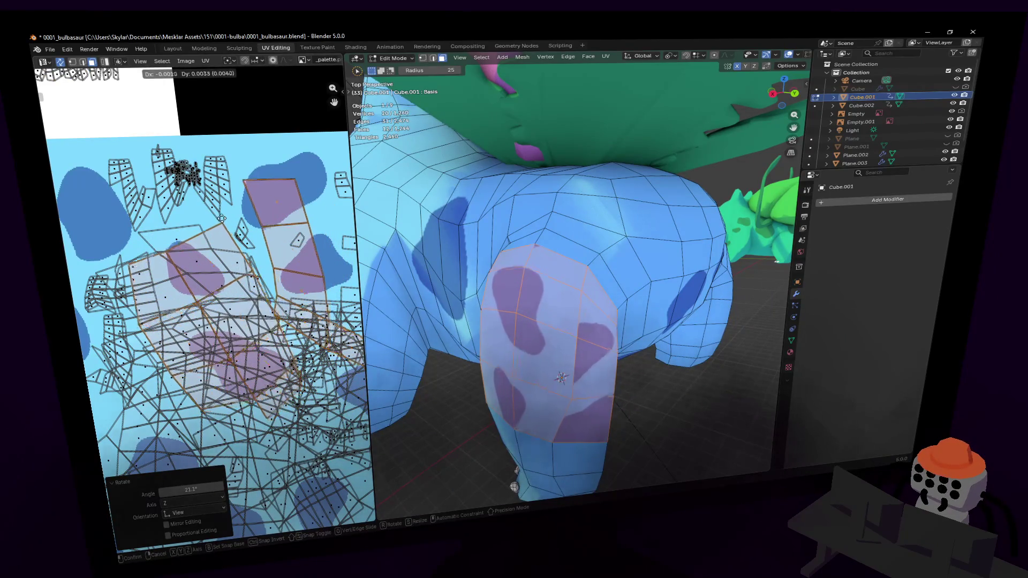
key(r)
click(253, 294)
key(g)
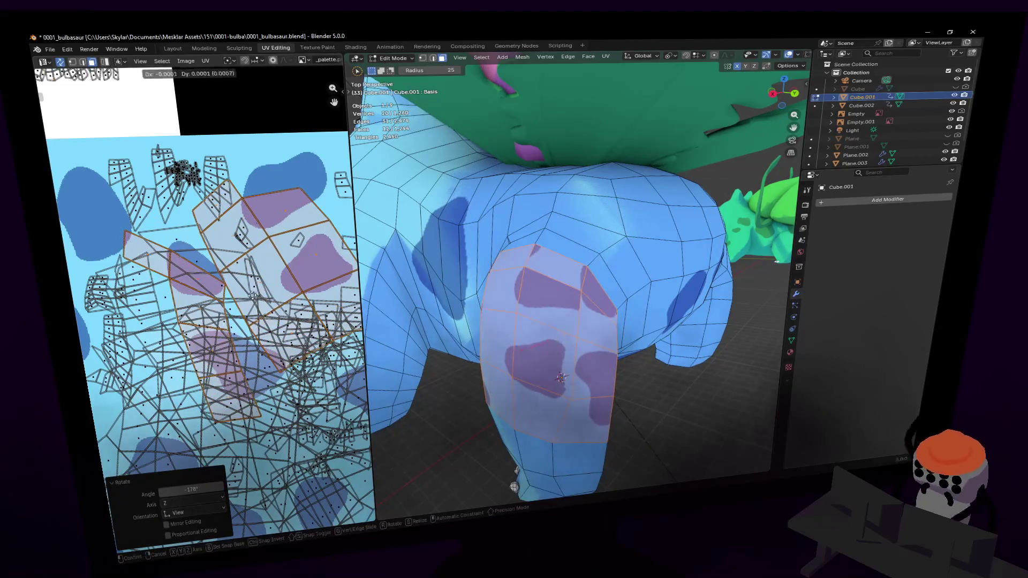
click(282, 181)
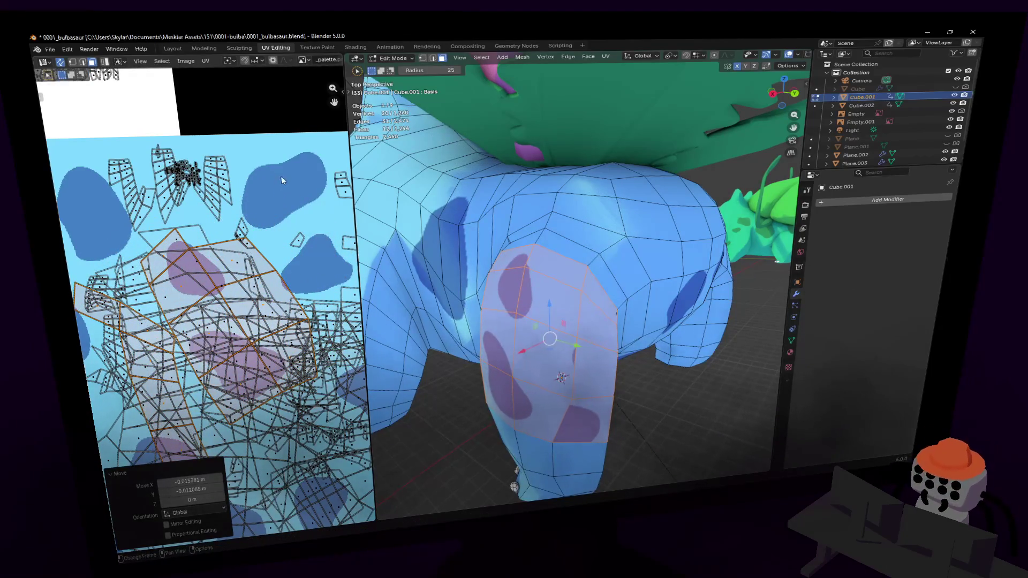
key(r)
click(220, 294)
key(g)
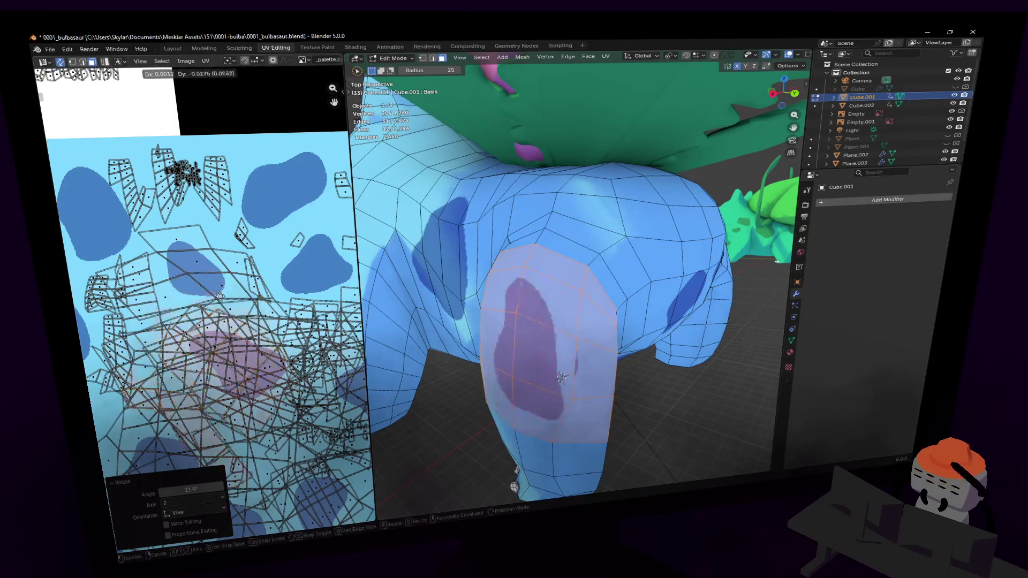
click(249, 306)
mouse_move(231, 375)
middle_down()
mouse_move(214, 251)
mouse_move(251, 247)
middle_up()
key(shift+grave)
mouse_move(575, 272)
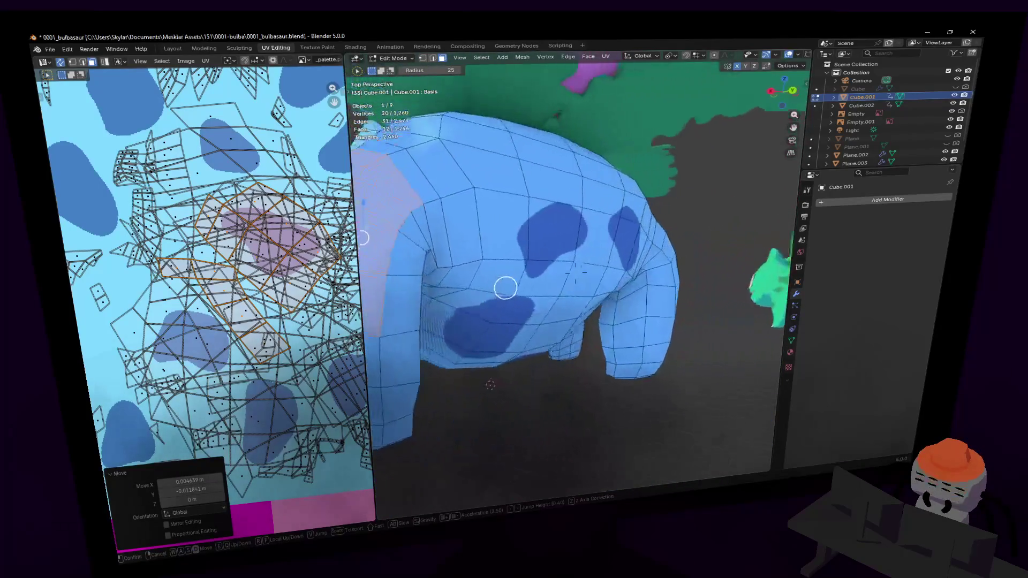
Step: Select the faces of the lower front leg
click(575, 272)
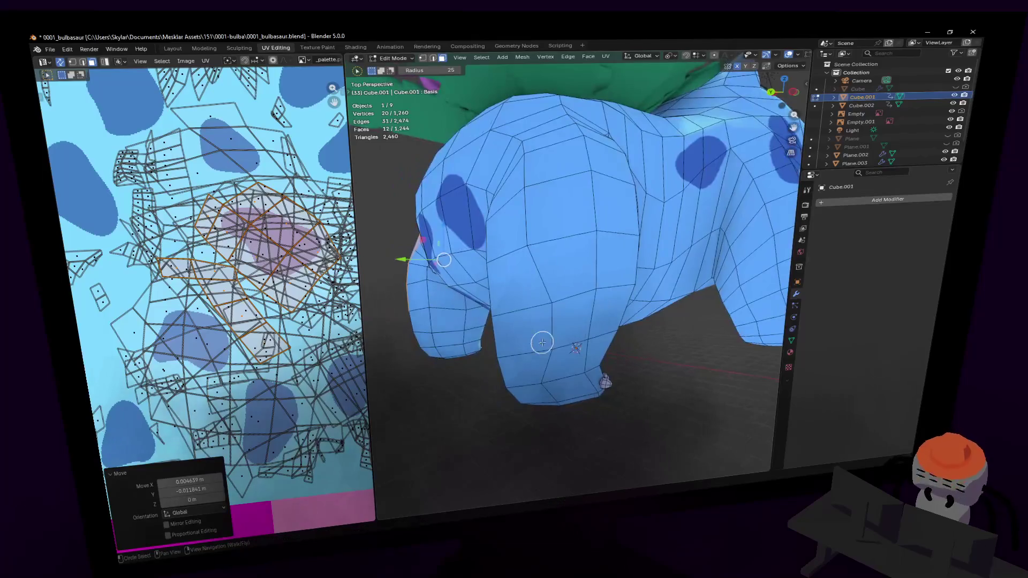
click(554, 290)
mouse_move(580, 243)
middle_down()
mouse_move(561, 320)
mouse_move(606, 305)
middle_up()
mouse_move(520, 279)
mouse_down()
mouse_move(523, 390)
mouse_move(537, 367)
mouse_up()
key(shift+grave)
key(s)
click(681, 294)
shift+scroll(562, 367, down, 3)
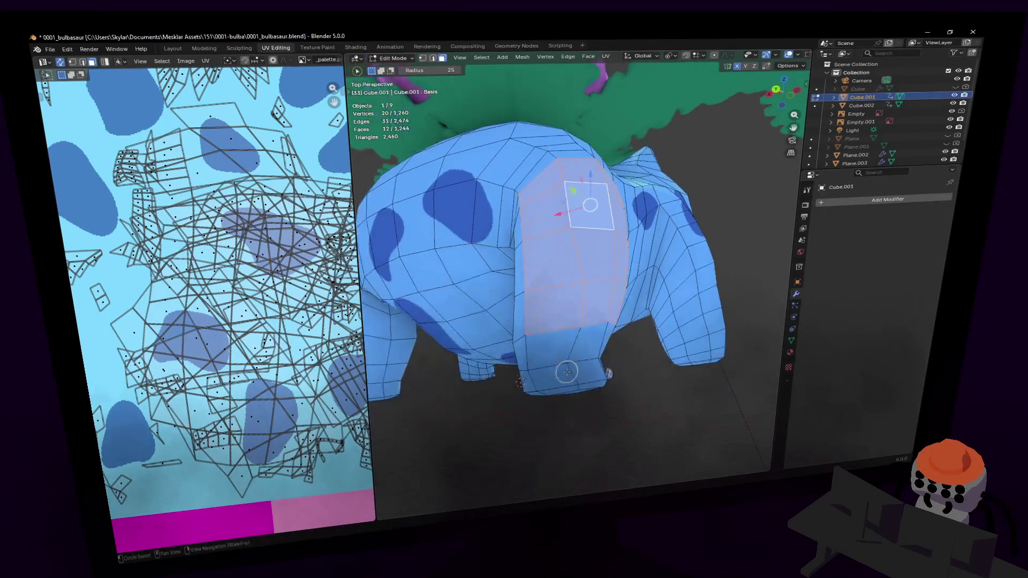
click(566, 333)
key(shift+grave)
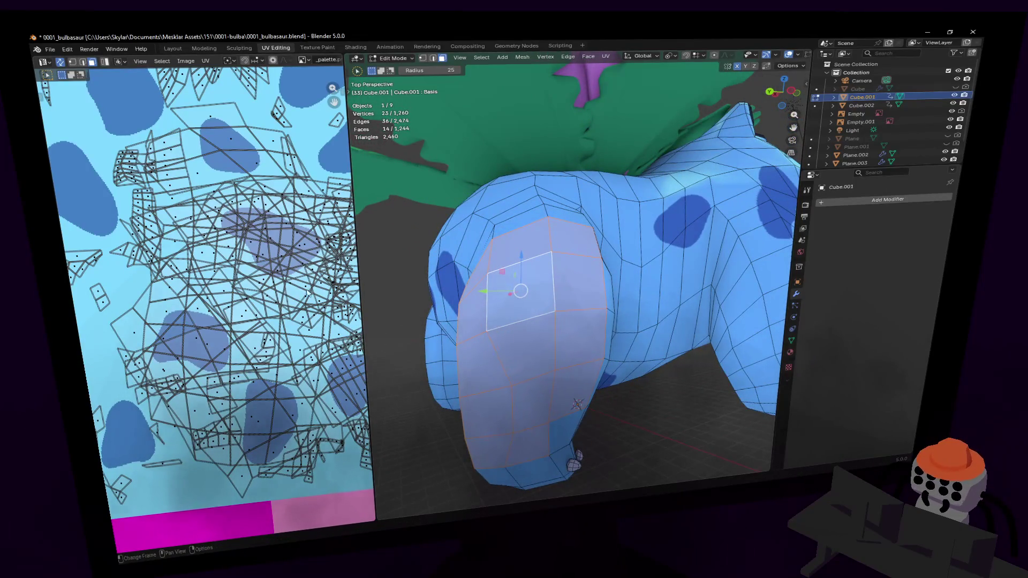
scroll(309, 294, down, 4)
Step: Smart UV Project the leg faces and shrink the resulting UV islands
key(u)
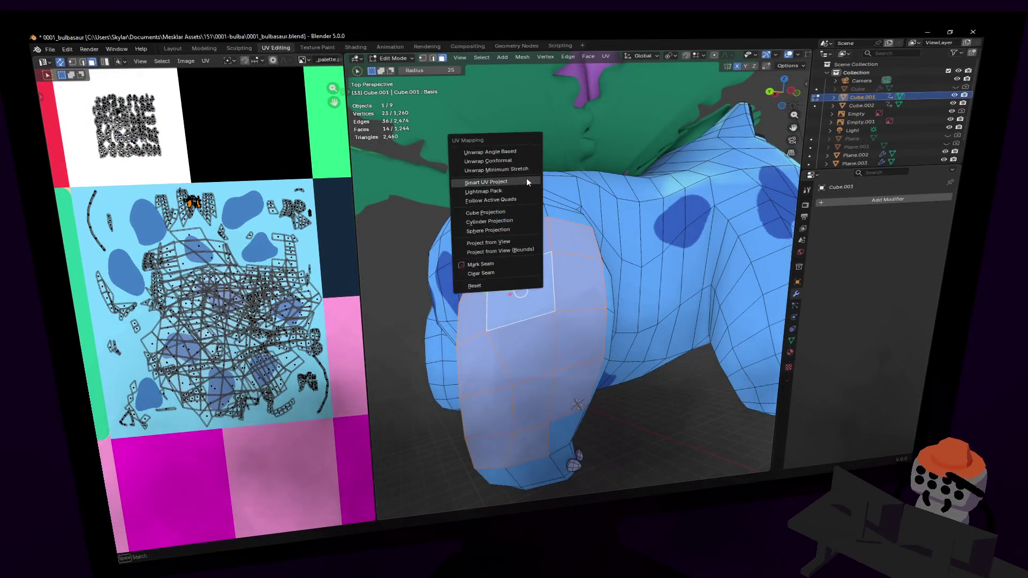
click(525, 178)
click(502, 267)
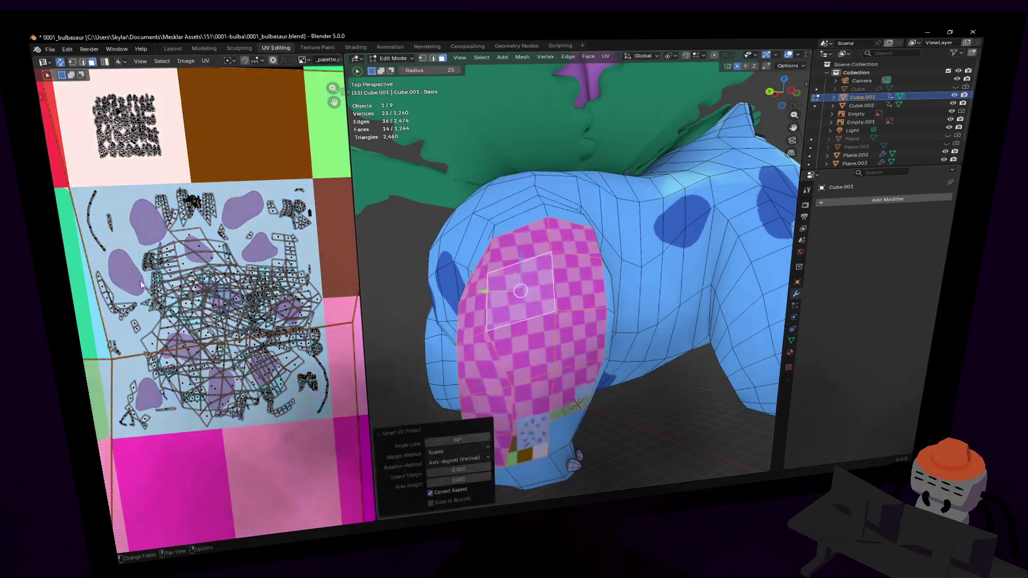
scroll(182, 294, up, 5)
scroll(179, 299, up, 1)
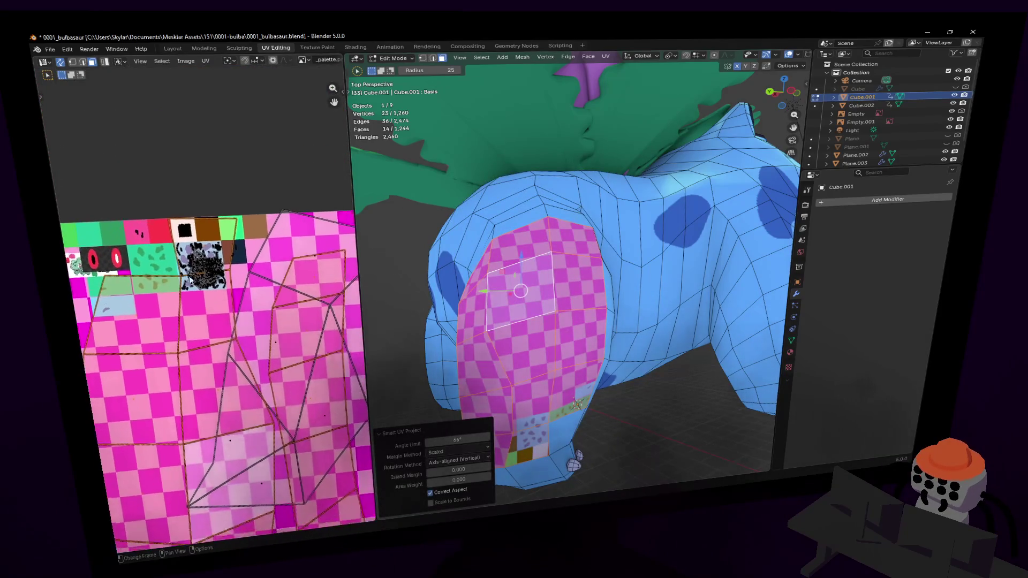
scroll(177, 289, down, 3)
key(s)
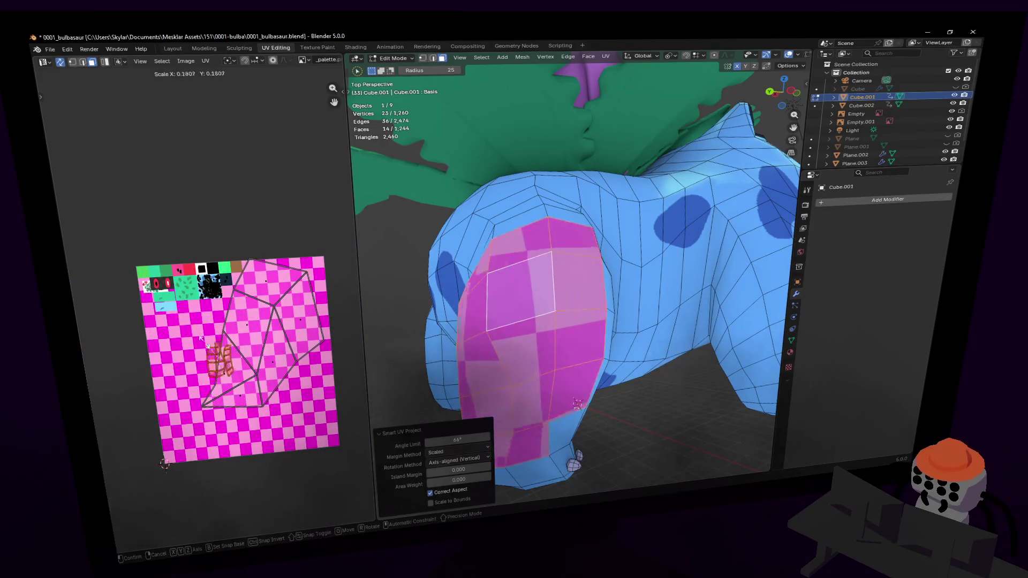
click(164, 264)
Step: Move the leg UV islands onto the blue spotted area of the texture
key(g)
click(231, 285)
scroll(231, 285, up, 3)
scroll(231, 286, up, 5)
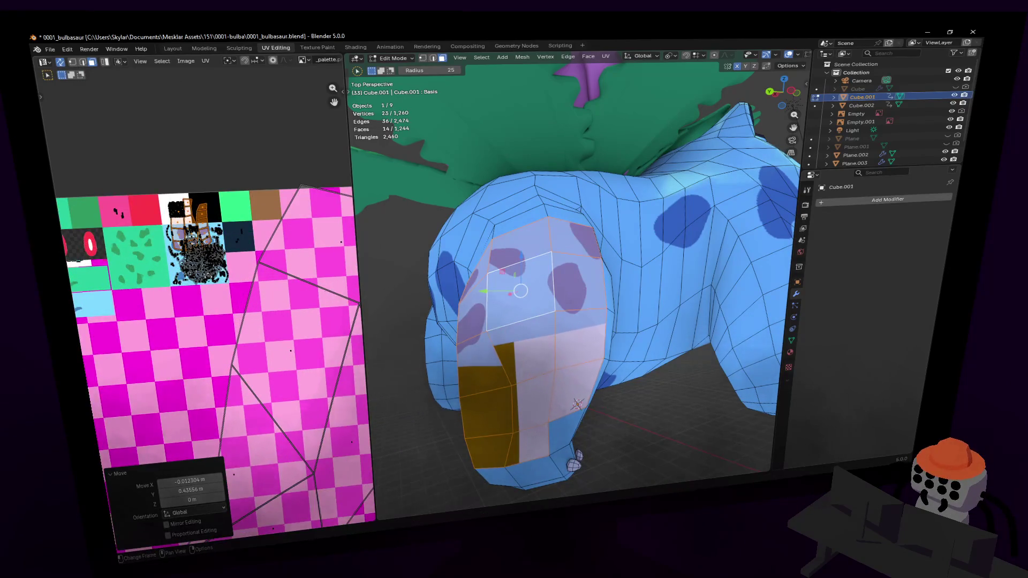
click(202, 232)
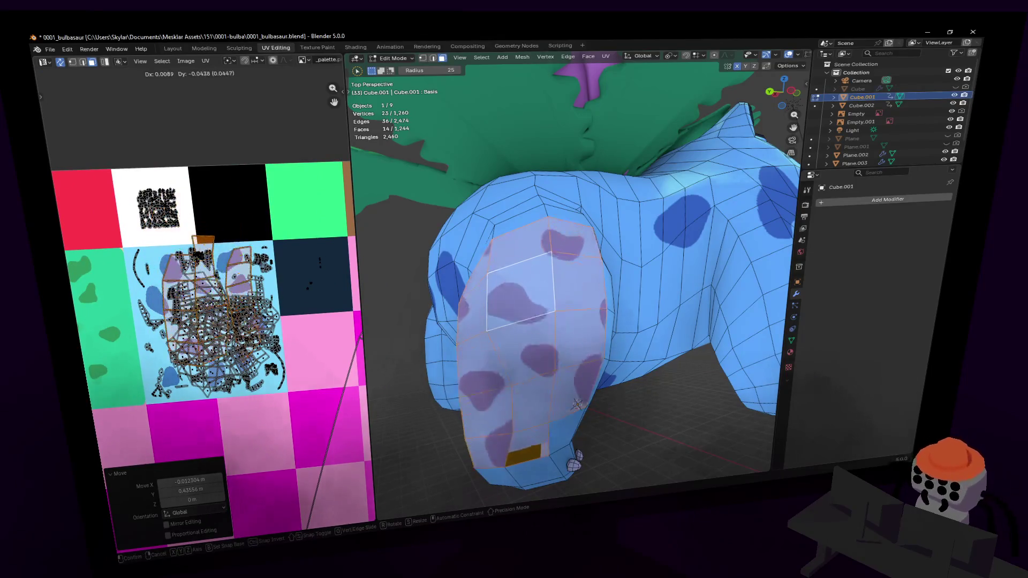
scroll(202, 232, up, 4)
key(g)
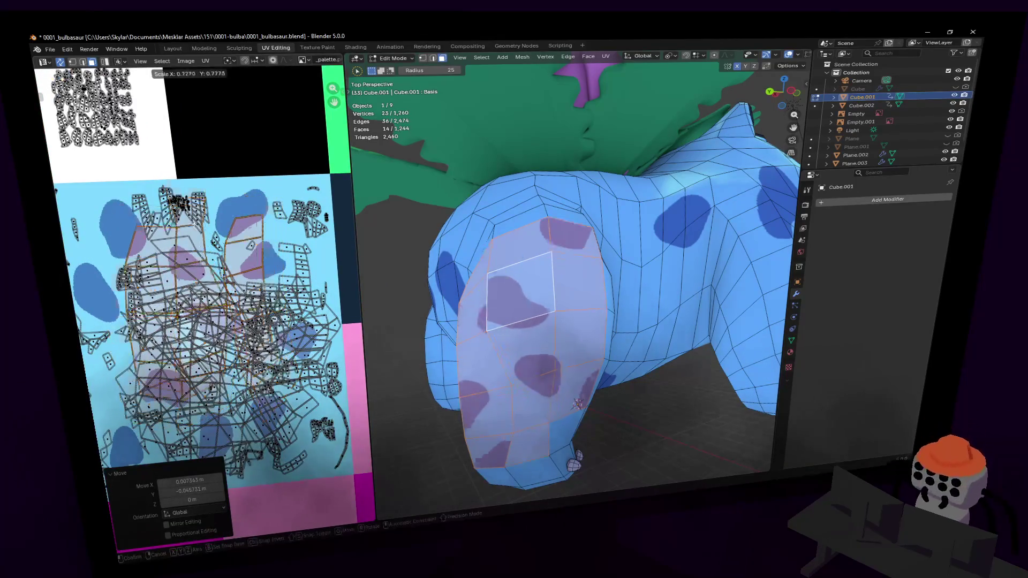
click(281, 257)
scroll(282, 257, up, 3)
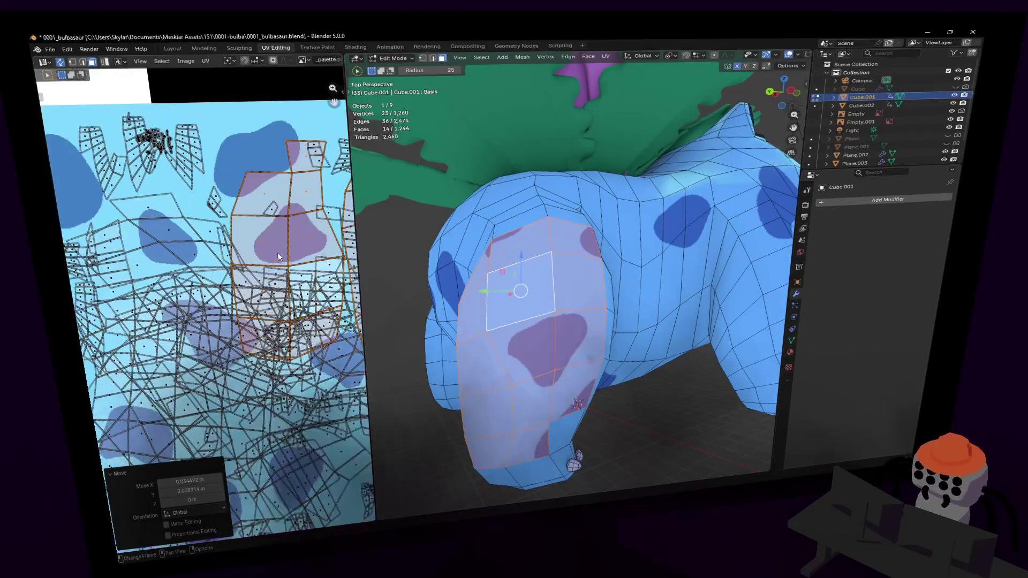
middle_drag(219, 263, 276, 291)
Step: Rotate the leg islands 24.4° and nudge them slightly left and down over the spots
key(r)
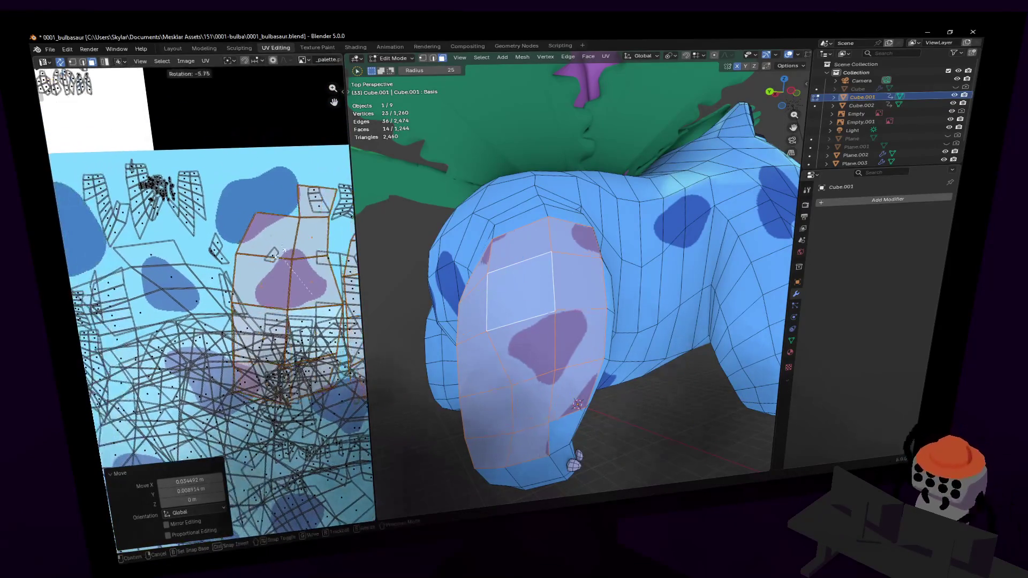
click(193, 289)
key(g)
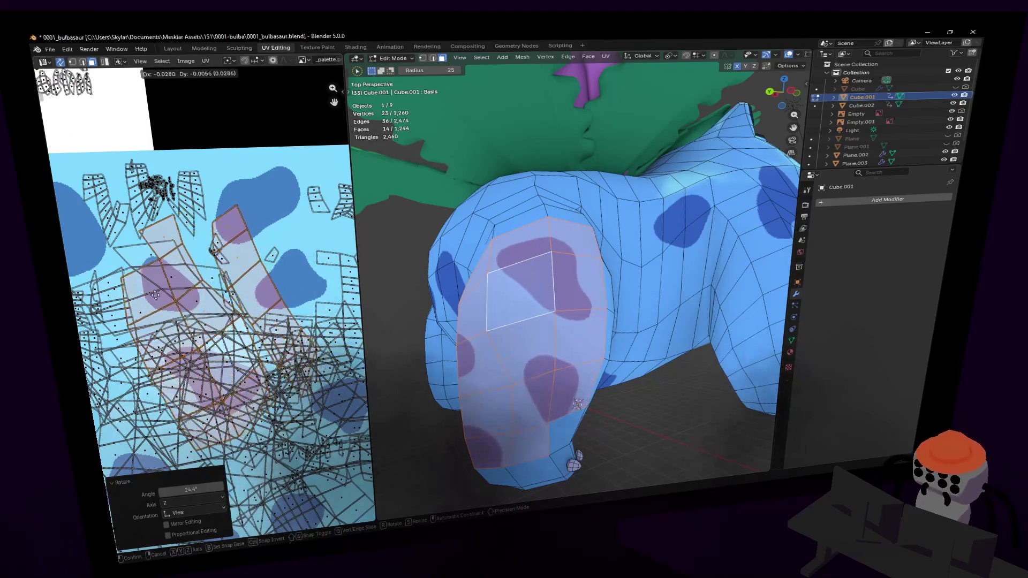
click(175, 298)
key(g)
click(182, 315)
Step: Select the long leg strip island, scale it to 0.342, and move it up-left
middle_drag(238, 262, 289, 228)
click(288, 225)
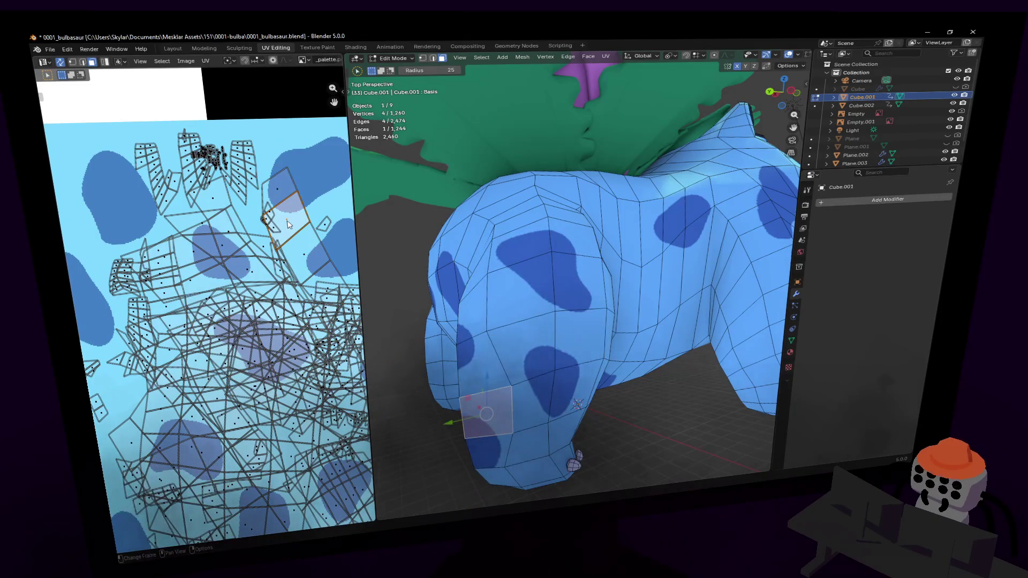
key(l)
click(291, 226)
key(l)
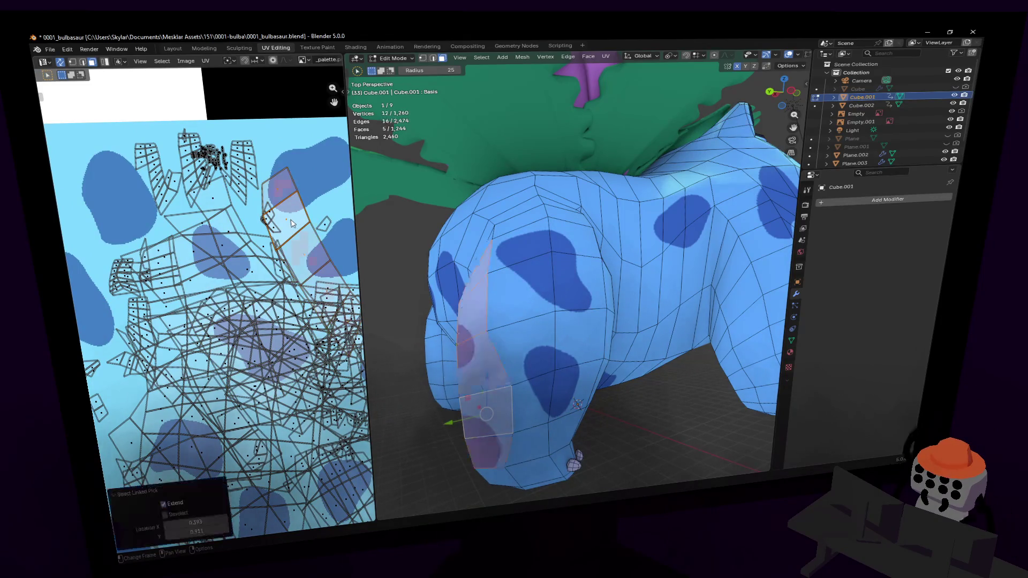
key(s)
click(294, 236)
key(g)
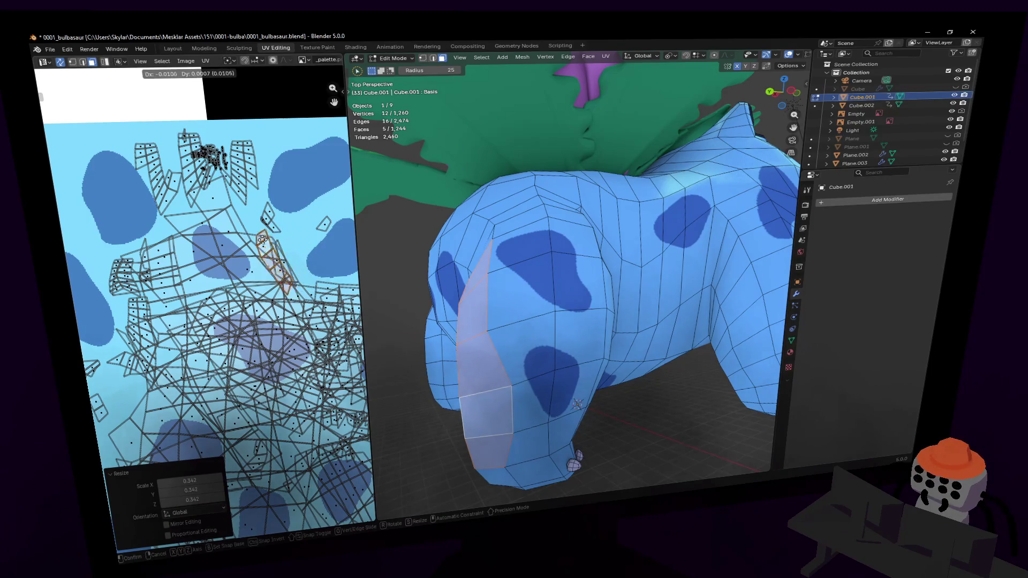
click(301, 201)
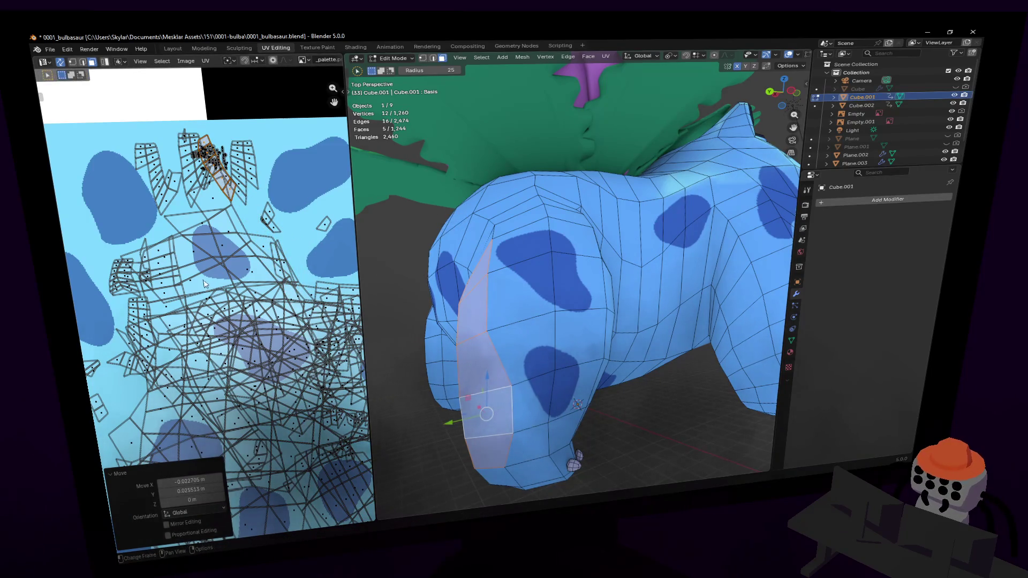
Step: Return to Object Mode and start walking around the model
key(Tab)
key(shift+grave)
key(s)
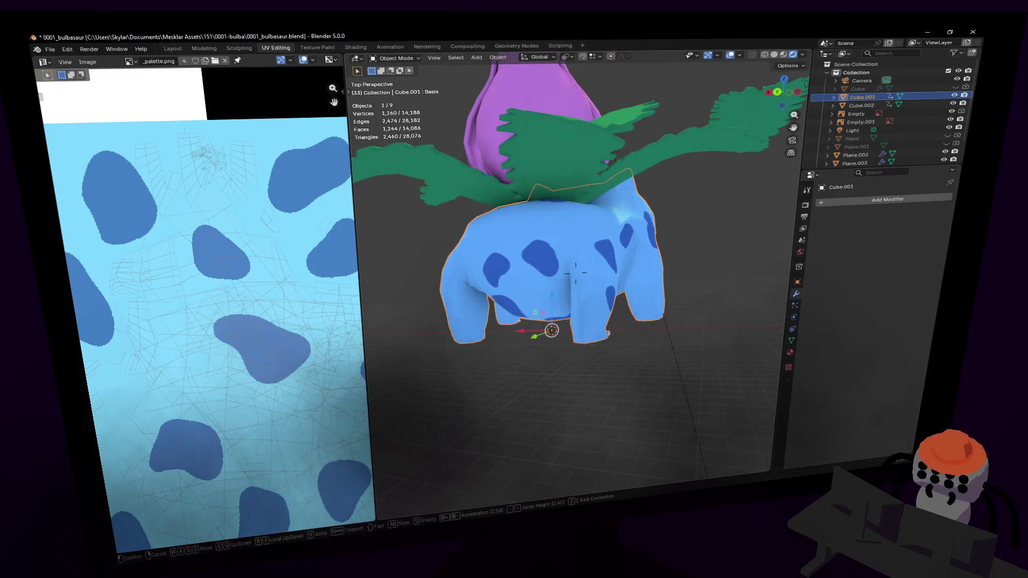
Step: Fly around the blue-spotted Ivysaur to check every side, then show its Object Data properties
key(q)
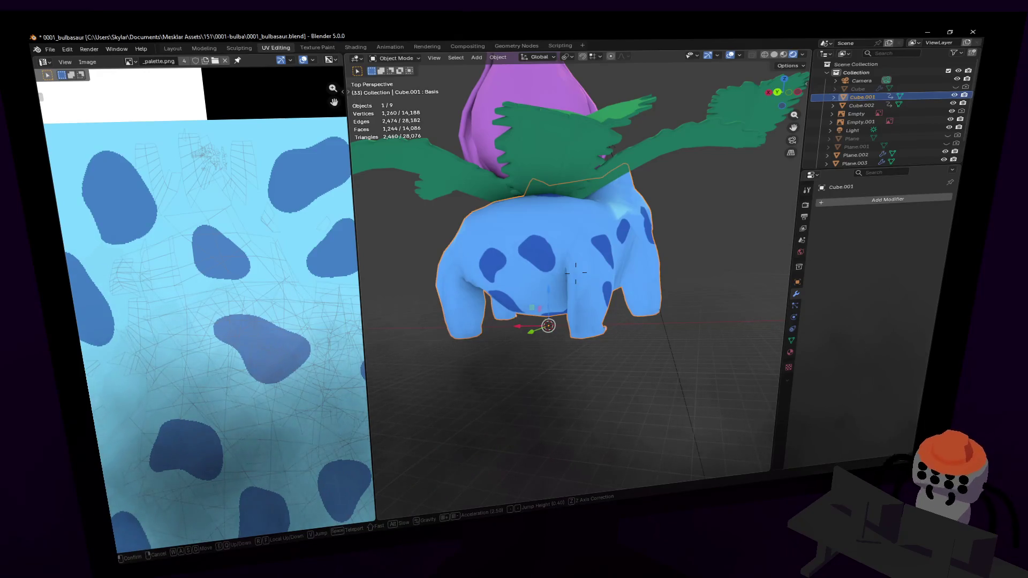
key(w)
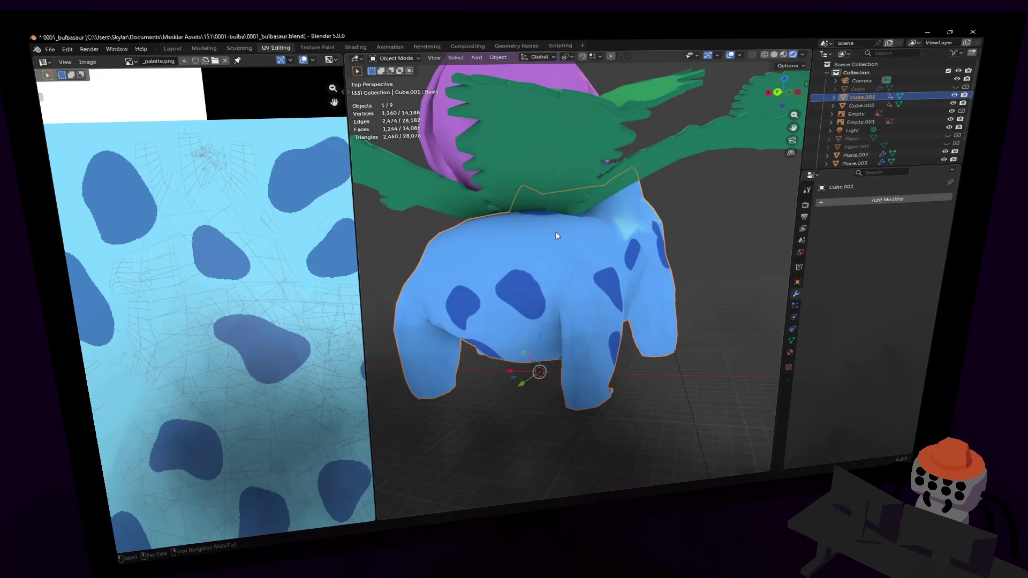
key(d)
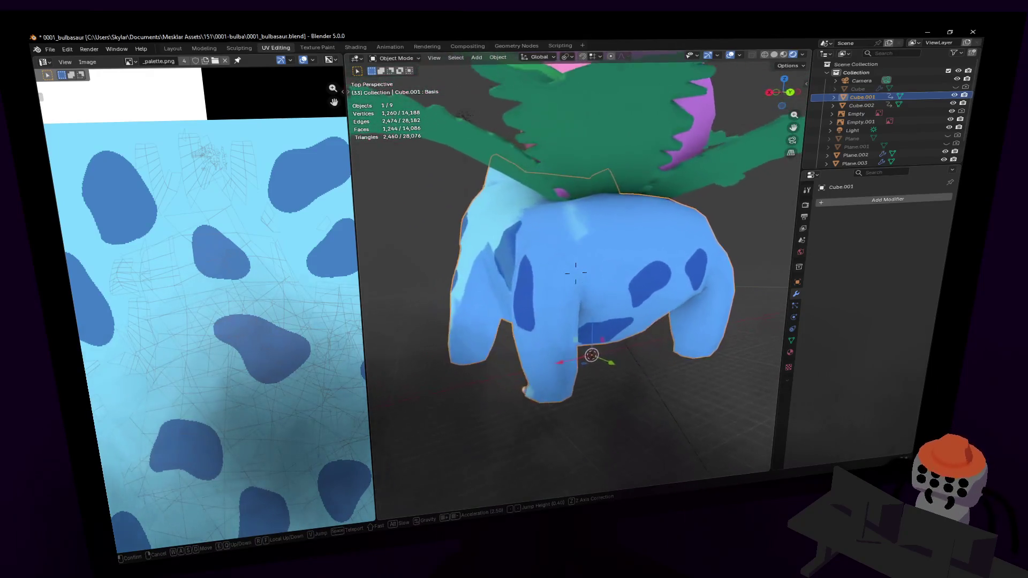
key(d)
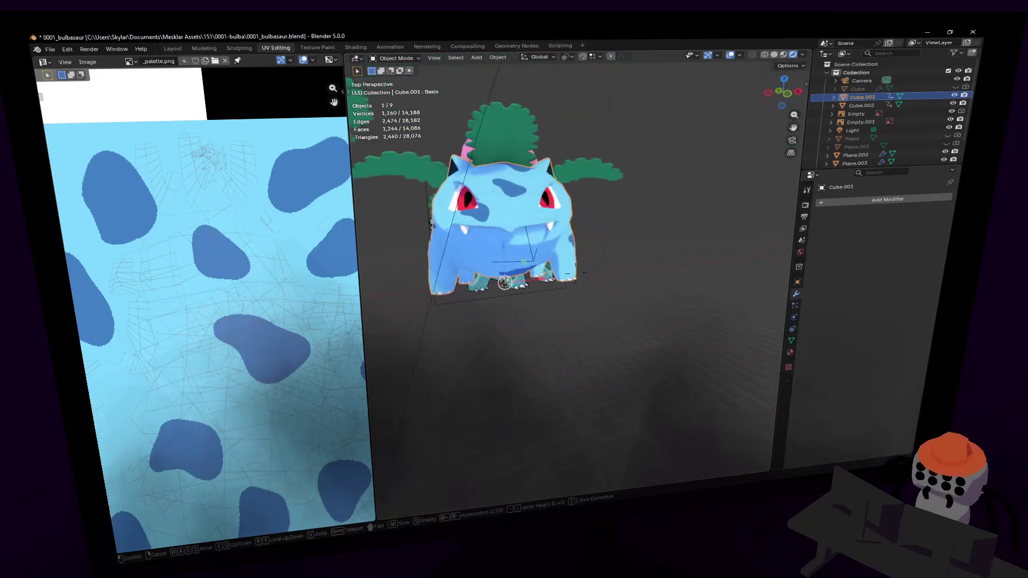
key(w)
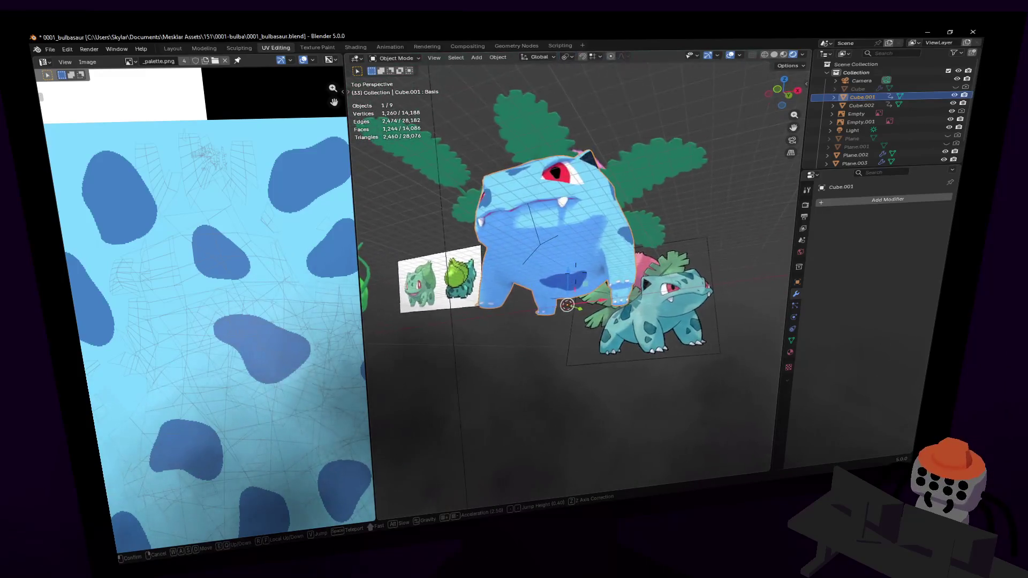
key(Escape)
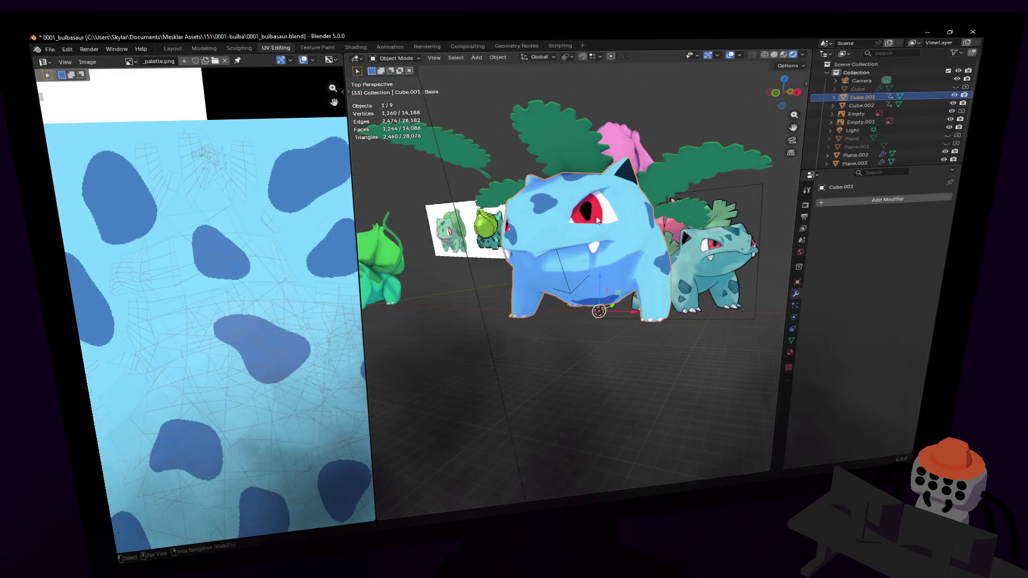
click(790, 342)
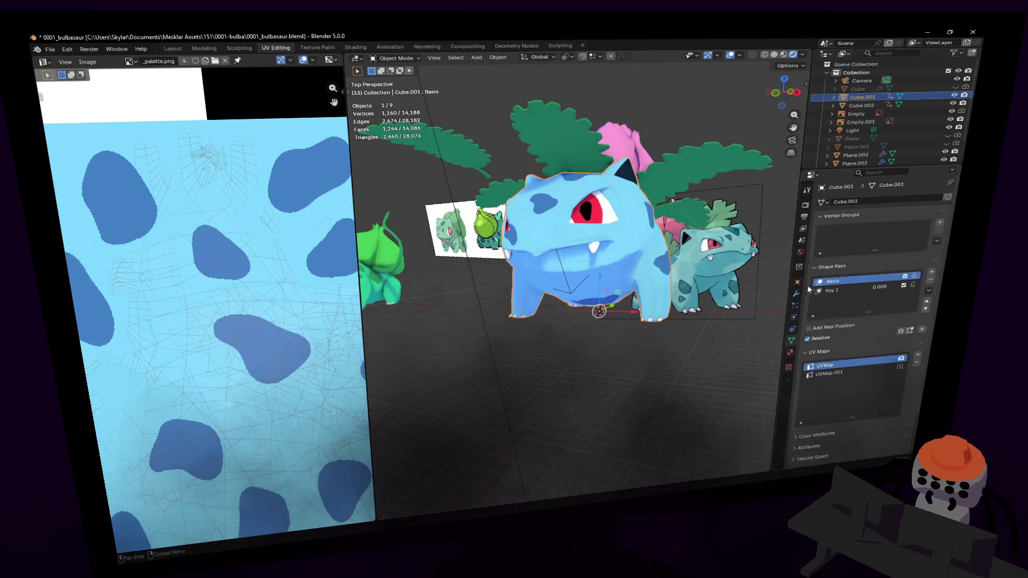
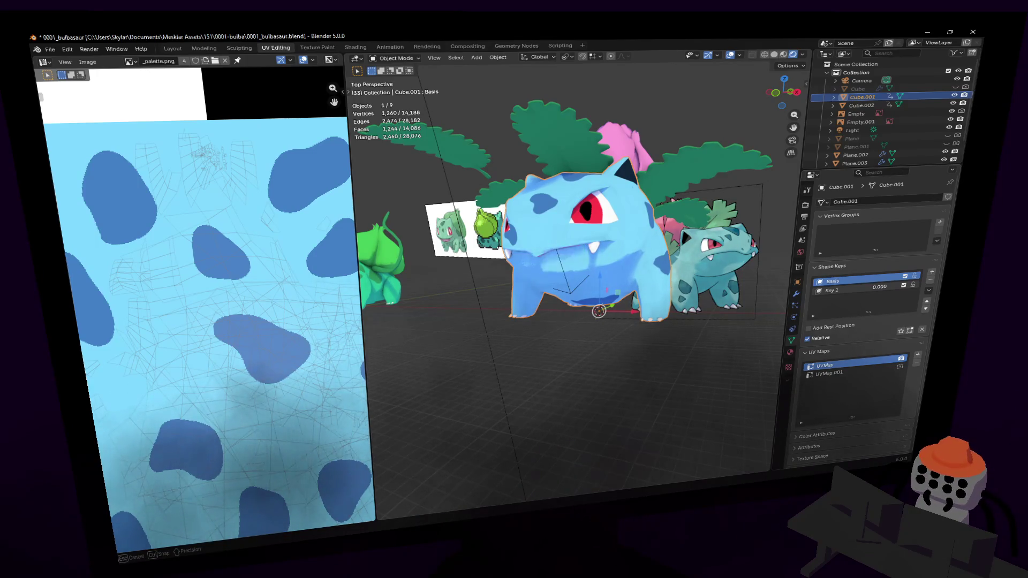
Step: Set the Key 1 shape key to 0 to close Bulbasaur's mouth, then walk closer
drag(879, 287, 845, 286)
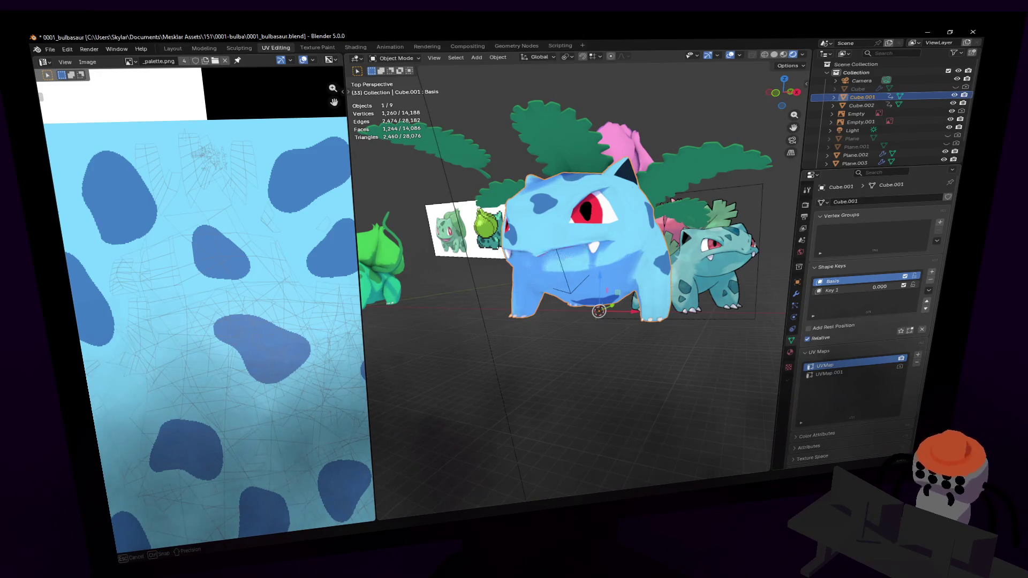
drag(879, 286, 845, 287)
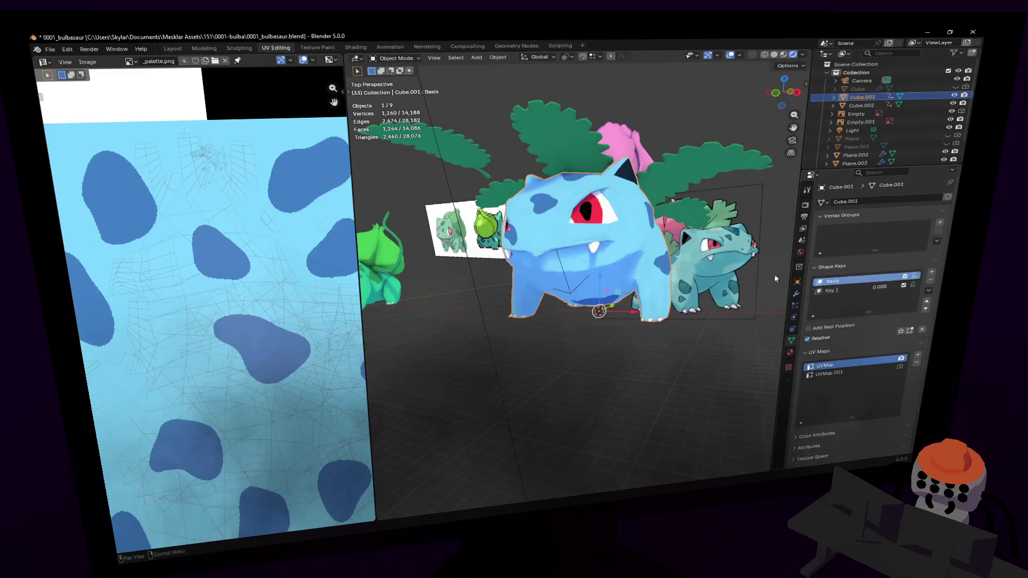
key(shift+grave)
key(w)
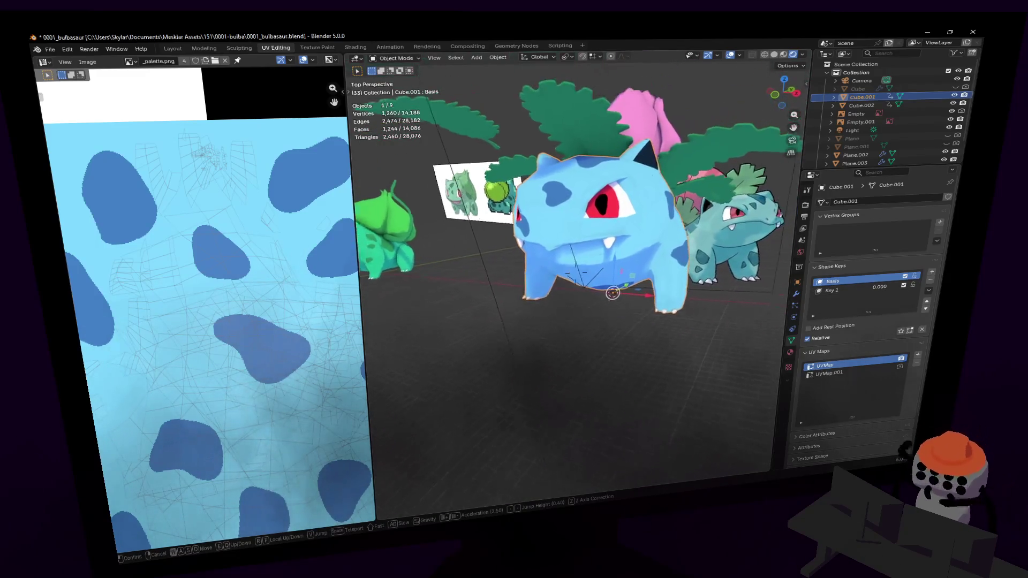
click(596, 205)
Step: Walk the view around Bulbasaur to inspect it from different distances
key(shift+grave)
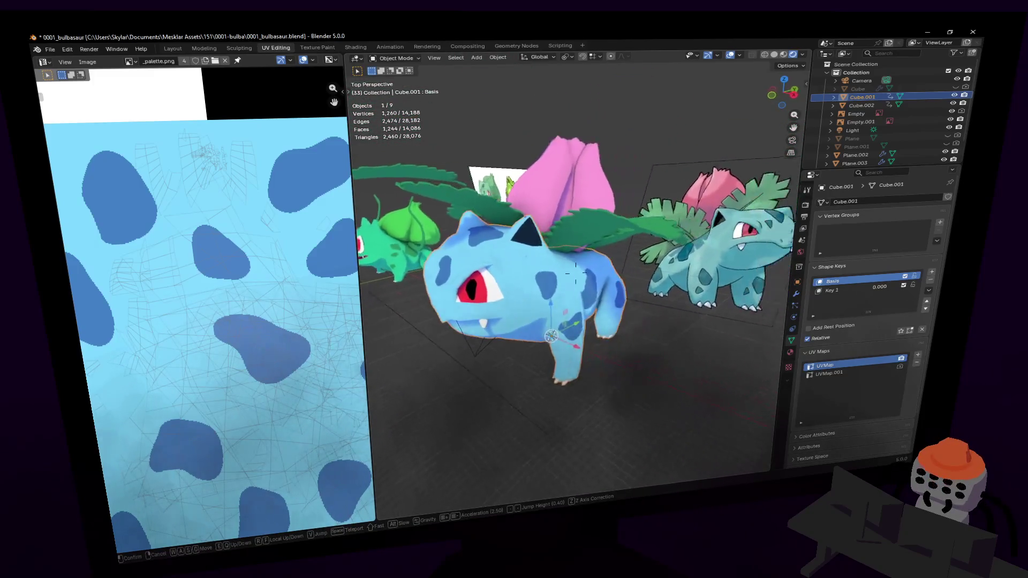
key(s)
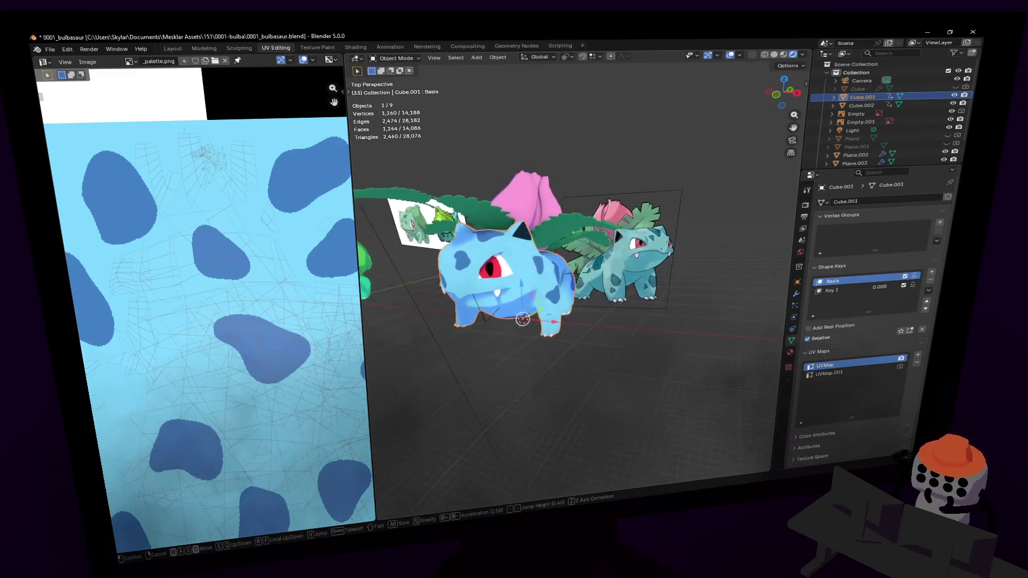
key(w)
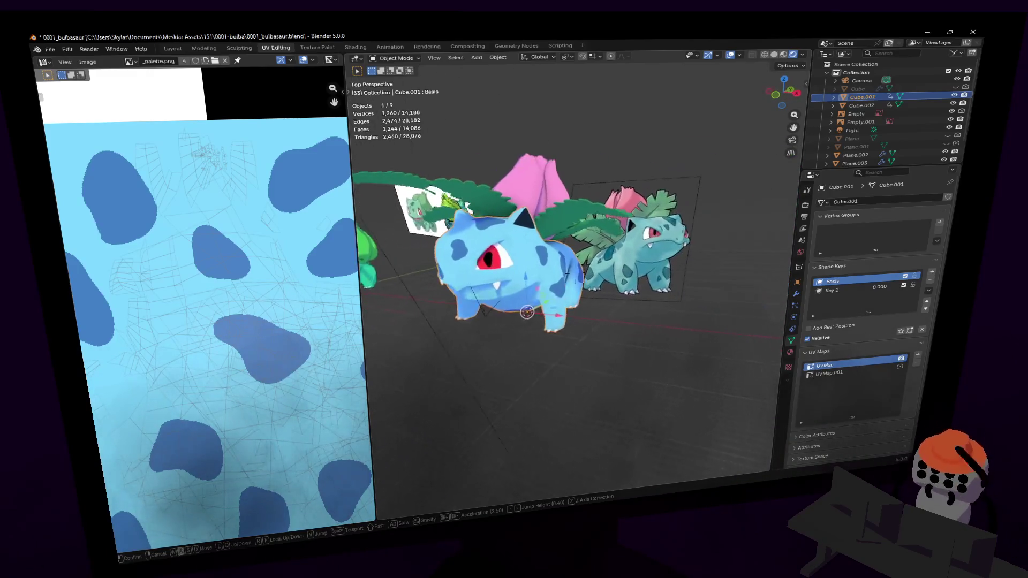
click(612, 213)
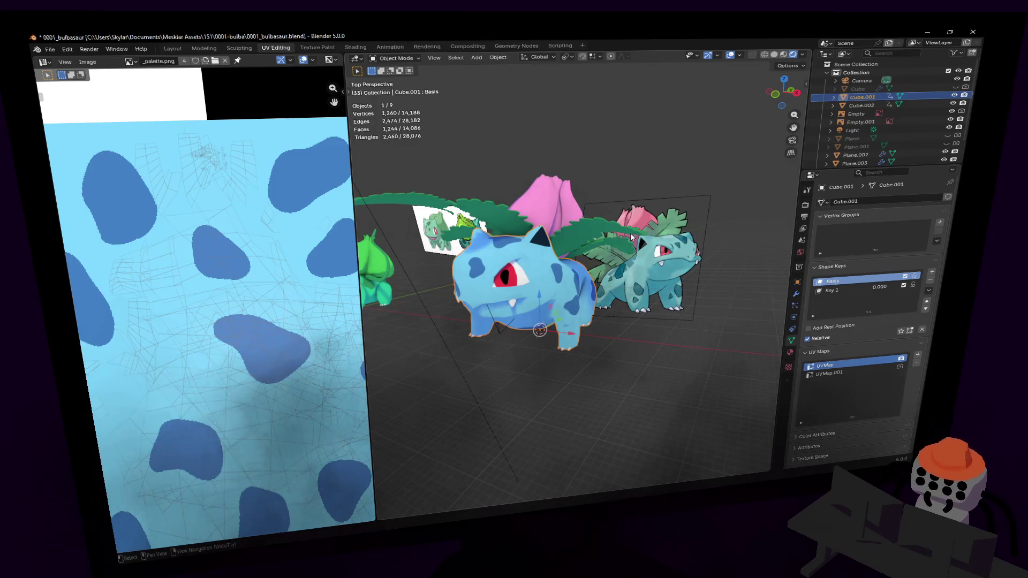
key(shift+grave)
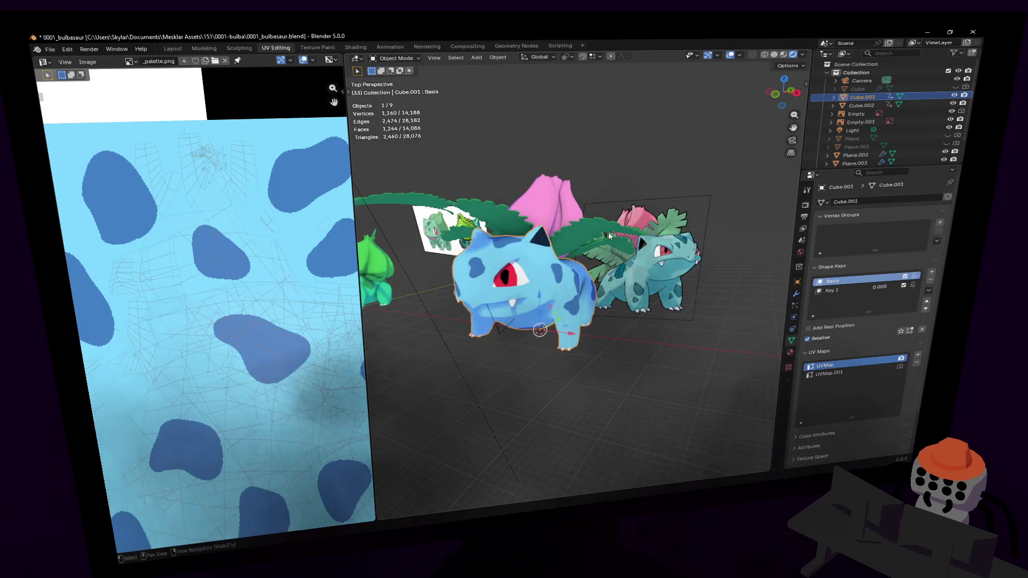
key(w)
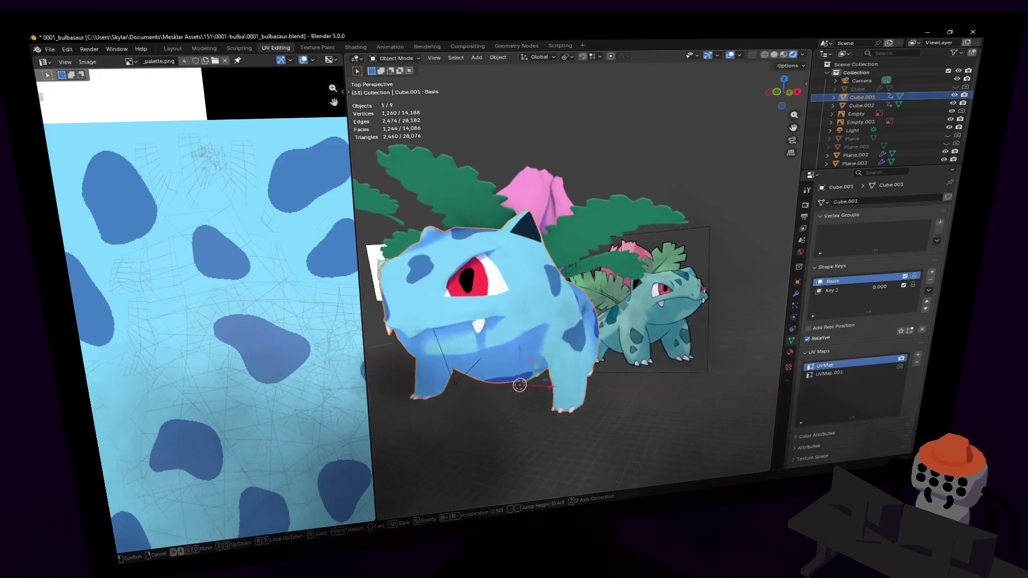
Step: Walk up close to Bulbasaur's face, briefly toggling the leaf's Edit Mode
click(599, 232)
key(Tab)
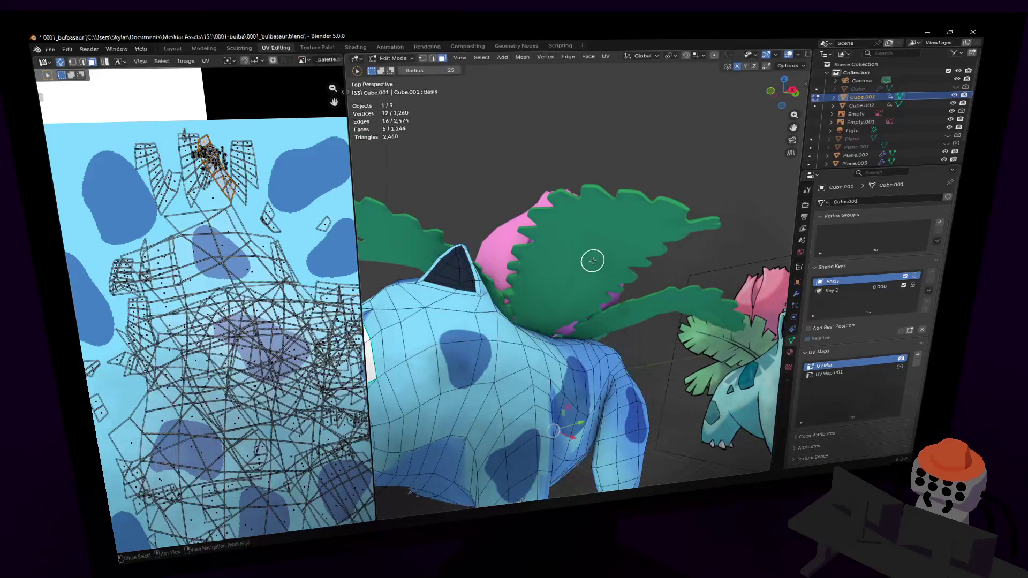
key(alt+q)
key(Tab)
key(shift+grave)
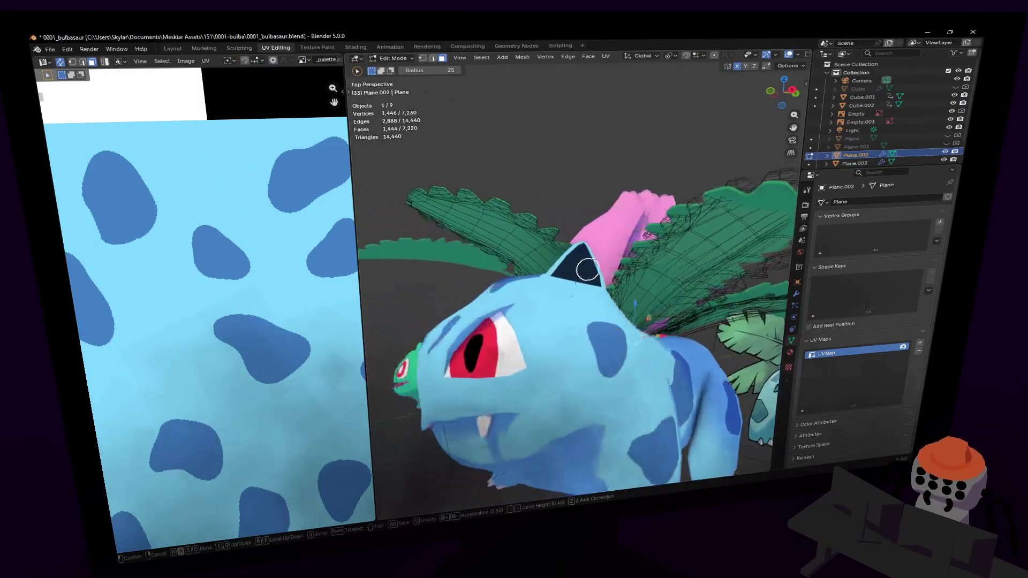
click(654, 286)
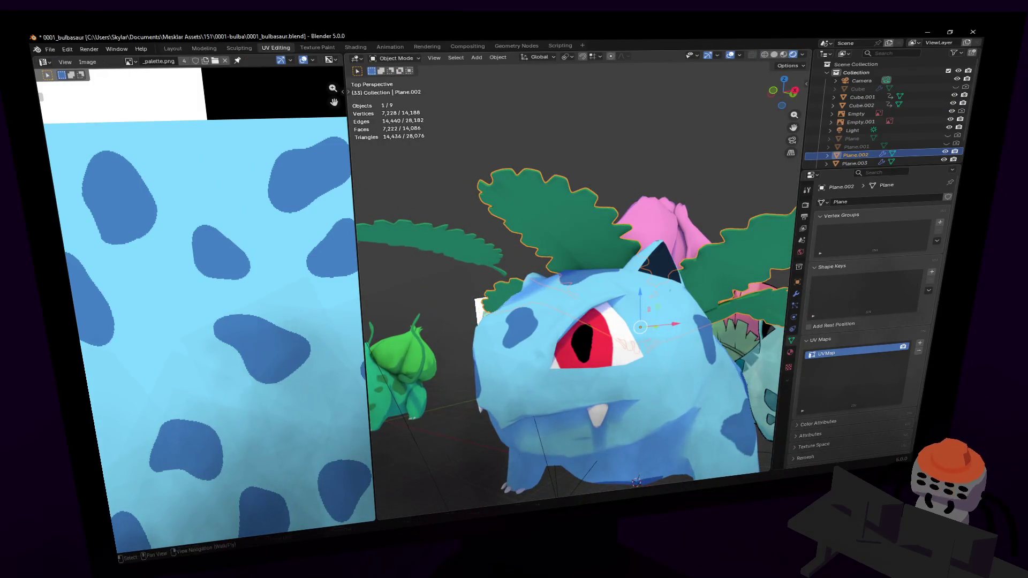
key(s)
click(647, 262)
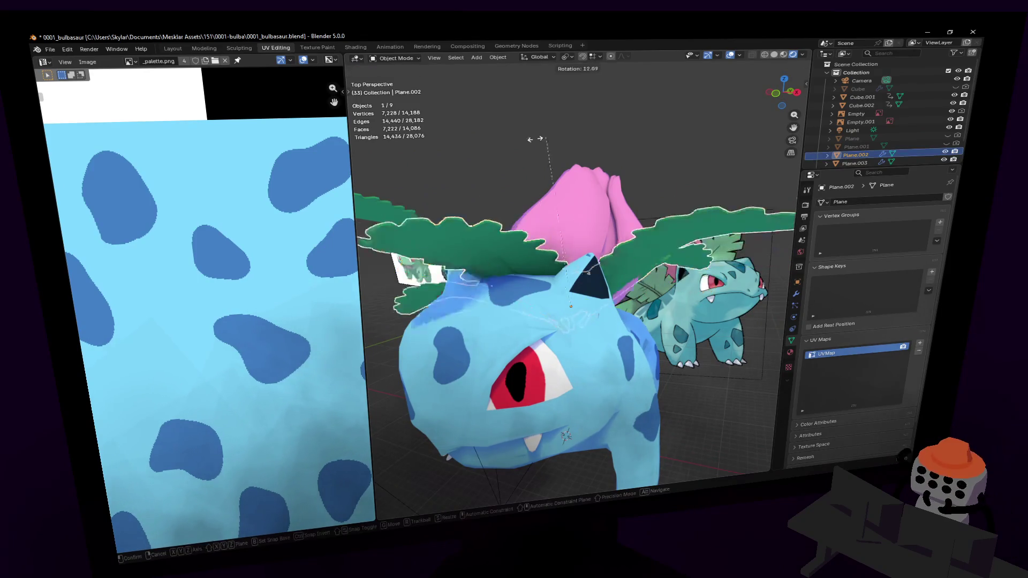
Step: Delete the Mirror modifier from Plane.002 and select the leaf
click(796, 295)
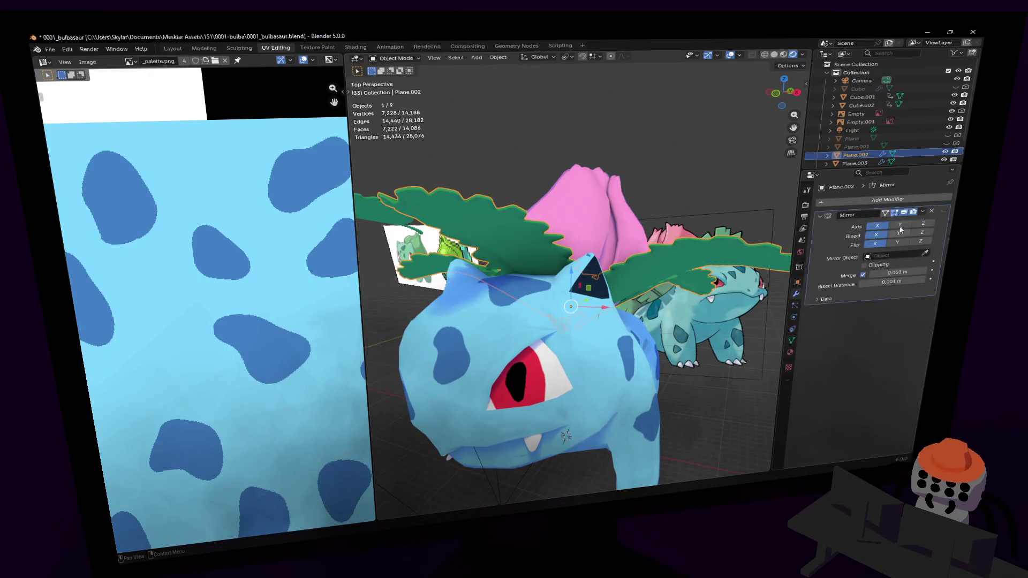
click(930, 211)
click(625, 215)
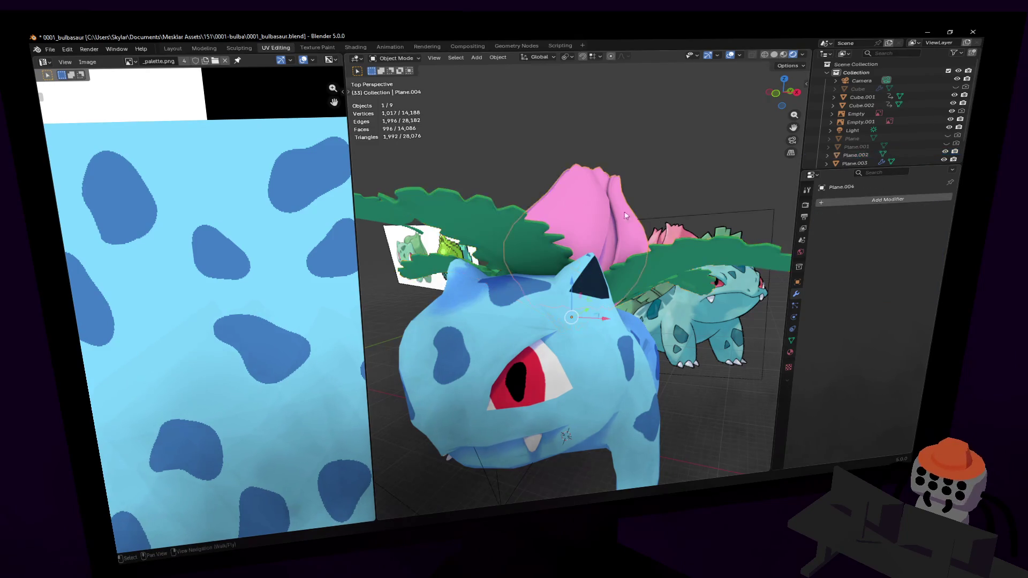
click(506, 238)
mouse_move(507, 239)
middle_down()
mouse_move(637, 236)
mouse_move(584, 248)
middle_up()
Step: Enter Edit Mode on the leaf and select its vertical centre edge
key(Tab)
key(c)
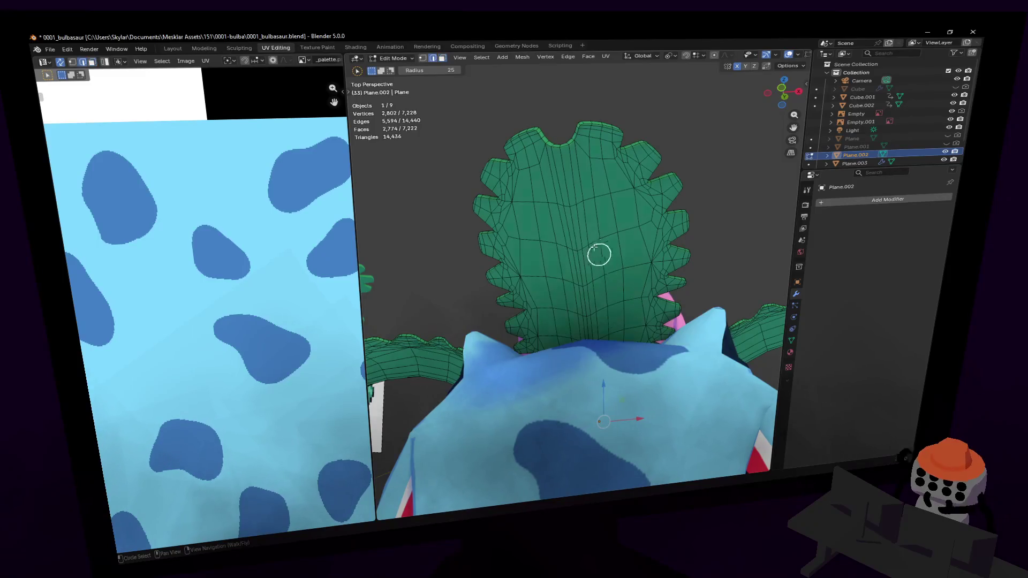
key(Escape)
click(566, 180)
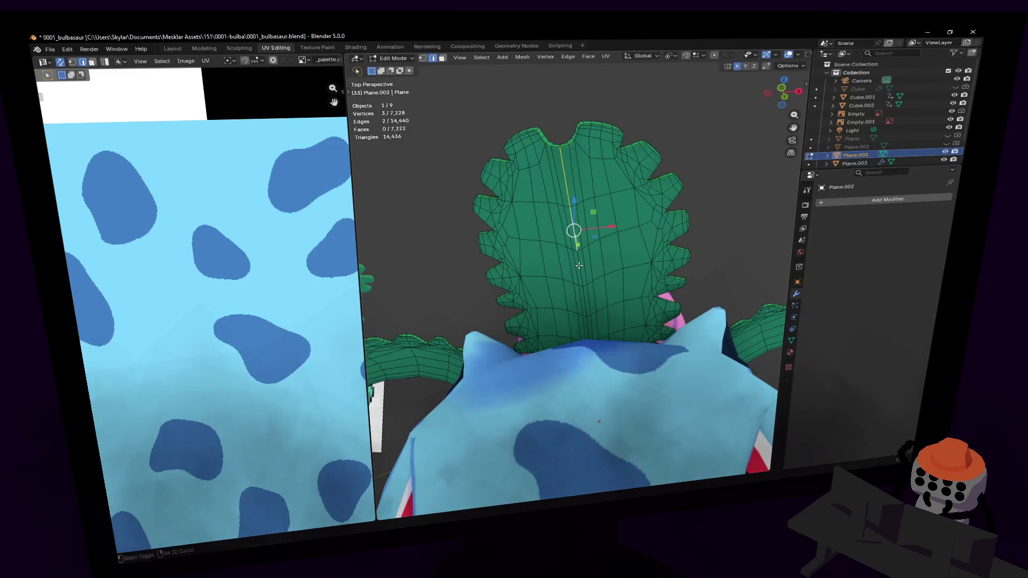
Step: Select the remaining centre edges of the leaf and mark them as a seam
shift+click(609, 290)
middle_drag(609, 290, 614, 267)
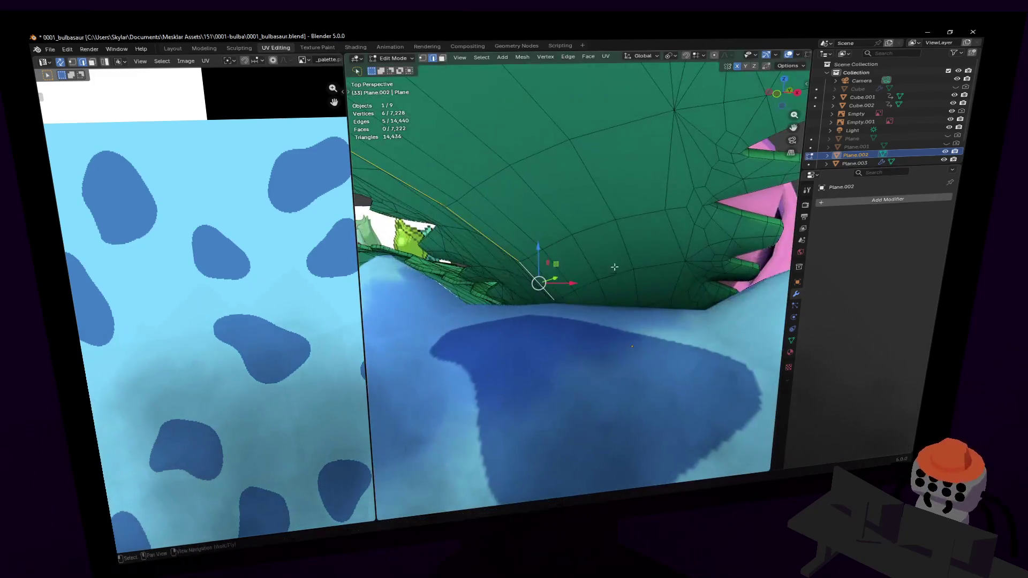
shift+click(558, 302)
mouse_move(558, 303)
middle_down()
mouse_move(567, 314)
mouse_move(579, 298)
middle_up()
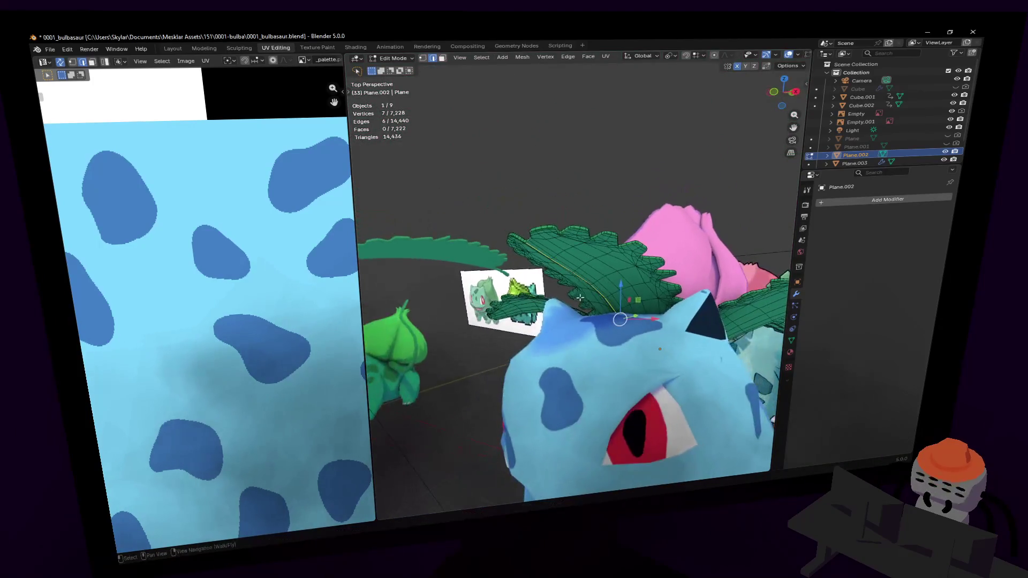
key(ctrl+e)
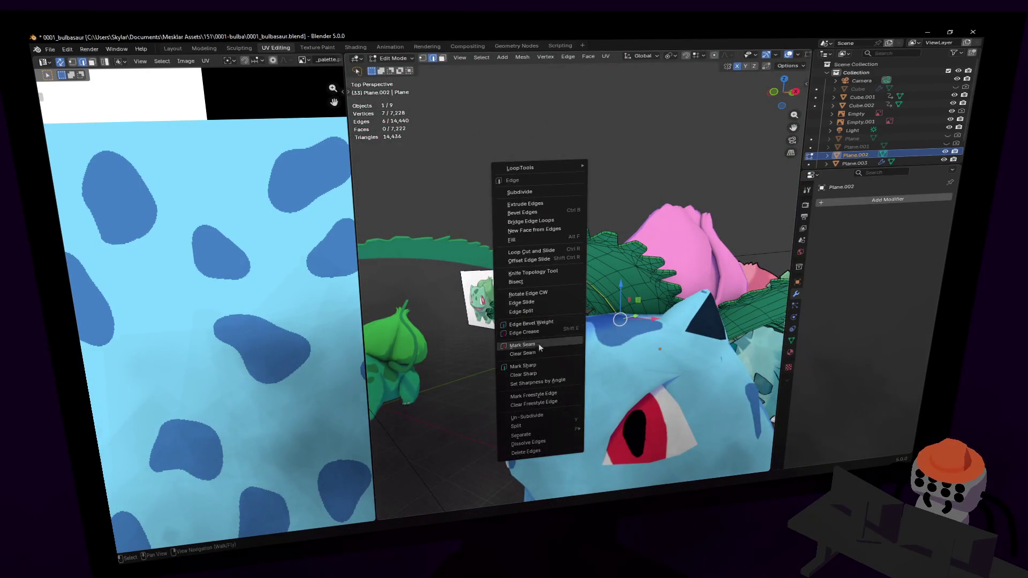
key(Tab)
Step: Walk closer to the leaf and select the edges beside the seam in Edit Mode
key(shift+grave)
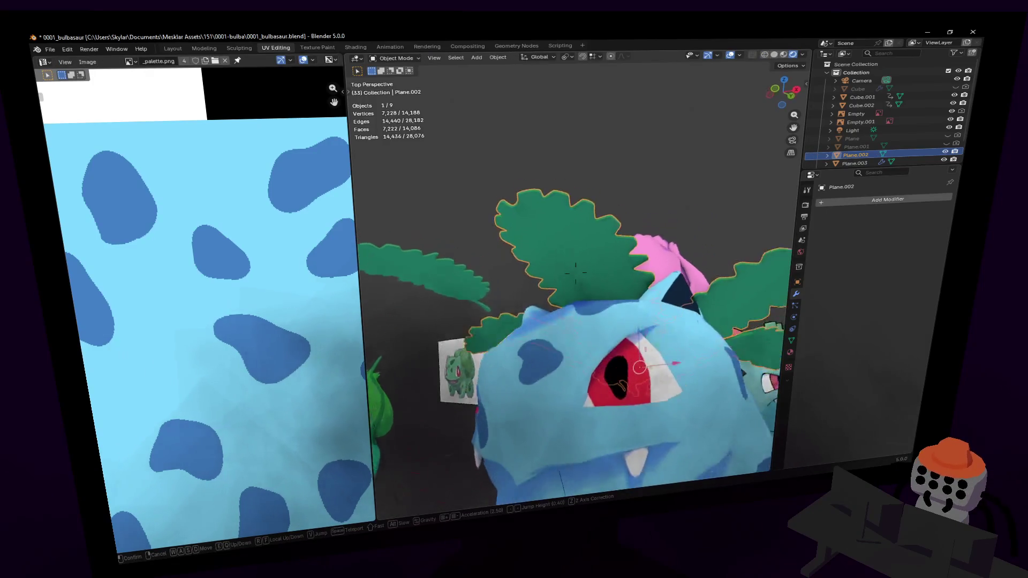
key(w)
click(575, 272)
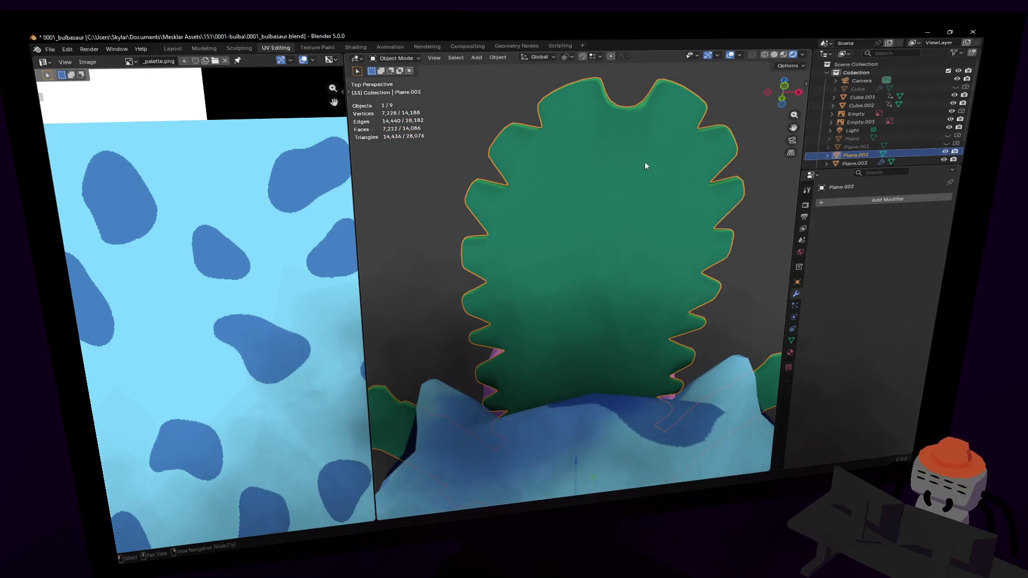
key(Tab)
click(609, 156)
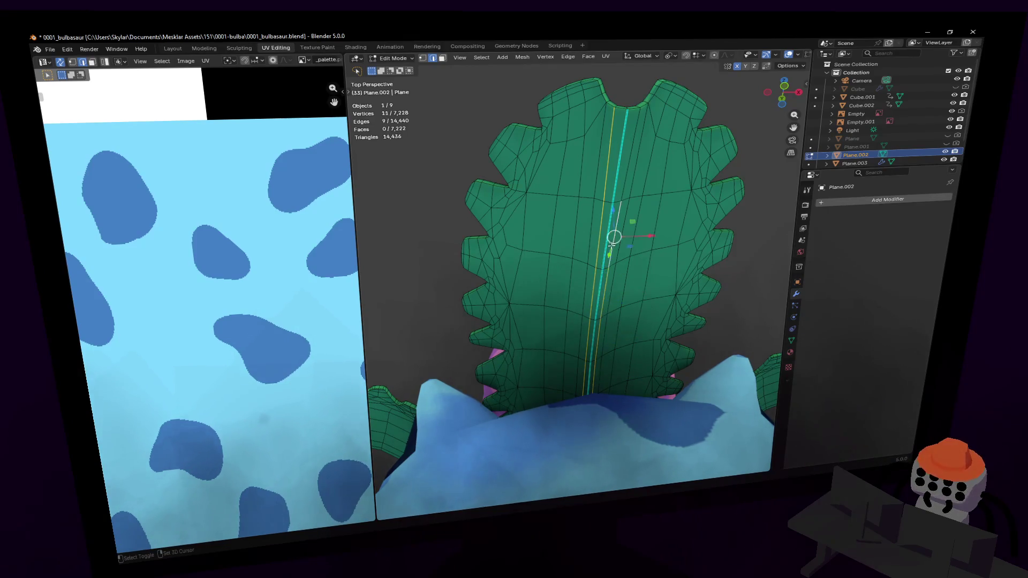
shift+click(624, 167)
Step: Mark the selected edges as sharp and shift them along the X axis
key(ctrl+e)
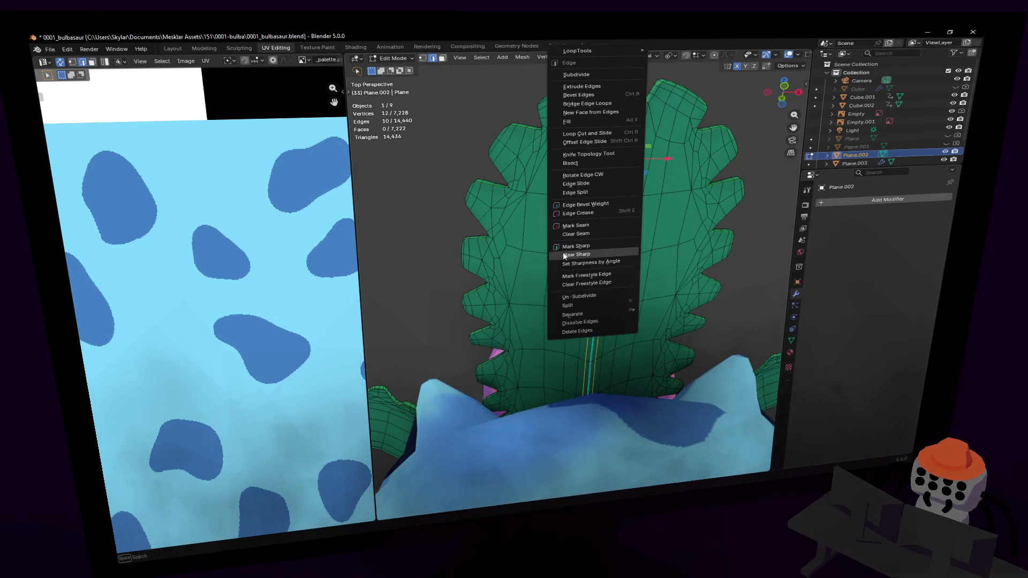
click(568, 245)
key(shift+grave)
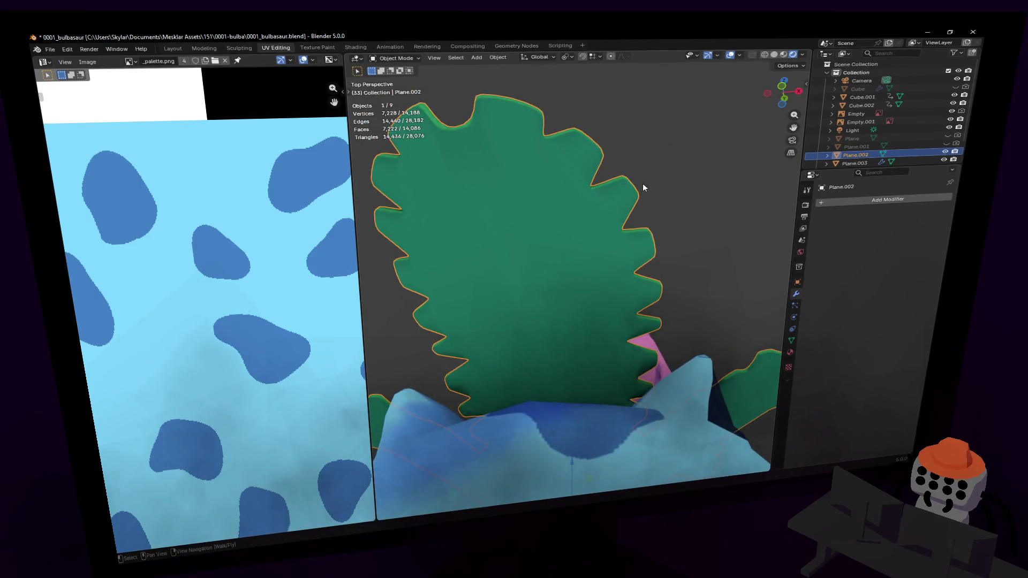
click(576, 273)
key(g)
key(x)
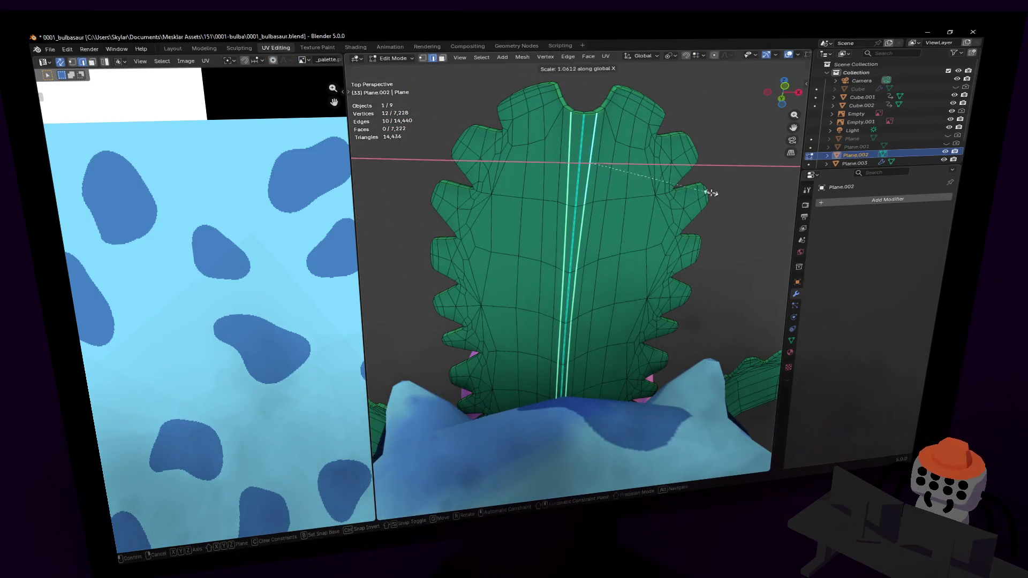
click(707, 193)
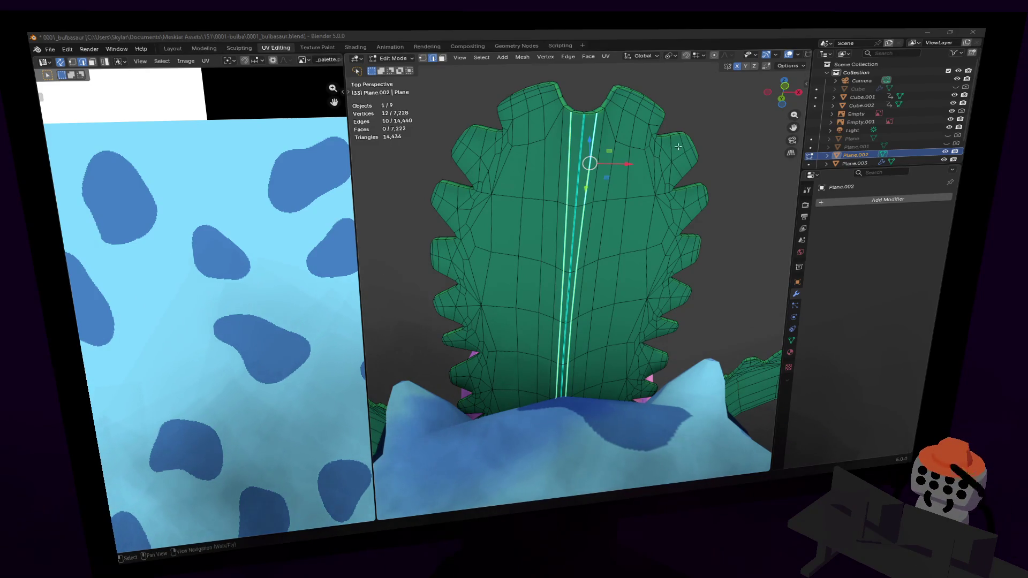
Step: Set the pivot to Median Point and scale the two seam loops to 0.493 on X
click(670, 56)
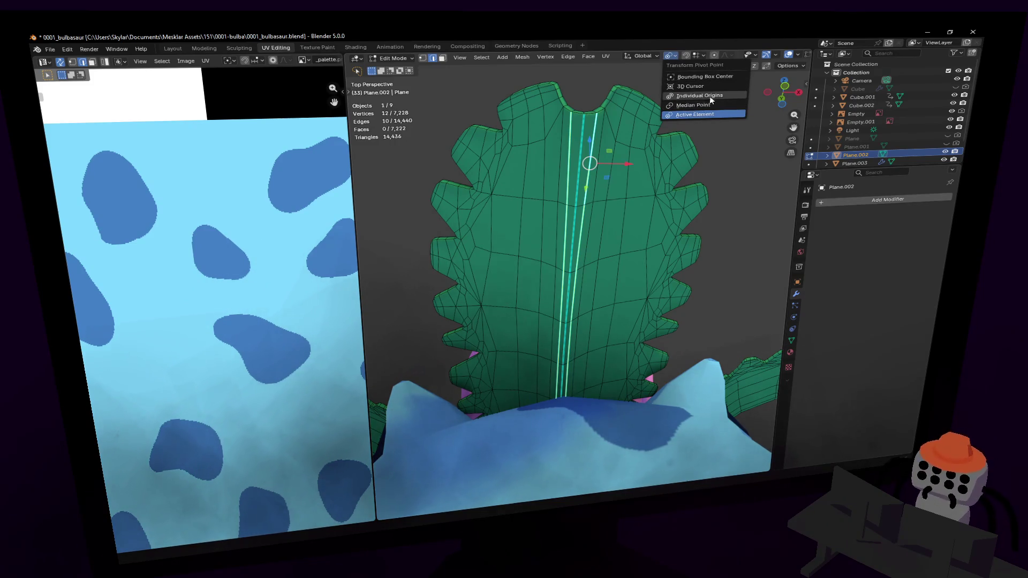
click(708, 106)
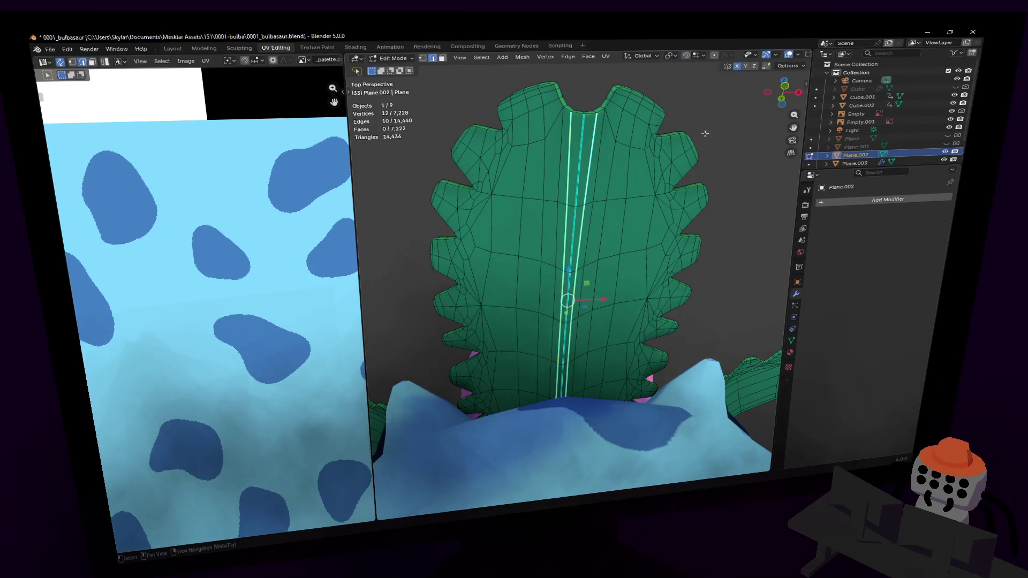
key(s)
key(x)
click(637, 240)
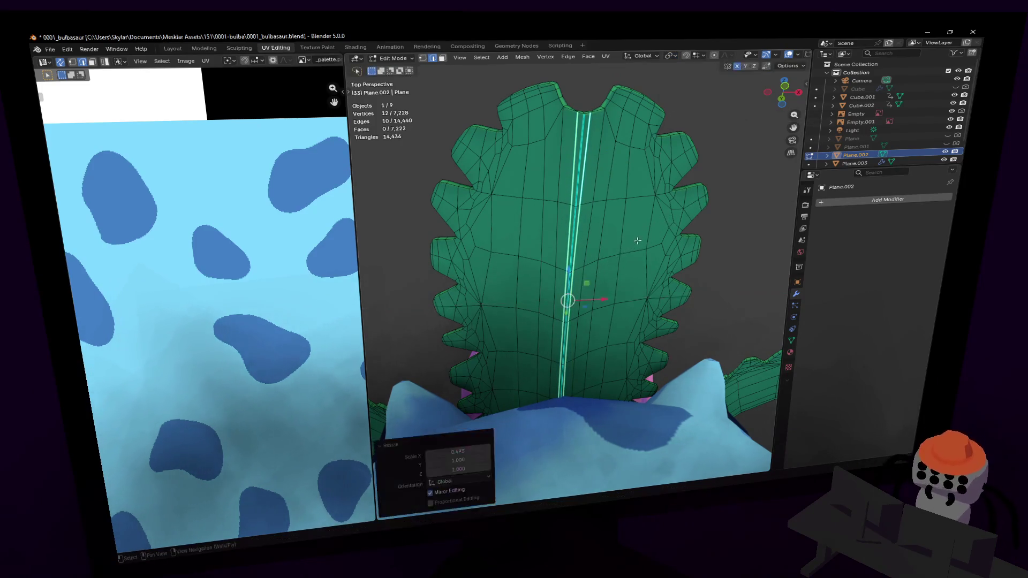
Step: Fly the view close to the green leaf and check its seam in Edit Mode
key(Tab)
middle_drag(636, 240, 641, 213)
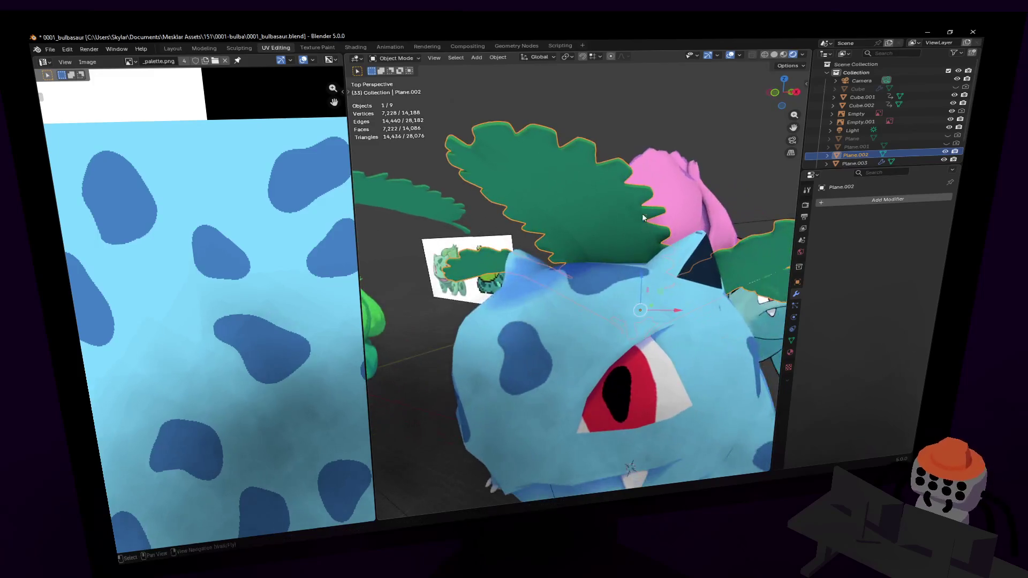
key(shift+grave)
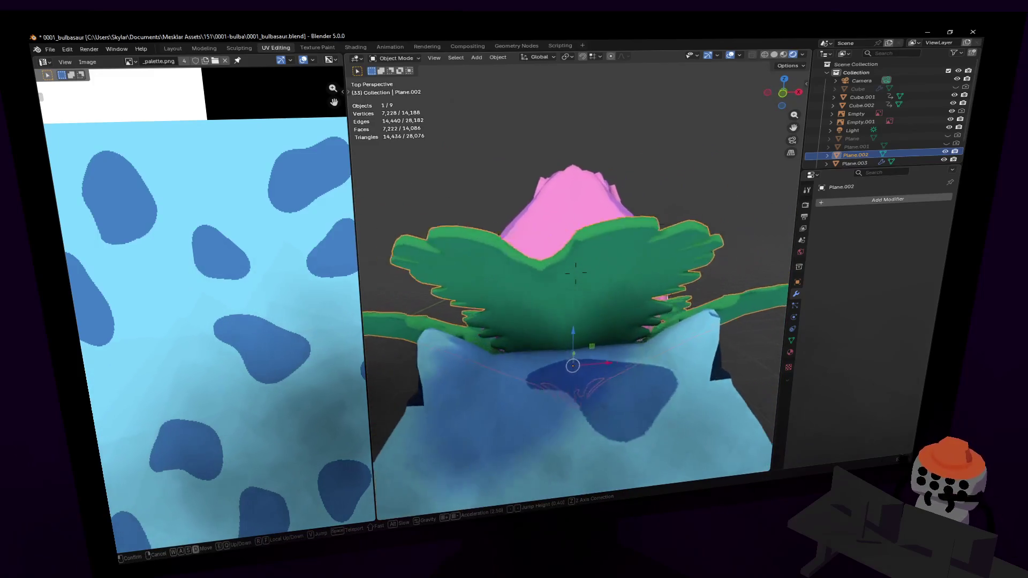
key(w)
click(673, 126)
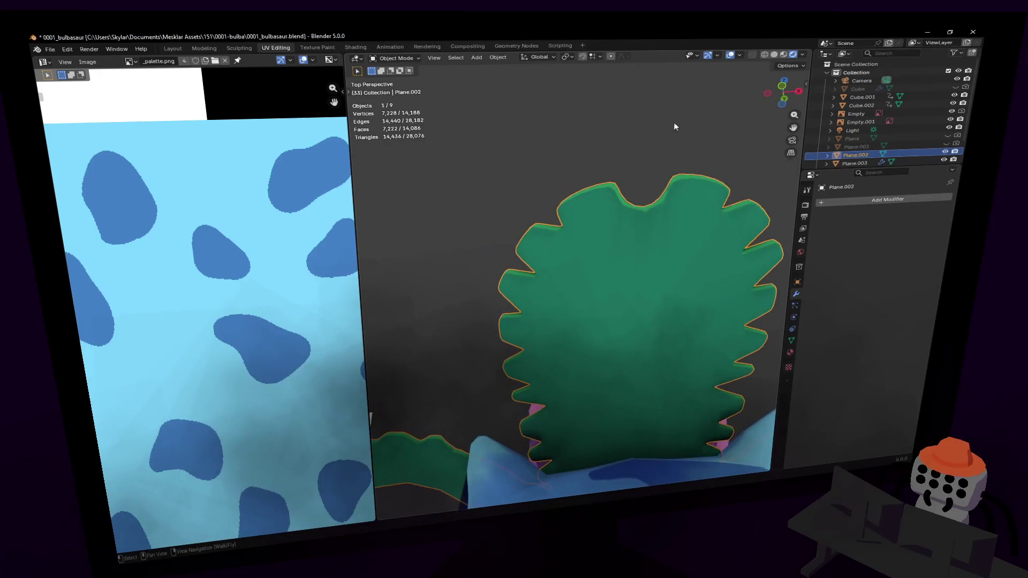
key(Tab)
scroll(679, 172, down, 1)
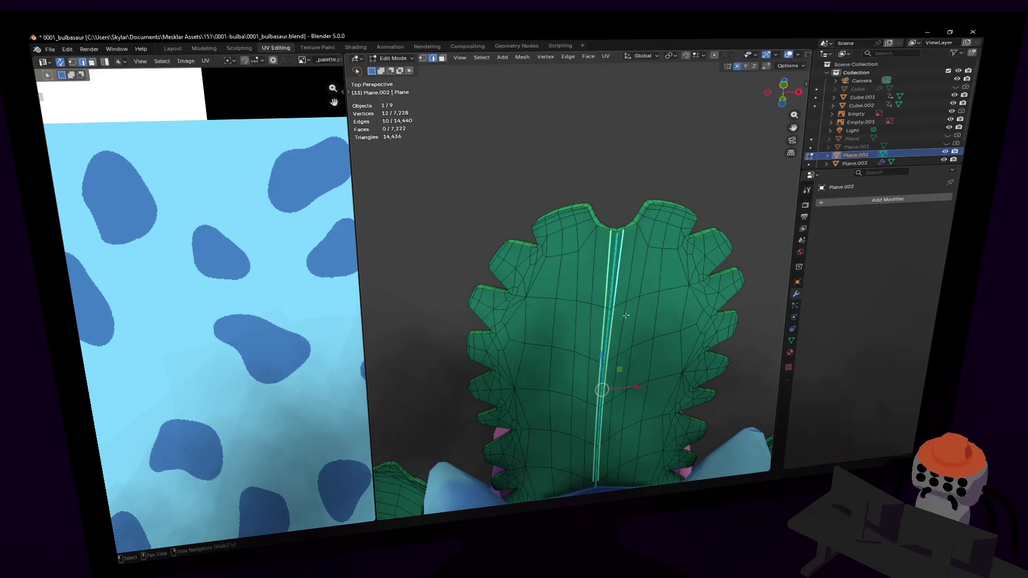
Step: Inspect the narrowed leaf in Object Mode by flying around it
key(Tab)
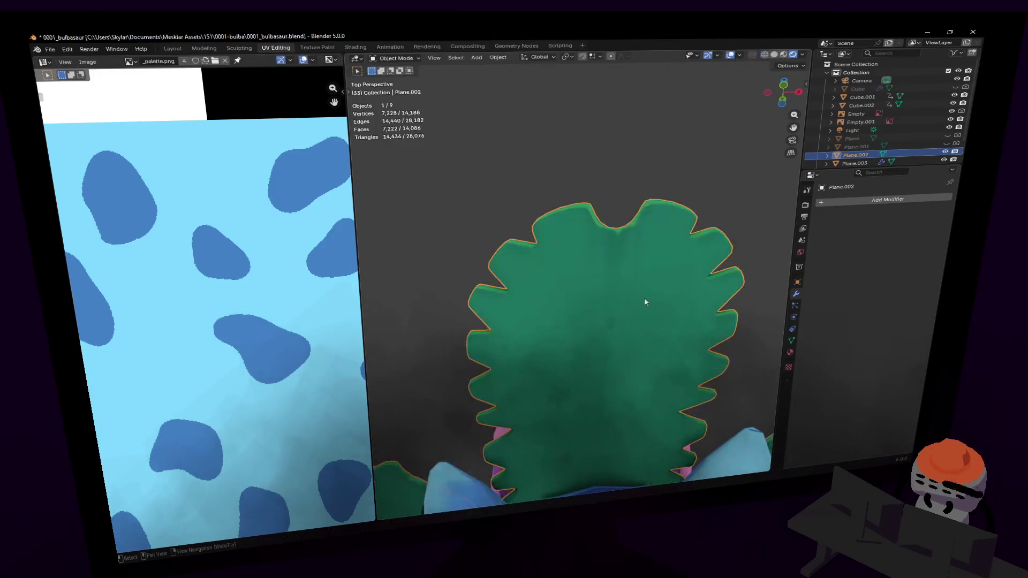
key(shift+grave)
key(w)
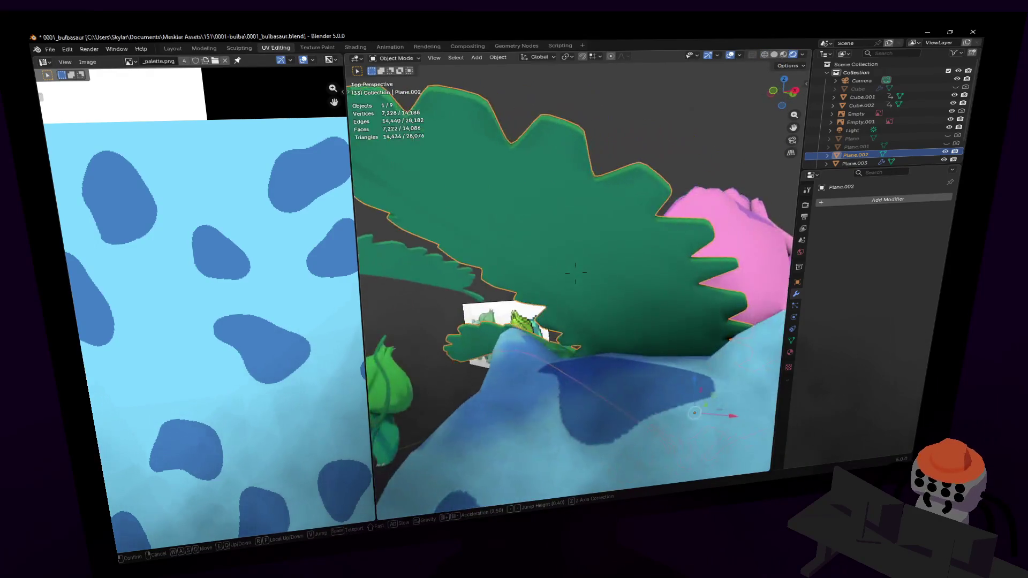
key(s)
click(576, 273)
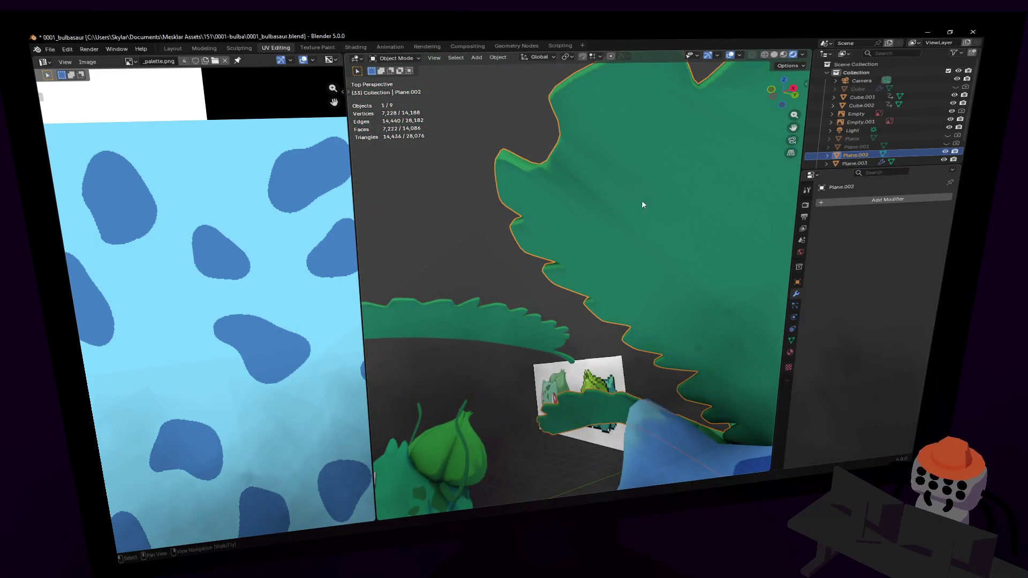
Step: Select the two seam vertices at the leaf's top notch and move them
key(Tab)
key(1)
click(545, 166)
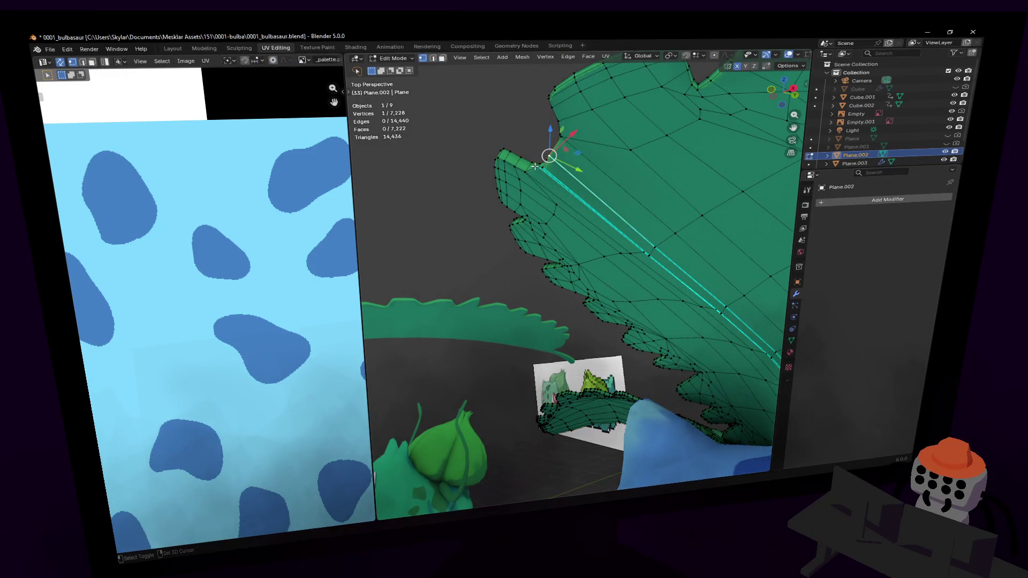
shift+click(535, 166)
key(shift+grave)
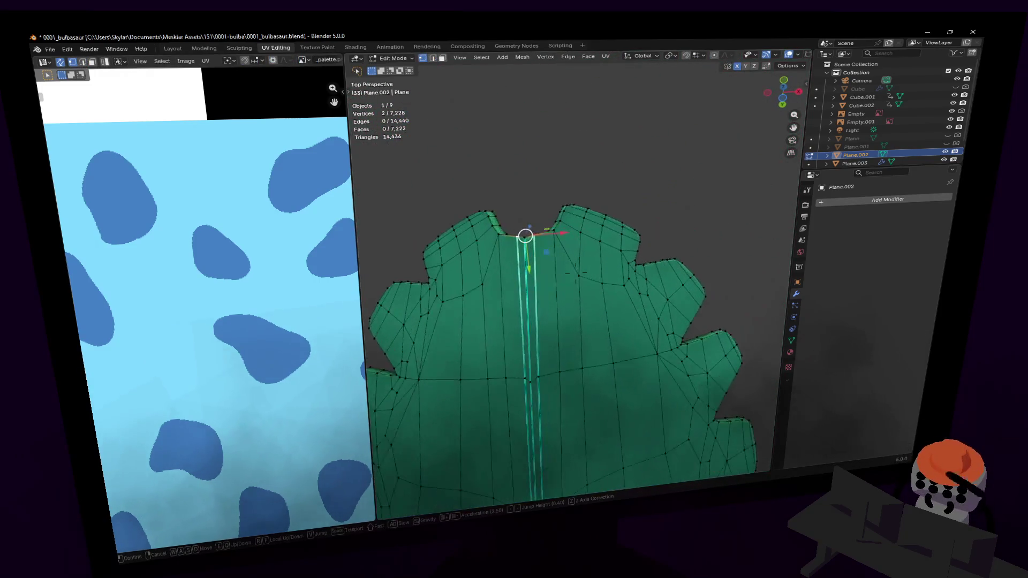
click(522, 231)
key(g)
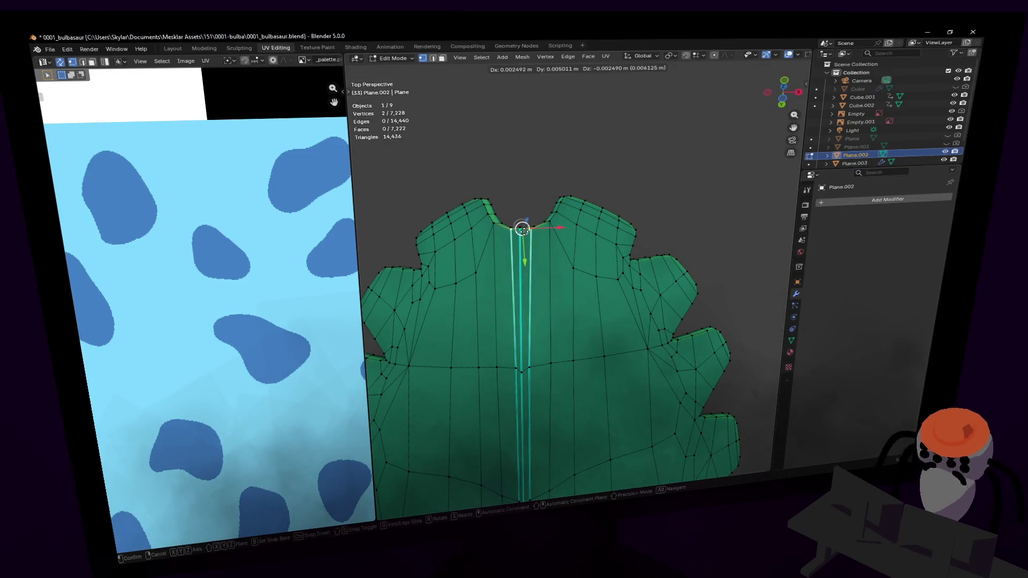
click(521, 229)
Step: Move a single notch vertex on its own, then return to Object Mode
key(shift+grave)
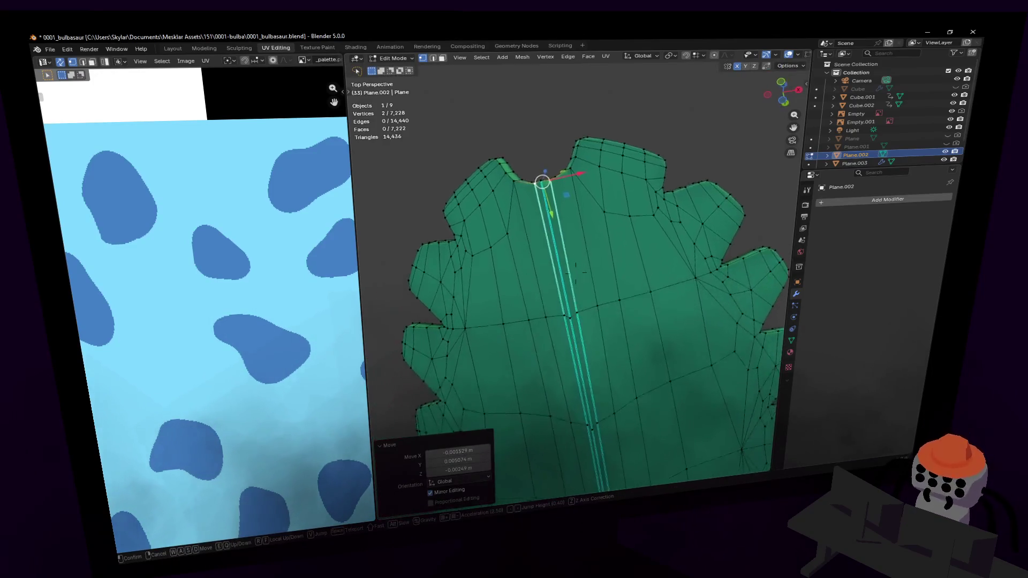
click(538, 203)
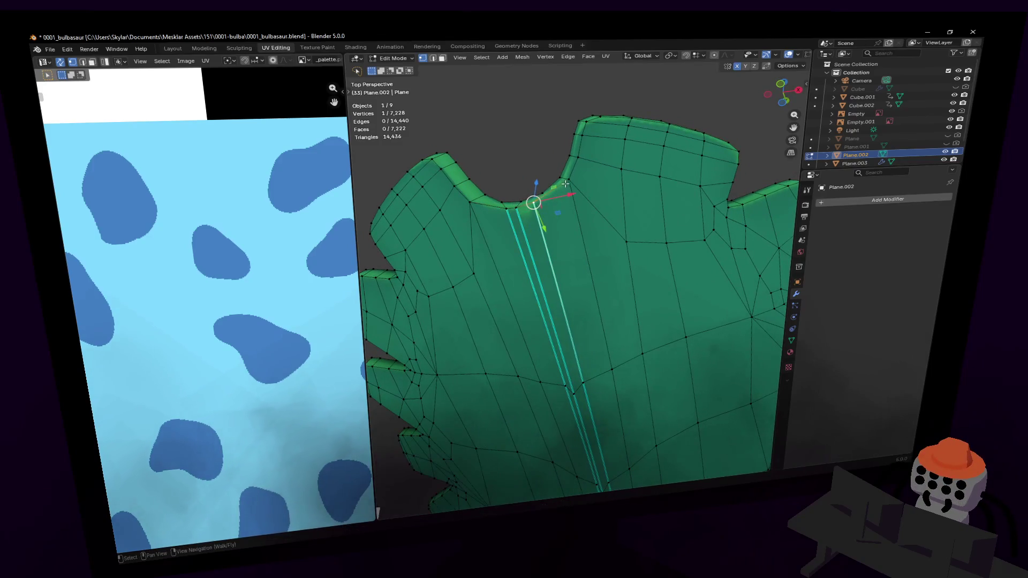
click(533, 204)
key(g)
click(535, 206)
scroll(548, 212, down, 3)
key(Tab)
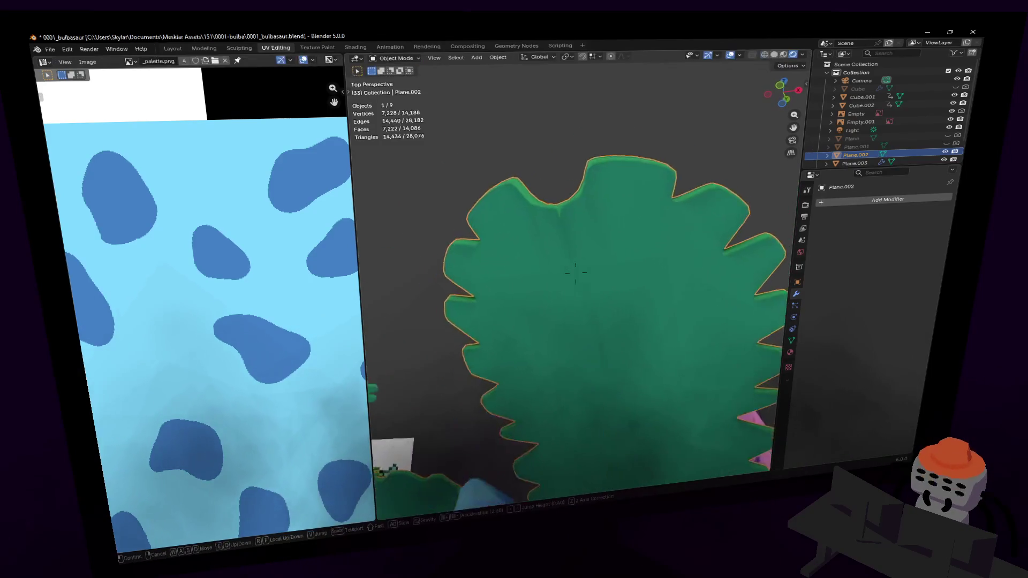
Step: Fly into the leaves and enter Edit Mode near the leaf base
key(shift+grave)
key(w)
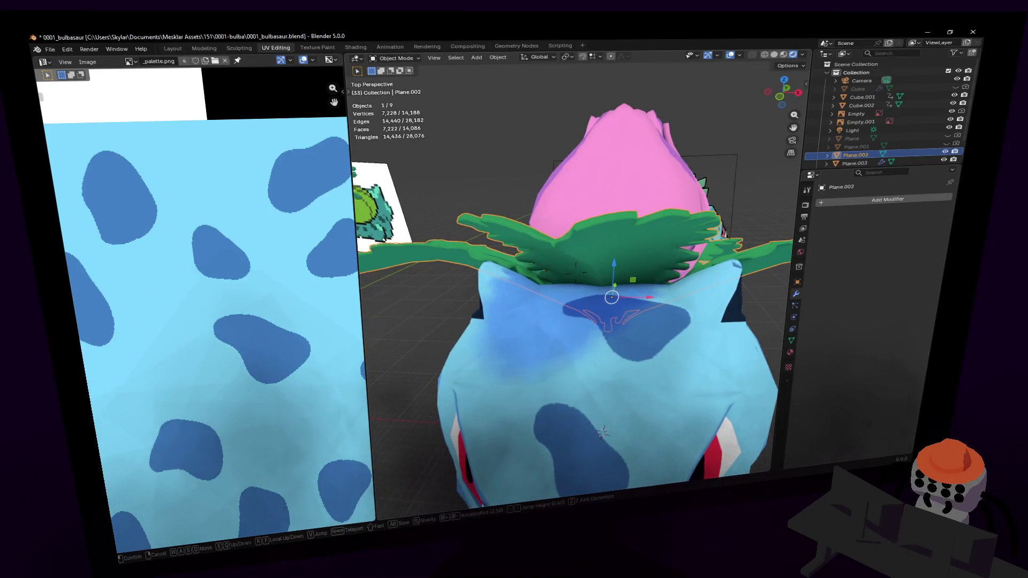
click(575, 272)
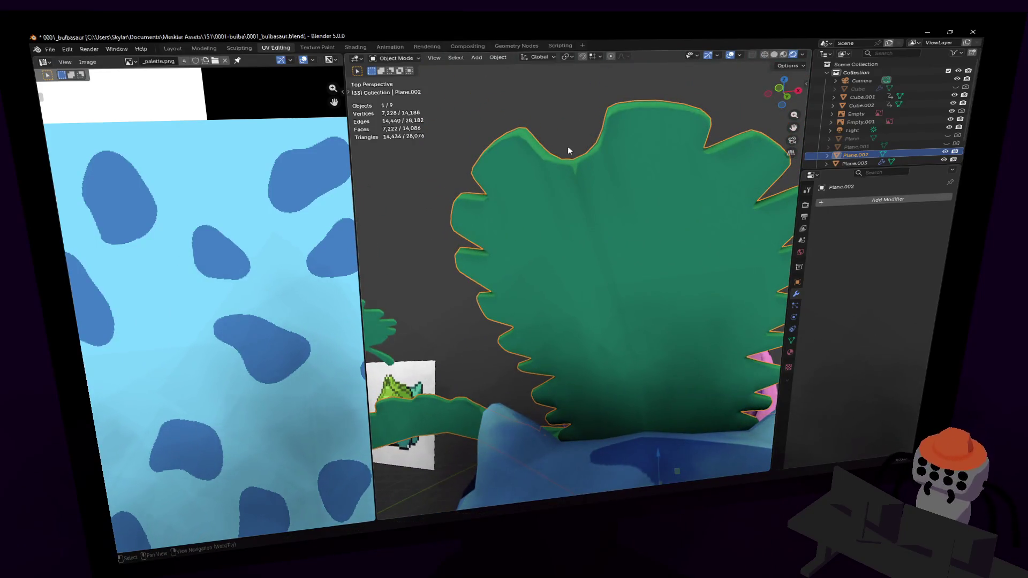
key(Tab)
key(shift+grave)
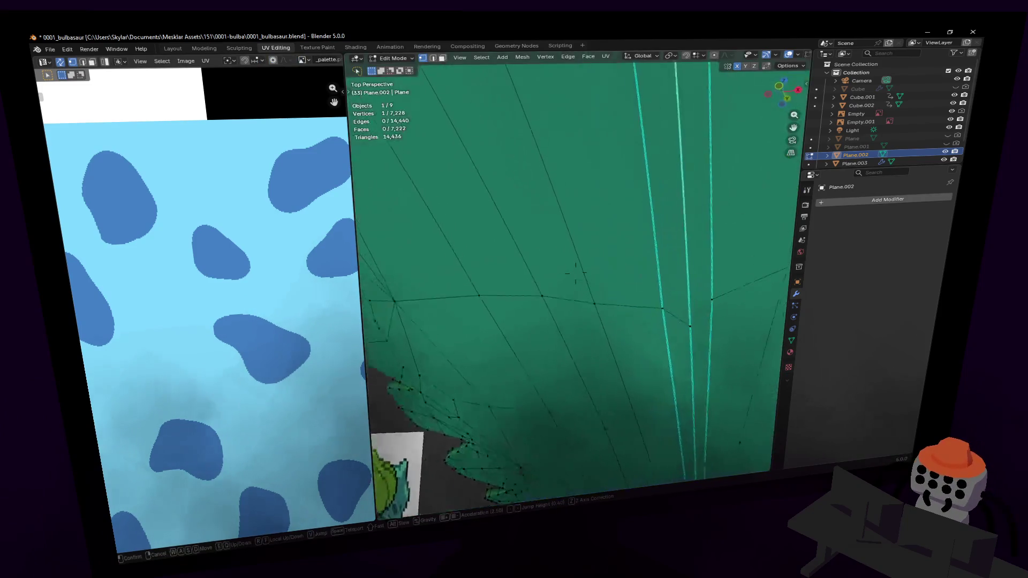
key(s)
click(575, 272)
Step: Move the centre-seam edge loop along Z and return to Object Mode
key(g)
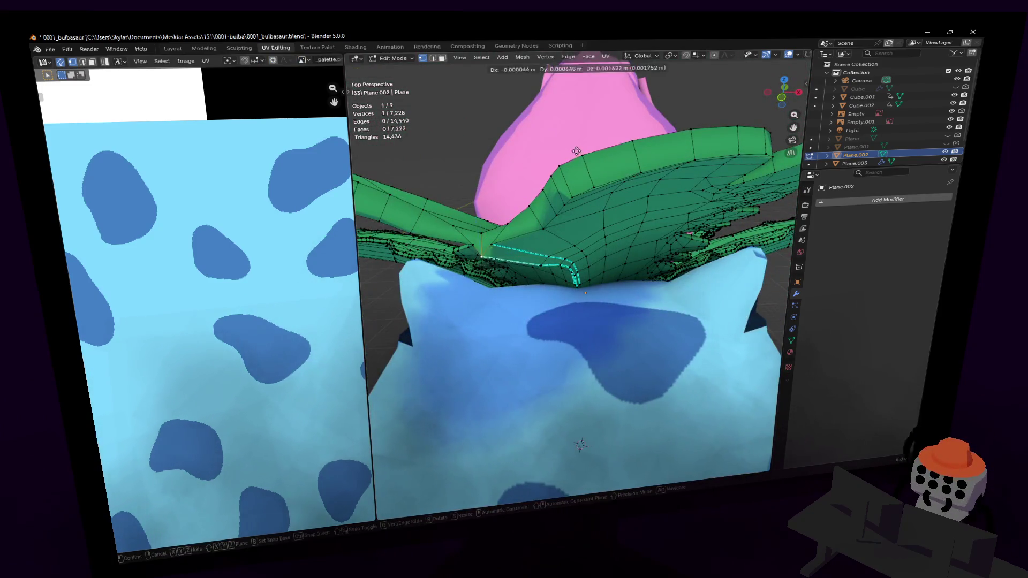
key(z)
click(580, 146)
key(Tab)
key(shift+grave)
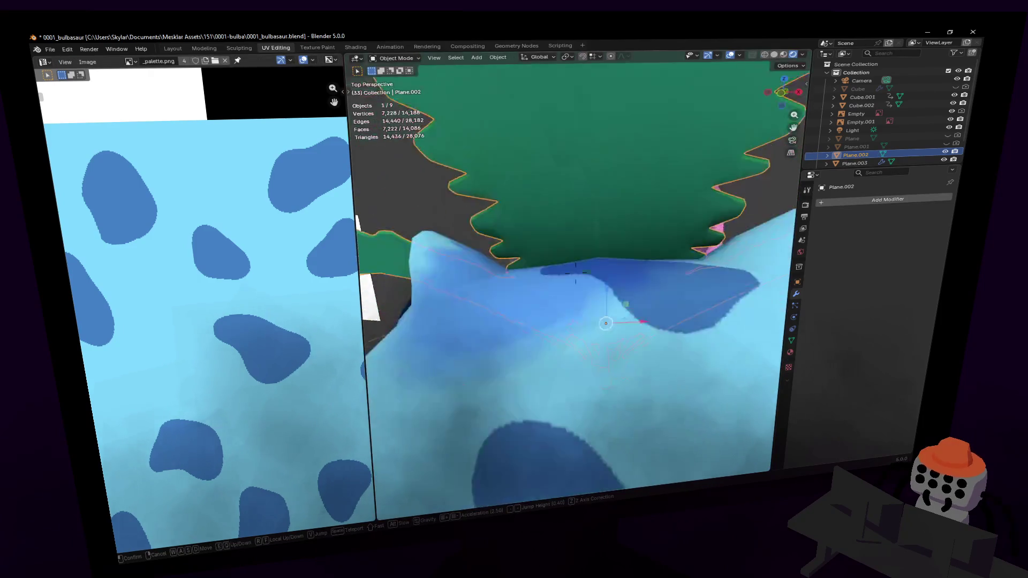
Step: Fly around the Ivysaur to inspect its leaves and the three models
key(s)
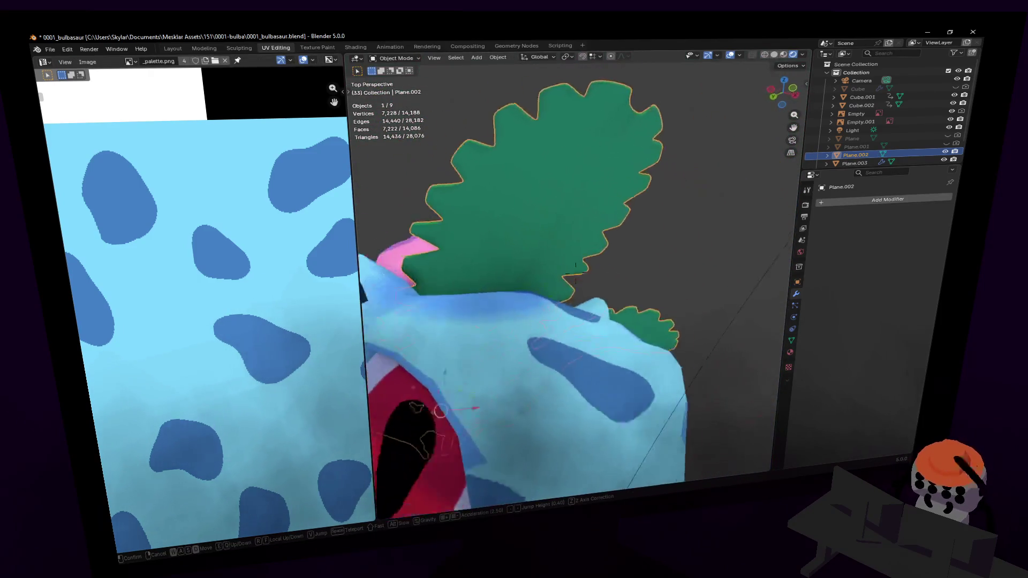
key(s)
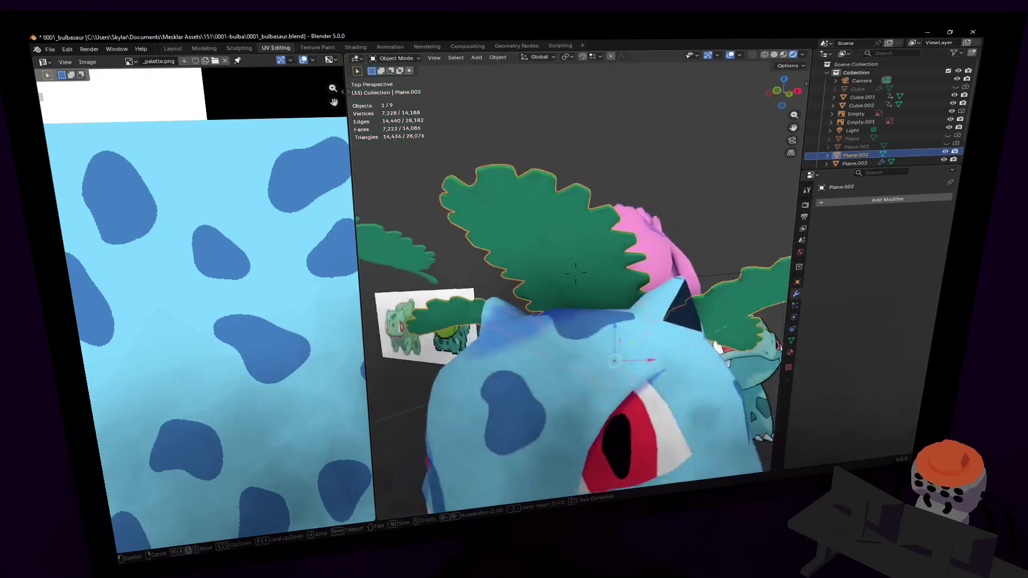
key(s)
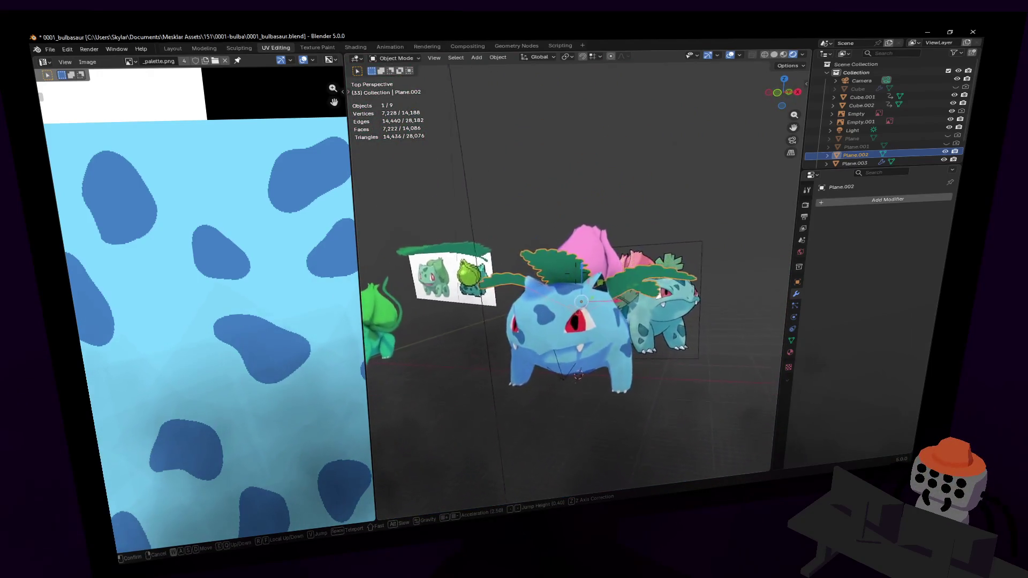
key(w)
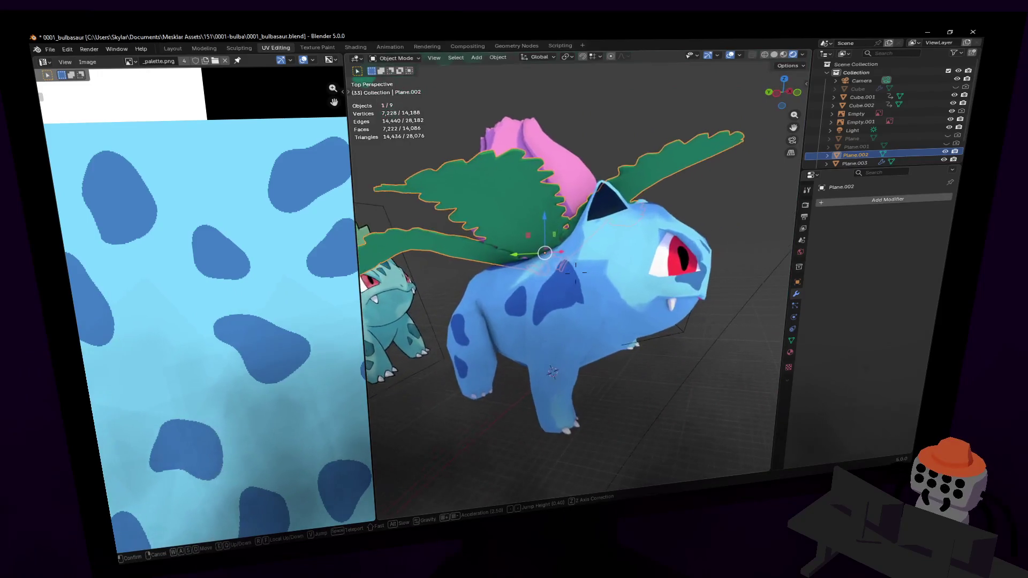
key(s)
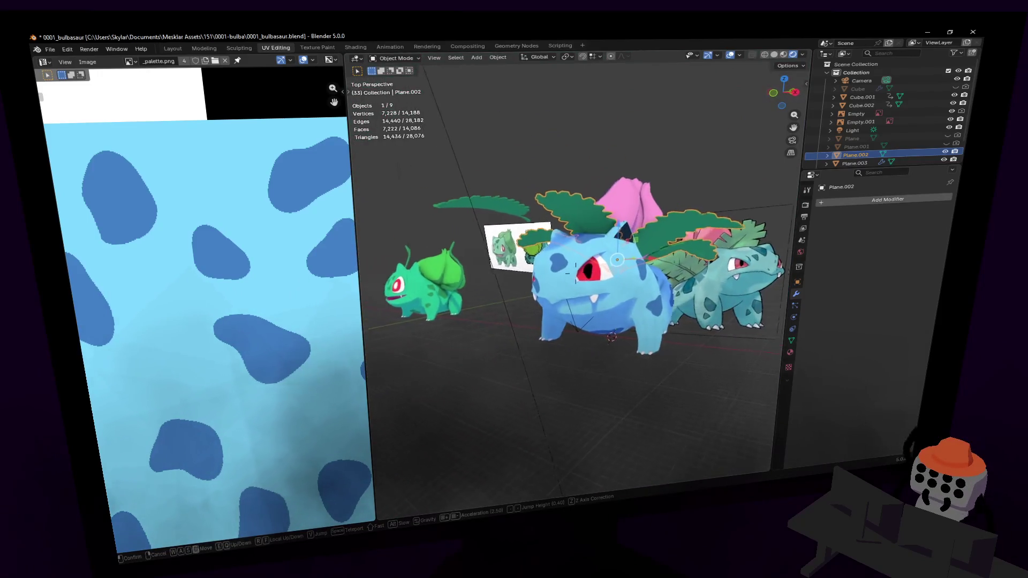
key(w)
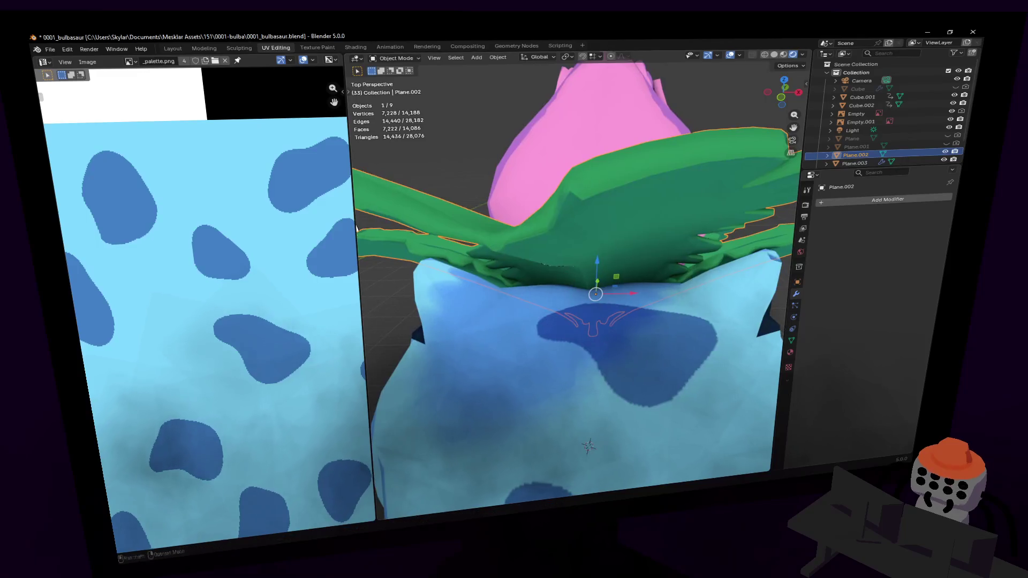
Step: Orbit to the Ivysaur's front and widen the 3D view by narrowing the texture panel
key(s)
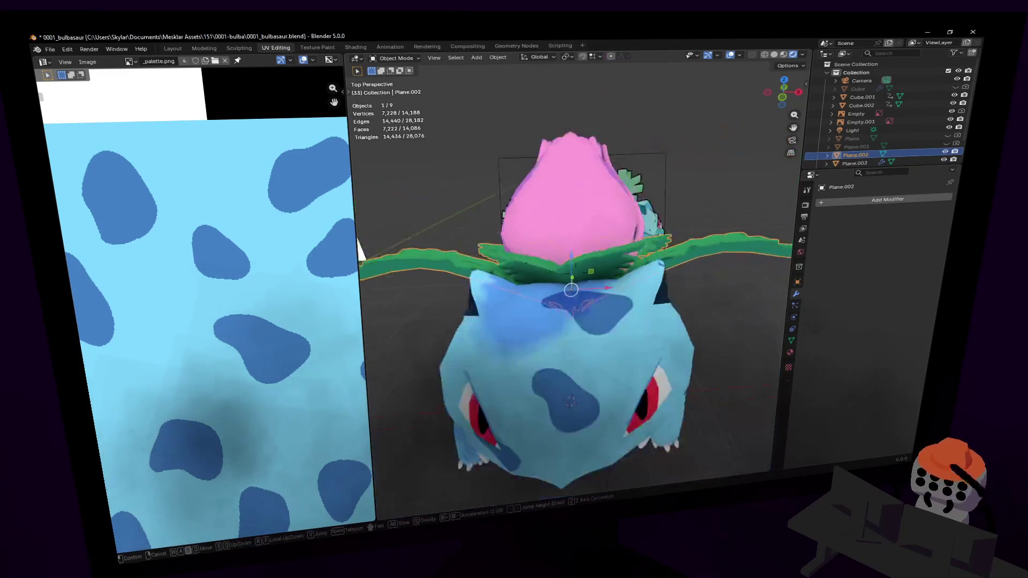
click(627, 227)
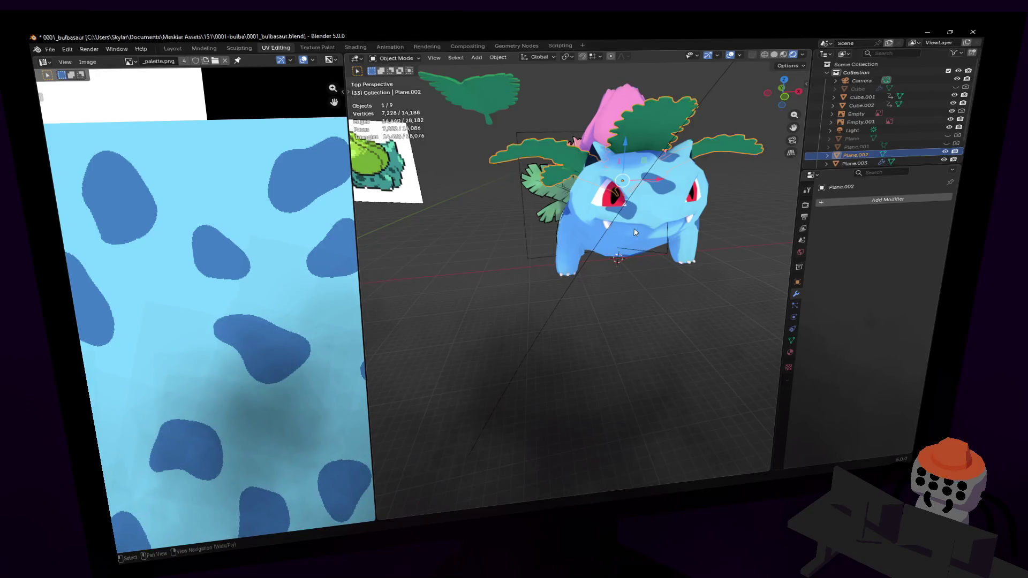
middle_drag(635, 232, 657, 171)
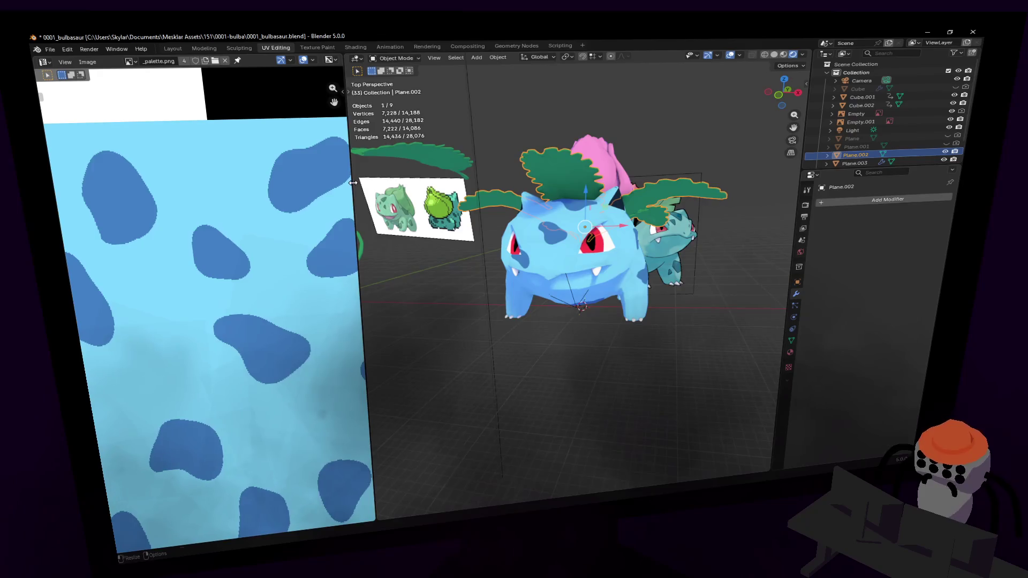
drag(353, 183, 227, 183)
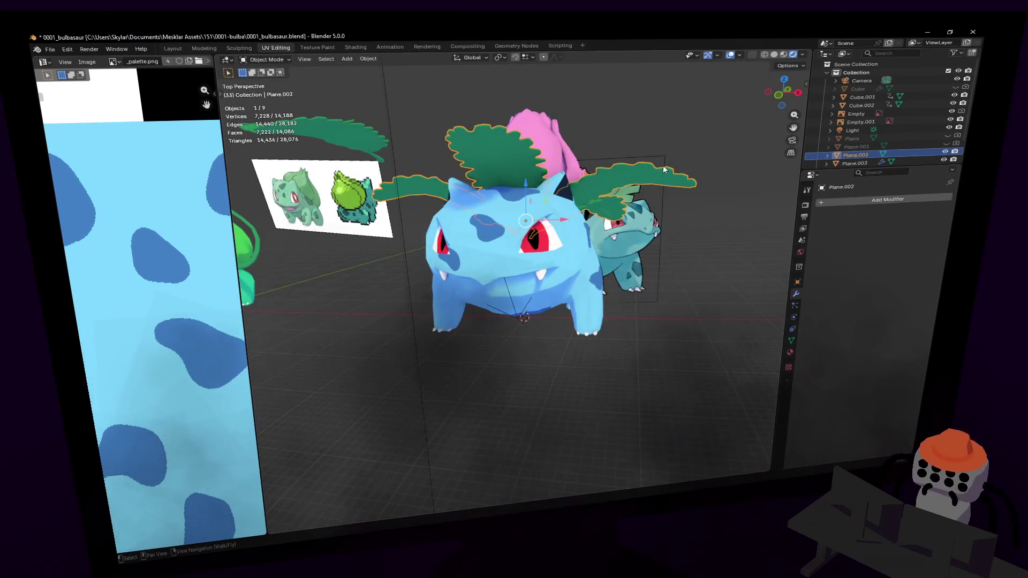